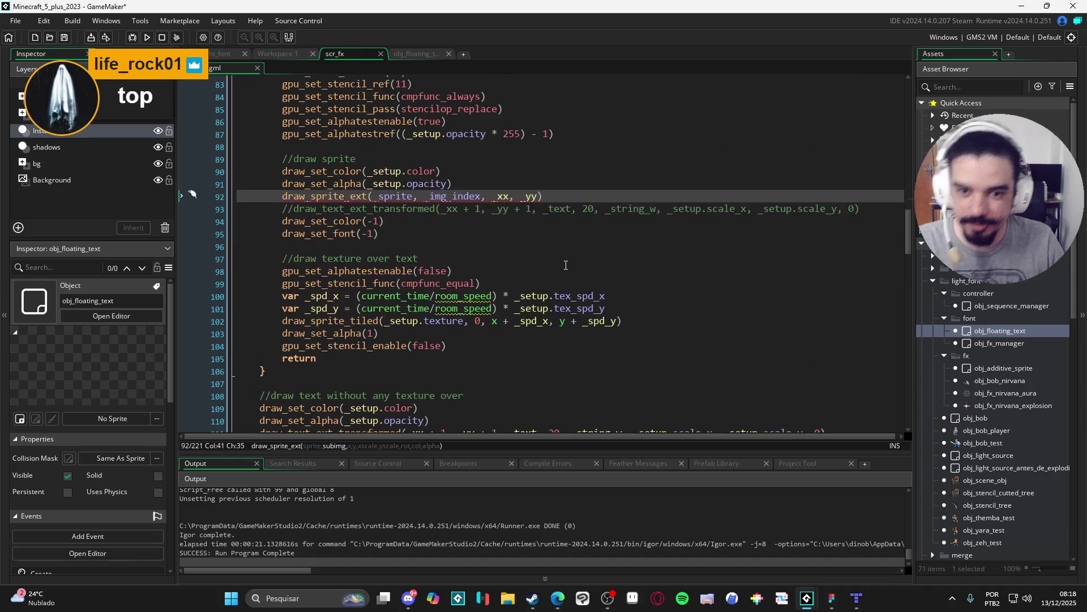
Undo the sprite-draw line and change _img to _img_index for the outline texture.
{"action": "key", "text": "ctrl+z"}
{"action": "key", "text": "ctrl+z"}
{"action": "key", "text": "ctrl+z"}
{"action": "key", "text": "ctrl+z"}
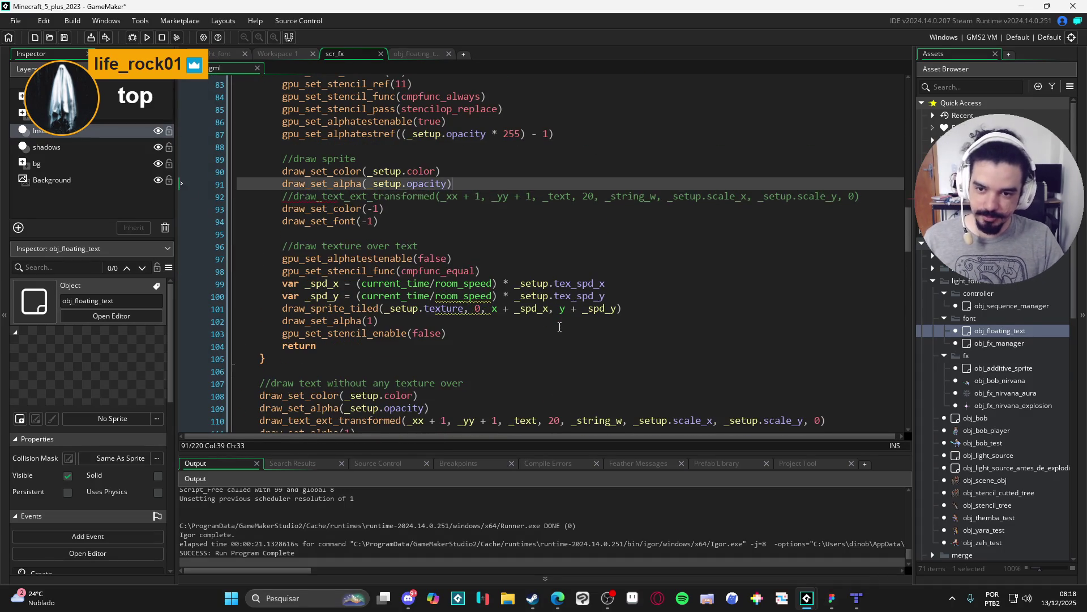
{"action": "key", "text": "ctrl+z"}
{"action": "key", "text": "ctrl+z"}
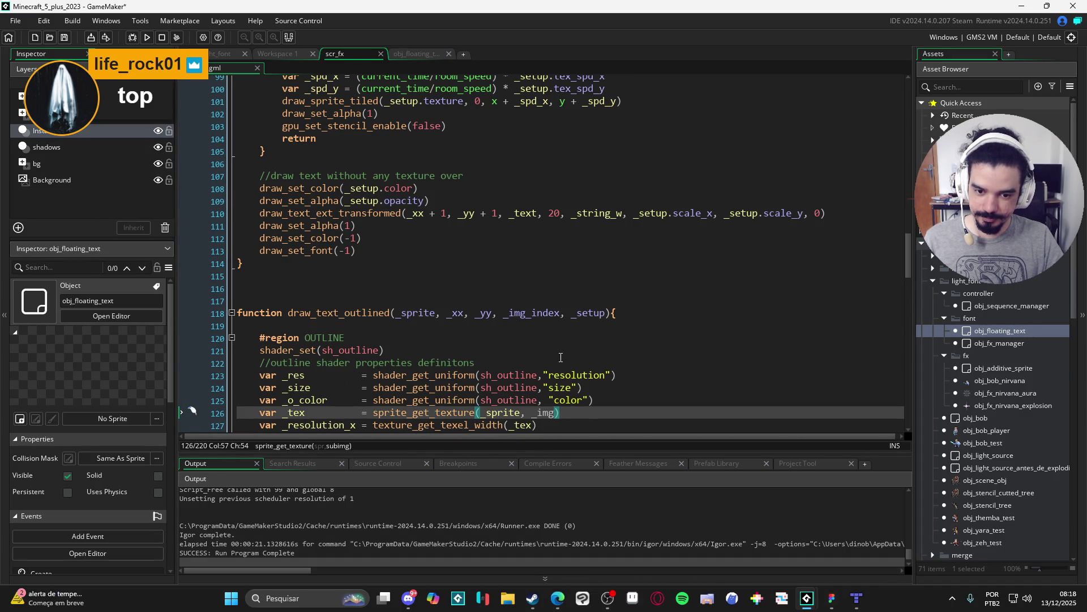
{"action": "type", "text": "_index"}
Insert a blank line after the draw_text_ext_transformed outline call.
{"action": "scroll", "coordinate": [557, 360], "scroll_direction": "down", "scroll_amount": 14}
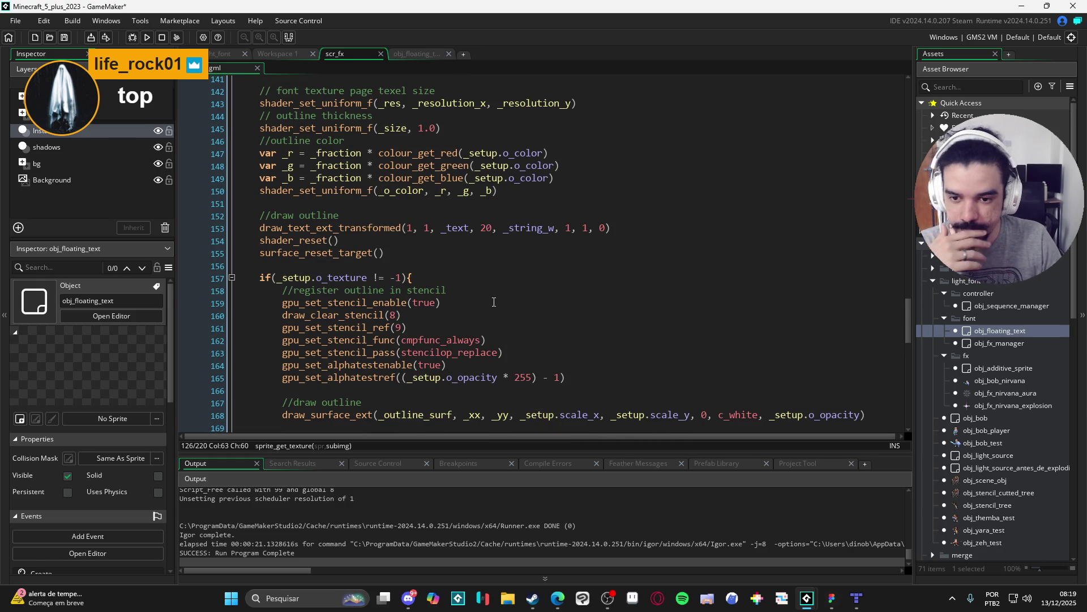
{"action": "scroll", "coordinate": [527, 271], "scroll_direction": "down", "scroll_amount": 3}
{"action": "scroll", "coordinate": [528, 273], "scroll_direction": "down", "scroll_amount": 3}
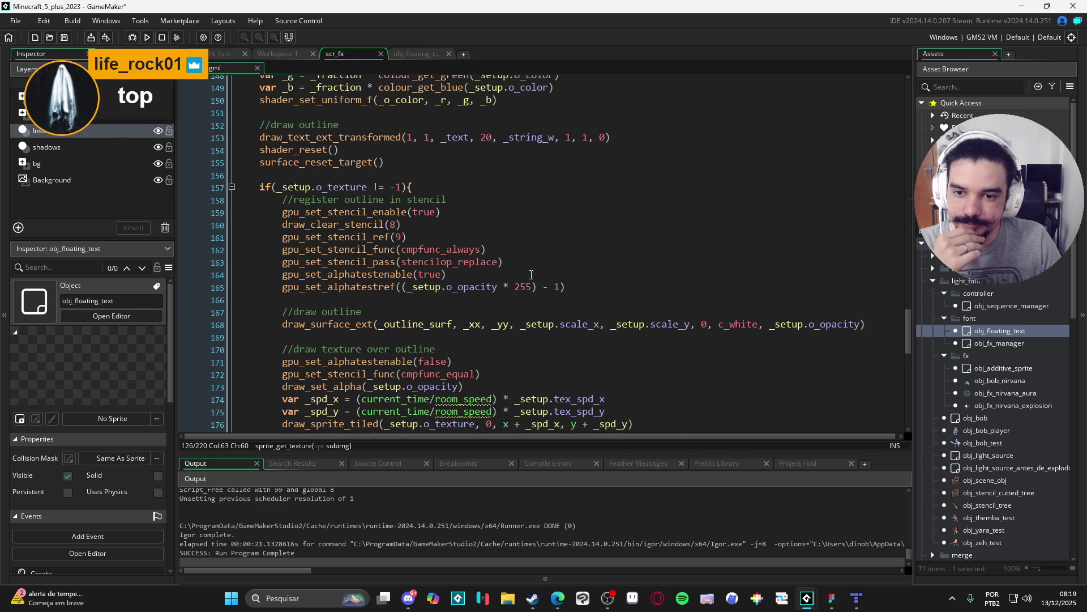
{"action": "scroll", "coordinate": [536, 274], "scroll_direction": "down", "scroll_amount": 3}
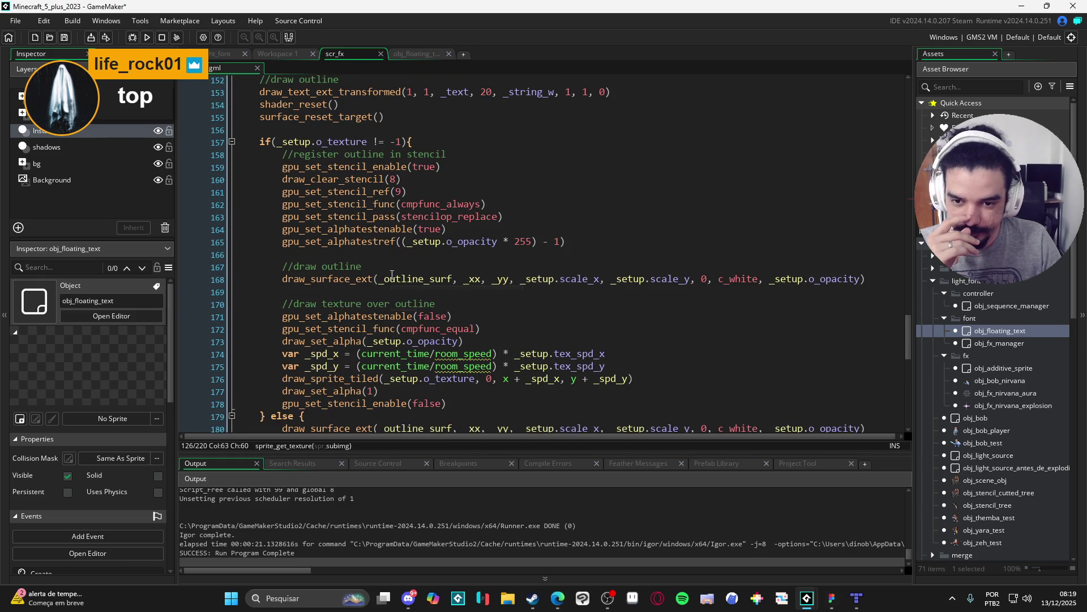
{"action": "scroll", "coordinate": [451, 274], "scroll_direction": "up", "scroll_amount": 10}
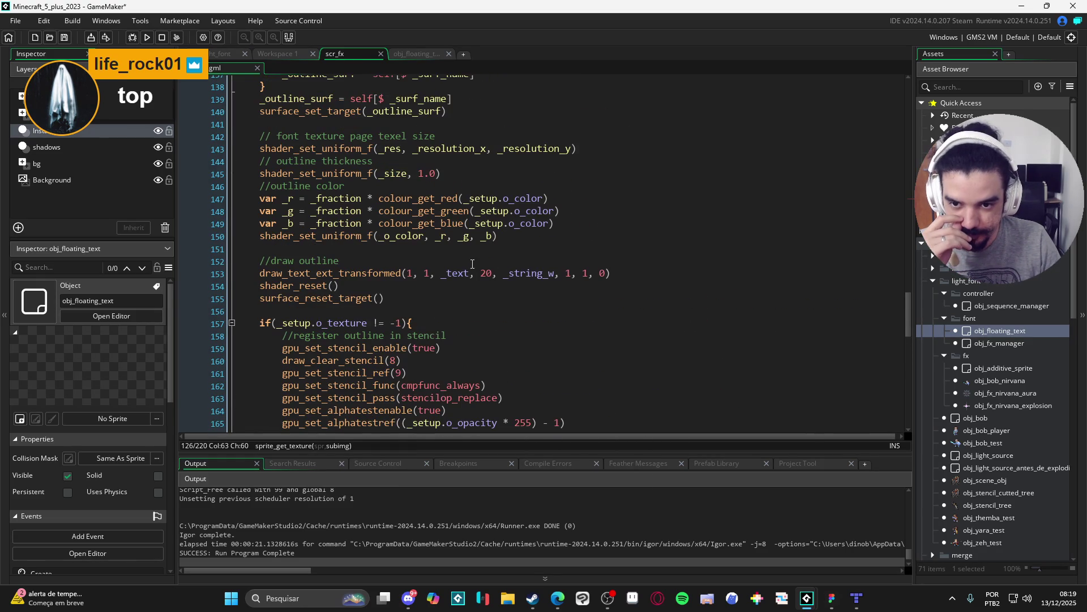
{"action": "scroll", "coordinate": [484, 282], "scroll_direction": "down", "scroll_amount": 4}
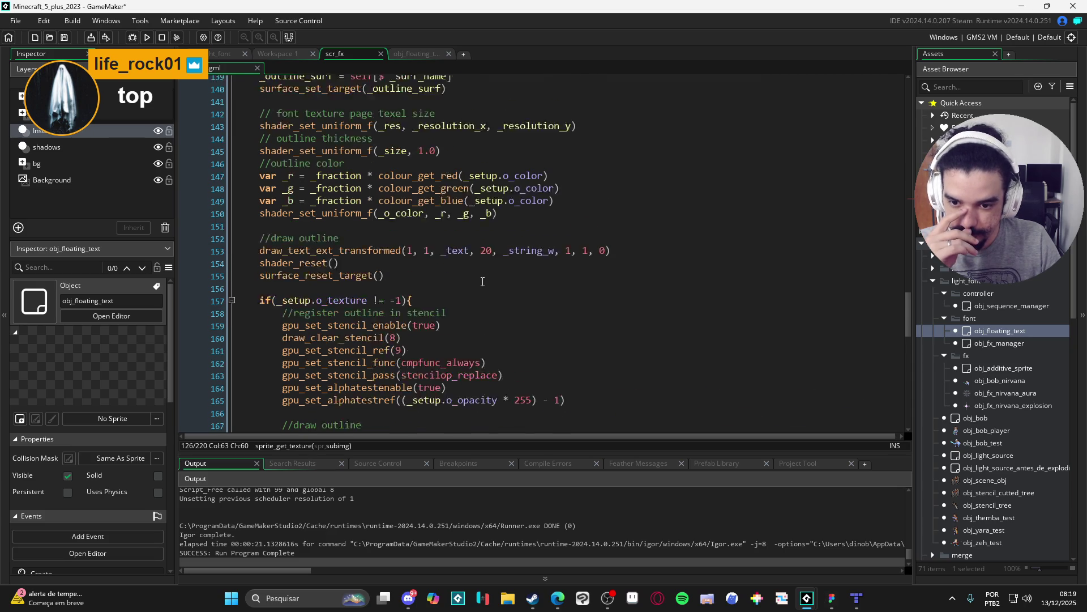
{"action": "scroll", "coordinate": [483, 281], "scroll_direction": "down", "scroll_amount": 4}
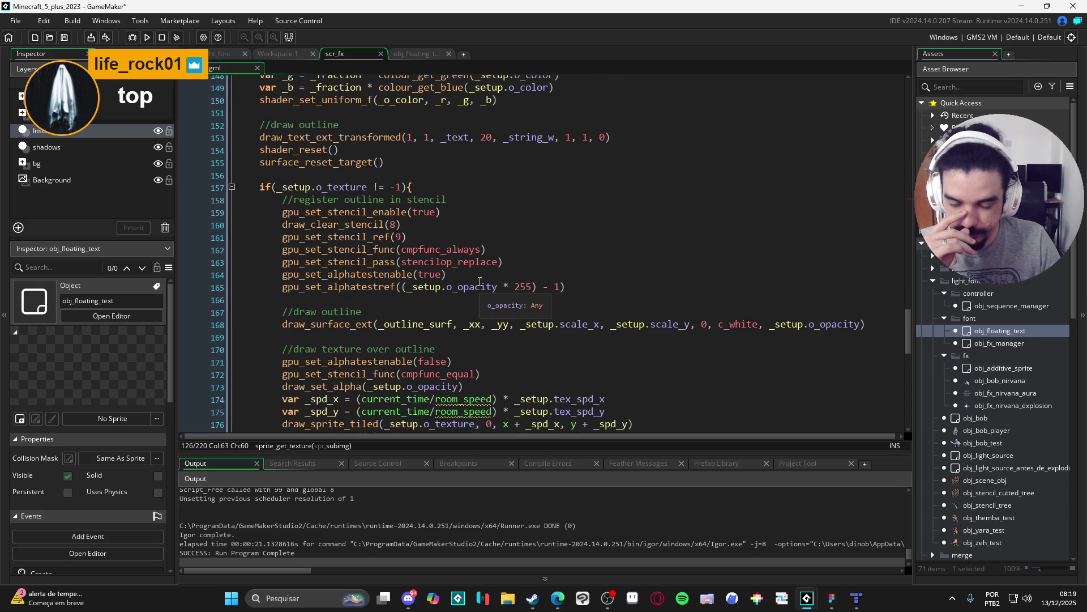
{"action": "scroll", "coordinate": [481, 281], "scroll_direction": "up", "scroll_amount": 8}
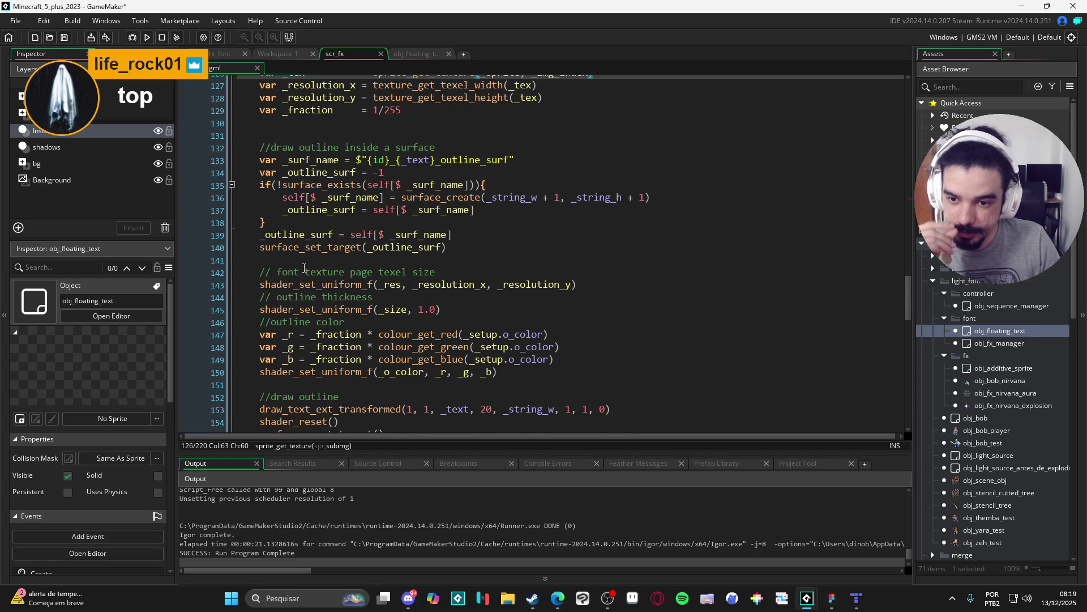
{"action": "scroll", "coordinate": [382, 295], "scroll_direction": "down", "scroll_amount": 2}
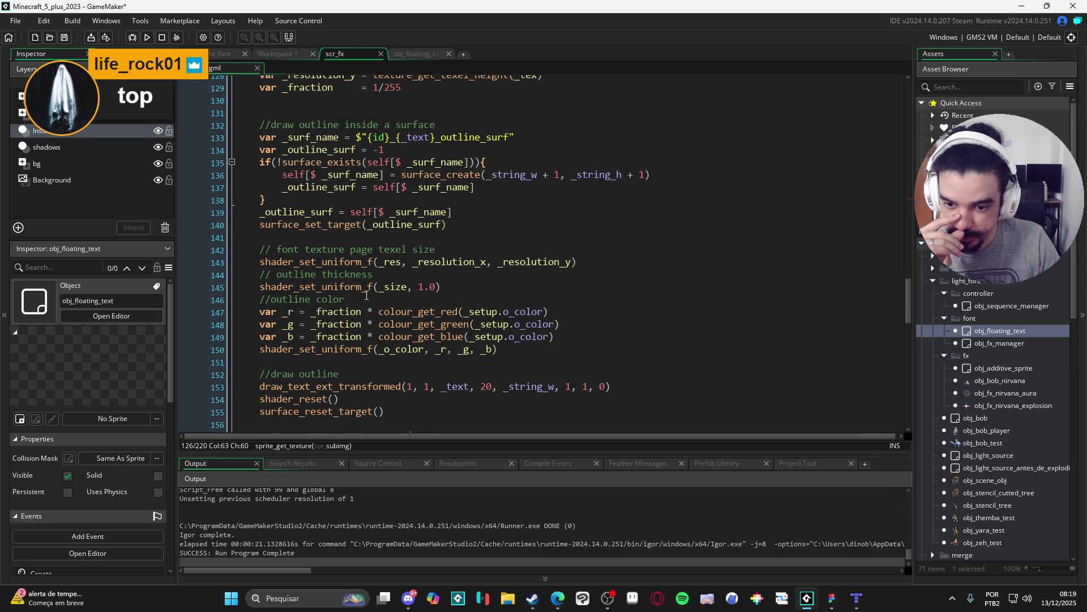
{"action": "scroll", "coordinate": [377, 322], "scroll_direction": "down", "scroll_amount": 2}
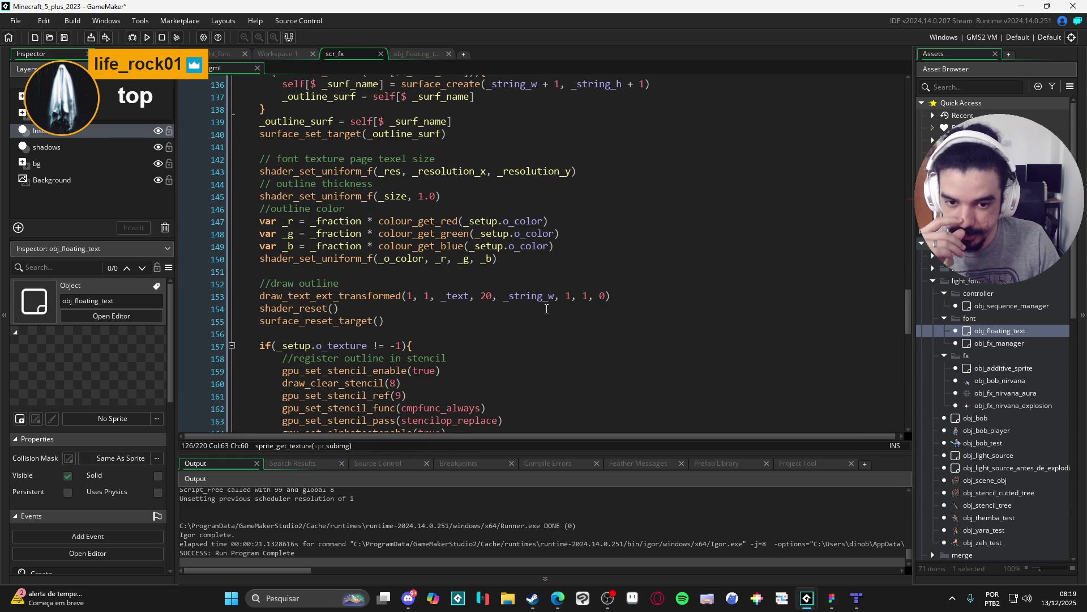
{"action": "left_click", "coordinate": [582, 297]}
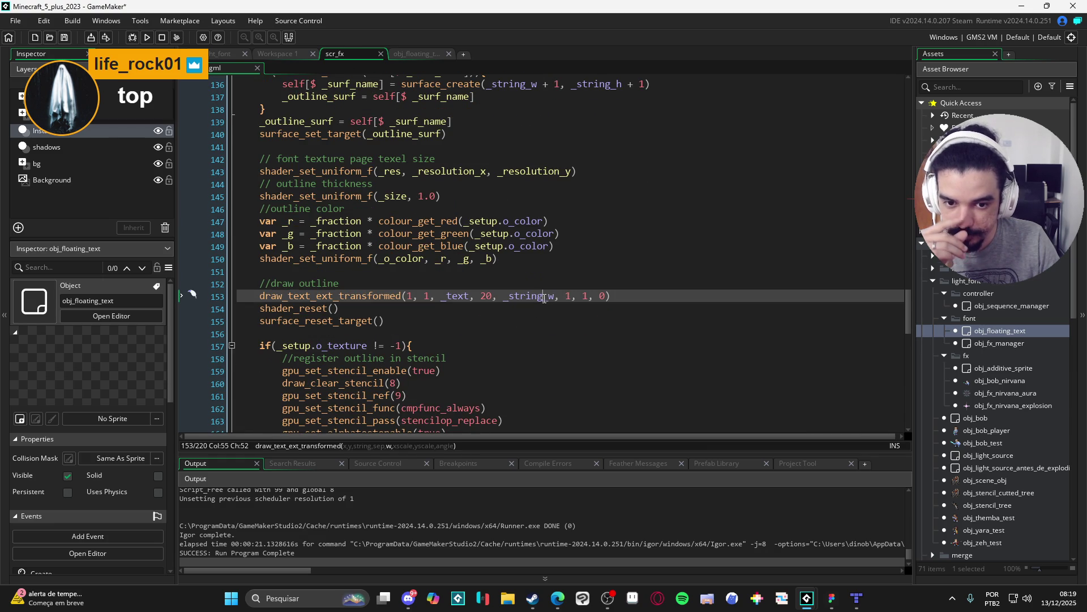
{"action": "left_click", "coordinate": [605, 297]}
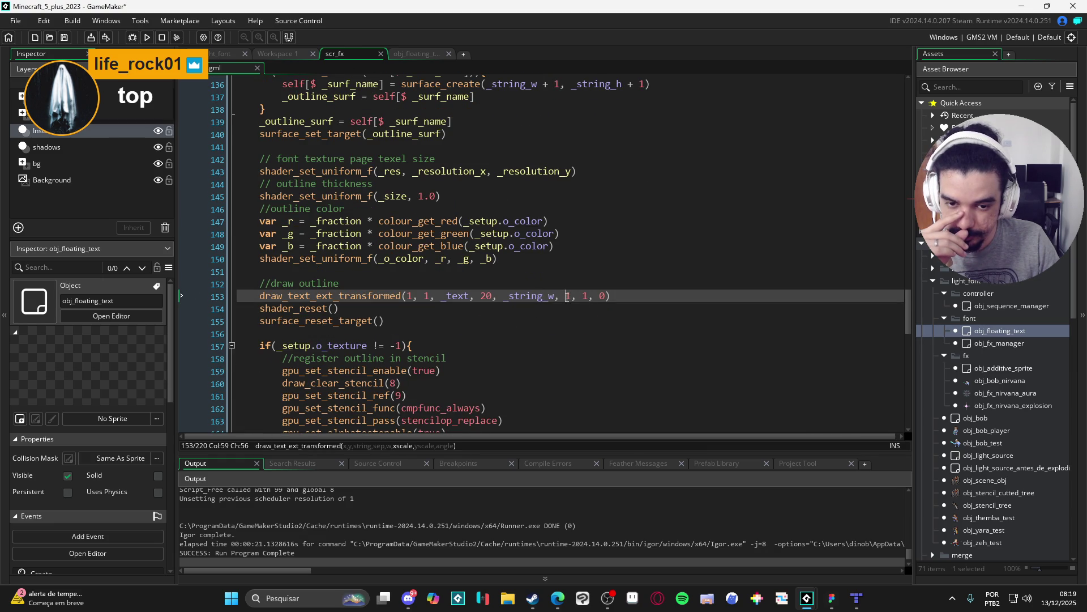
{"action": "left_click", "coordinate": [612, 297]}
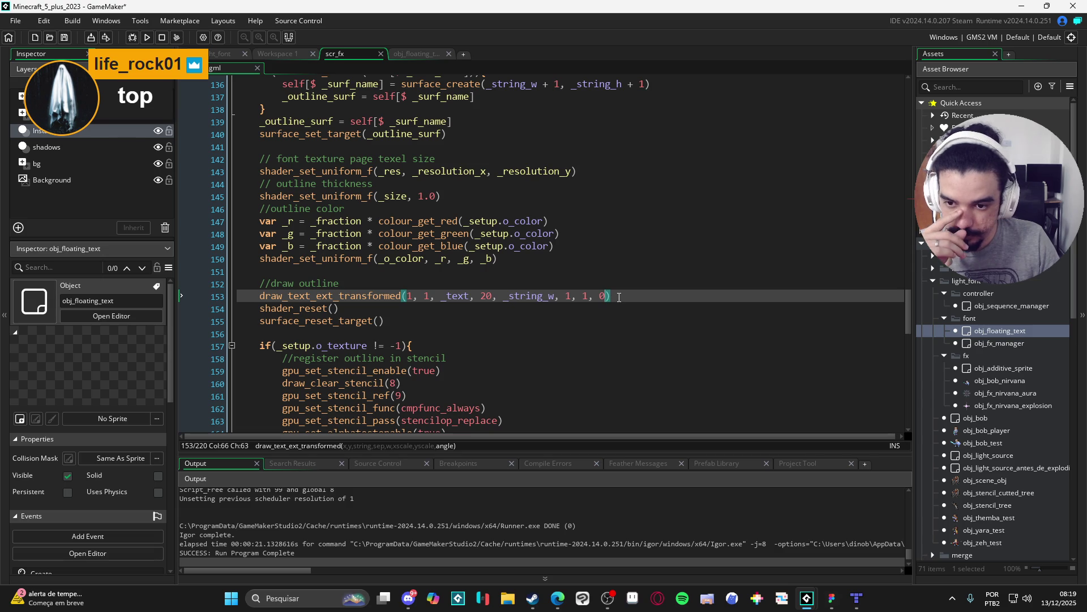
{"action": "key", "text": "Return"}
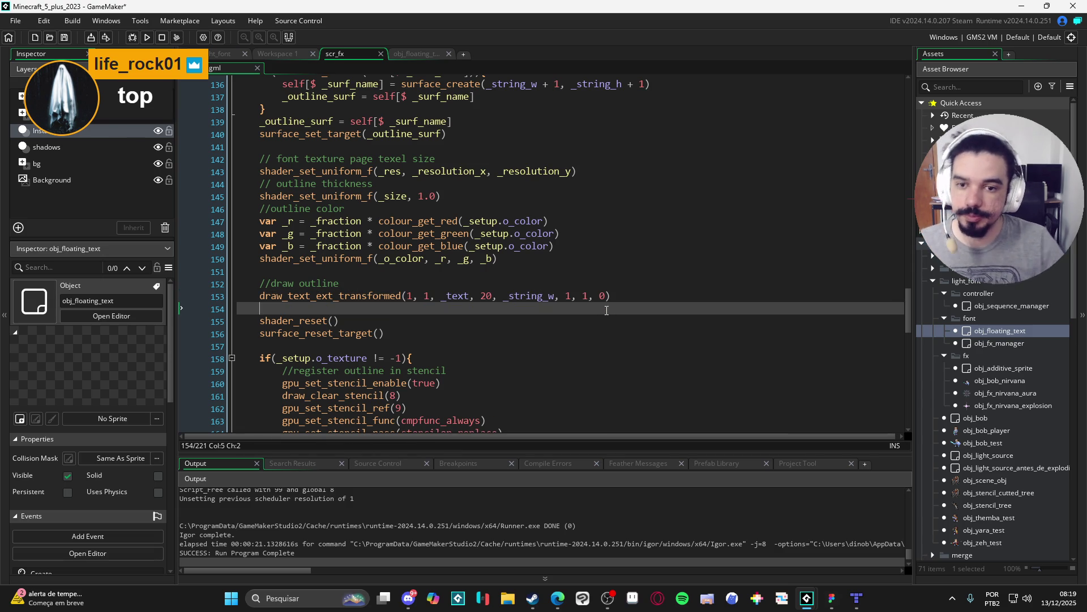
{"action": "scroll", "coordinate": [606, 310], "scroll_direction": "up", "scroll_amount": 5}
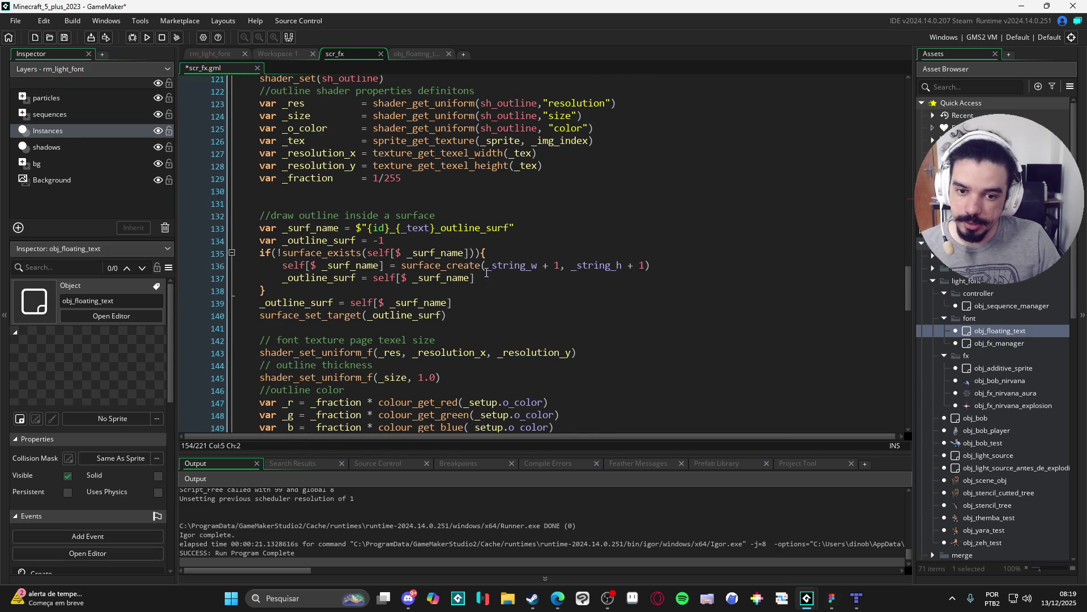
Replace the surface width _string_w + 1 with sprite_get_width(_sprite).
{"action": "double_click", "coordinate": [528, 271]}
{"action": "scroll", "coordinate": [531, 268], "scroll_direction": "up", "scroll_amount": 2}
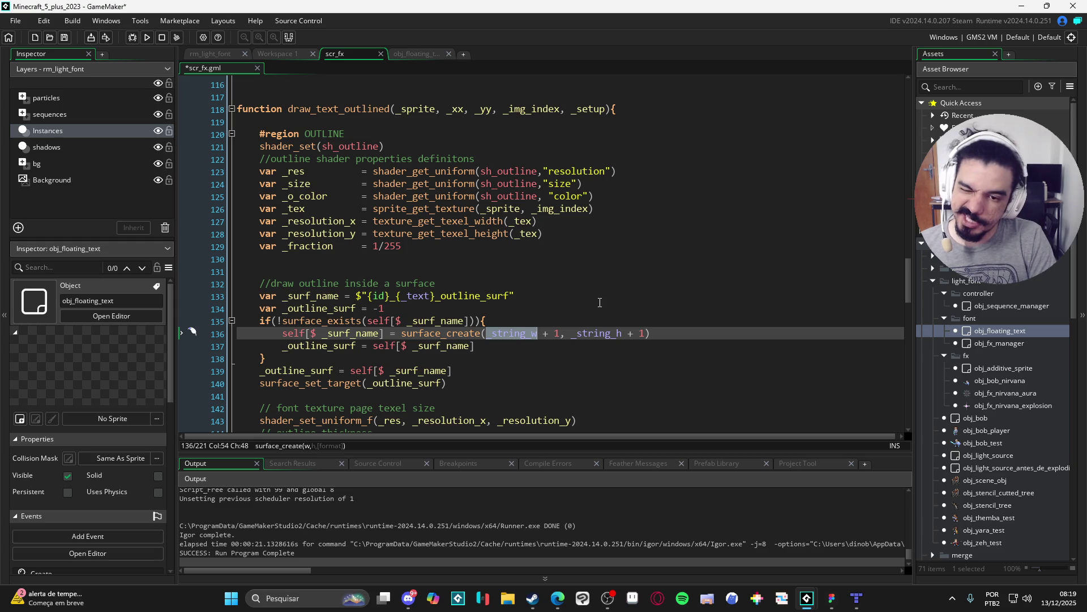
{"action": "type", "text": "sprite_get_width("}
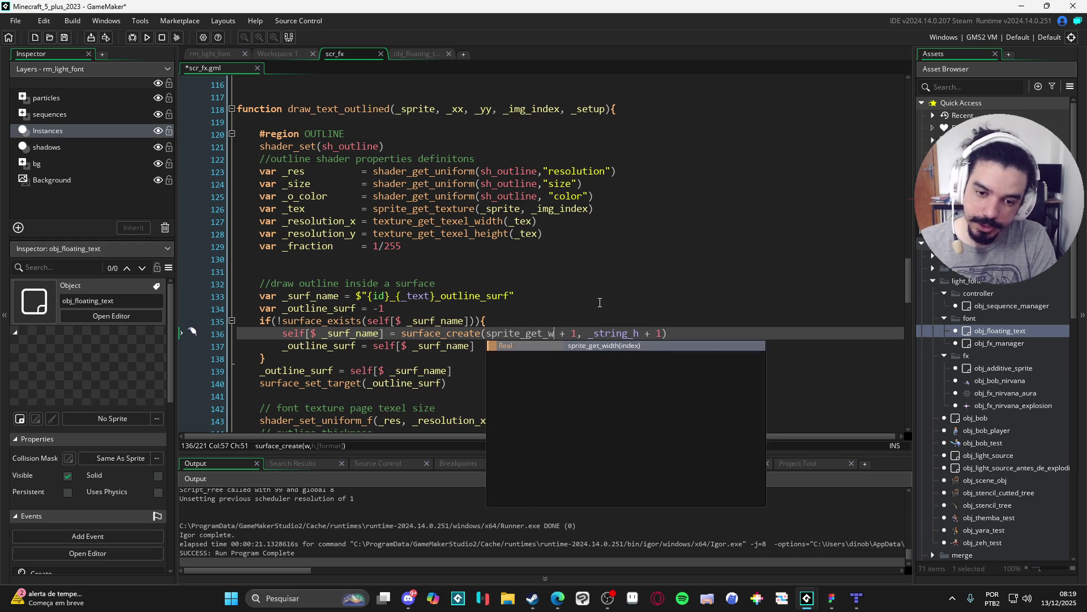
{"action": "type", "text": "_sprite)"}
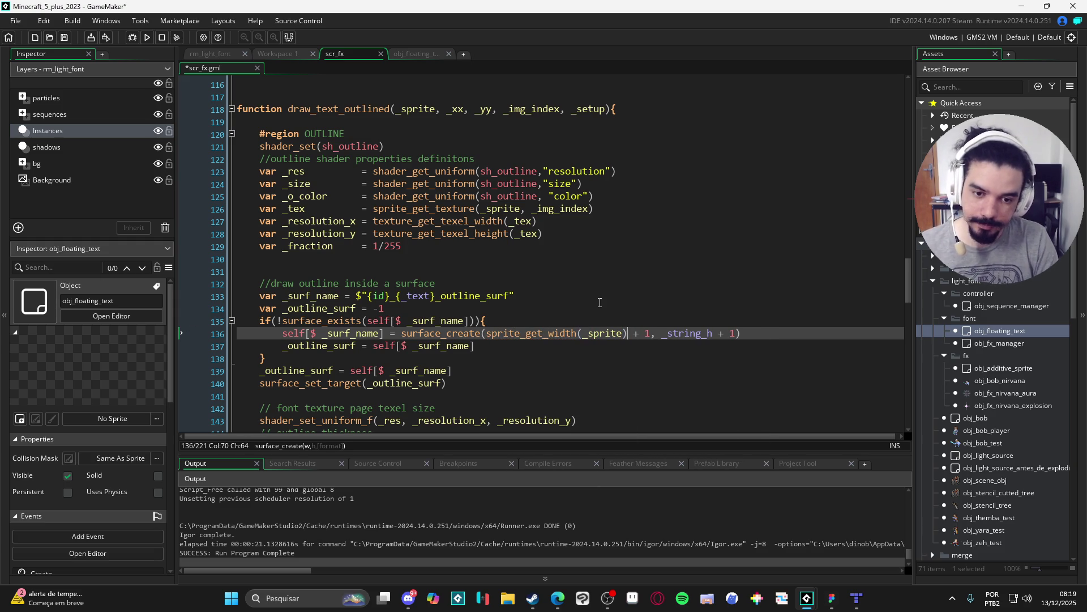
{"action": "key", "text": "shift+Right"}
{"action": "key", "text": "shift+Right"}
{"action": "key", "text": "shift+Right"}
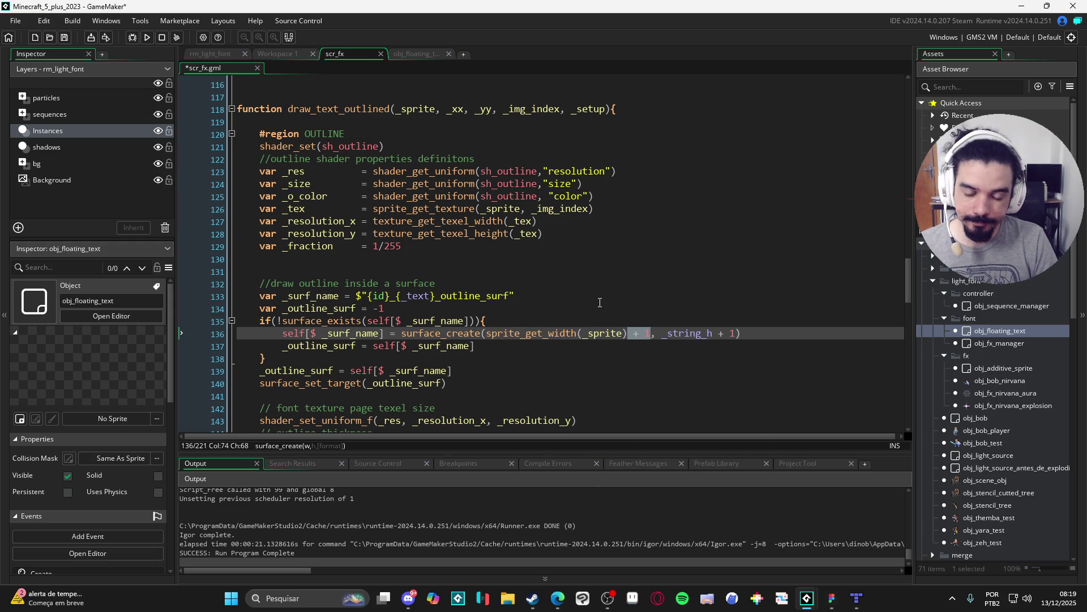
{"action": "key", "text": "BackSpace"}
Replace the surface height _string_h + 1 with sprite_get_height(_sprite) via autocomplete.
{"action": "key", "text": "ctrl+Right"}
{"action": "key", "text": "ctrl+shift+Right"}
{"action": "key", "text": "ctrl+shift+Right"}
{"action": "key", "text": "ctrl+shift+Right"}
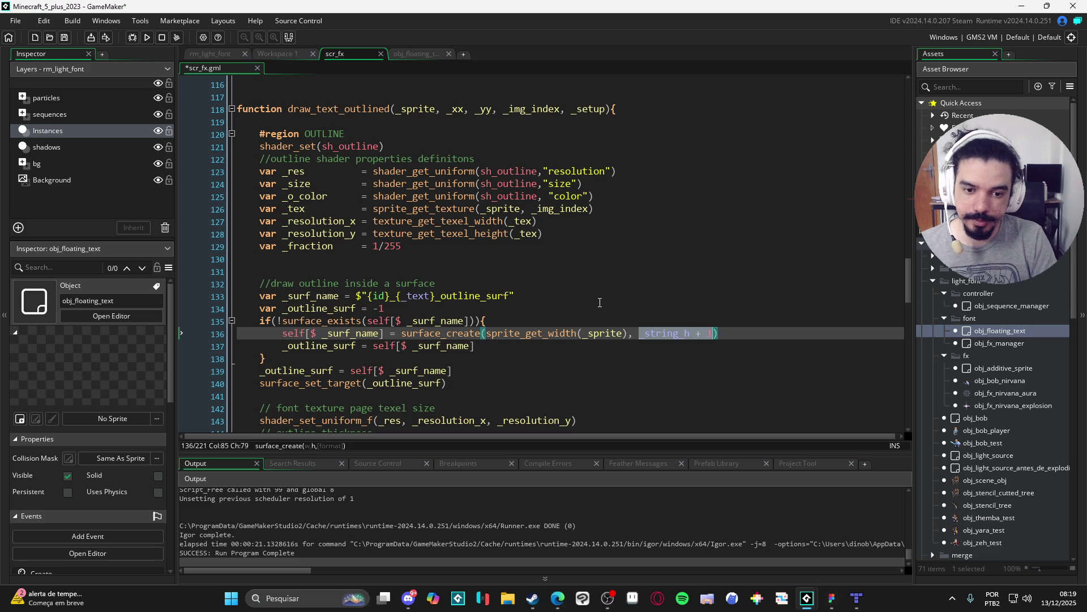
{"action": "type", "text": "_sprite_g"}
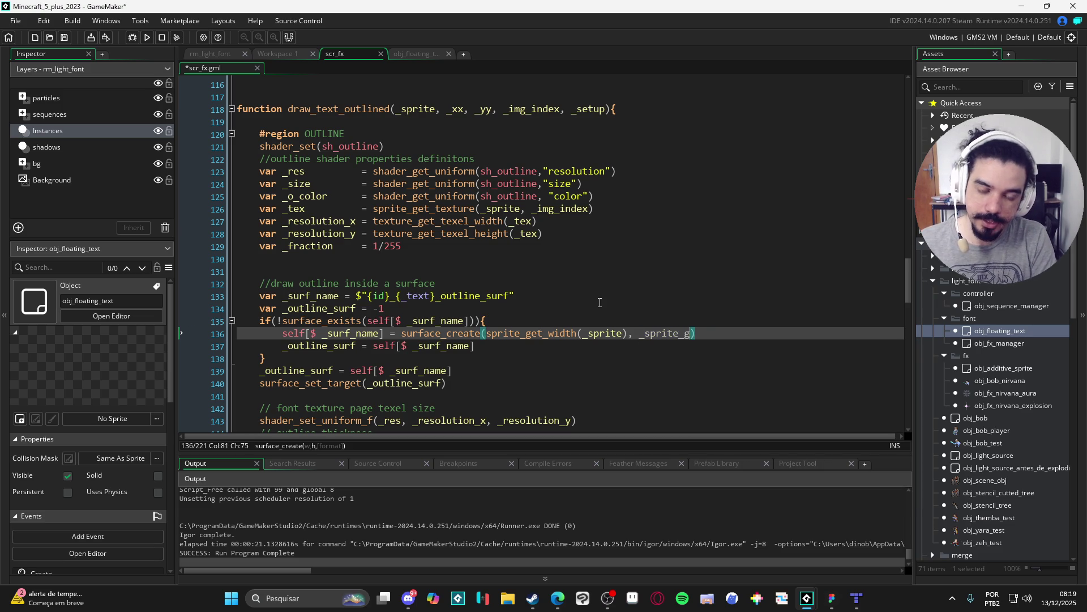
{"action": "key", "text": "BackSpace"}
{"action": "key", "text": "BackSpace"}
{"action": "key", "text": "BackSpace"}
{"action": "type", "text": "spr"}
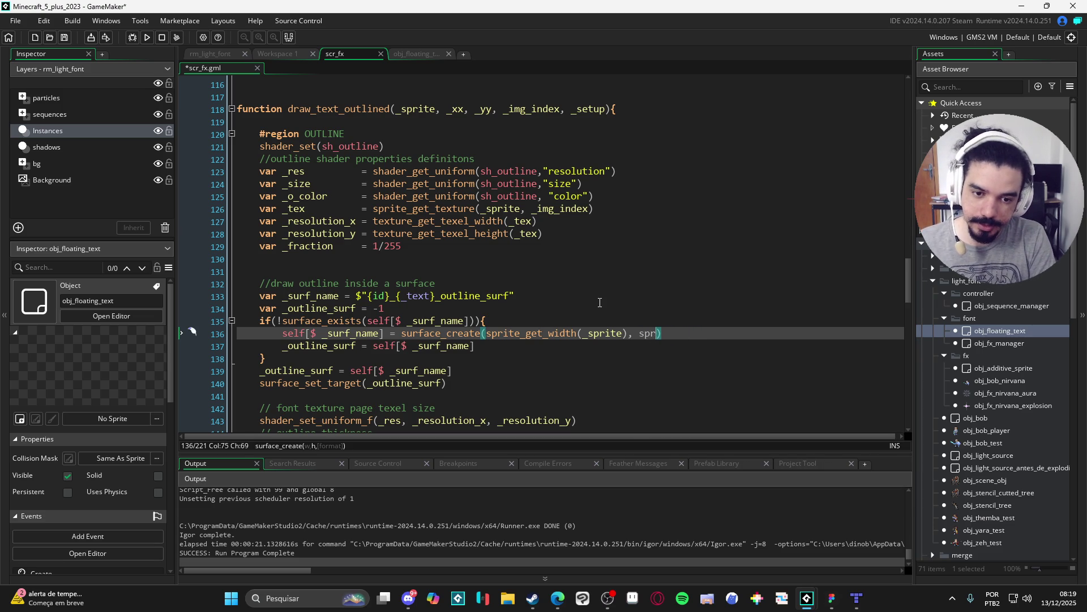
{"action": "type", "text": "ite_get_h"}
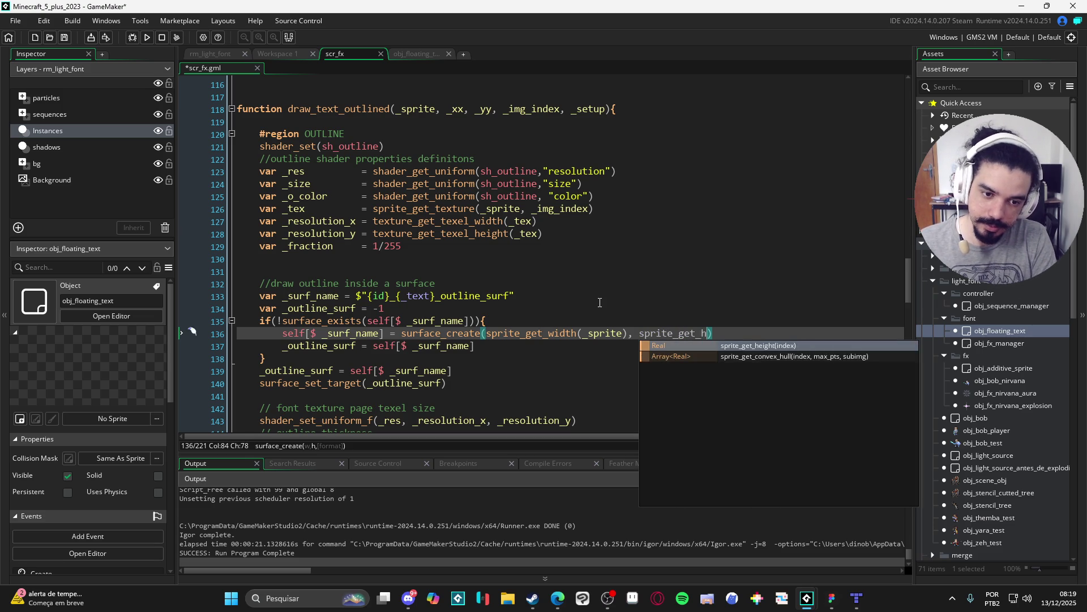
{"action": "key", "text": "Return"}
{"action": "type", "text": "_spriter"}
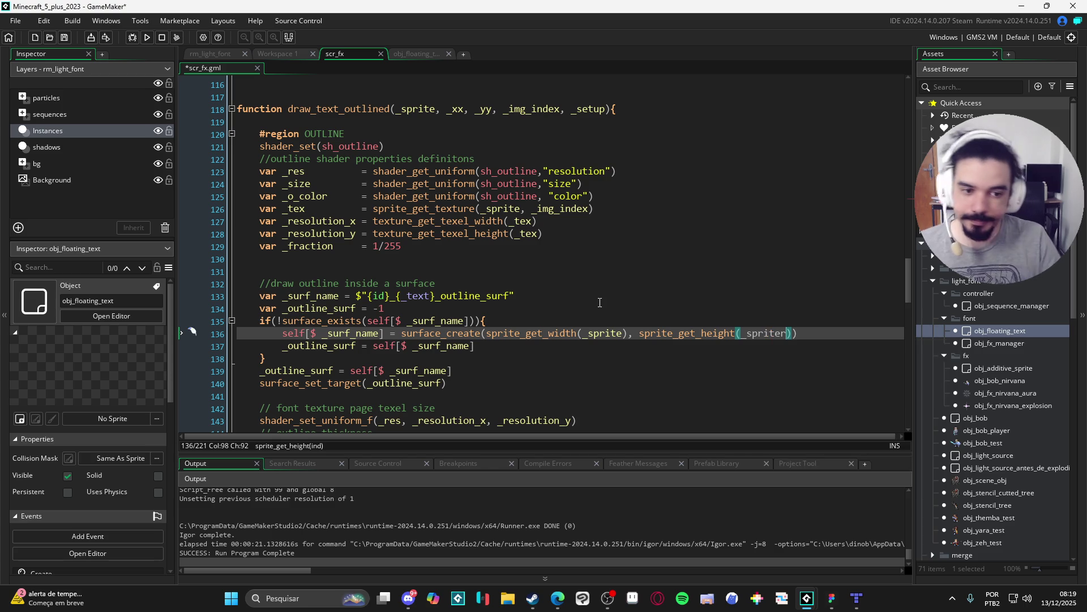
{"action": "key", "text": "BackSpace"}
{"action": "left_click", "coordinate": [430, 358]}
Start a surface_resize call on a new line after the if block.
{"action": "scroll", "coordinate": [431, 340], "scroll_direction": "down", "scroll_amount": 2}
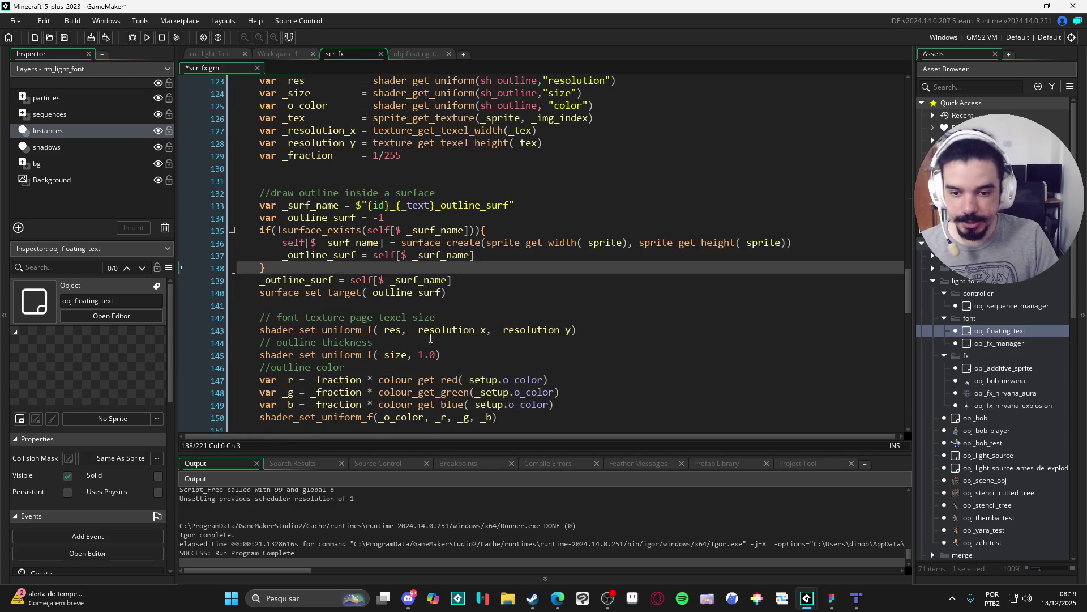
{"action": "left_click", "coordinate": [371, 295]}
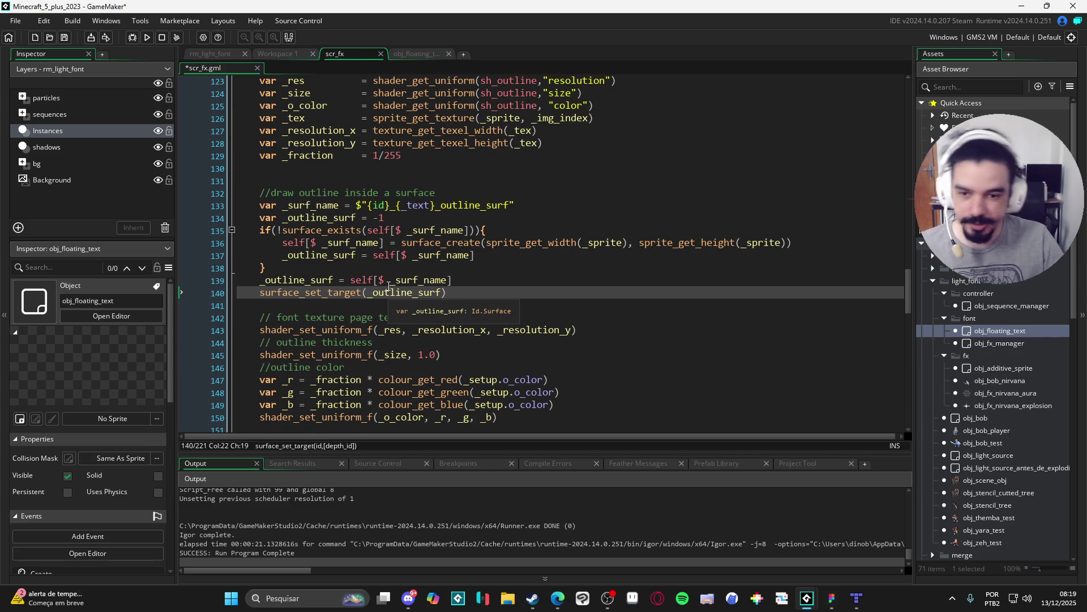
{"action": "key", "text": "Up"}
{"action": "key", "text": "Up"}
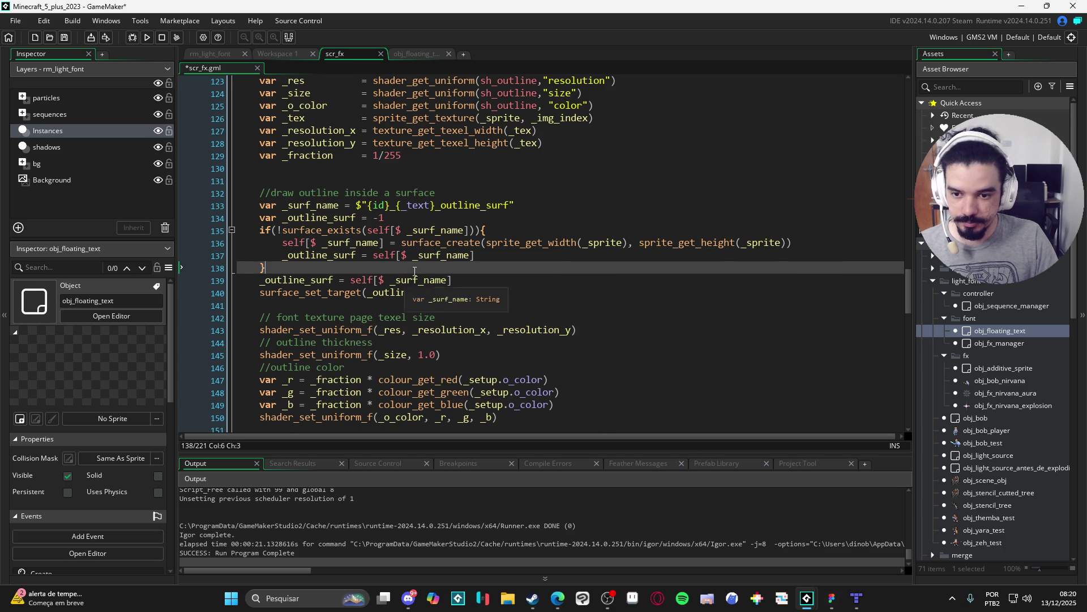
{"action": "key", "text": "Return"}
{"action": "type", "text": "_sur"}
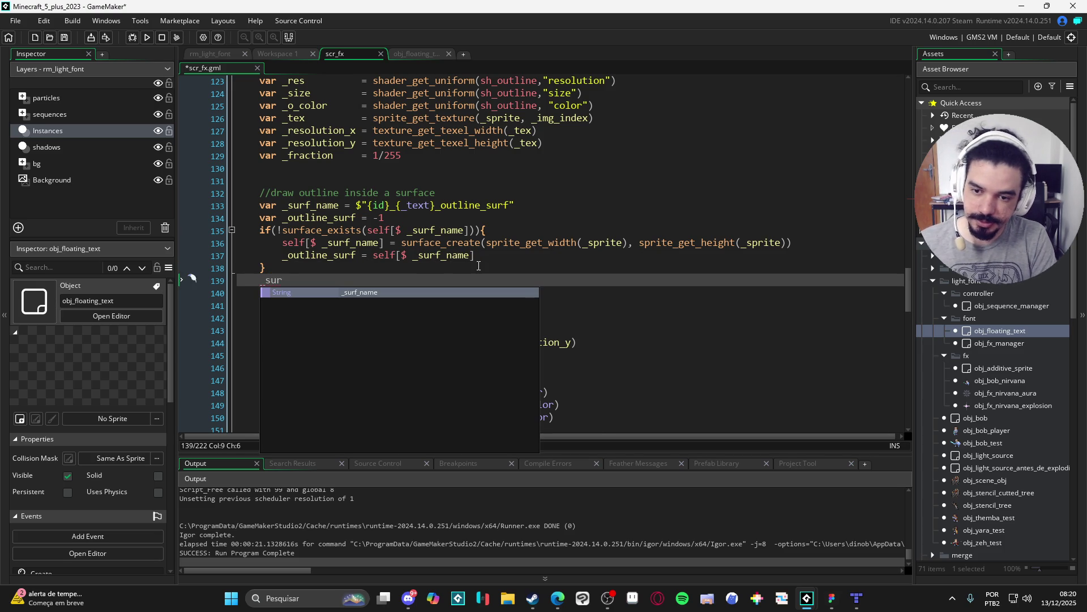
{"action": "key", "text": "BackSpace"}
{"action": "key", "text": "BackSpace"}
{"action": "key", "text": "BackSpace"}
{"action": "type", "text": "surface_re"}
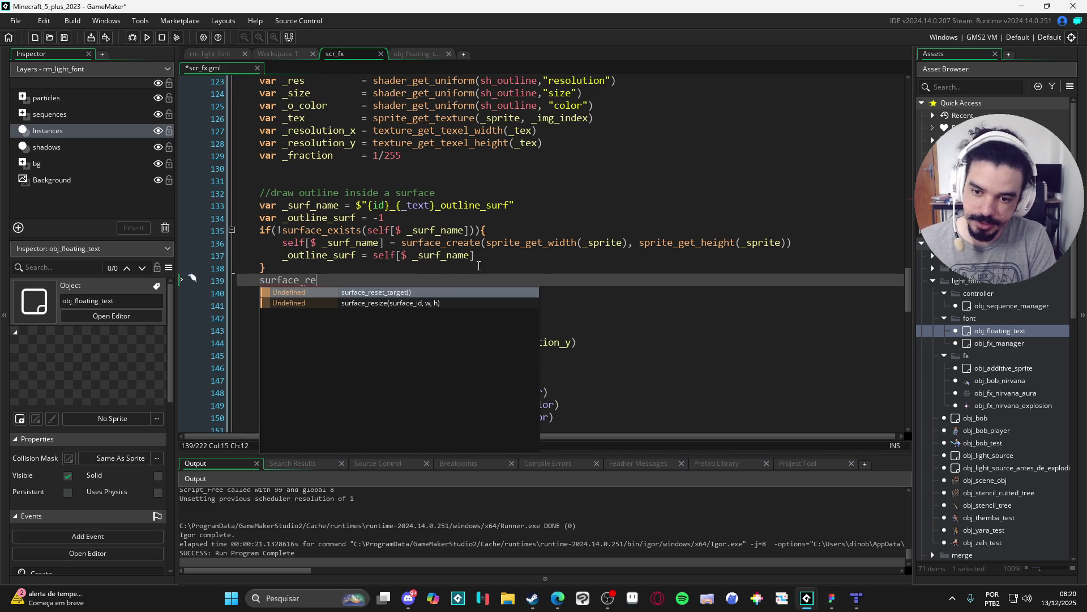
{"action": "type", "text": "s"}
{"action": "key", "text": "Return"}
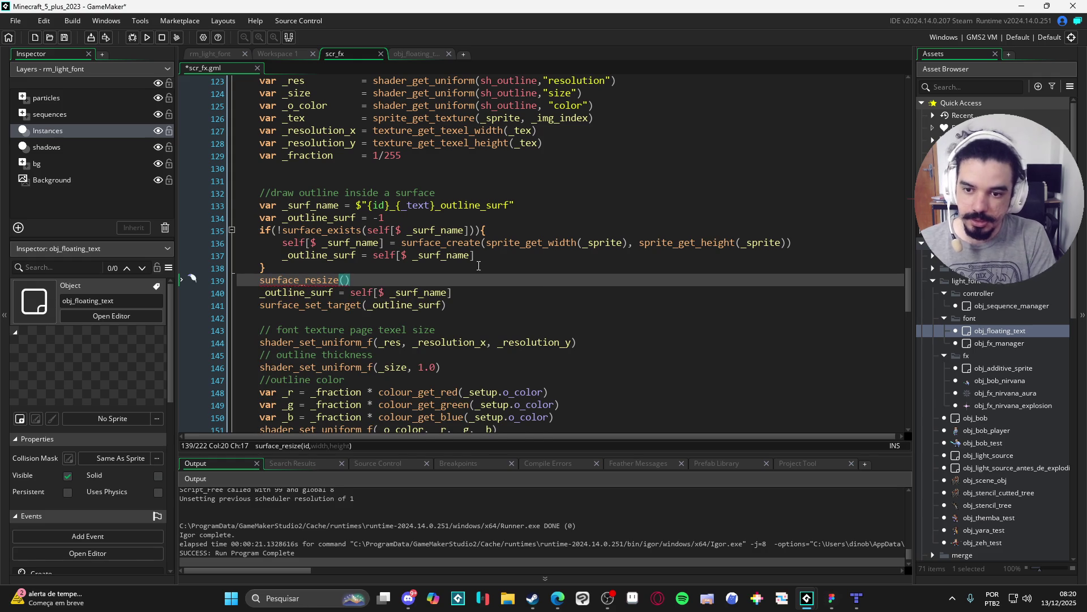
Move the surface_resize call below the _outline_surf assignment and remove the leftover empty line.
{"action": "right_click", "coordinate": [263, 283]}
{"action": "left_click", "coordinate": [364, 284]}
{"action": "key", "text": "shift+Home"}
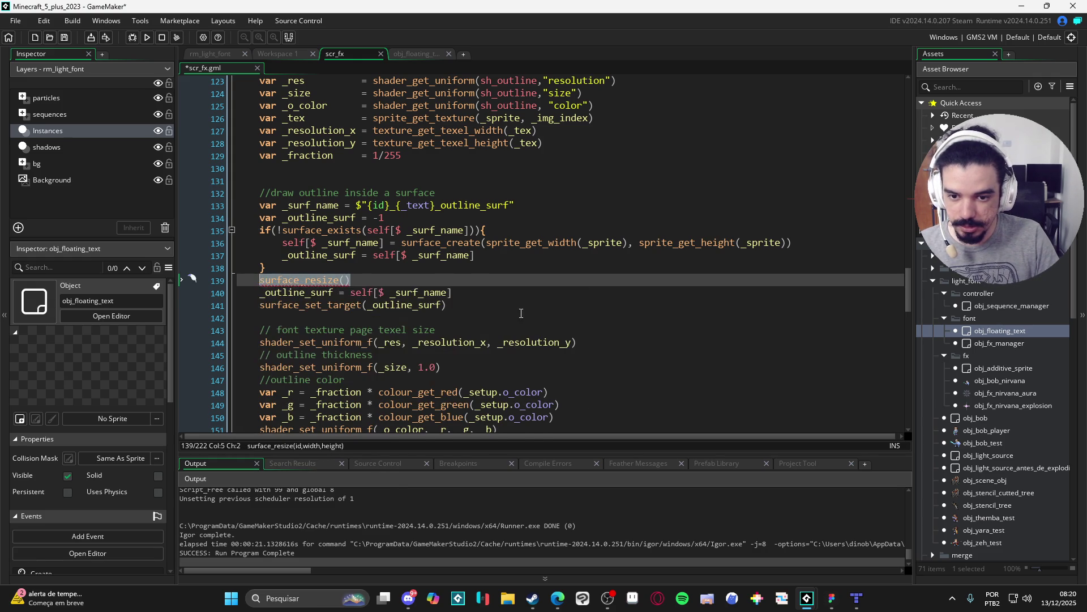
{"action": "key", "text": "ctrl+x"}
{"action": "left_click", "coordinate": [502, 288]}
{"action": "key", "text": "Return"}
{"action": "key", "text": "ctrl+v"}
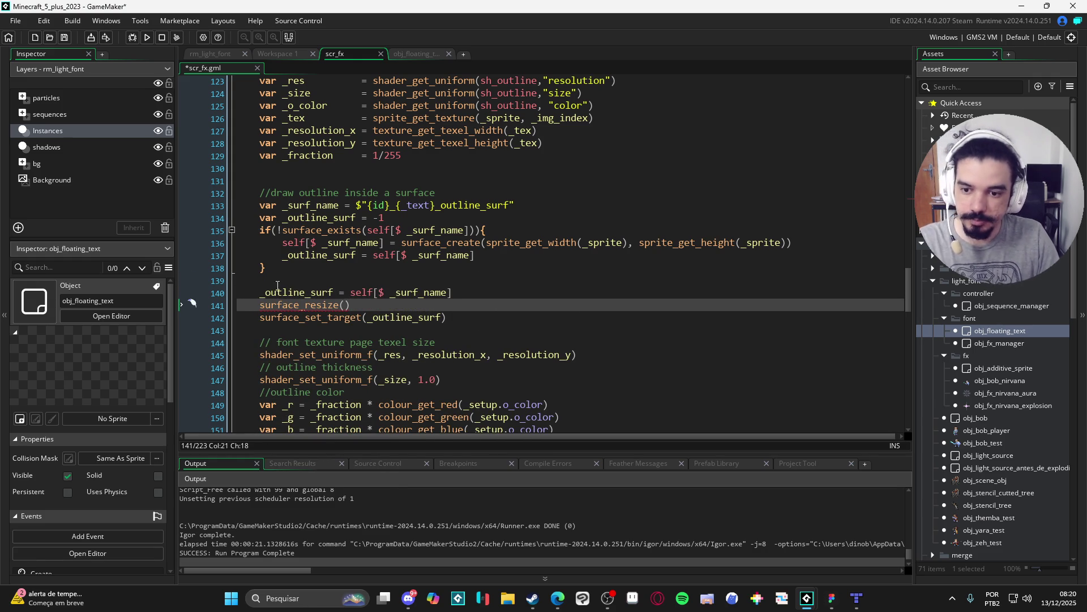
{"action": "left_click", "coordinate": [278, 283]}
{"action": "key", "text": "BackSpace"}
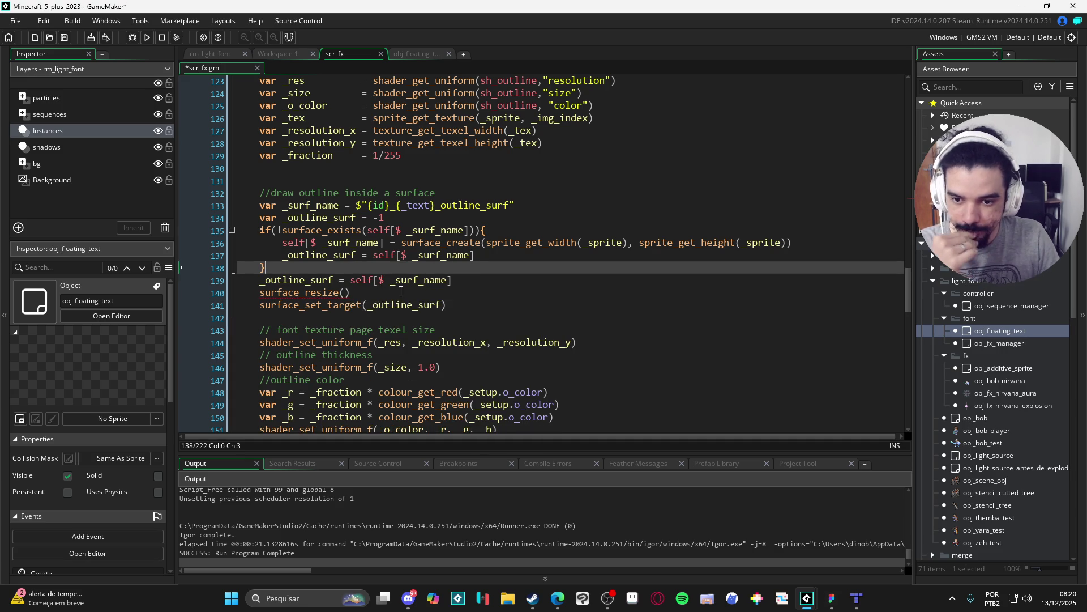
{"action": "scroll", "coordinate": [405, 290], "scroll_direction": "down", "scroll_amount": 3}
{"action": "scroll", "coordinate": [420, 291], "scroll_direction": "up", "scroll_amount": 2}
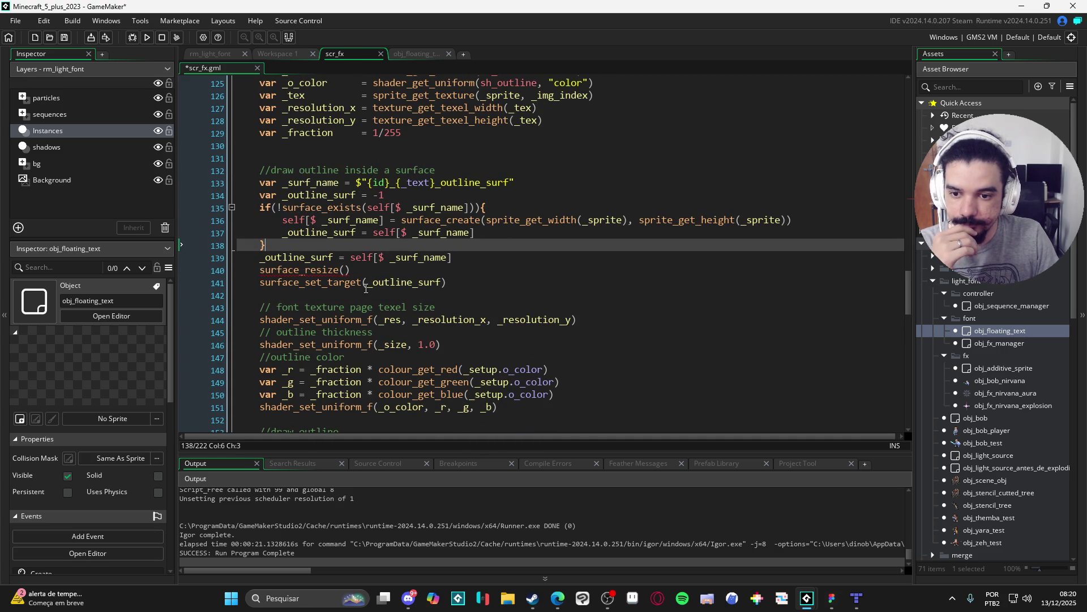
Fill surface_resize with sprite_get_width(_sprite) copied from line 136.
{"action": "left_click", "coordinate": [344, 270]}
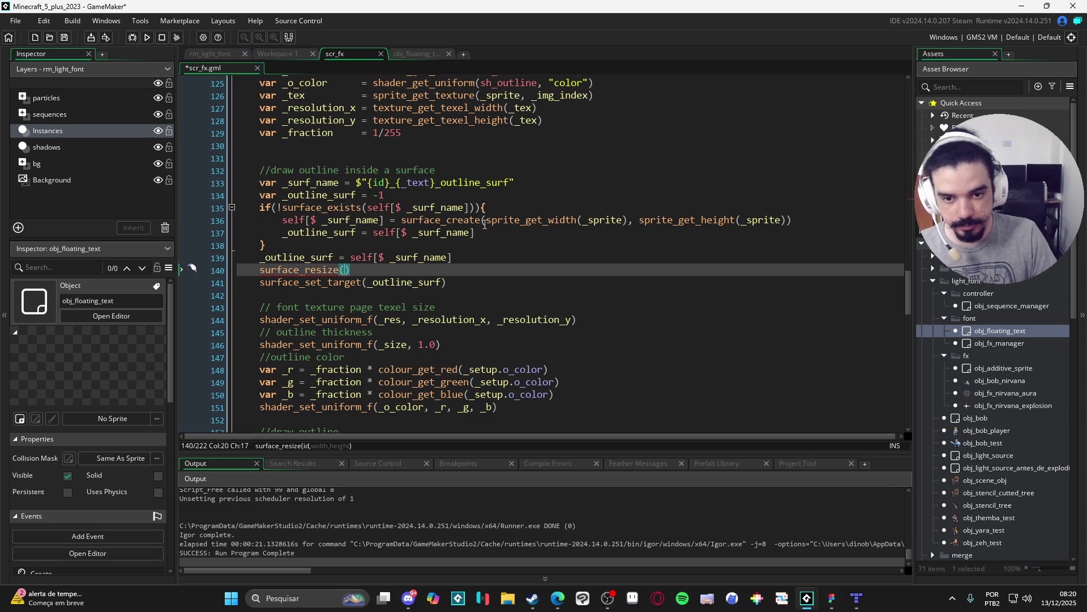
{"action": "left_click_drag", "start_coordinate": [486, 220], "coordinate": [626, 222]}
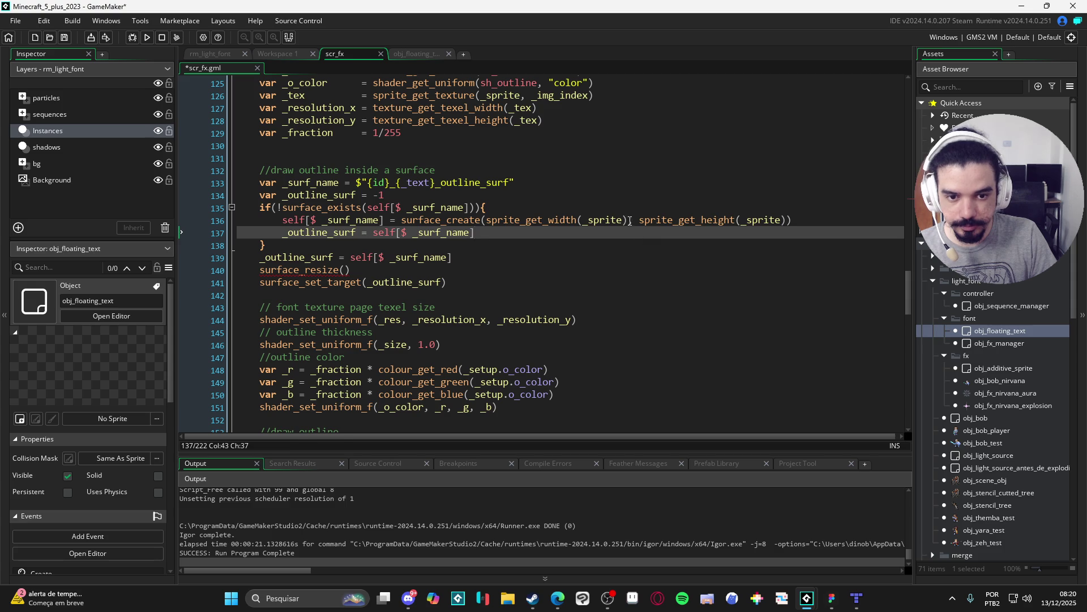
{"action": "left_click_drag", "start_coordinate": [626, 221], "coordinate": [489, 222]}
{"action": "key", "text": "Down"}
{"action": "key", "text": "Down"}
{"action": "key", "text": "Down"}
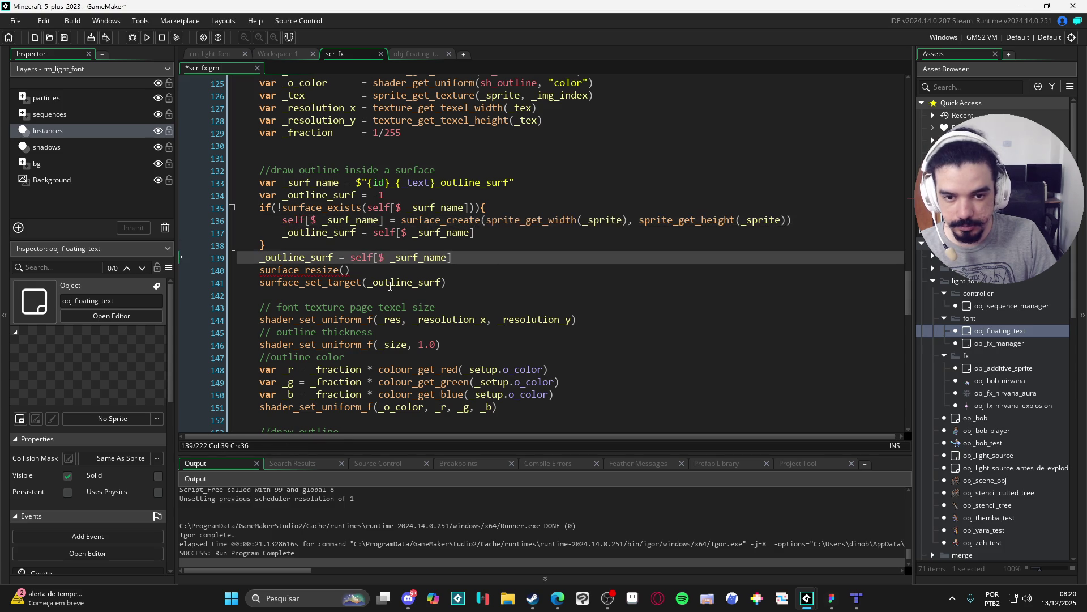
{"action": "left_click_drag", "start_coordinate": [628, 220], "coordinate": [488, 222]}
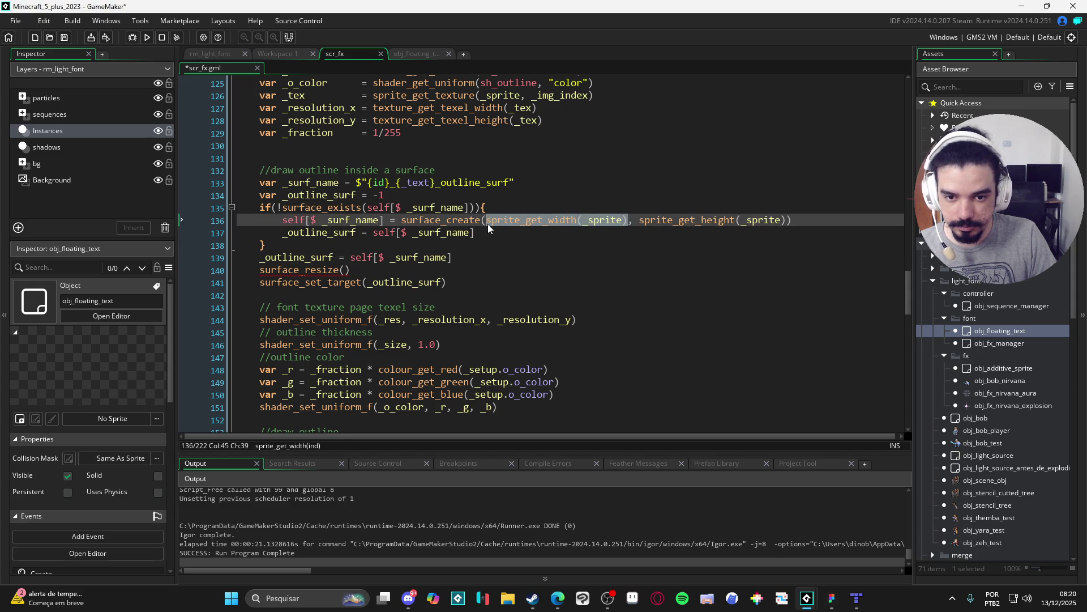
{"action": "left_click", "coordinate": [341, 270]}
{"action": "key", "text": "ctrl+v"}
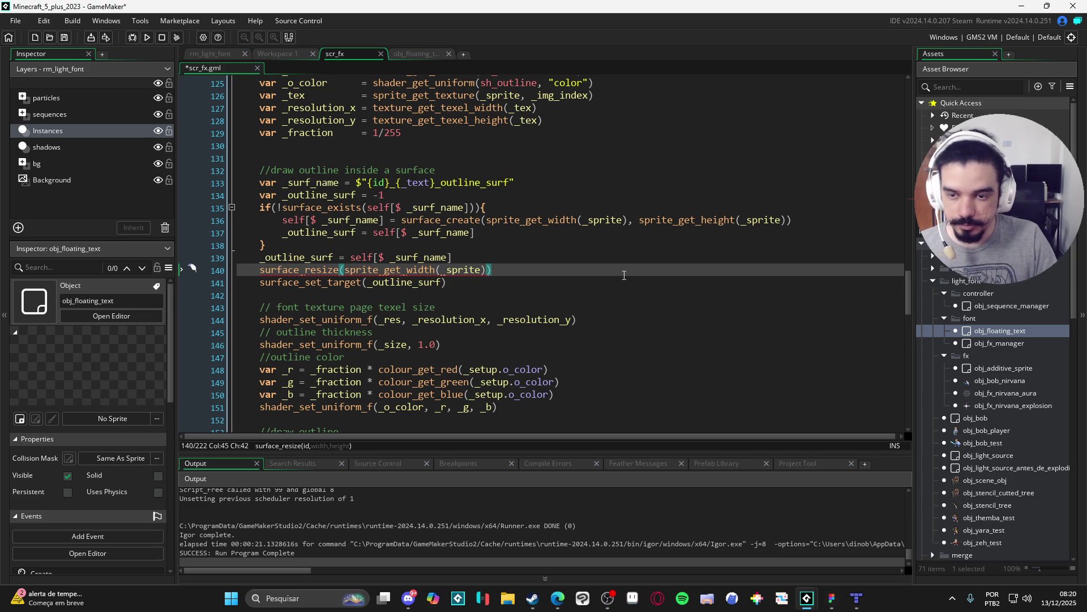
{"action": "scroll", "coordinate": [586, 224], "scroll_direction": "up", "scroll_amount": 2}
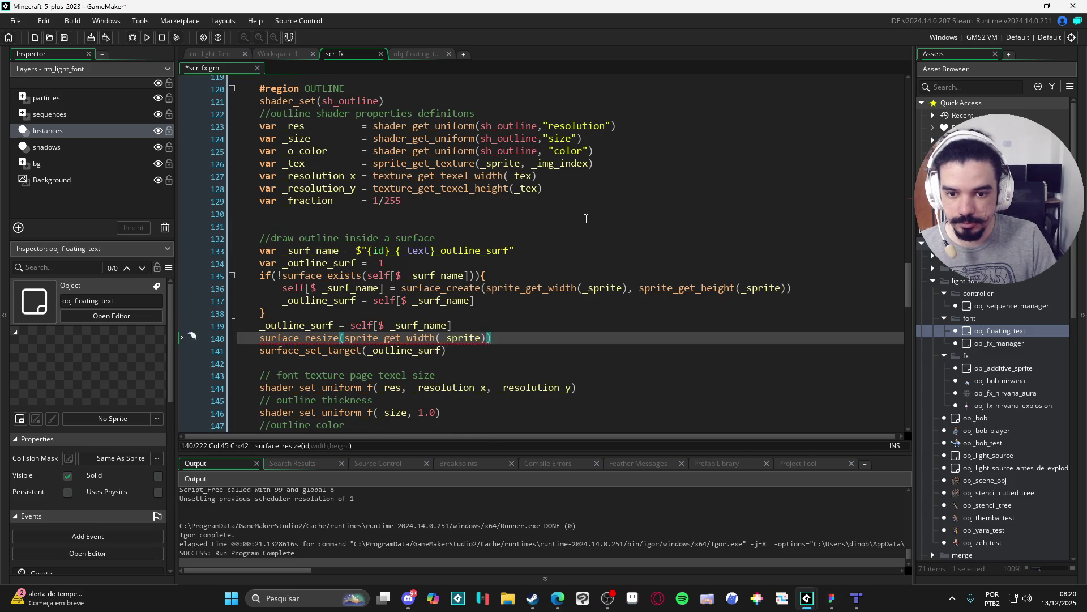
{"action": "scroll", "coordinate": [586, 218], "scroll_direction": "down", "scroll_amount": 2}
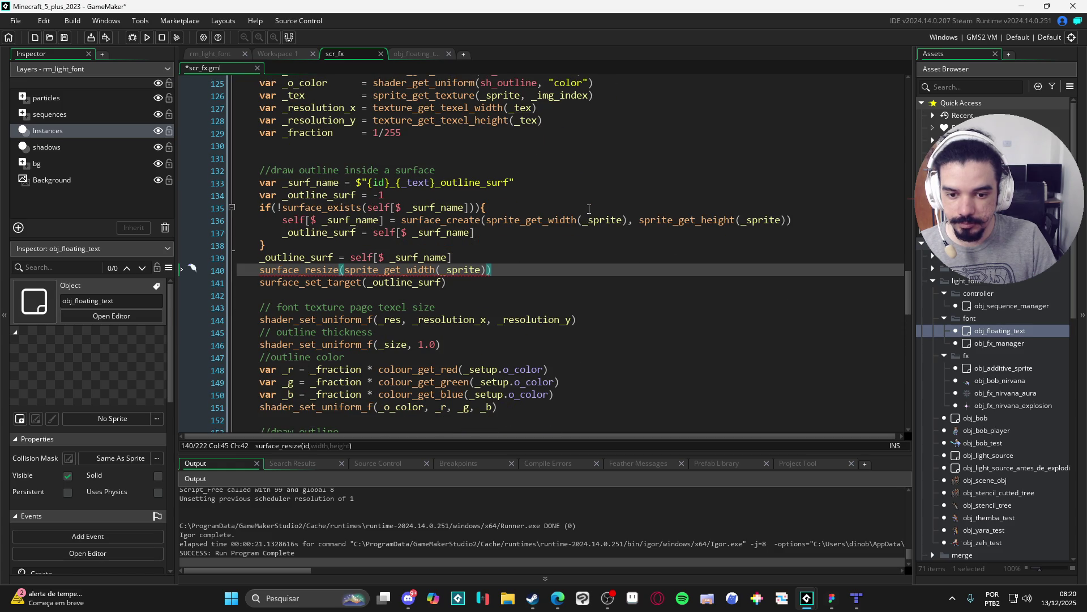
{"action": "scroll", "coordinate": [494, 191], "scroll_direction": "up", "scroll_amount": 1}
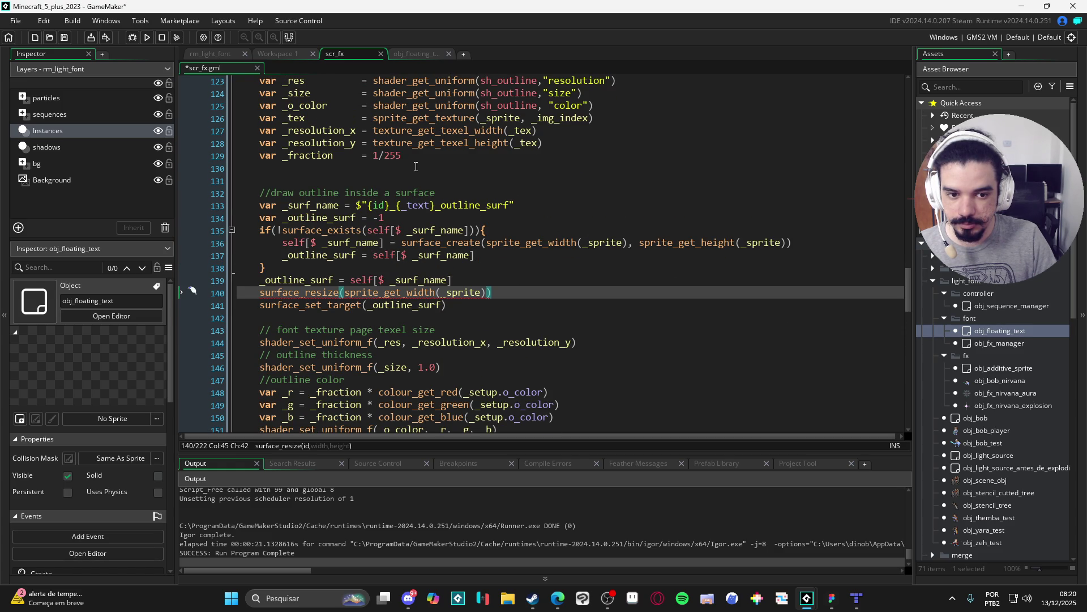
Declare var _spr_w = sprite_get_width(_sprite) on line 130.
{"action": "left_click", "coordinate": [411, 169]}
{"action": "type", "text": "var"}
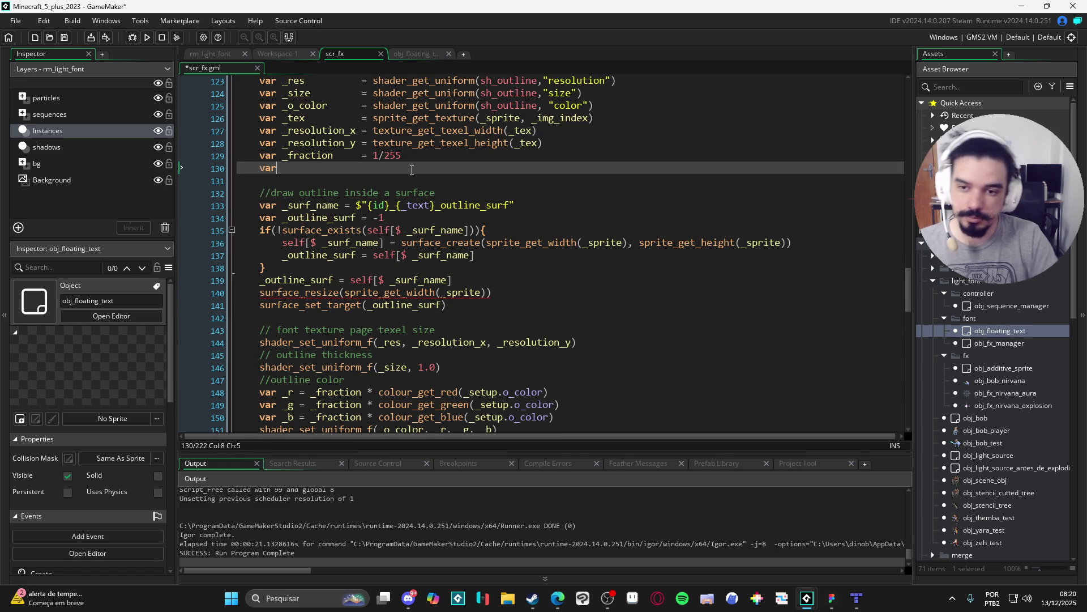
{"action": "type", "text": " _spri"}
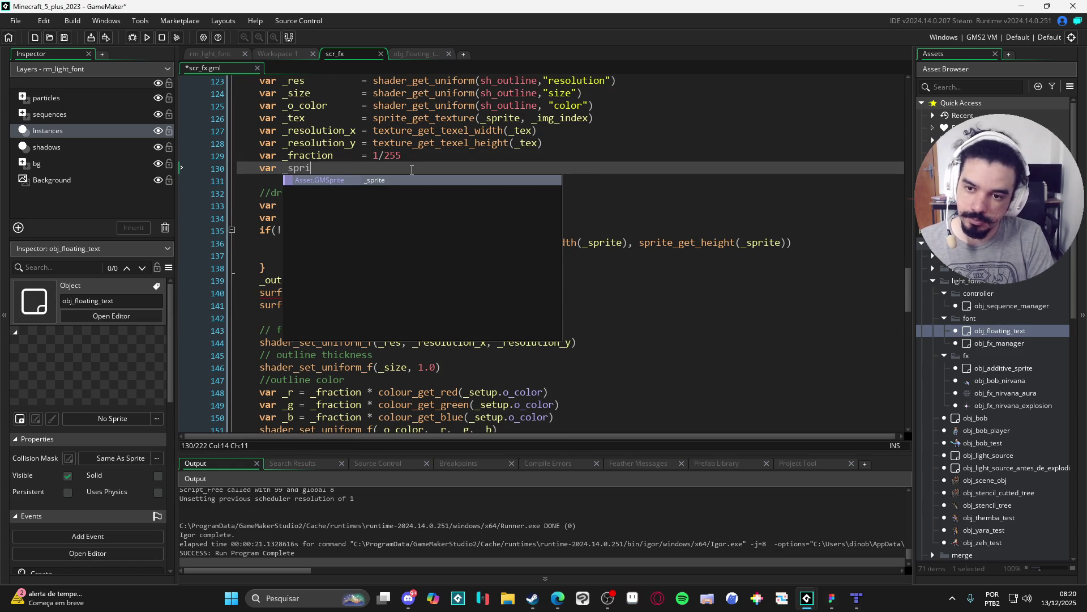
{"action": "key", "text": "BackSpace"}
{"action": "type", "text": "_w ="}
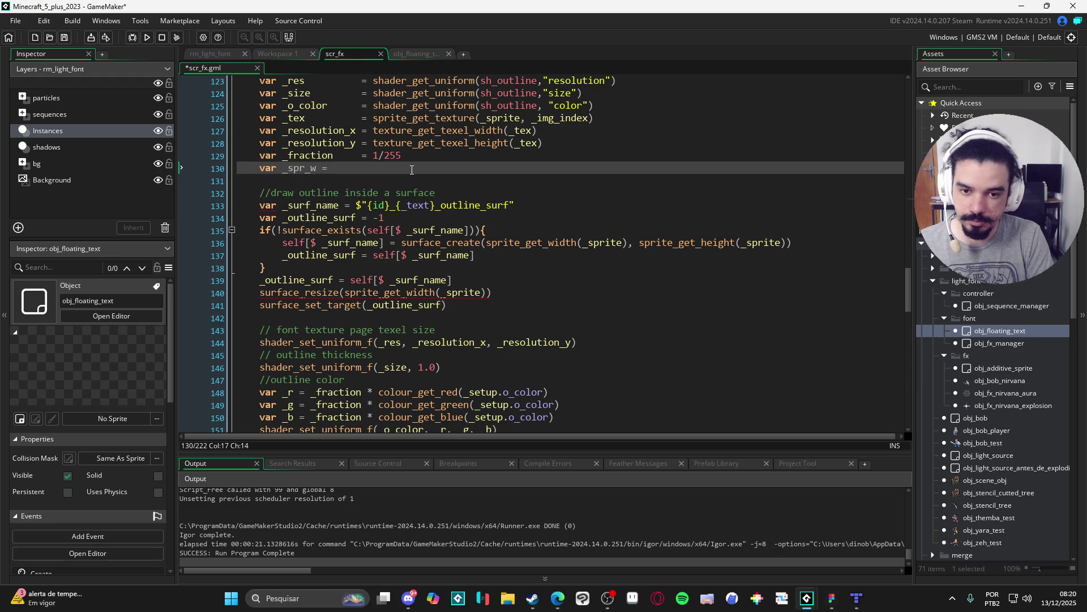
{"action": "left_click_drag", "start_coordinate": [627, 243], "coordinate": [486, 242]}
{"action": "key", "text": "ctrl+c"}
{"action": "left_click", "coordinate": [368, 169]}
{"action": "key", "text": "ctrl+v"}
{"action": "left_click", "coordinate": [322, 168]}
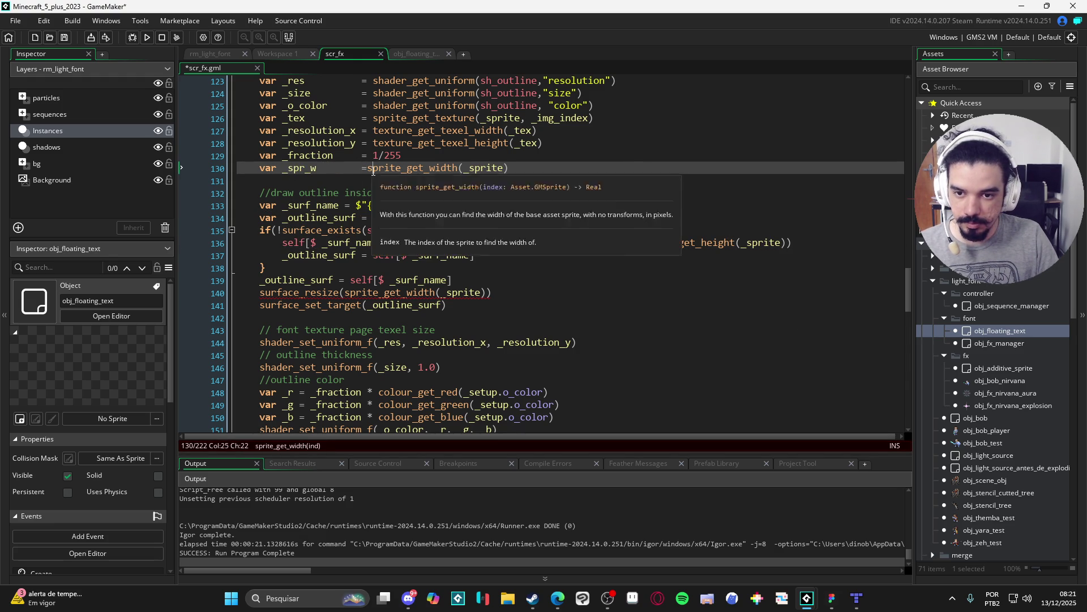
{"action": "left_click", "coordinate": [368, 168]}
Duplicate it as var _spr_h = sprite_get_height(_sprite).
{"action": "key", "text": "ctrl+d"}
{"action": "left_click", "coordinate": [317, 180]}
{"action": "key", "text": "BackSpace"}
{"action": "type", "text": "h"}
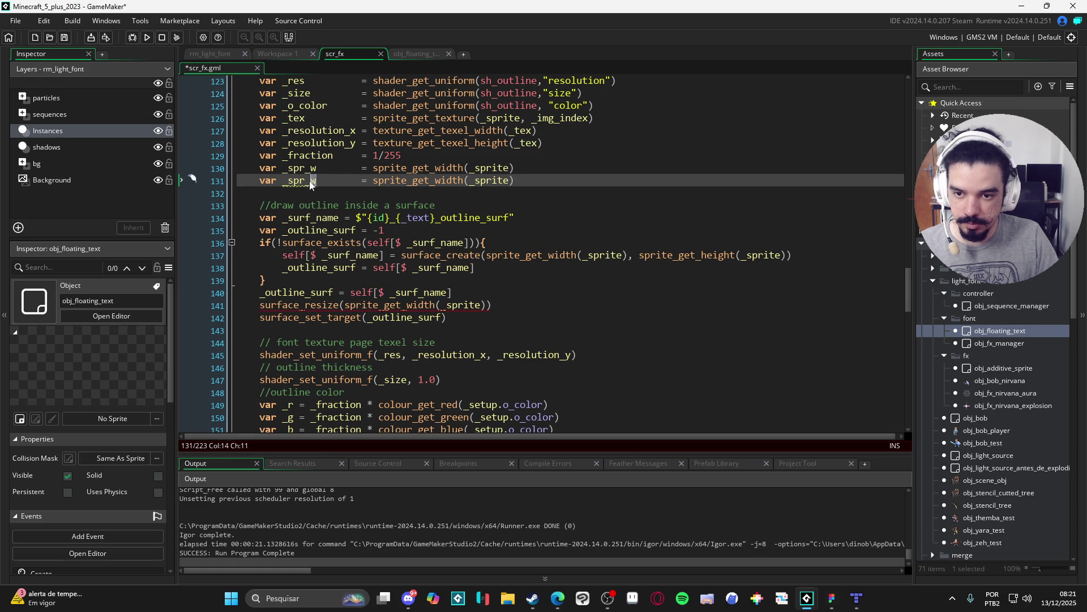
{"action": "double_click", "coordinate": [725, 255]}
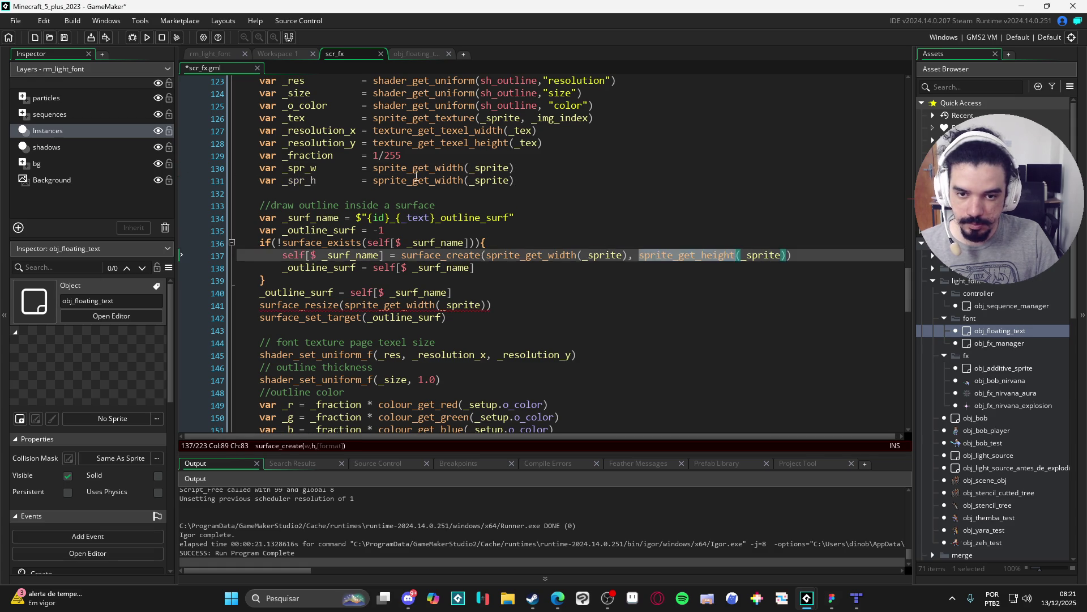
{"action": "key", "text": "ctrl+c"}
{"action": "double_click", "coordinate": [419, 180]}
{"action": "key", "text": "ctrl+v"}
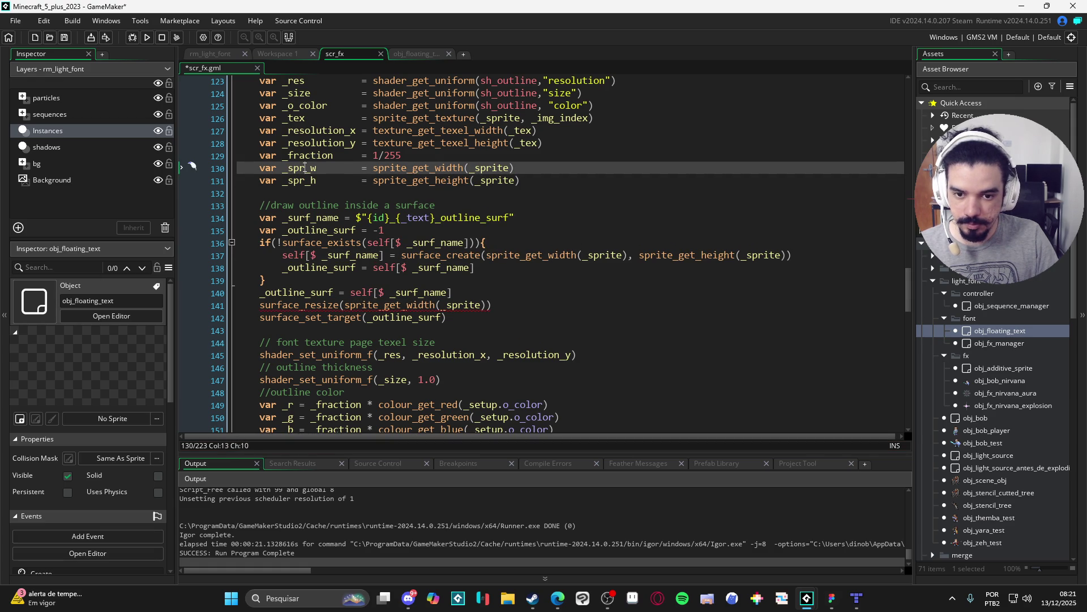
Make surface_create take _spr_w and _spr_h as its width and height.
{"action": "left_click_drag", "start_coordinate": [486, 255], "coordinate": [632, 258]}
{"action": "type", "text": "_spr_w"}
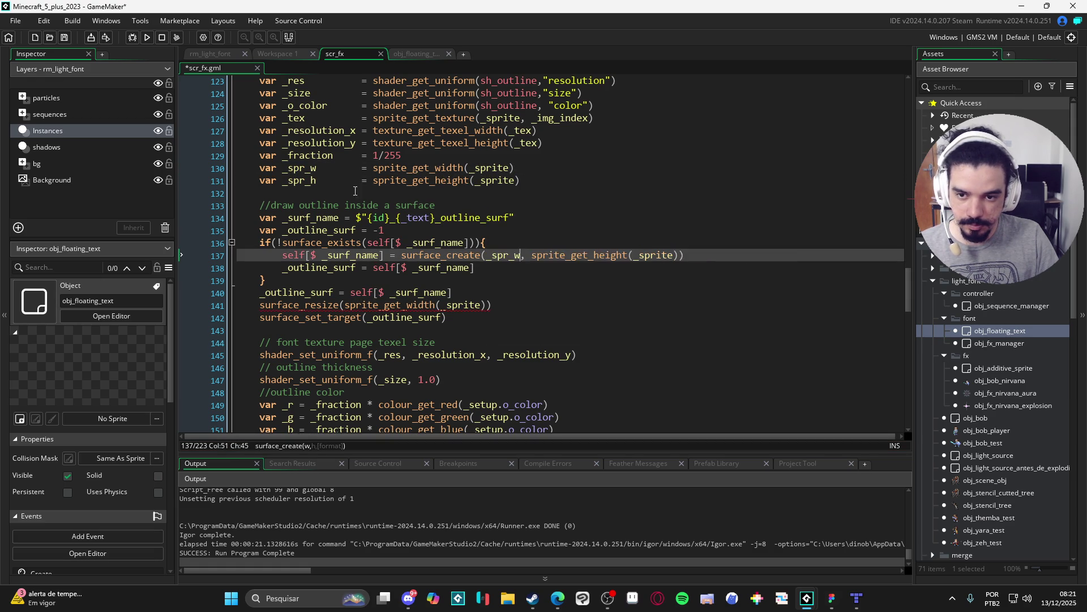
{"action": "key", "text": "ctrl+c"}
{"action": "left_click_drag", "start_coordinate": [533, 254], "coordinate": [678, 258]}
{"action": "key", "text": "ctrl+v"}
{"action": "key", "text": "Down"}
{"action": "key", "text": "Down"}
{"action": "key", "text": "Down"}
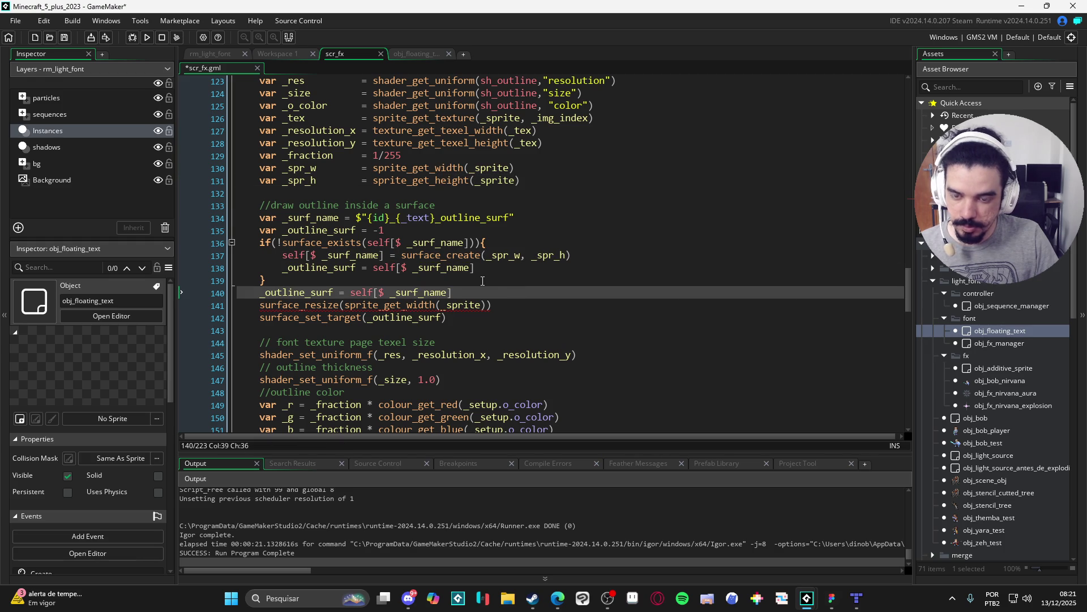
{"action": "scroll", "coordinate": [482, 281], "scroll_direction": "down", "scroll_amount": 2}
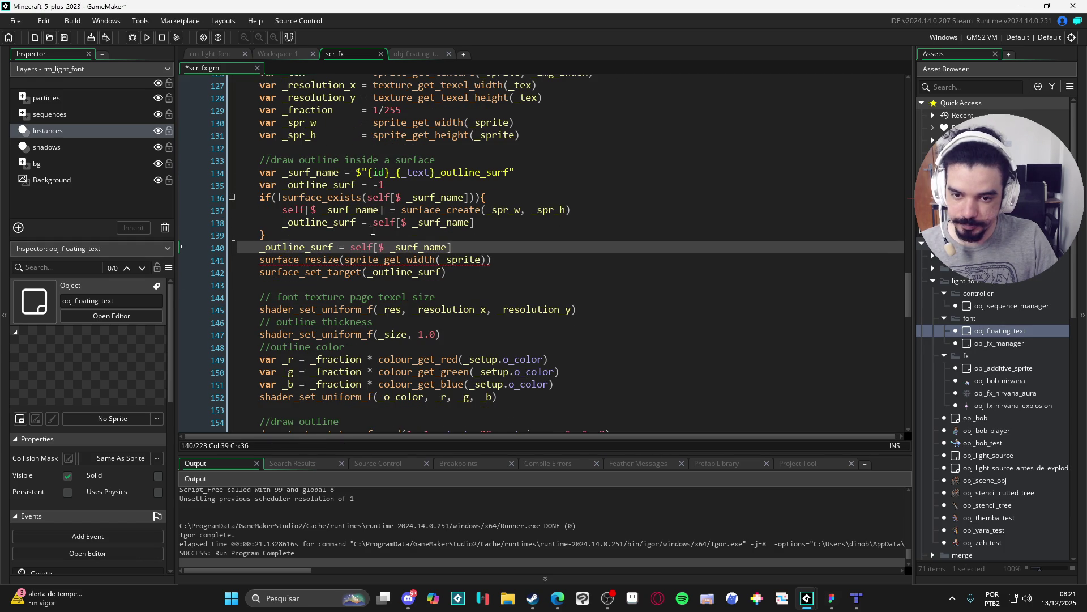
Rewrite the surface_resize arguments as _sprite, _spr_w, _spr_h with consistent spacing.
{"action": "double_click", "coordinate": [302, 123]}
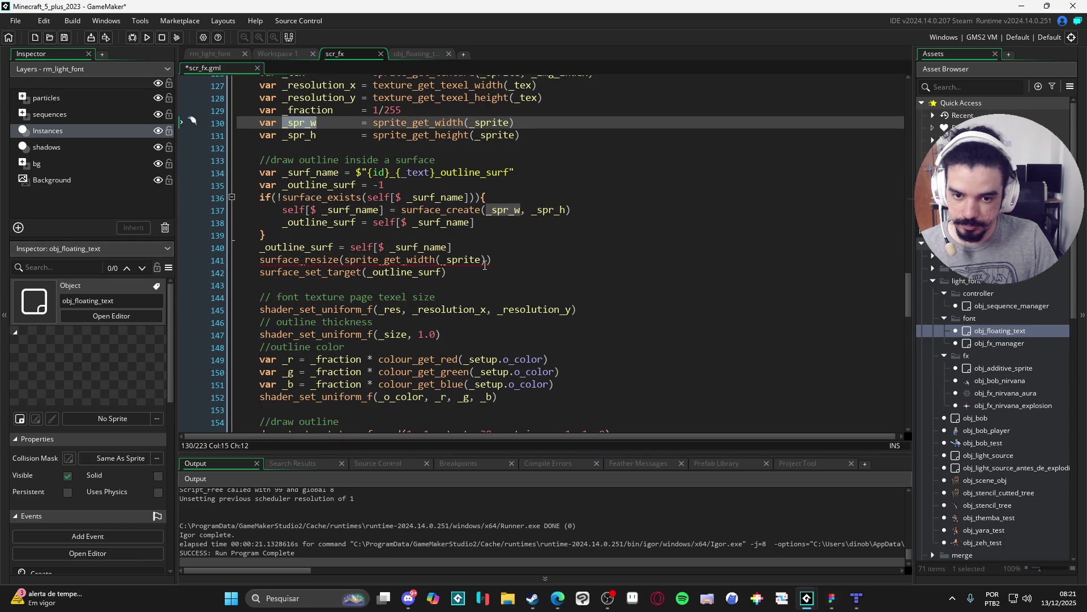
{"action": "left_click_drag", "start_coordinate": [486, 261], "coordinate": [342, 261]}
{"action": "key", "text": "ctrl+v"}
{"action": "type", "text": ","}
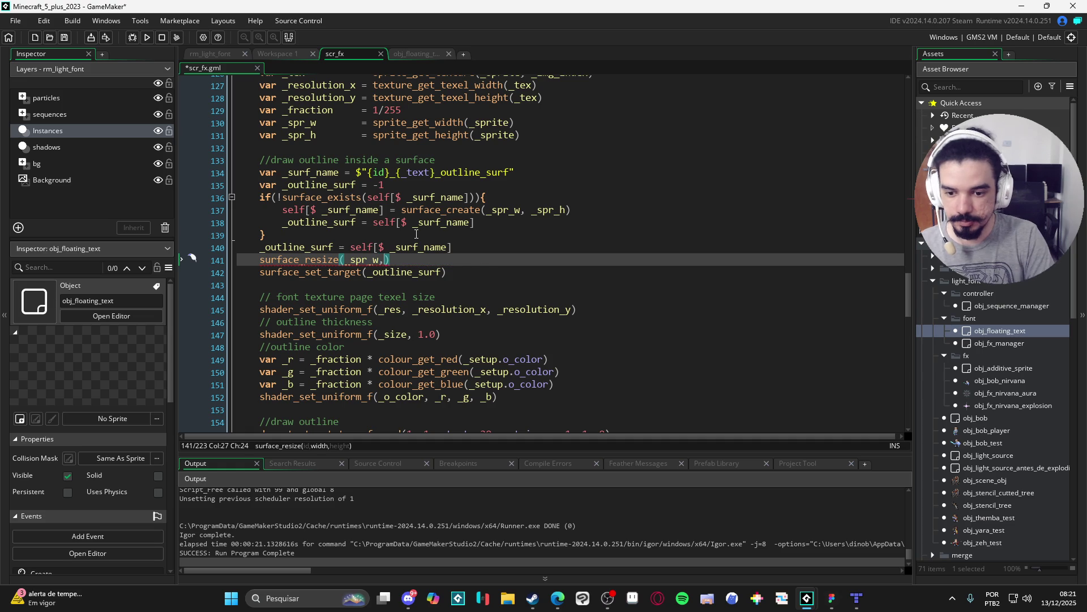
{"action": "key", "text": "ctrl+Left"}
{"action": "key", "text": "ctrl+Left"}
{"action": "type", "text": "_sprite,"}
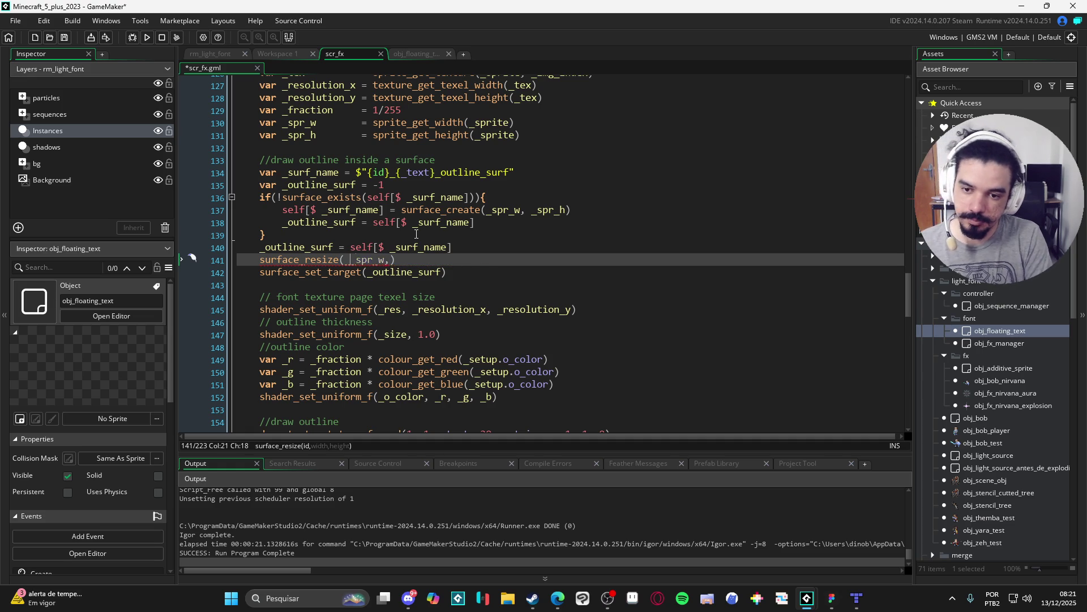
{"action": "key", "text": "ctrl+Right"}
{"action": "key", "text": "Right"}
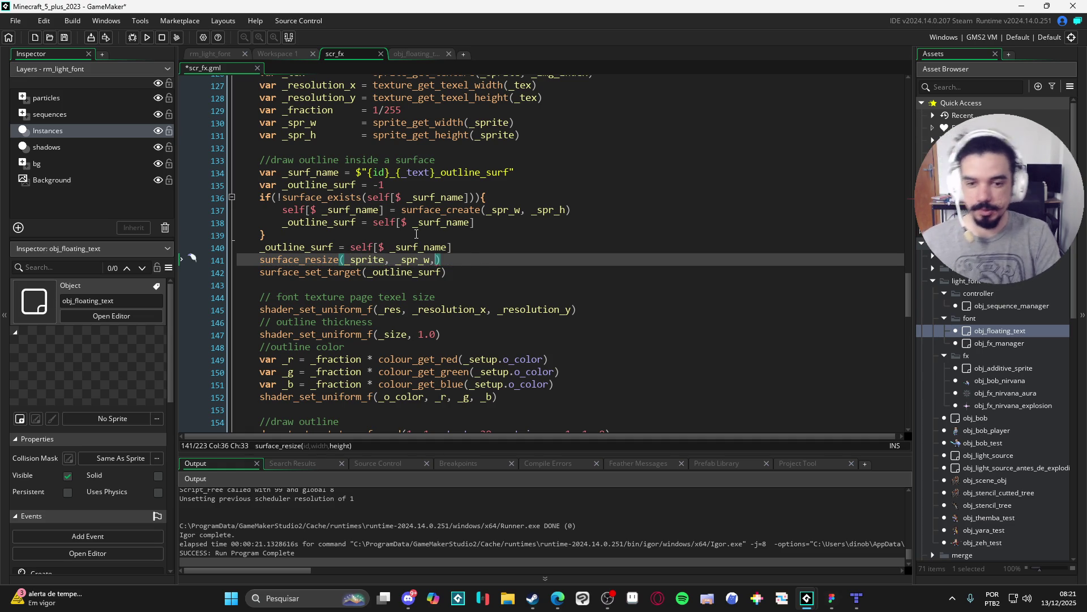
{"action": "type", "text": "_spr_h"}
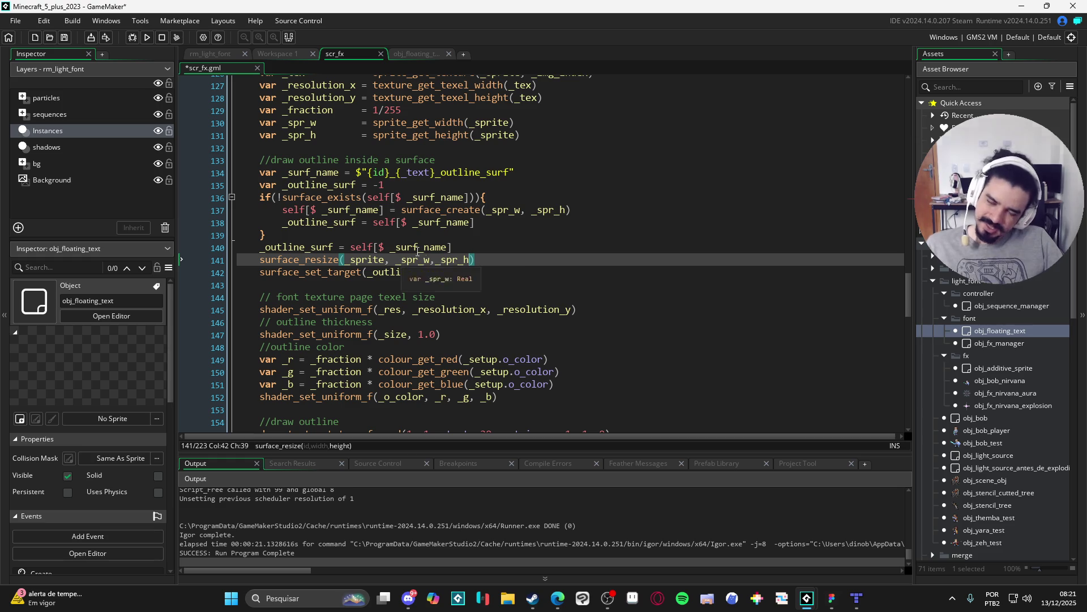
{"action": "key", "text": "ctrl+Left"}
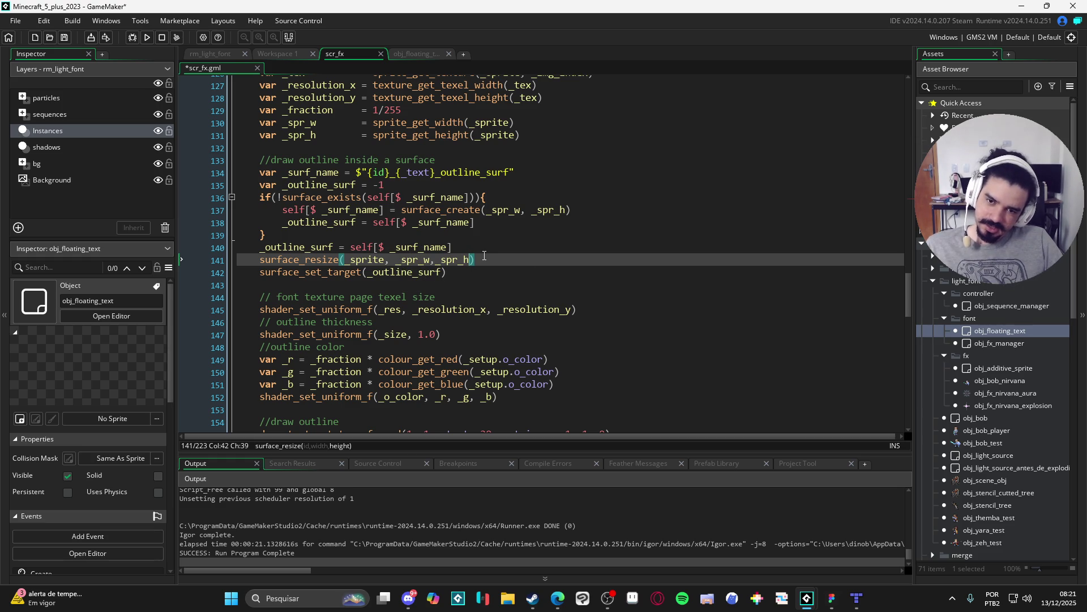
{"action": "mouse_move", "coordinate": [198, 260]}
{"action": "left_mouse_down"}
{"action": "mouse_move", "coordinate": [199, 247]}
{"action": "mouse_move", "coordinate": [198, 261]}
{"action": "left_mouse_up"}
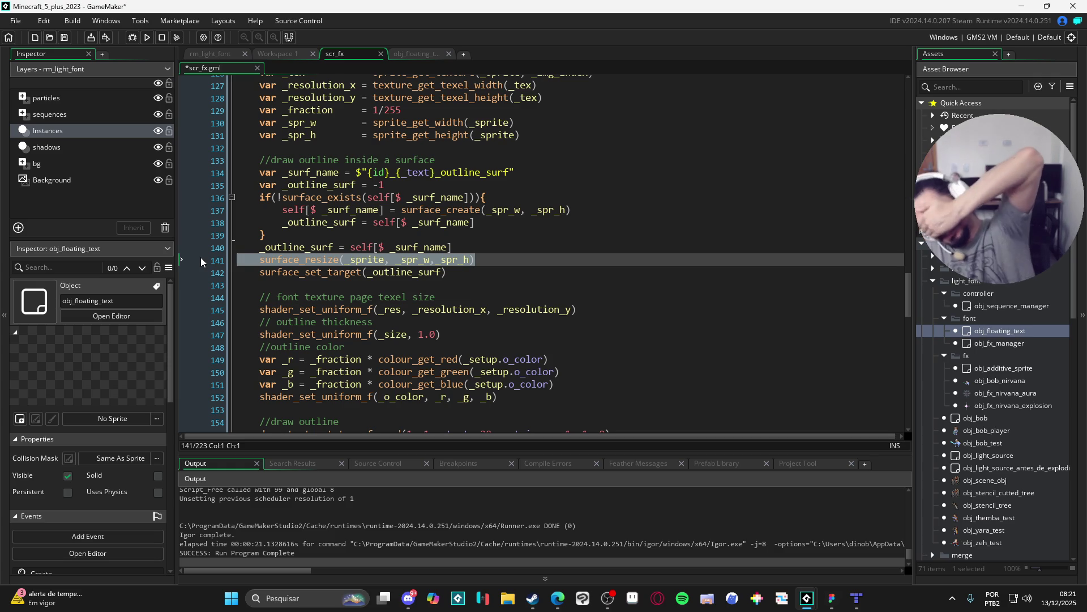
Delete the surface_resize line, add a blank line after the if block, and save.
{"action": "key", "text": "BackSpace"}
{"action": "key", "text": "BackSpace"}
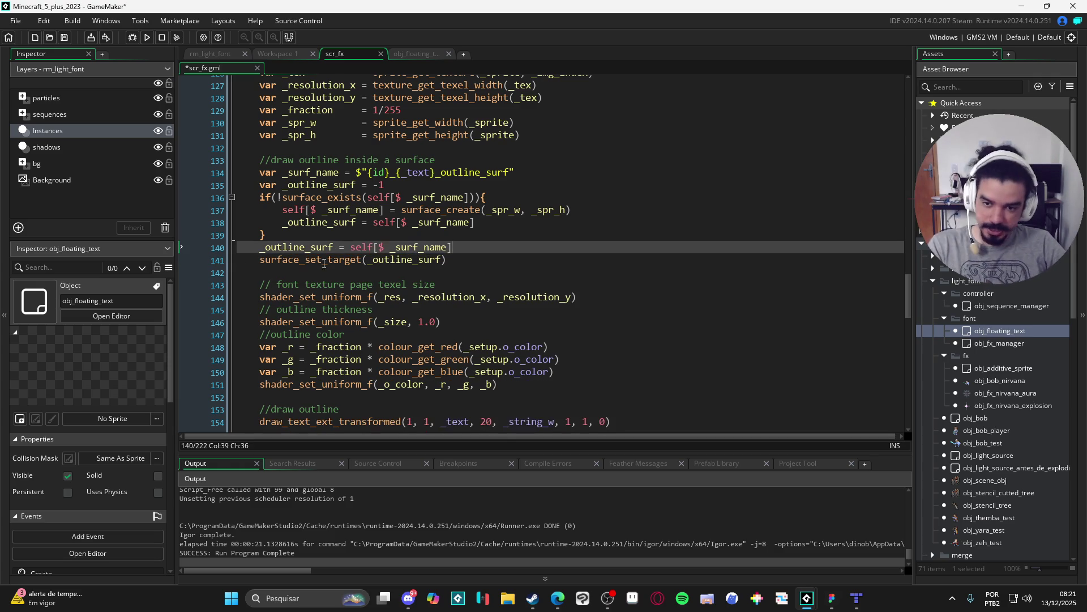
{"action": "left_click", "coordinate": [339, 235]}
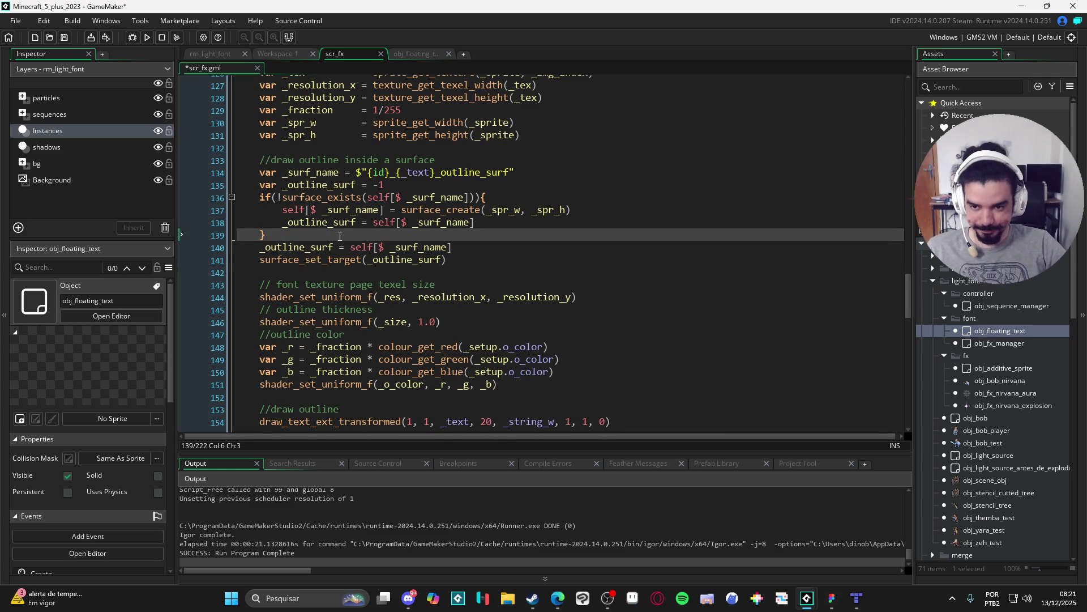
{"action": "key", "text": "Return"}
{"action": "key", "text": "ctrl+s"}
Change the uniform comment to //texture page texel size by removing 'font'.
{"action": "scroll", "coordinate": [511, 247], "scroll_direction": "down", "scroll_amount": 2}
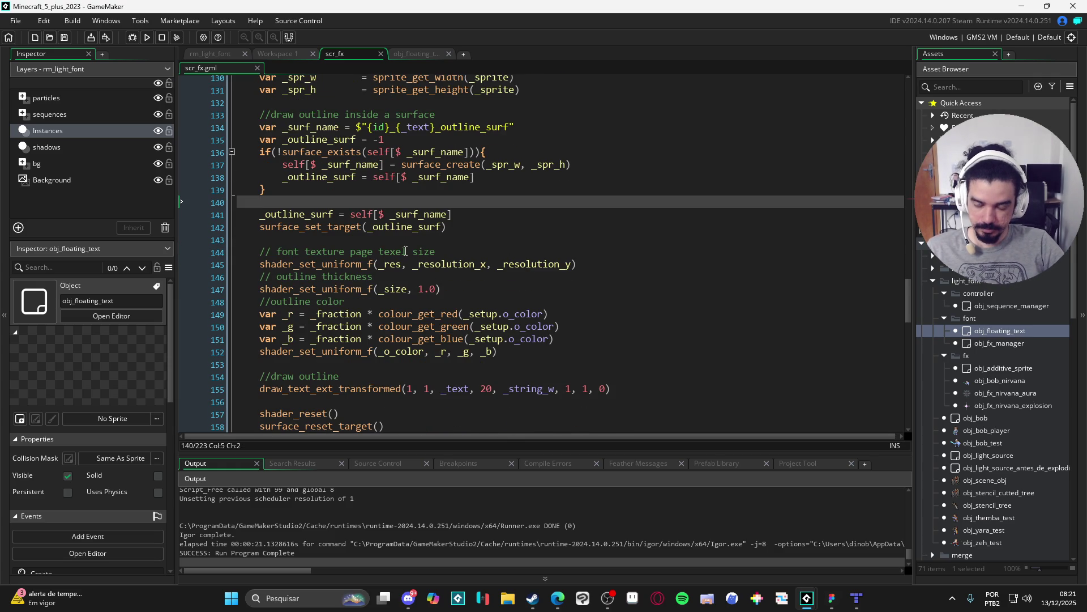
{"action": "left_click", "coordinate": [420, 241]}
{"action": "scroll", "coordinate": [324, 229], "scroll_direction": "down", "scroll_amount": 1}
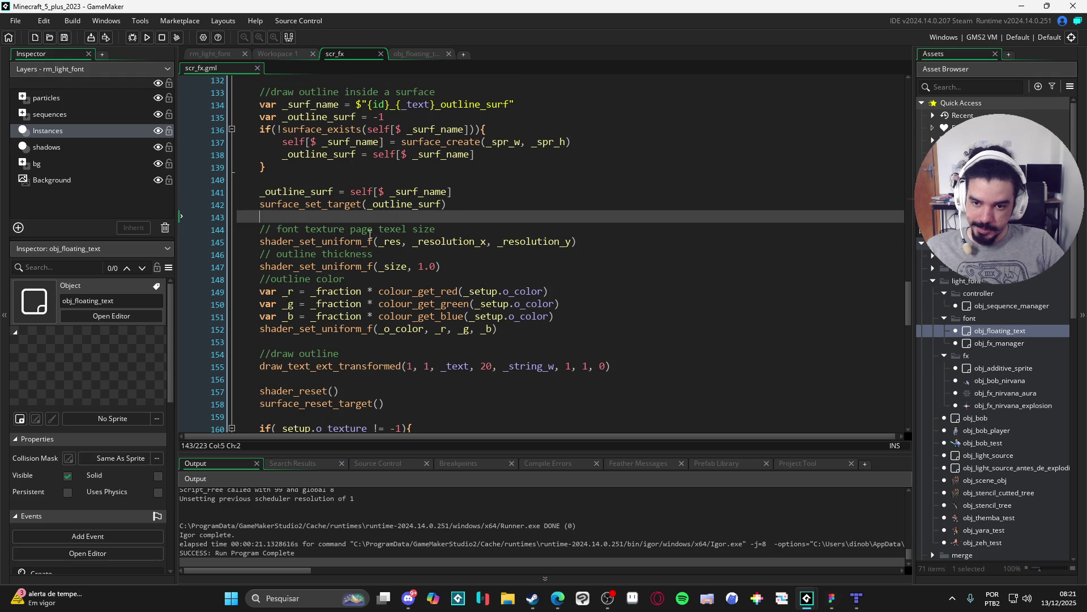
{"action": "left_click_drag", "start_coordinate": [306, 229], "coordinate": [271, 230]}
{"action": "key", "text": "BackSpace"}
{"action": "left_click", "coordinate": [512, 240]}
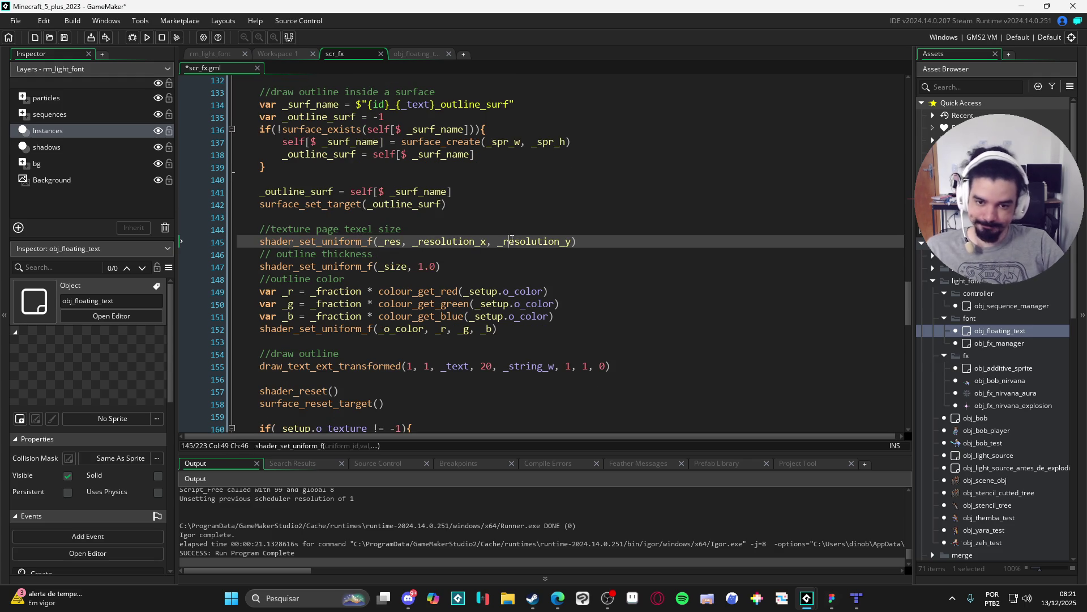
{"action": "scroll", "coordinate": [391, 255], "scroll_direction": "down", "scroll_amount": 2}
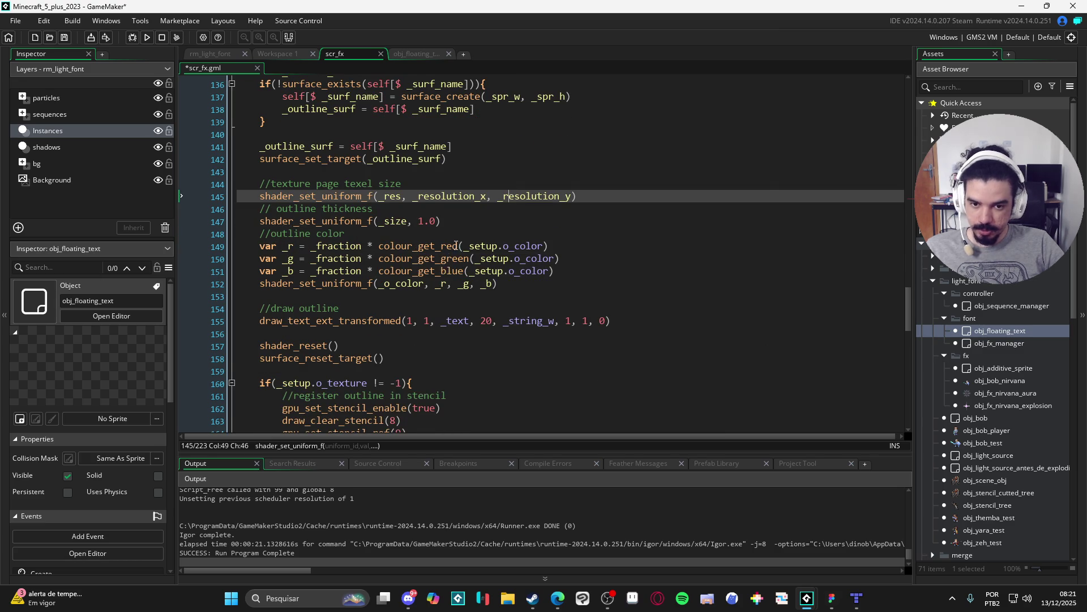
{"action": "scroll", "coordinate": [364, 240], "scroll_direction": "down", "scroll_amount": 1}
{"action": "scroll", "coordinate": [375, 263], "scroll_direction": "down", "scroll_amount": 1}
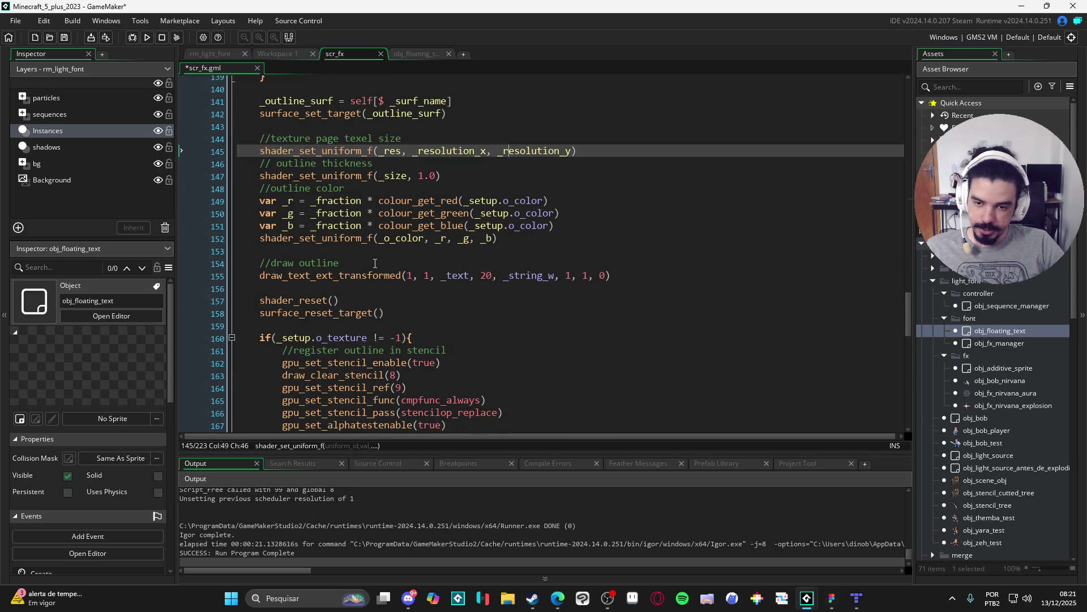
{"action": "scroll", "coordinate": [350, 265], "scroll_direction": "down", "scroll_amount": 1}
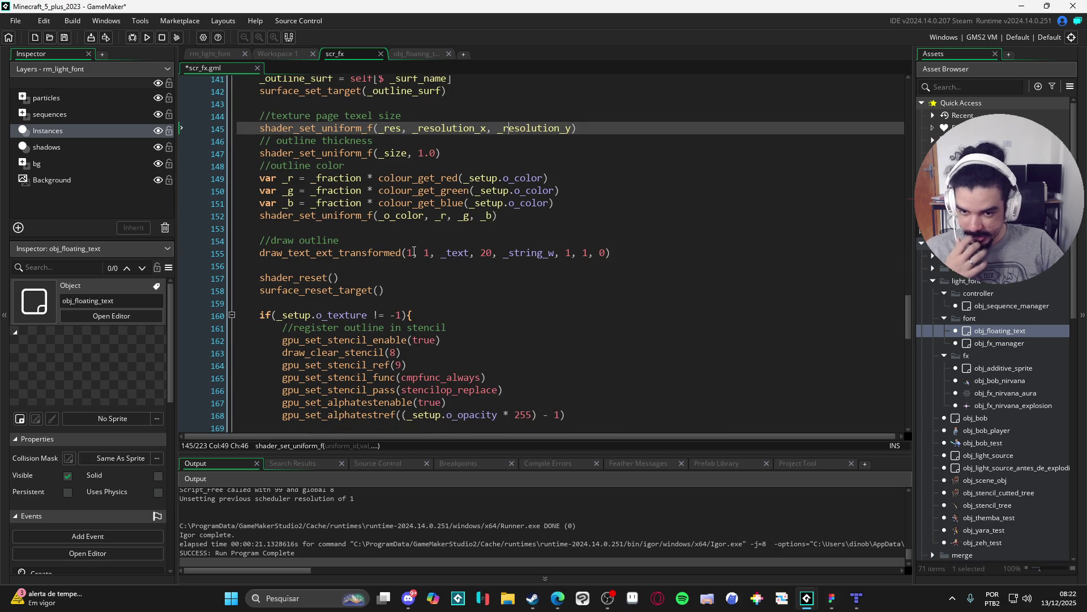
{"action": "left_click", "coordinate": [402, 238]}
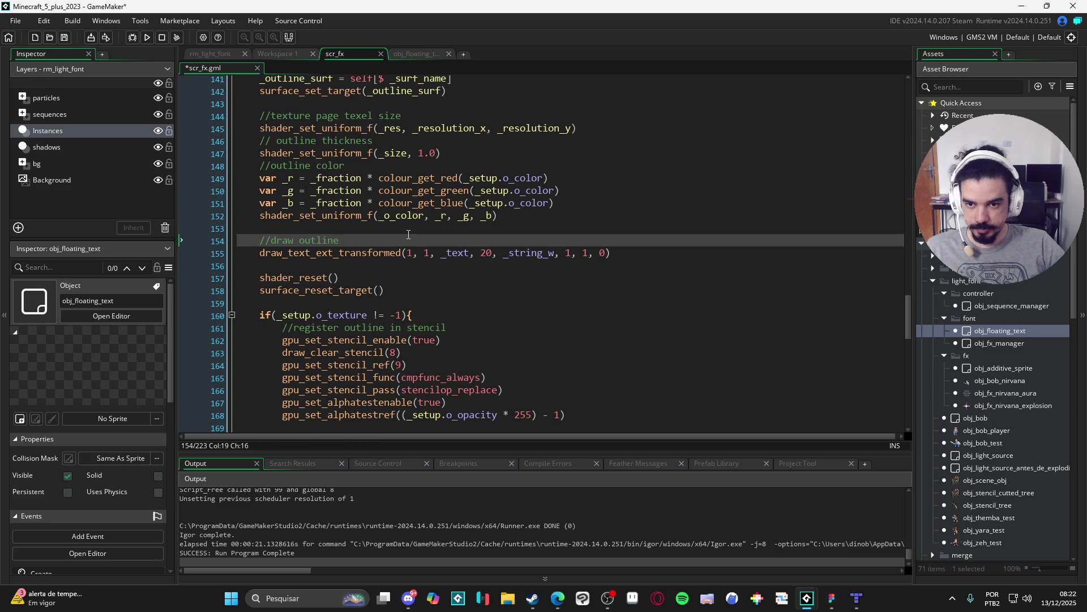
Add a draw_sprite() call under the outline comment and comment out the draw_text_ext_transformed line.
{"action": "key", "text": "Return"}
{"action": "type", "text": "draw_sprite"}
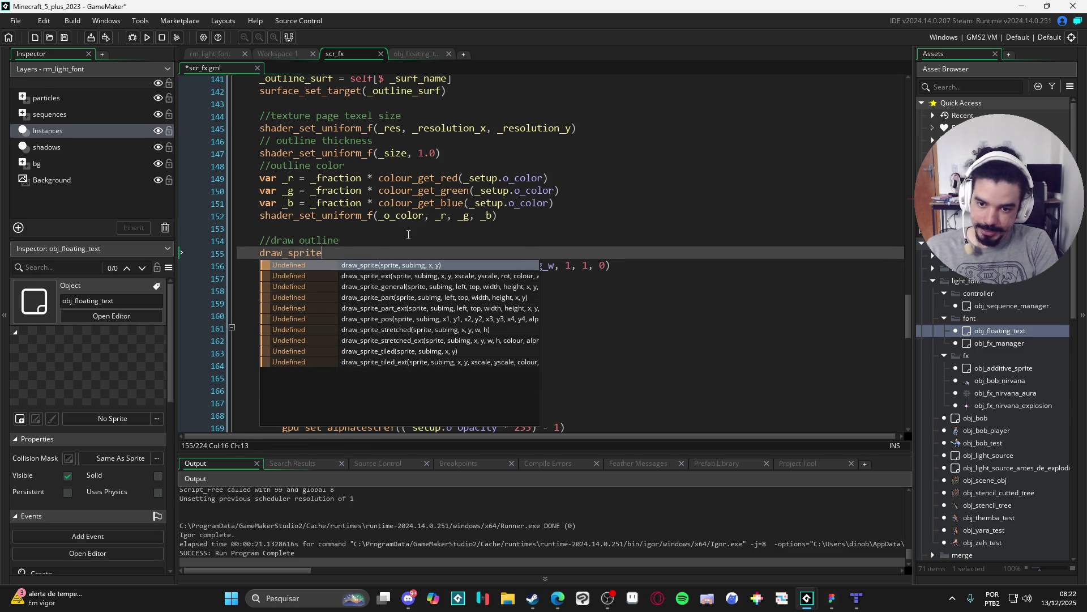
{"action": "type", "text": "()"}
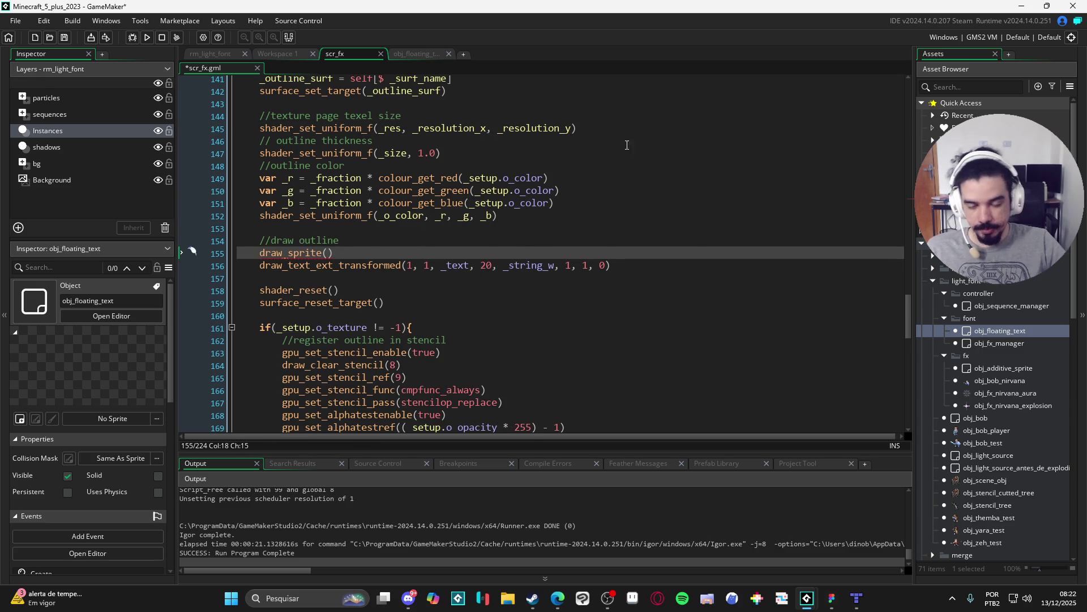
{"action": "left_click", "coordinate": [570, 266]}
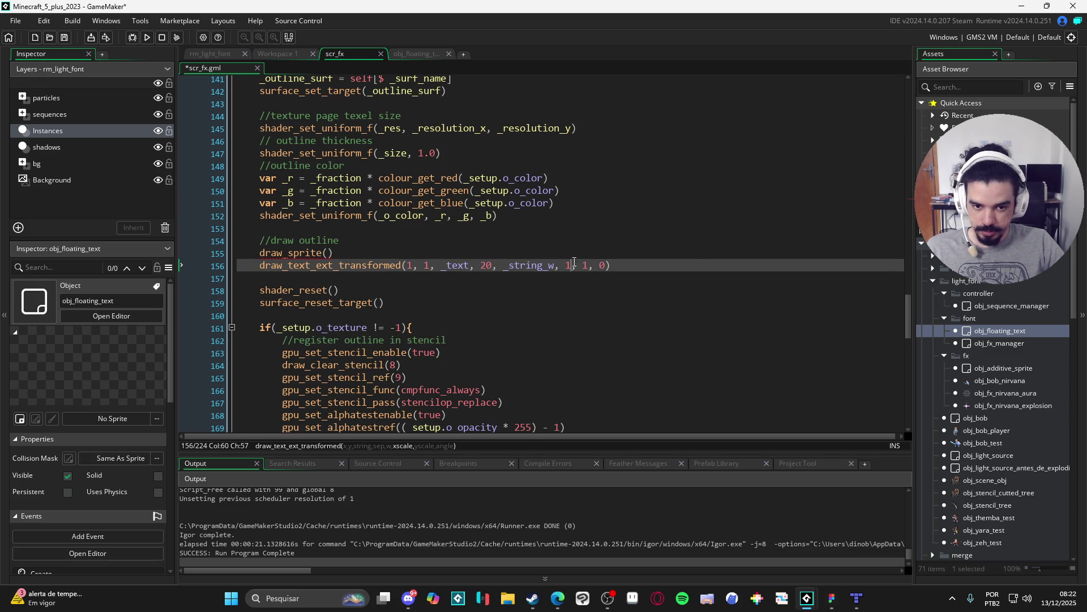
{"action": "left_click", "coordinate": [337, 254]}
{"action": "key", "text": "Left"}
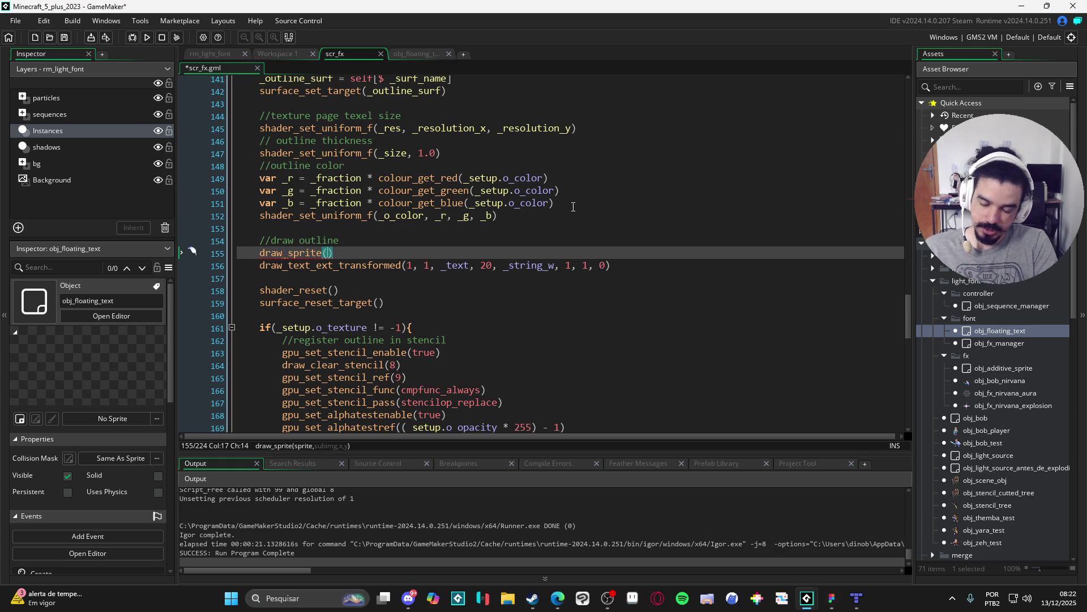
{"action": "key", "text": "Down"}
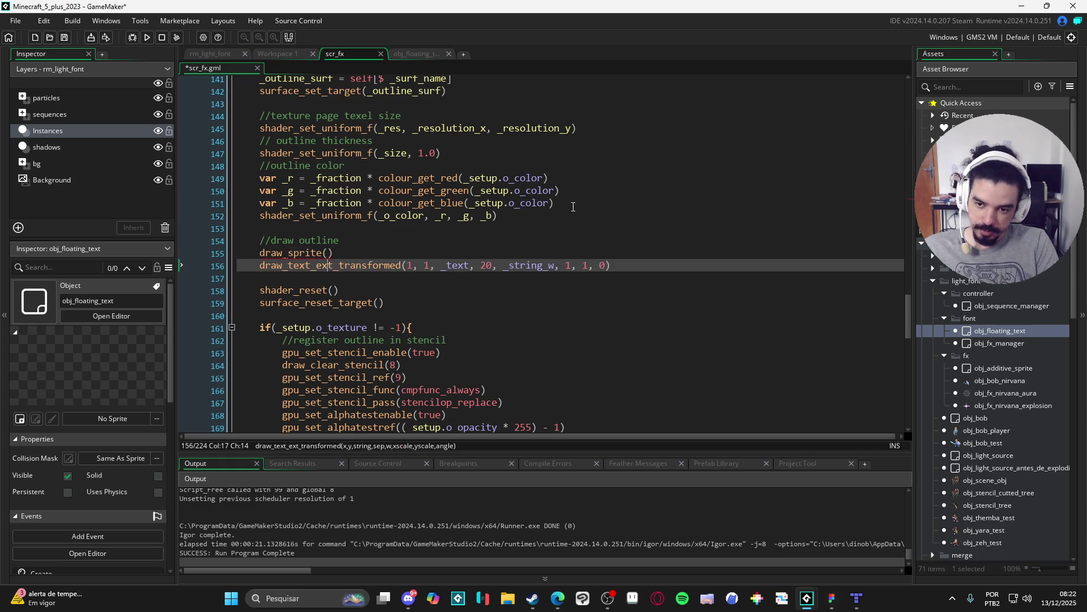
{"action": "key", "text": "Home"}
{"action": "type", "text": "//"}
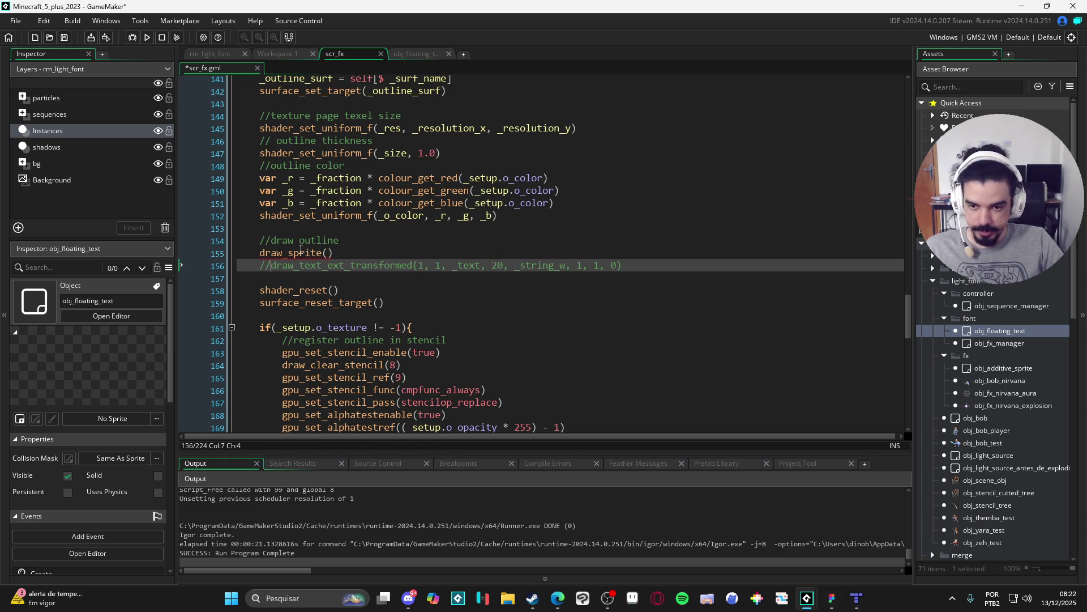
{"action": "left_click", "coordinate": [328, 252]}
Fill in draw_sprite's first two arguments as _sprite and _img_index.
{"action": "type", "text": "_sprite, _spr"}
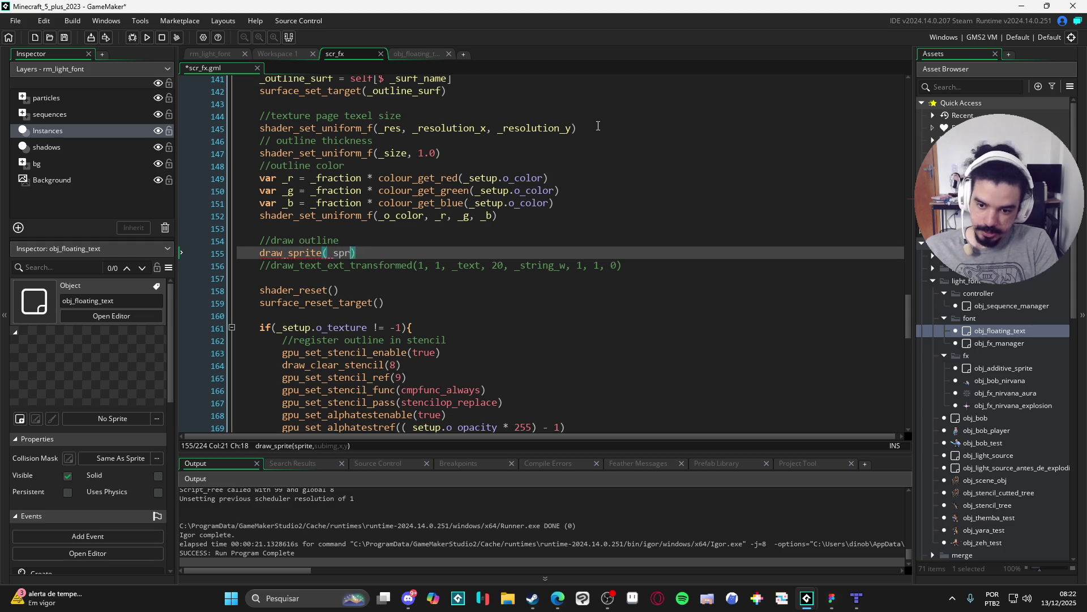
{"action": "type", "text": "i"}
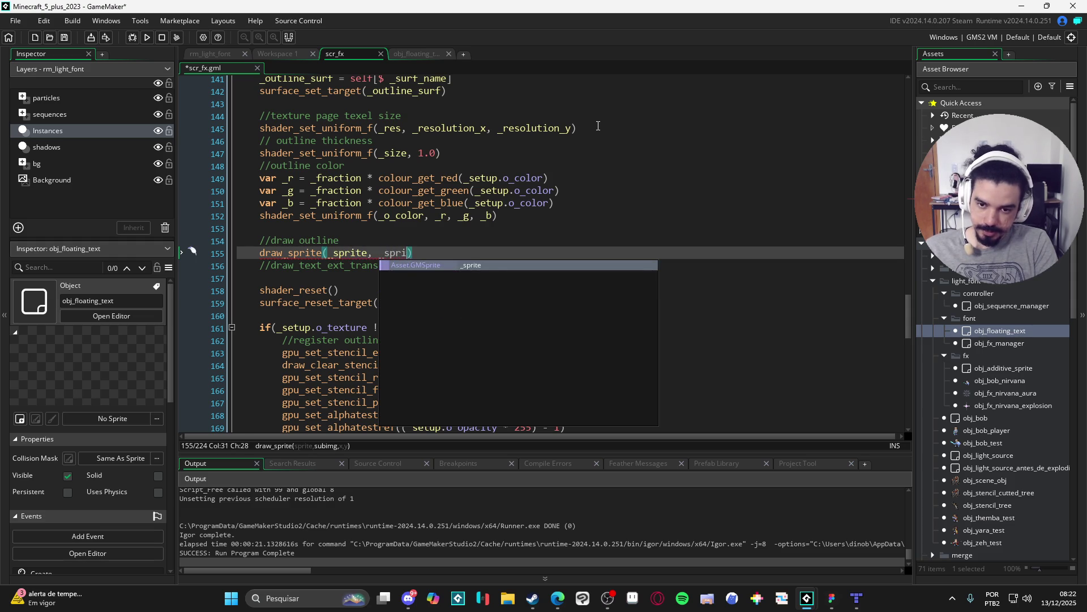
{"action": "key", "text": "Return"}
{"action": "type", "text": "_index"}
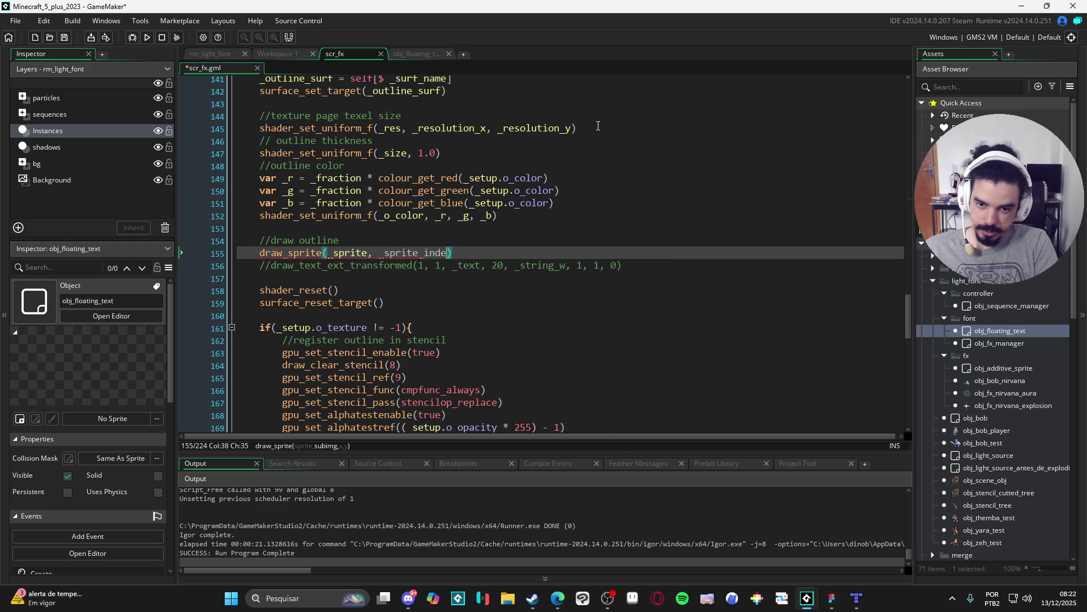
{"action": "key", "text": "ctrl+Left"}
{"action": "key", "text": "ctrl+Left"}
{"action": "scroll", "coordinate": [598, 126], "scroll_direction": "up", "scroll_amount": 9}
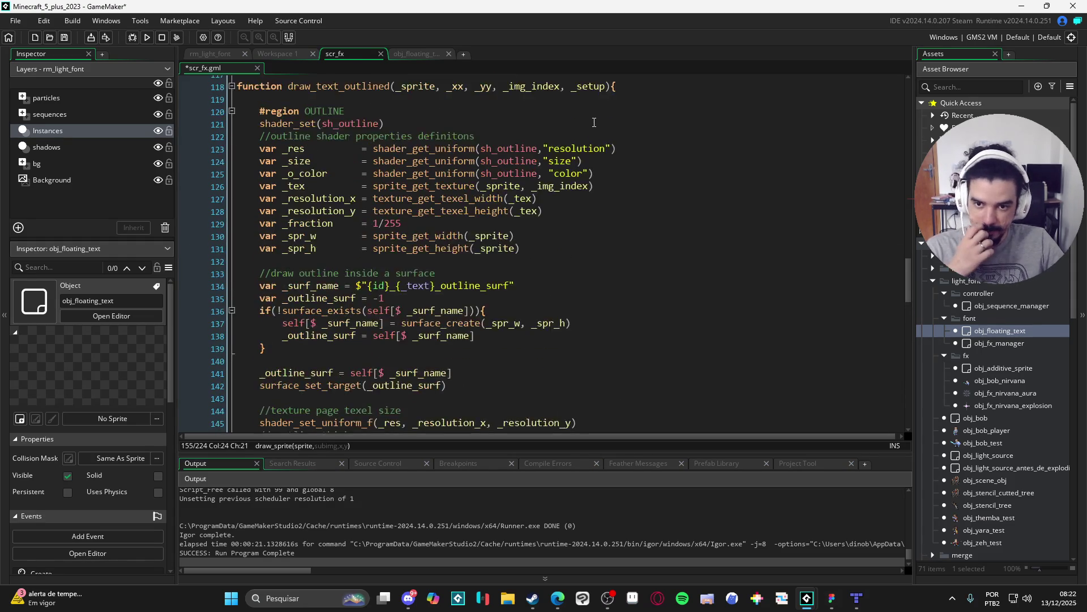
{"action": "double_click", "coordinate": [552, 135]}
{"action": "key", "text": "ctrl+c"}
{"action": "scroll", "coordinate": [454, 292], "scroll_direction": "down", "scroll_amount": 7}
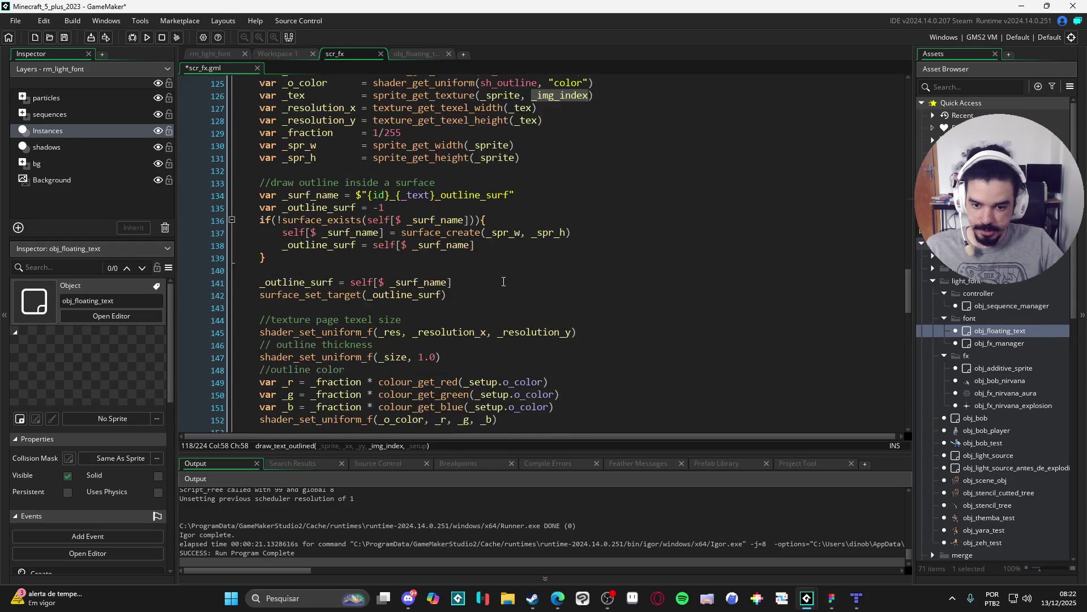
{"action": "double_click", "coordinate": [416, 316]}
{"action": "key", "text": "ctrl+v"}
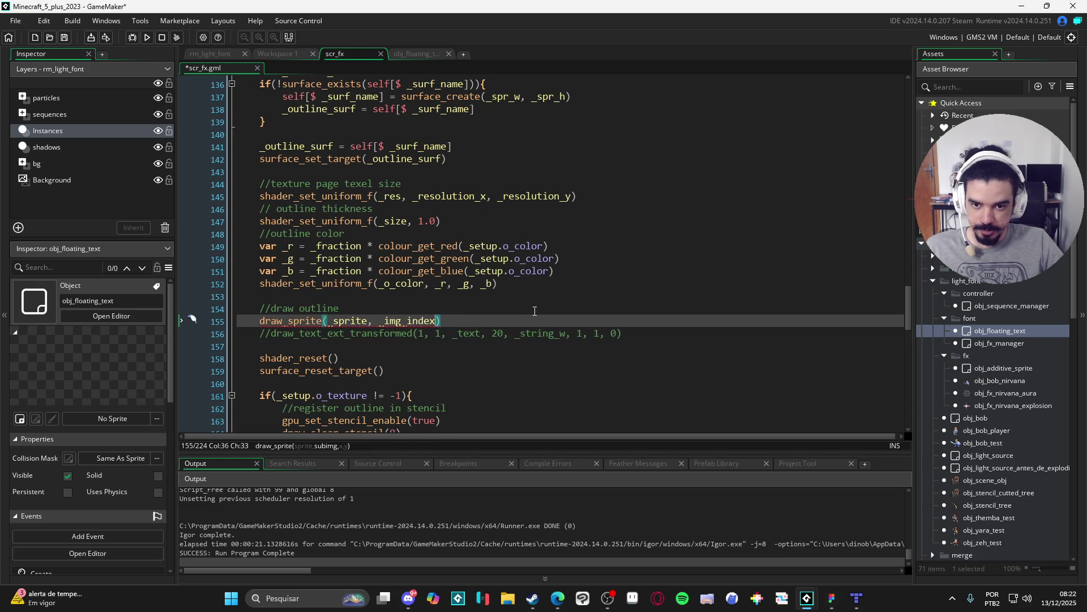
{"action": "scroll", "coordinate": [533, 310], "scroll_direction": "up", "scroll_amount": 3}
{"action": "scroll", "coordinate": [533, 309], "scroll_direction": "up", "scroll_amount": 2}
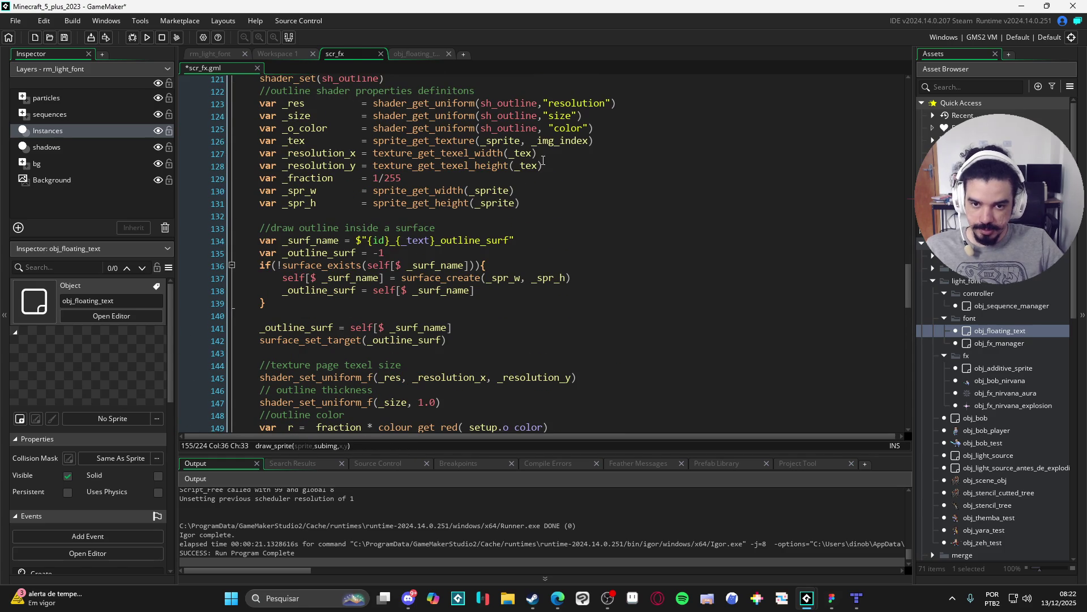
{"action": "scroll", "coordinate": [462, 246], "scroll_direction": "down", "scroll_amount": 7}
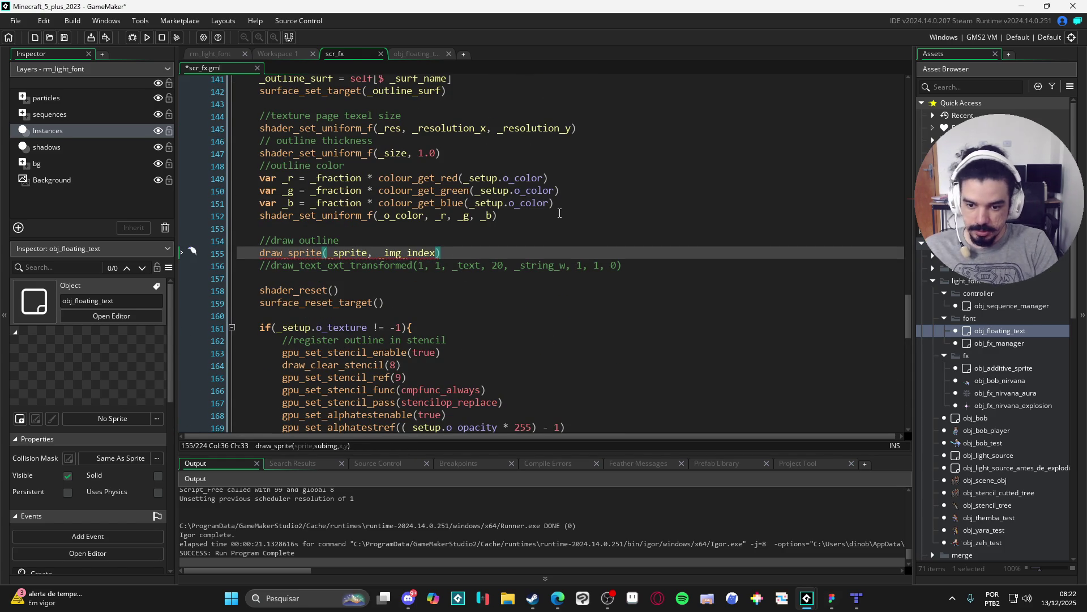
Give draw_sprite the position arguments sprite_get_xoffset(_sprite) and sprite_get_yoffset(_sprite) instead of 0, 0.
{"action": "type", "text": ","}
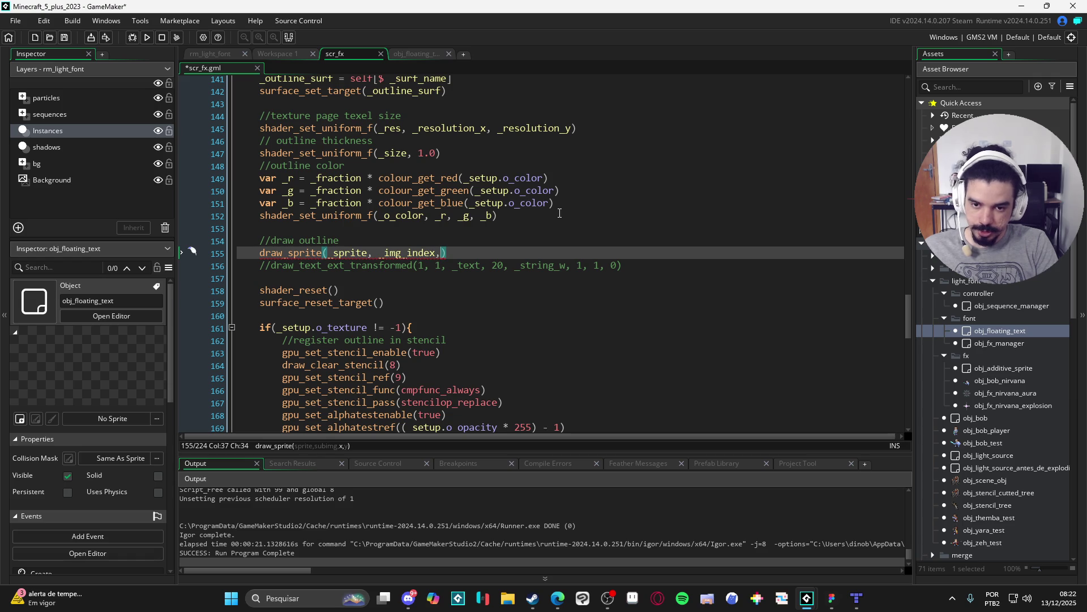
{"action": "type", "text": " 0,0"}
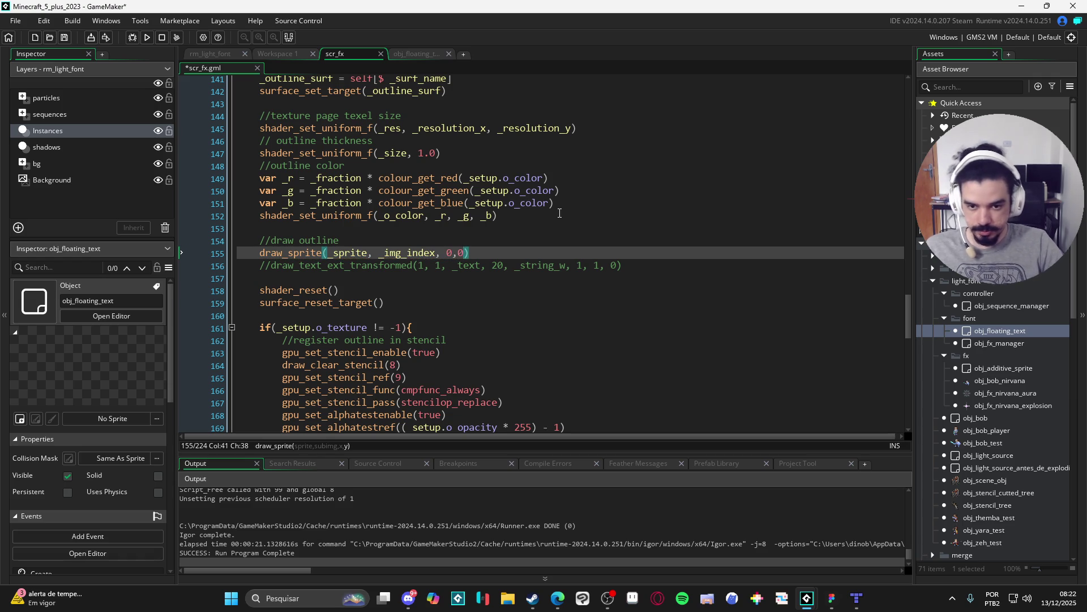
{"action": "key", "text": "Left"}
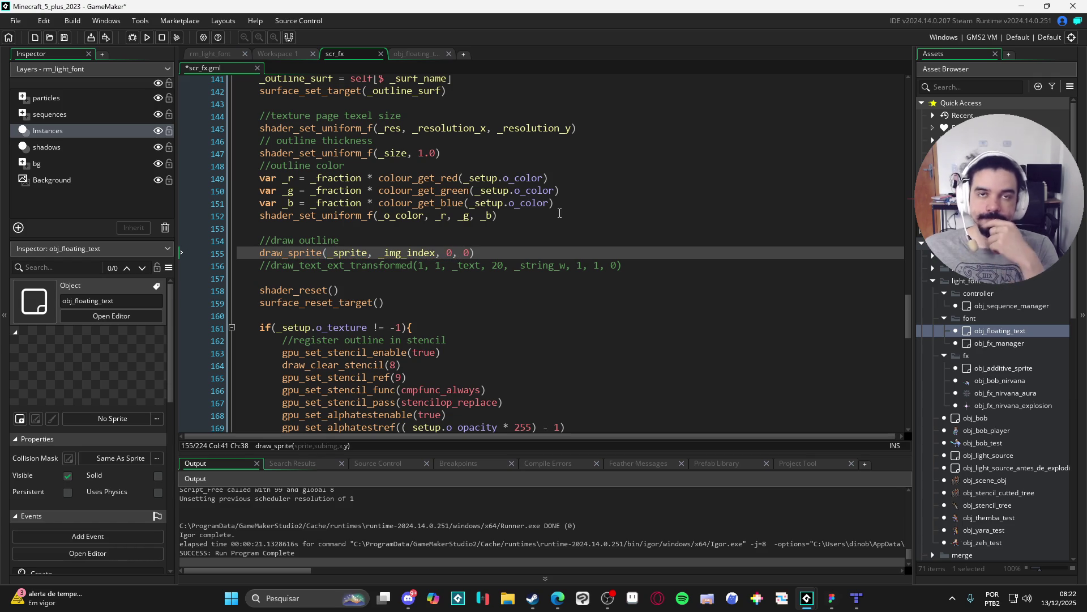
{"action": "key", "text": "Left"}
{"action": "key", "text": "Left"}
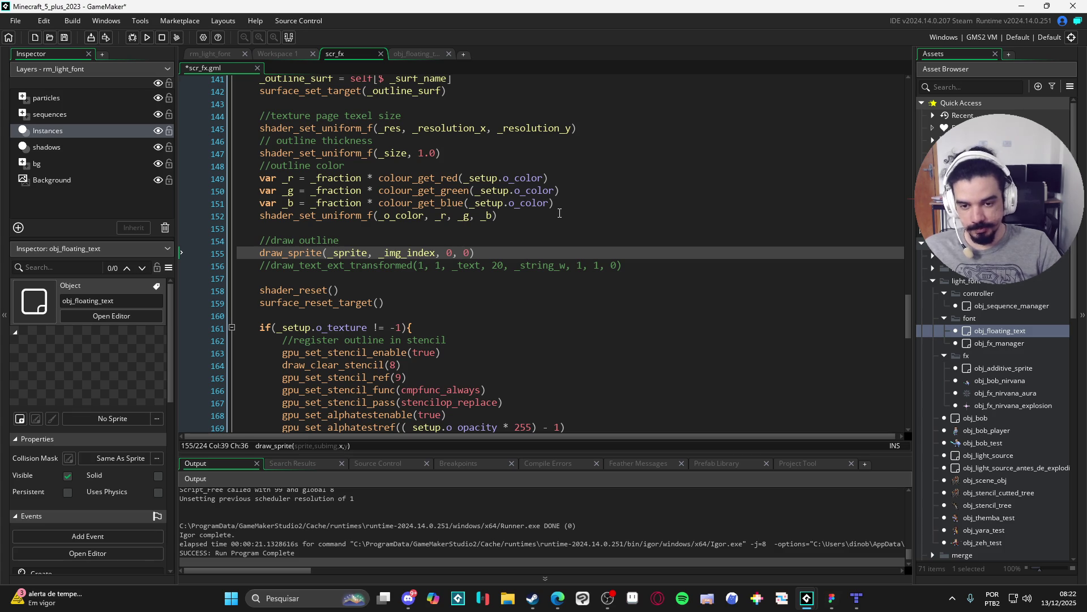
{"action": "key", "text": "BackSpace"}
{"action": "type", "text": "sprite_get_"}
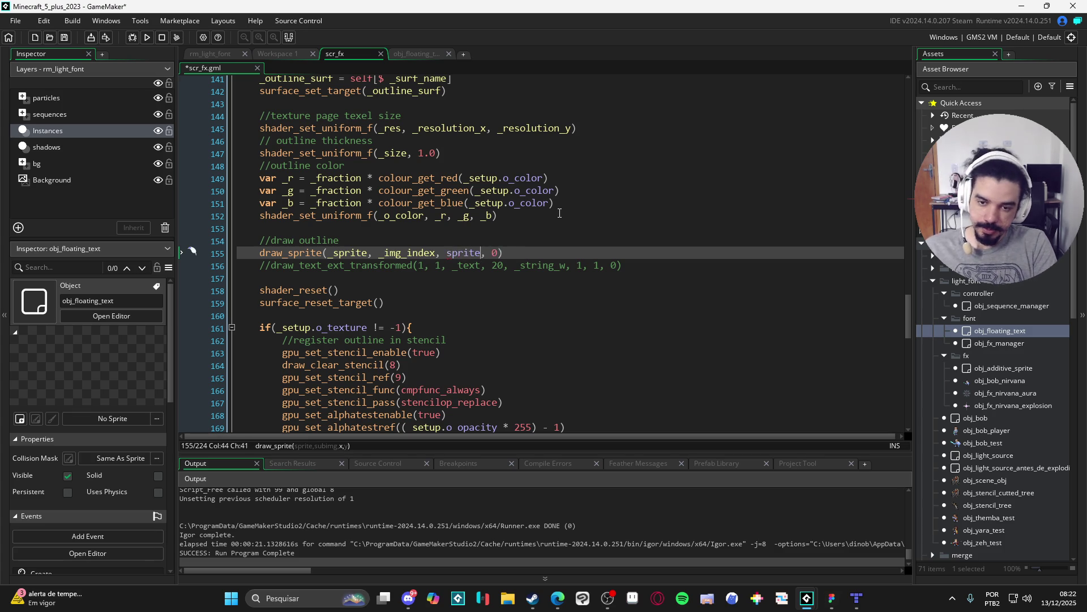
{"action": "type", "text": "x"}
{"action": "key", "text": "Return"}
{"action": "type", "text": "_sprite"}
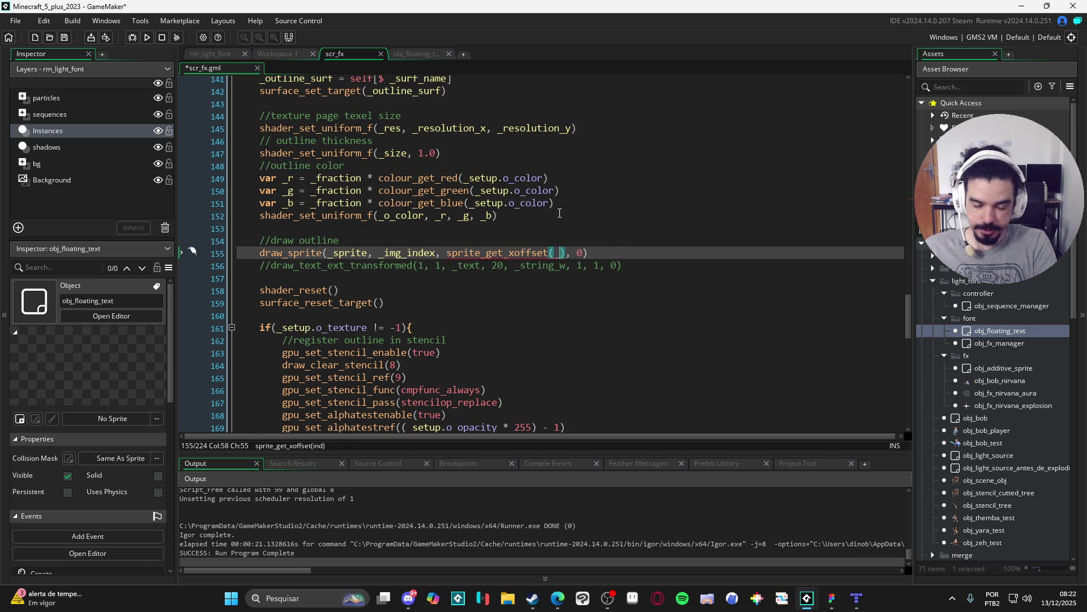
{"action": "key", "text": "Right"}
{"action": "key", "text": "Right"}
{"action": "key", "text": "Right"}
{"action": "key", "text": "Delete"}
{"action": "type", "text": "sprite_g"}
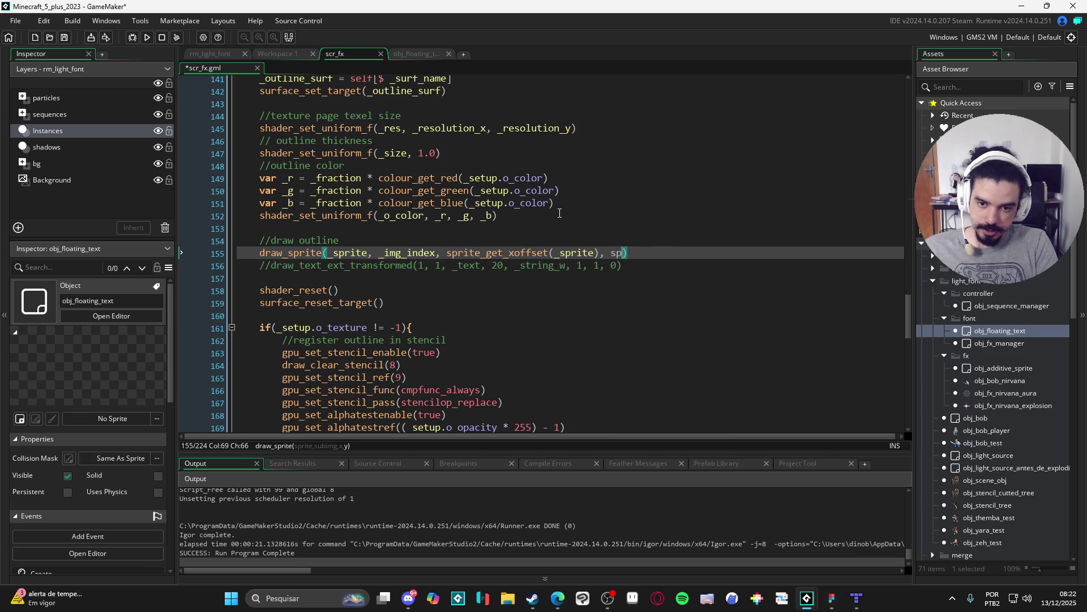
{"action": "type", "text": "et_y"}
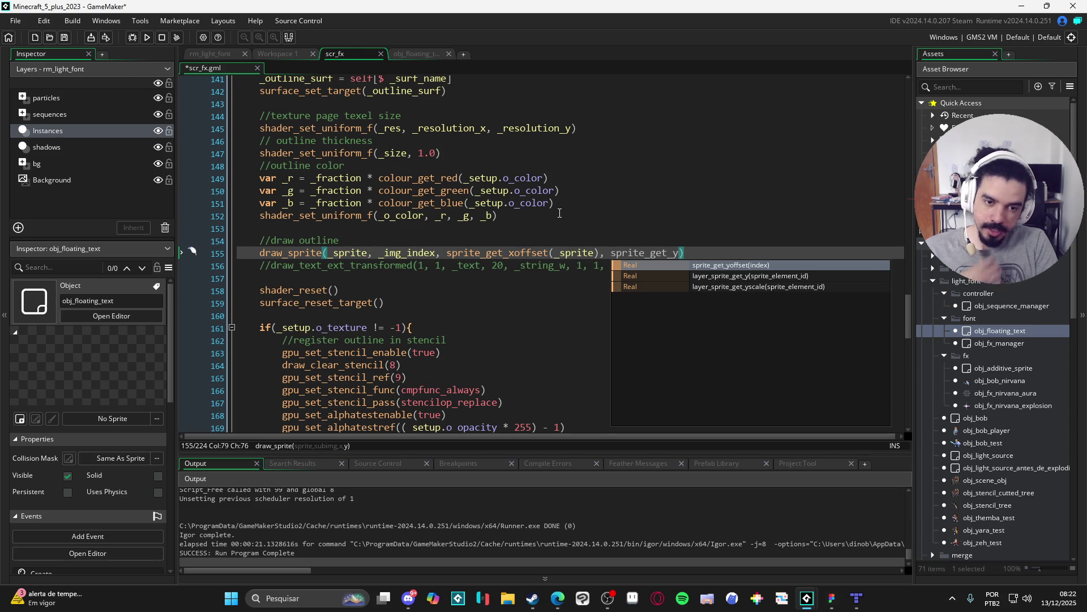
{"action": "key", "text": "Return"}
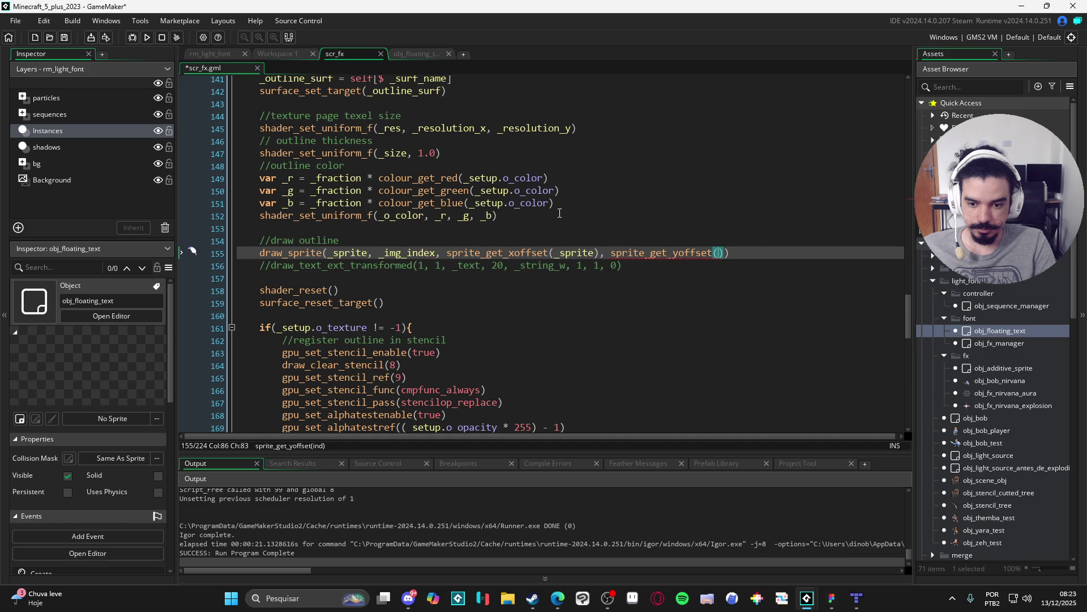
{"action": "type", "text": "_sprite"}
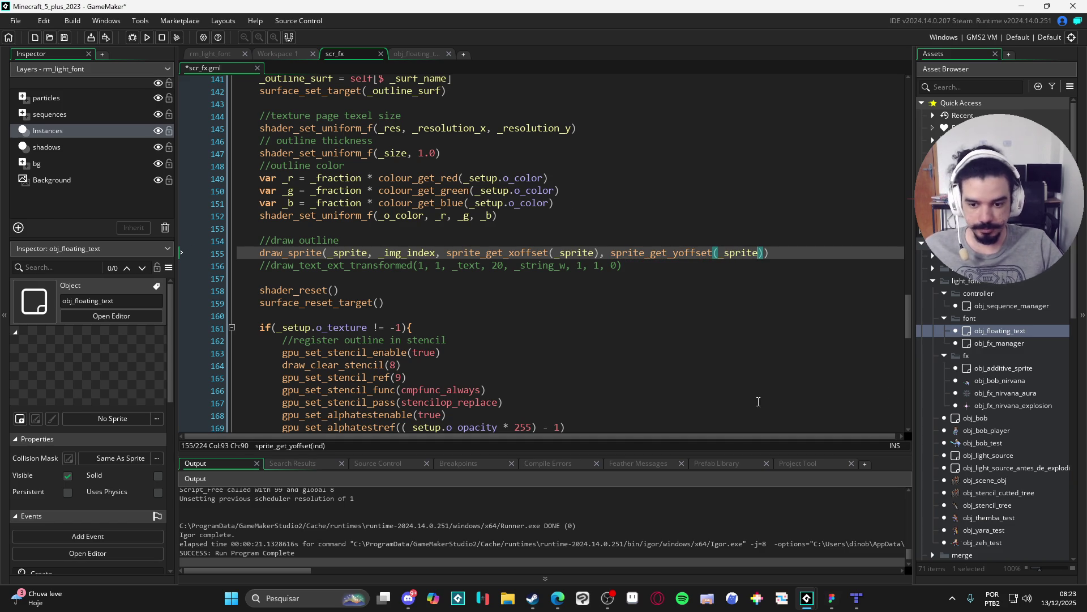
{"action": "type", "text": ")"}
{"action": "left_click", "coordinate": [795, 252]}
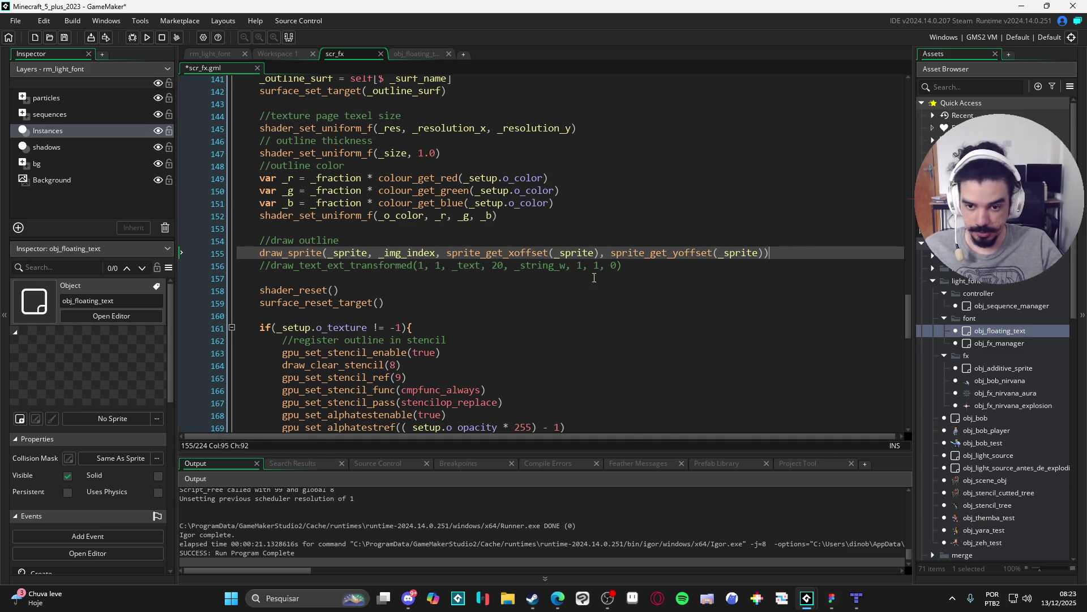
Delete the commented draw_text_ext_transformed line and the blank line left behind.
{"action": "left_click_drag", "start_coordinate": [623, 265], "coordinate": [114, 273]}
{"action": "key", "text": "BackSpace"}
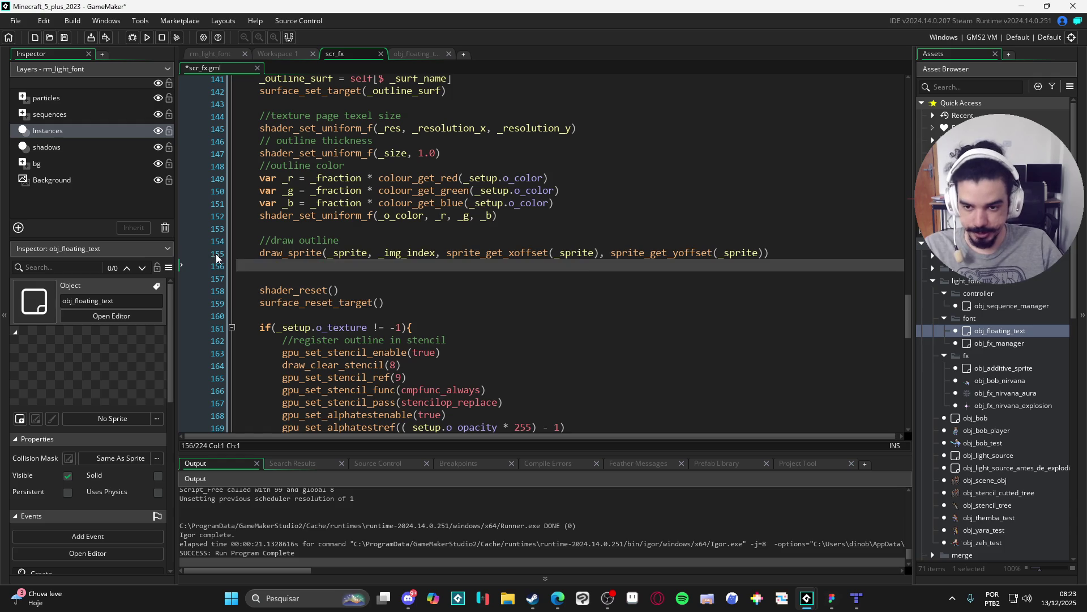
{"action": "key", "text": "Delete"}
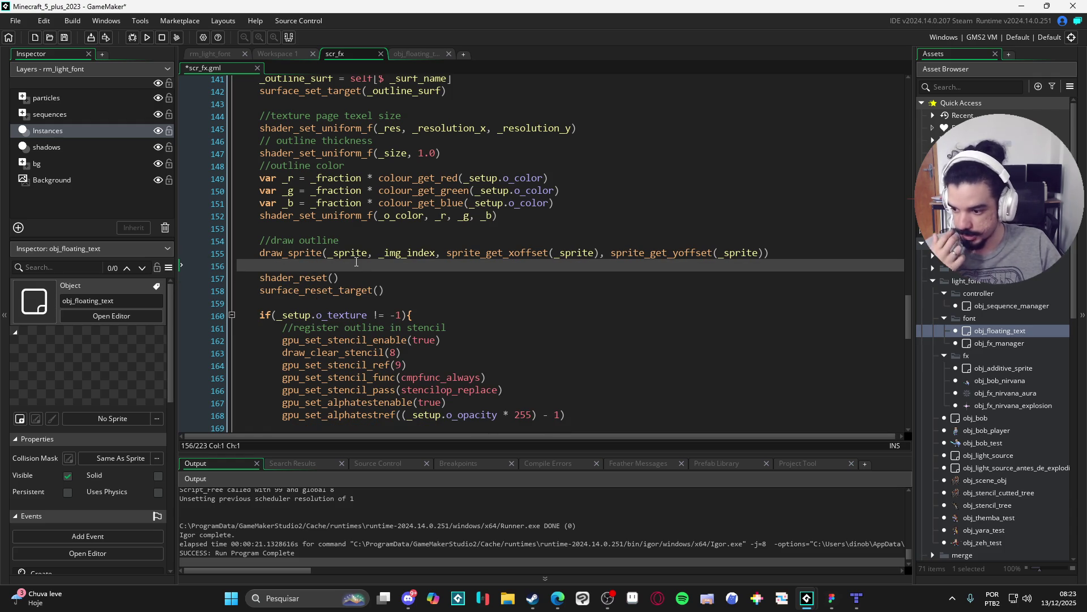
Scroll through the outline function to review the stencil, surface and shader code.
{"action": "scroll", "coordinate": [439, 287], "scroll_direction": "down", "scroll_amount": 4}
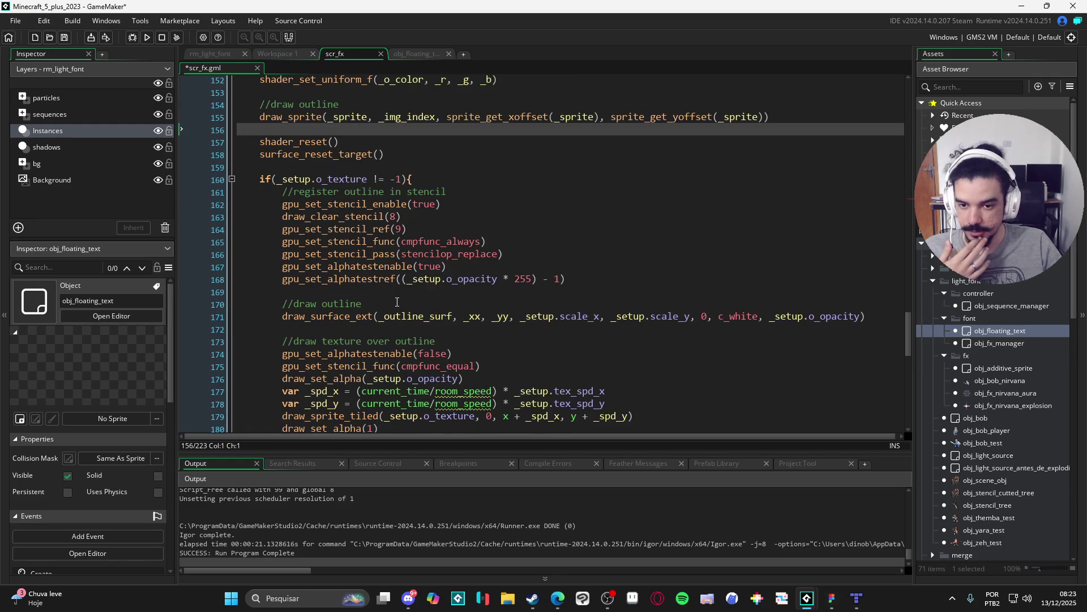
{"action": "scroll", "coordinate": [362, 194], "scroll_direction": "up", "scroll_amount": 1}
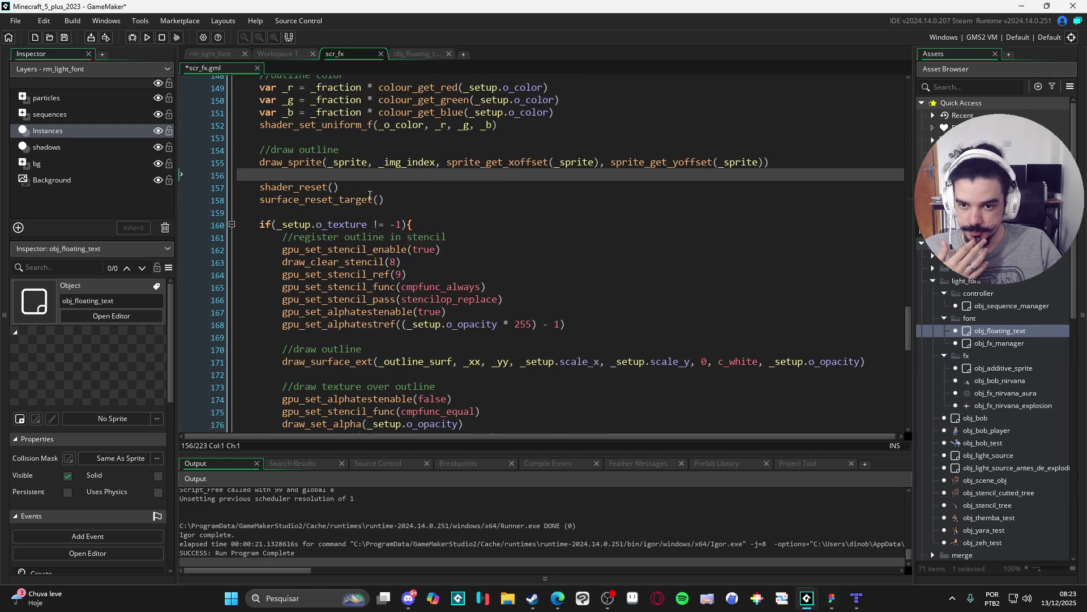
{"action": "scroll", "coordinate": [481, 230], "scroll_direction": "down", "scroll_amount": 1}
{"action": "left_click", "coordinate": [512, 241]}
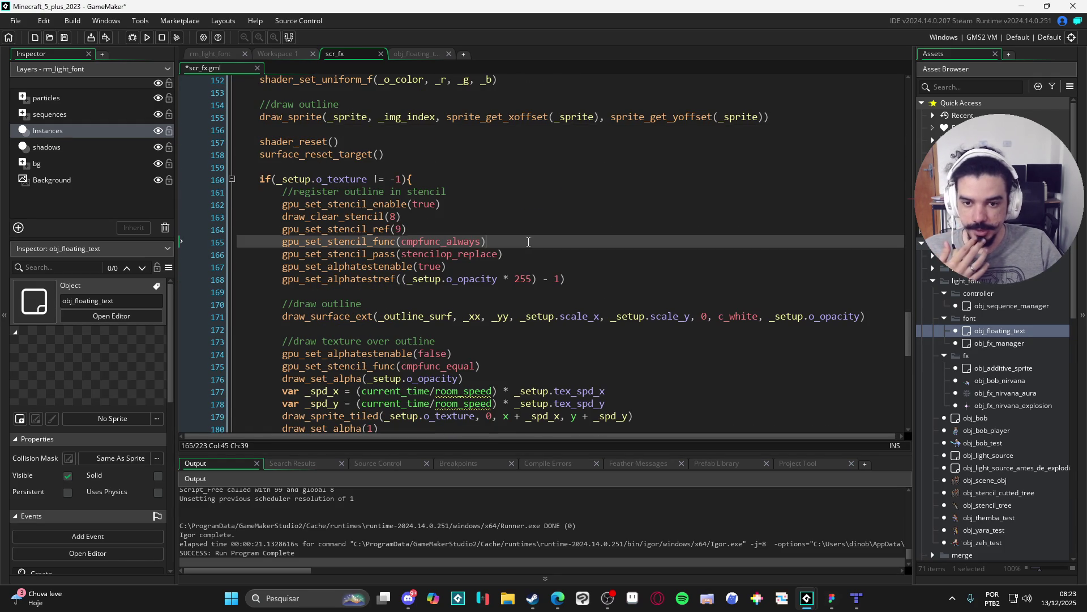
{"action": "scroll", "coordinate": [514, 227], "scroll_direction": "down", "scroll_amount": 1}
{"action": "scroll", "coordinate": [542, 261], "scroll_direction": "down", "scroll_amount": 1}
{"action": "scroll", "coordinate": [546, 214], "scroll_direction": "up", "scroll_amount": 3}
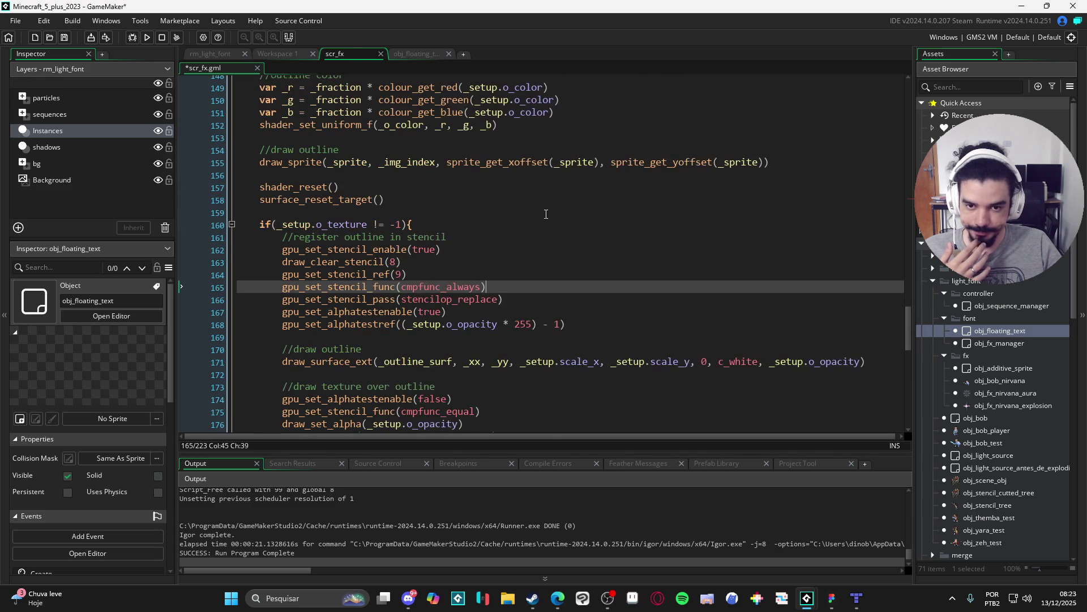
{"action": "left_click", "coordinate": [261, 161]}
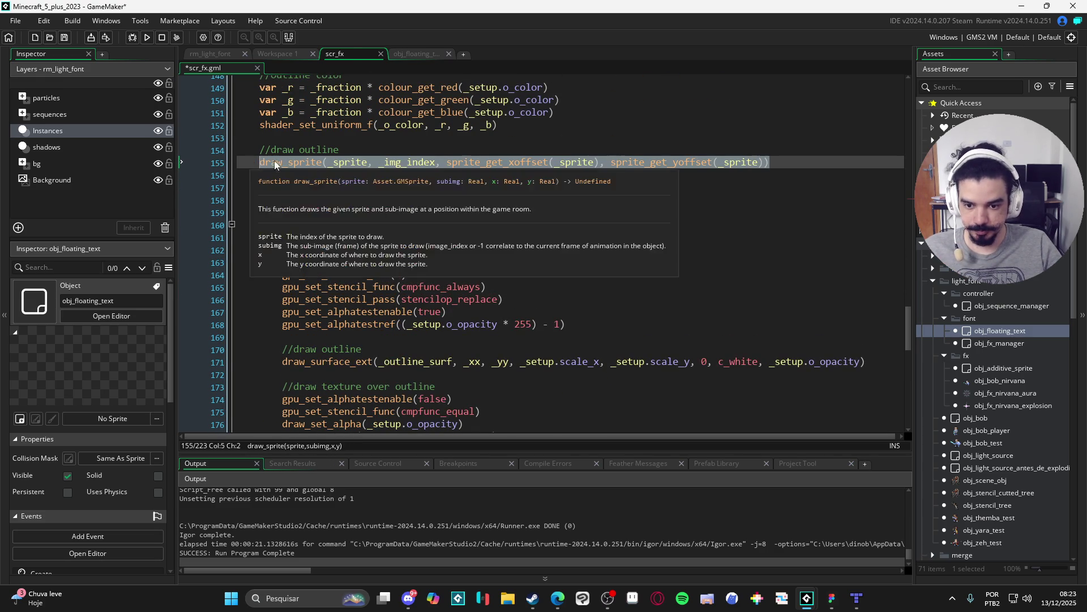
{"action": "scroll", "coordinate": [463, 250], "scroll_direction": "down", "scroll_amount": 3}
{"action": "scroll", "coordinate": [462, 250], "scroll_direction": "up", "scroll_amount": 5}
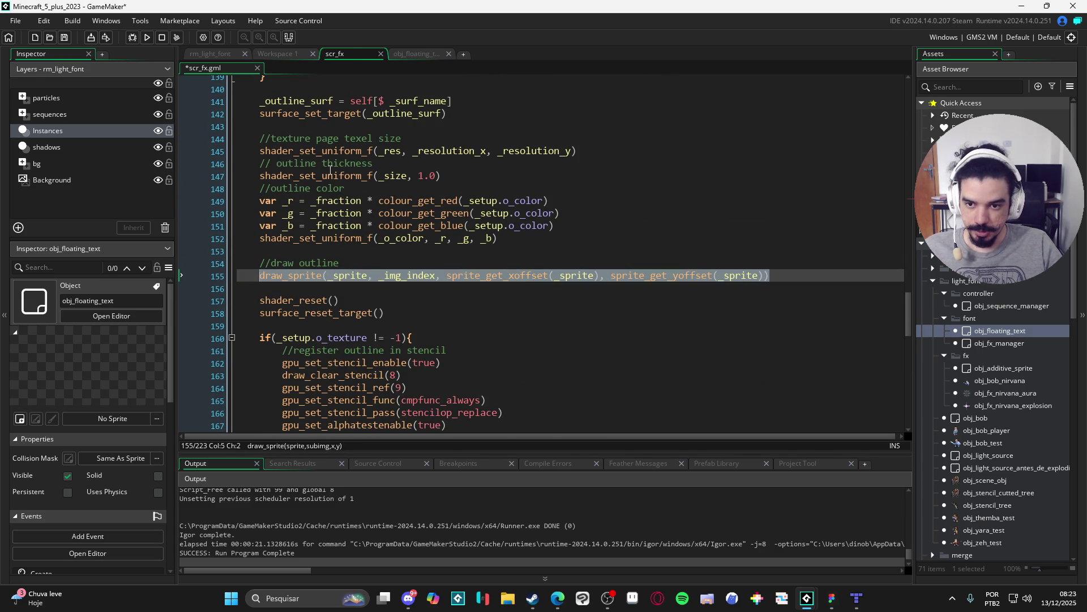
{"action": "scroll", "coordinate": [340, 255], "scroll_direction": "down", "scroll_amount": 3}
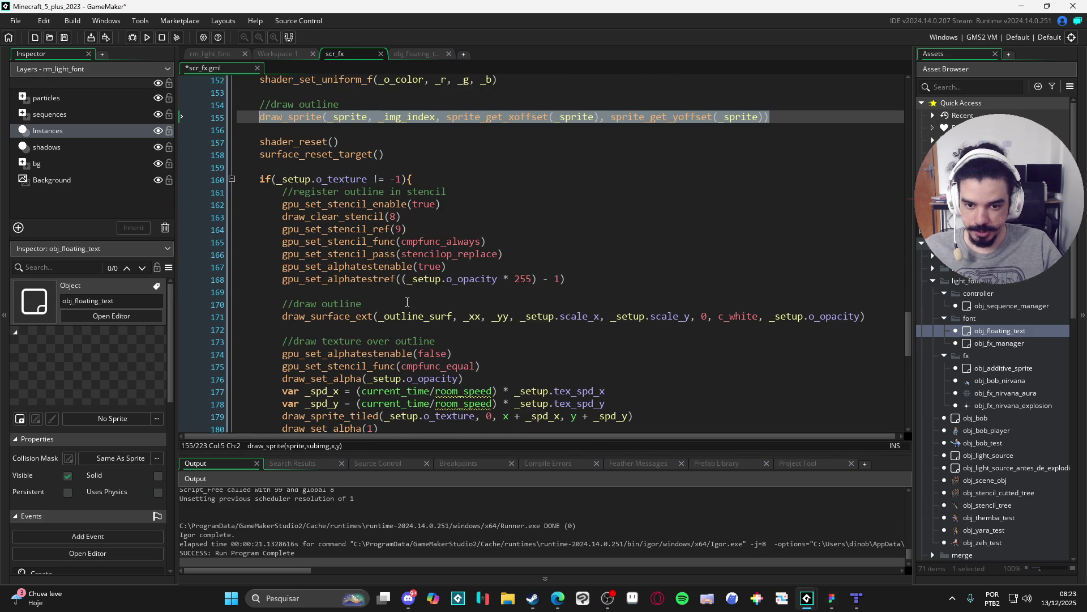
{"action": "left_click", "coordinate": [452, 334]}
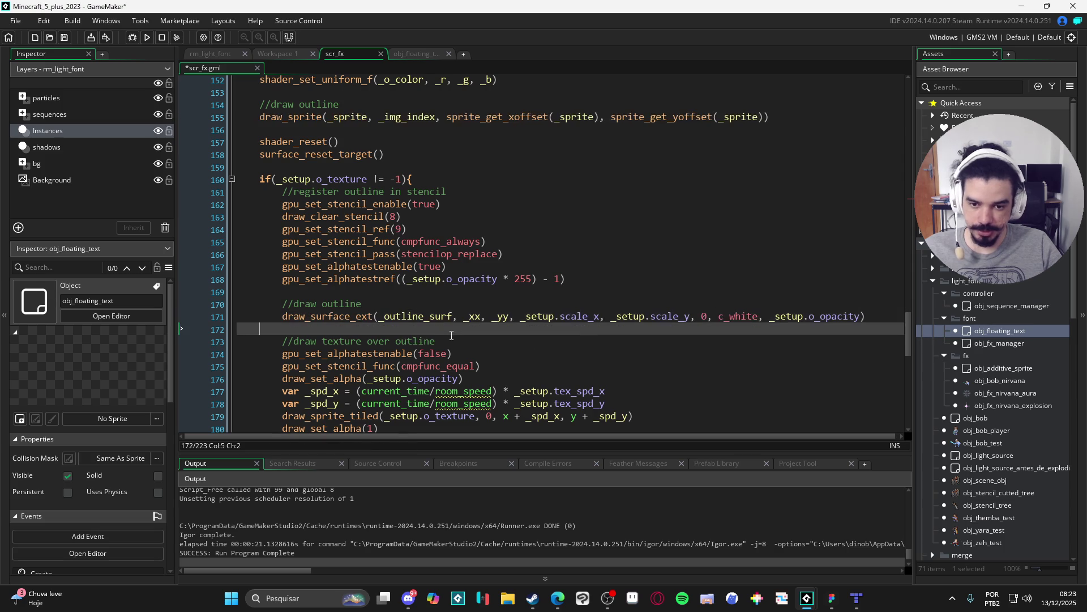
{"action": "scroll", "coordinate": [436, 317], "scroll_direction": "up", "scroll_amount": 4}
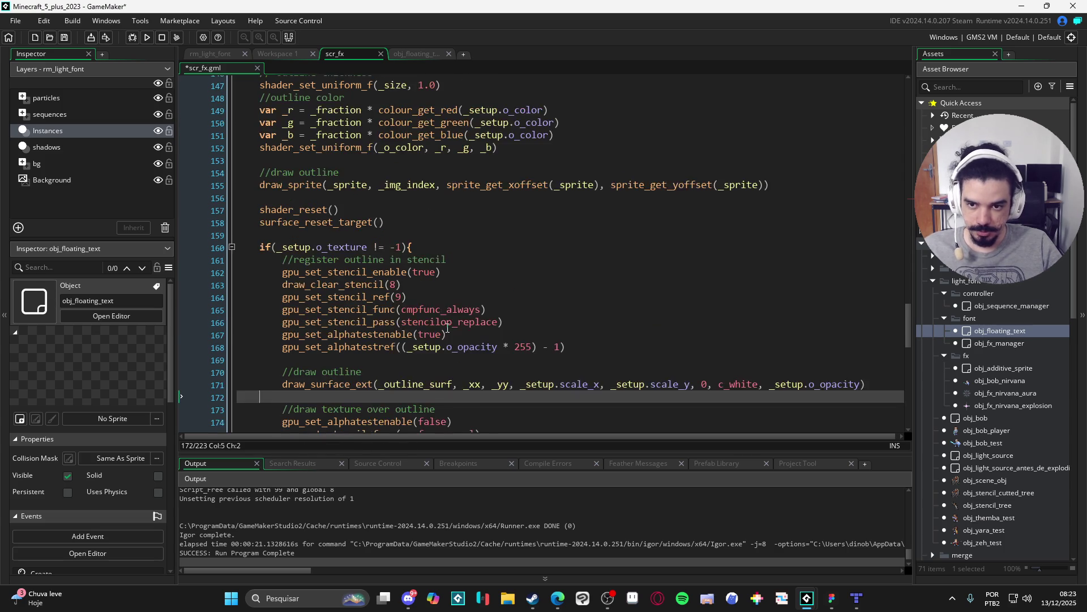
{"action": "scroll", "coordinate": [466, 267], "scroll_direction": "up", "scroll_amount": 2}
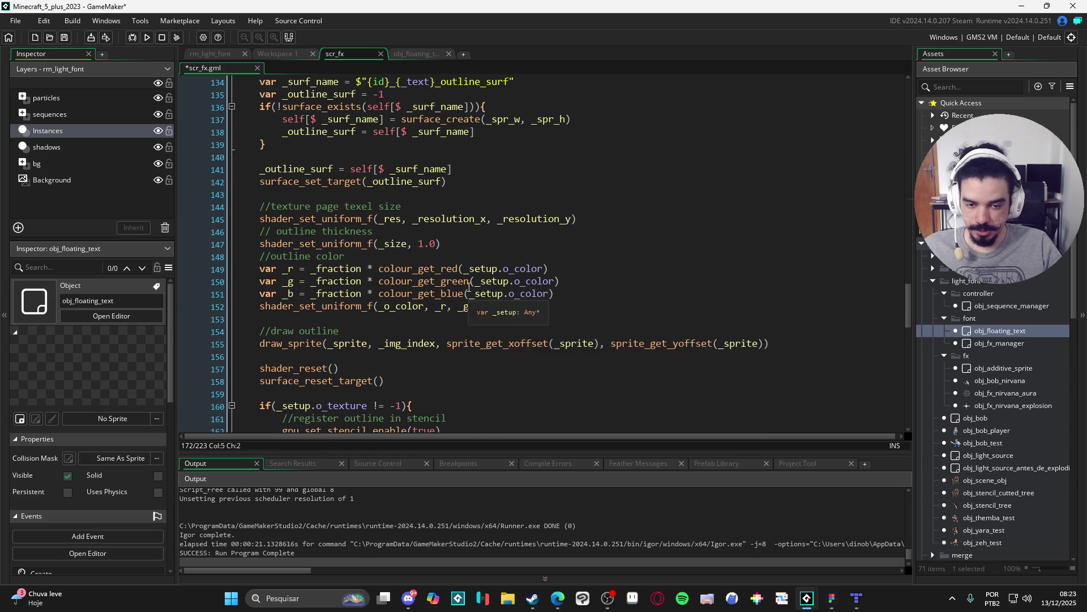
{"action": "scroll", "coordinate": [442, 283], "scroll_direction": "down", "scroll_amount": 6}
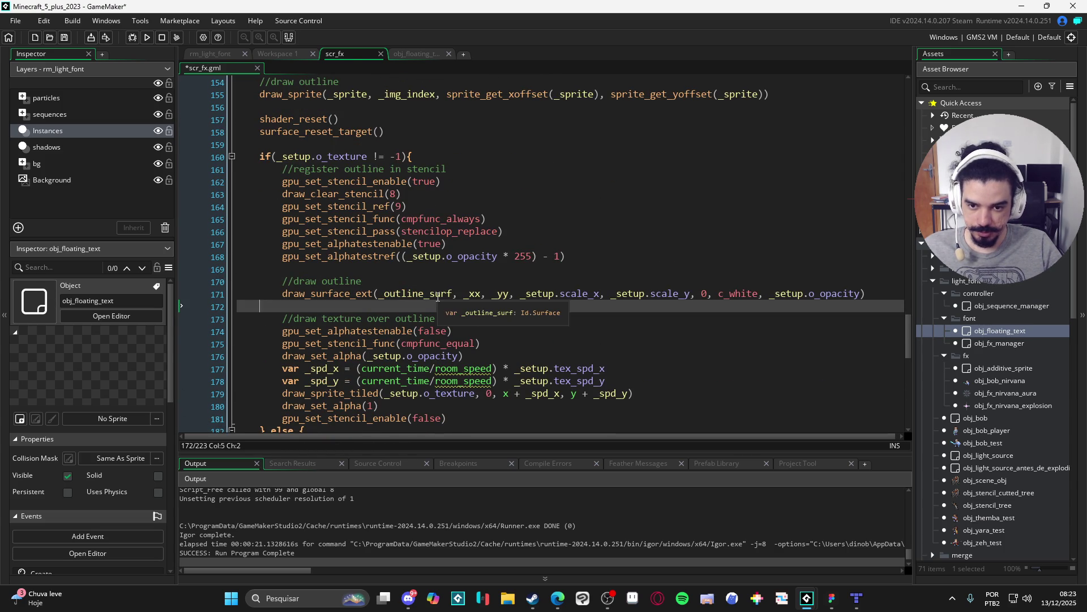
{"action": "scroll", "coordinate": [441, 294], "scroll_direction": "up", "scroll_amount": 6}
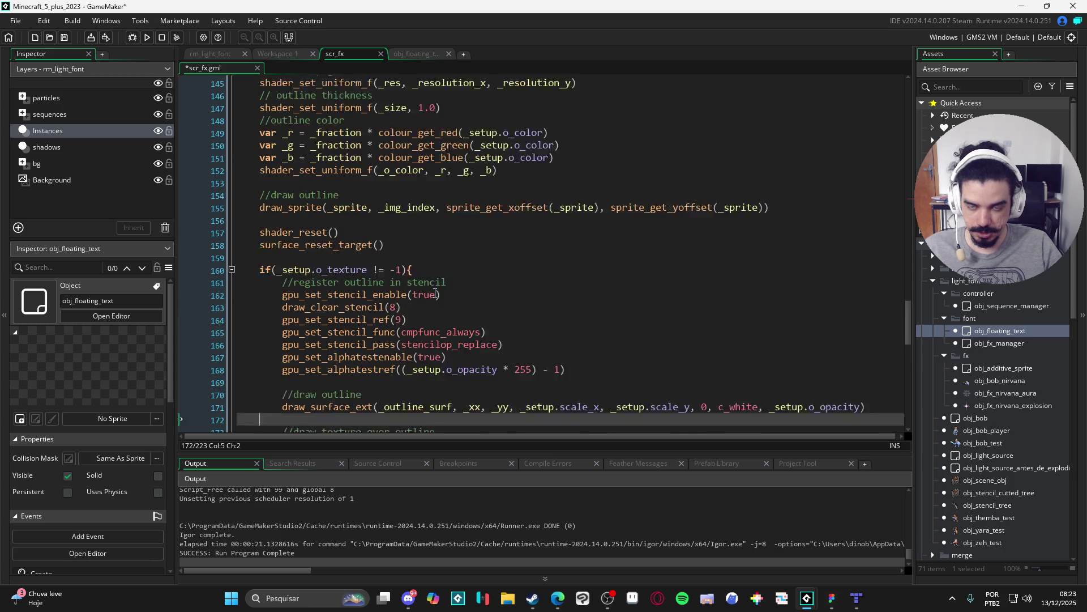
{"action": "scroll", "coordinate": [442, 309], "scroll_direction": "up", "scroll_amount": 3}
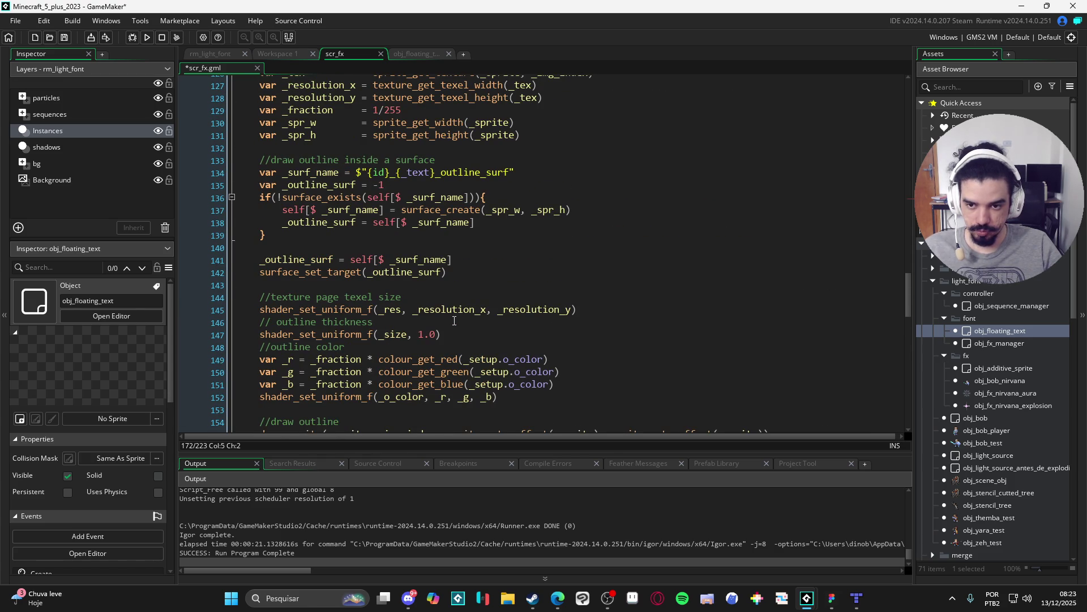
{"action": "scroll", "coordinate": [453, 320], "scroll_direction": "down", "scroll_amount": 2}
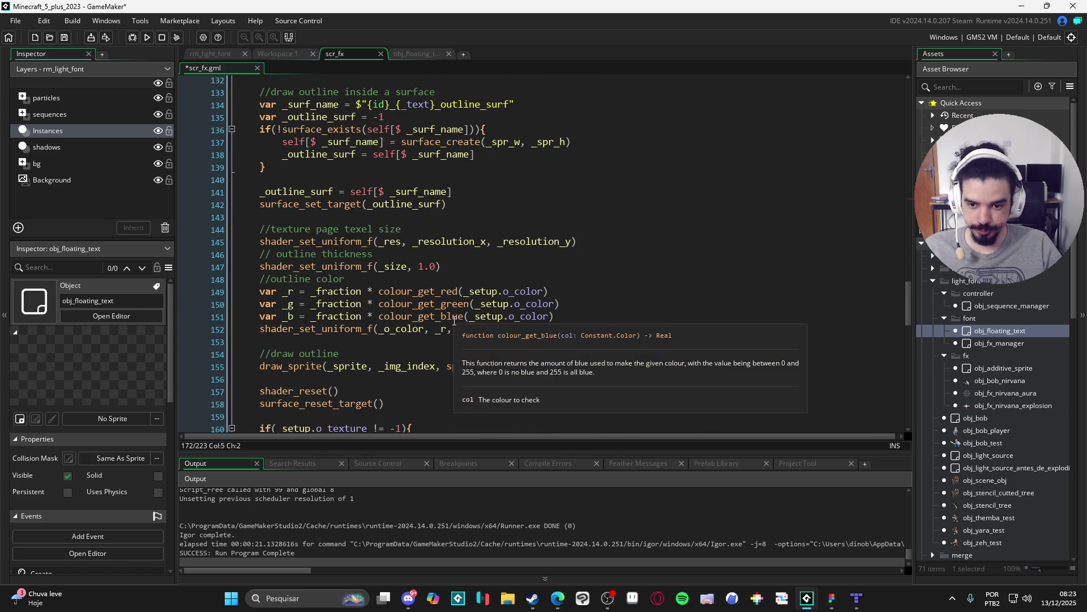
{"action": "scroll", "coordinate": [453, 328], "scroll_direction": "up", "scroll_amount": 3}
{"action": "scroll", "coordinate": [453, 328], "scroll_direction": "down", "scroll_amount": 10}
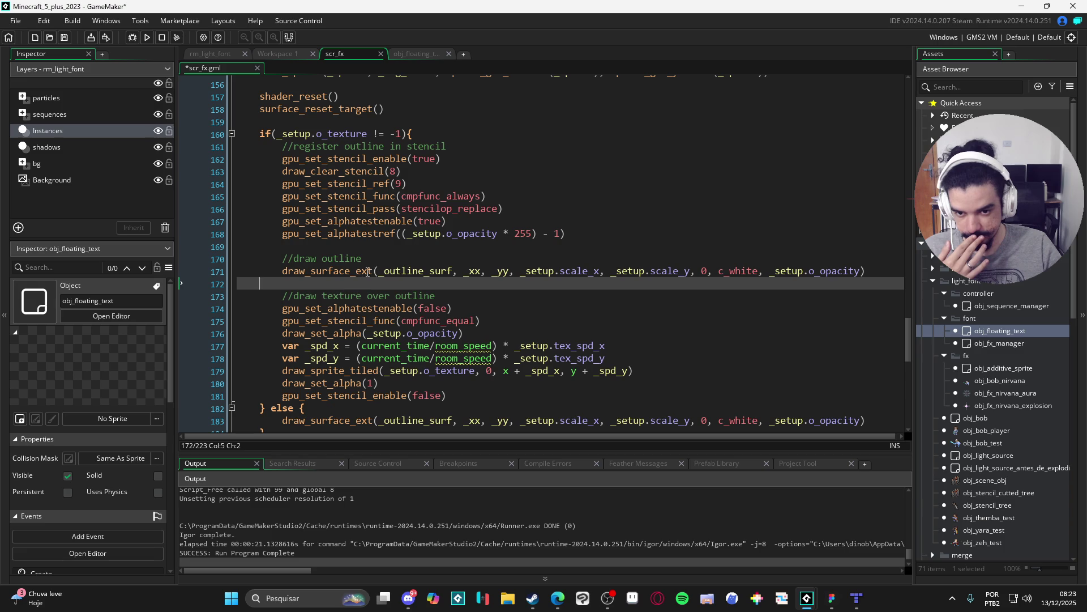
{"action": "mouse_move", "coordinate": [407, 271]}
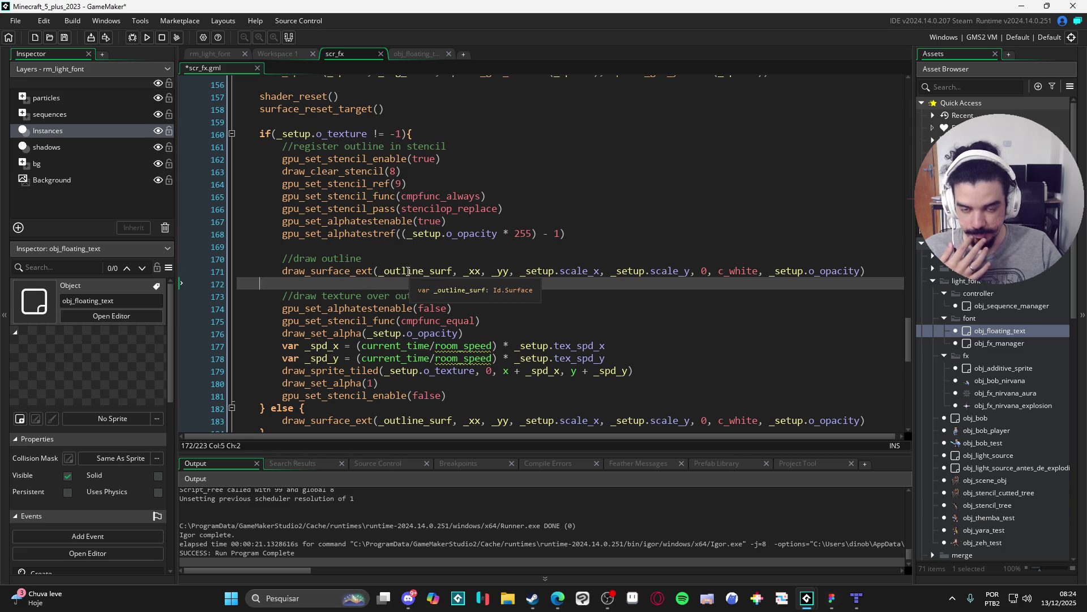
{"action": "scroll", "coordinate": [408, 271], "scroll_direction": "up", "scroll_amount": 12}
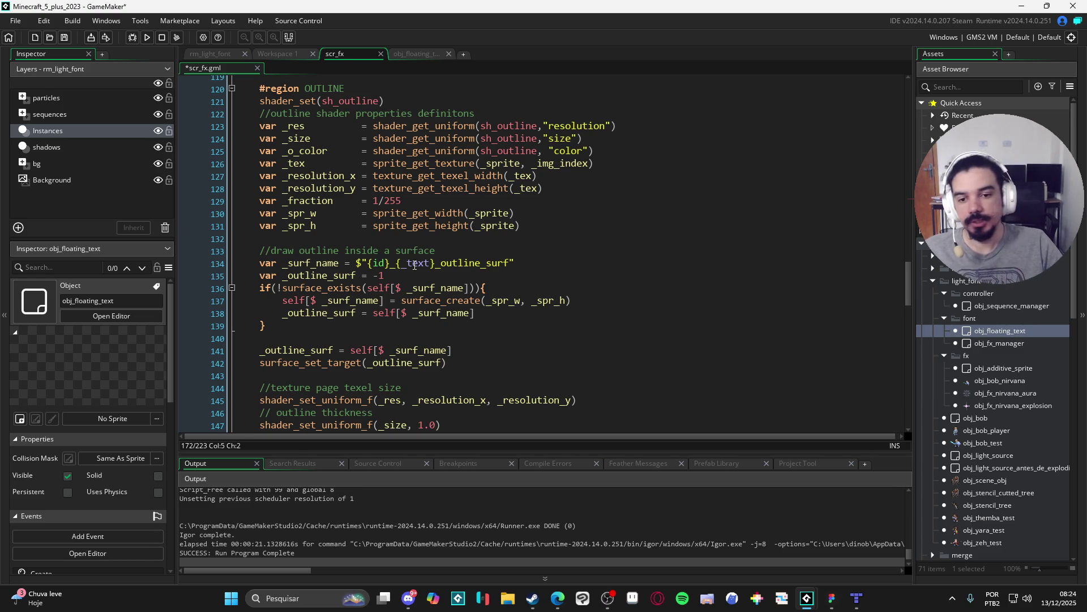
On line 134, replace 'text' in the outline surface name with sprite_get_name(_sprite).
{"action": "double_click", "coordinate": [414, 265]}
{"action": "type", "text": "_sprite_Ge"}
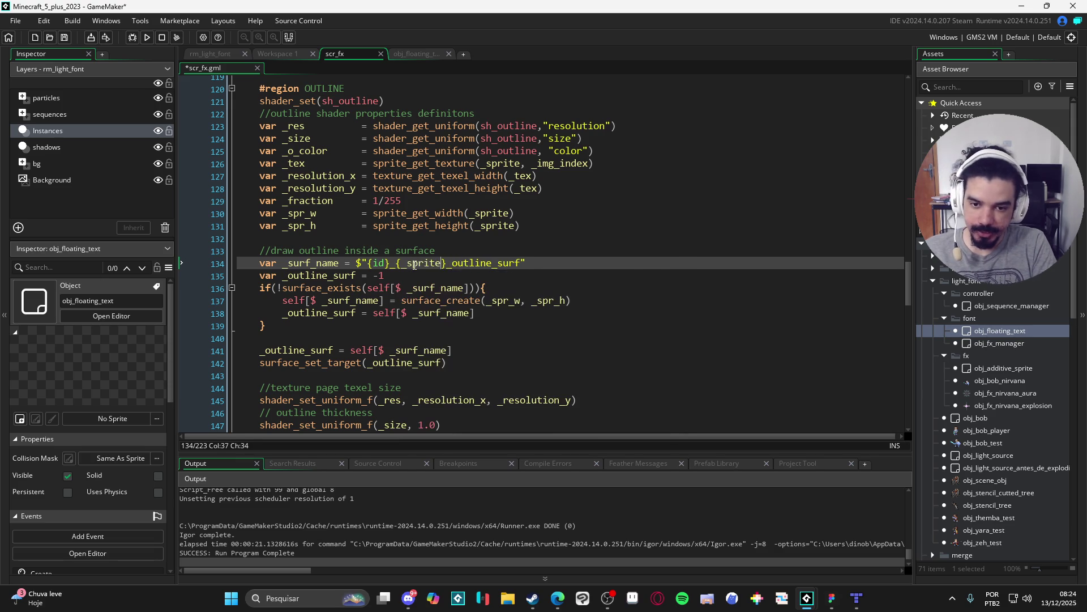
{"action": "key", "text": "BackSpace"}
{"action": "key", "text": "BackSpace"}
{"action": "key", "text": "BackSpace"}
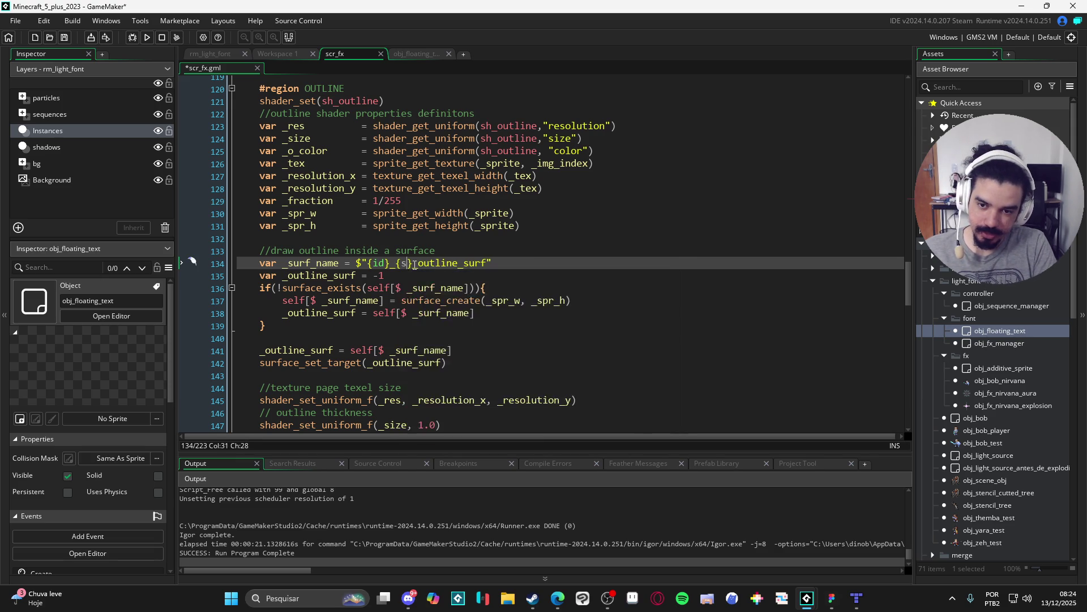
{"action": "type", "text": "sprite_get_n"}
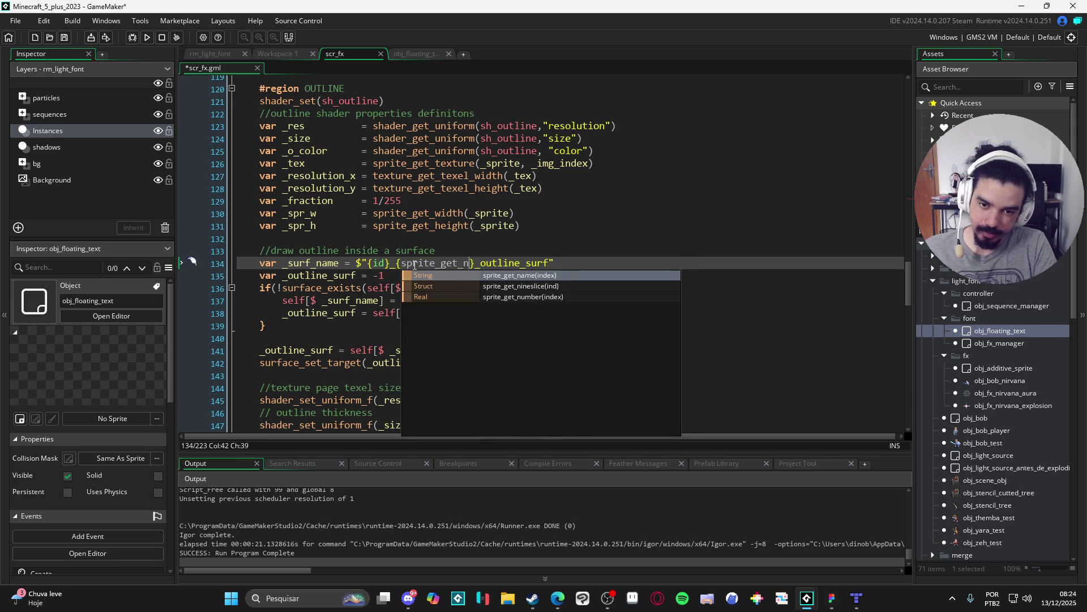
{"action": "type", "text": "m"}
{"action": "key", "text": "BackSpace"}
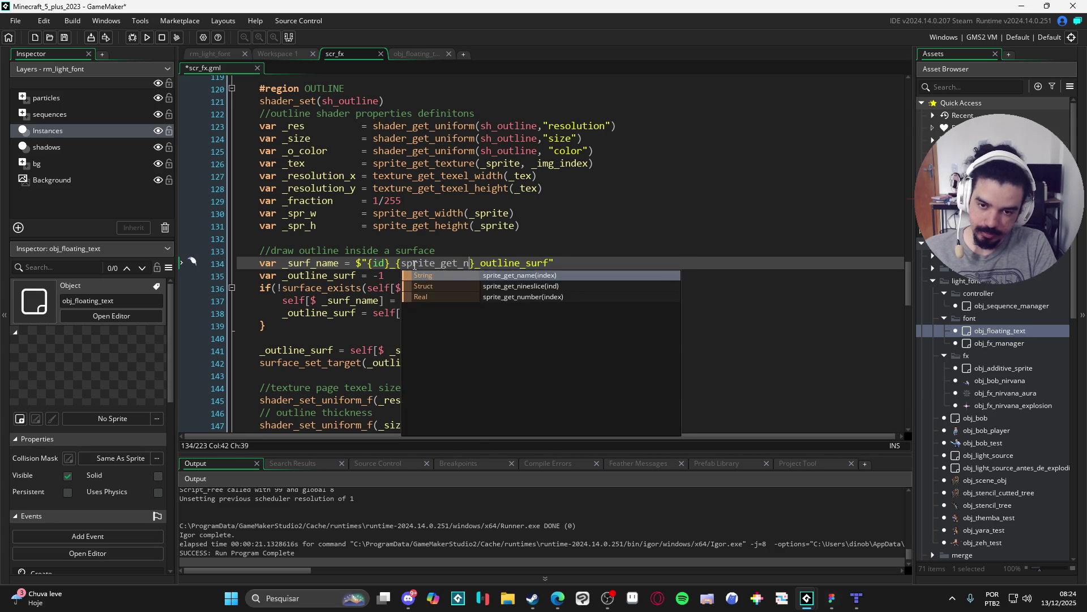
{"action": "key", "text": "Return"}
{"action": "type", "text": "_sprite"}
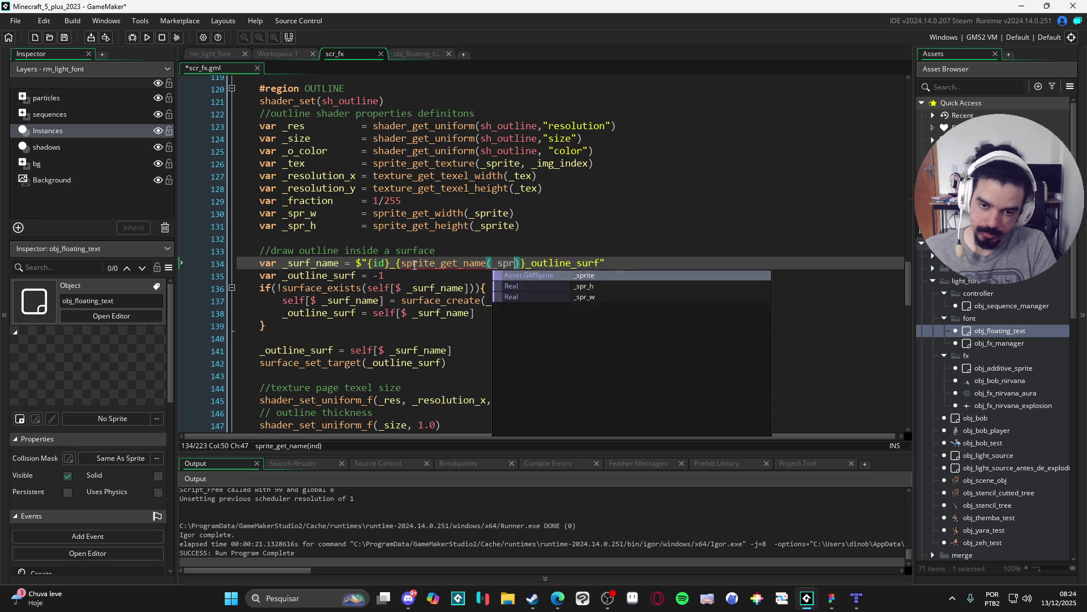
{"action": "left_click", "coordinate": [520, 301]}
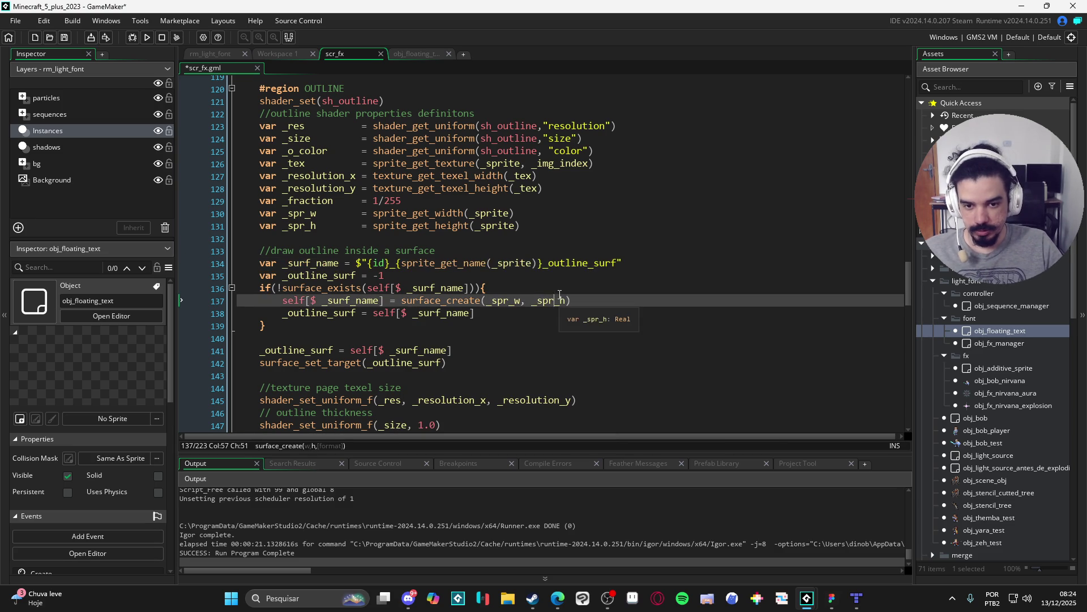
{"action": "scroll", "coordinate": [666, 290], "scroll_direction": "down", "scroll_amount": 6}
{"action": "scroll", "coordinate": [665, 291], "scroll_direction": "down", "scroll_amount": 4}
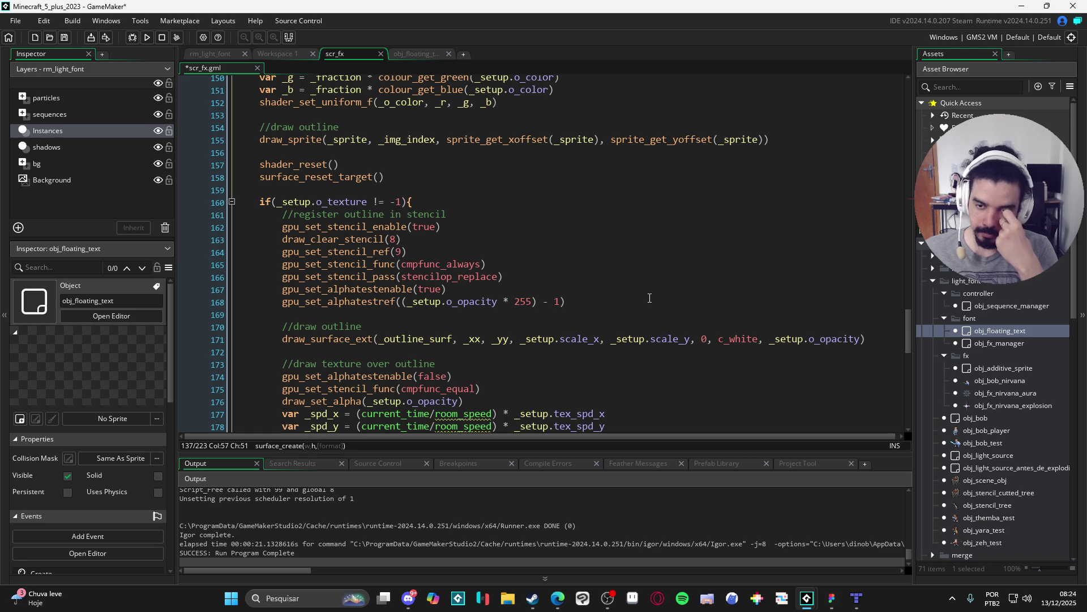
{"action": "scroll", "coordinate": [650, 298], "scroll_direction": "up", "scroll_amount": 10}
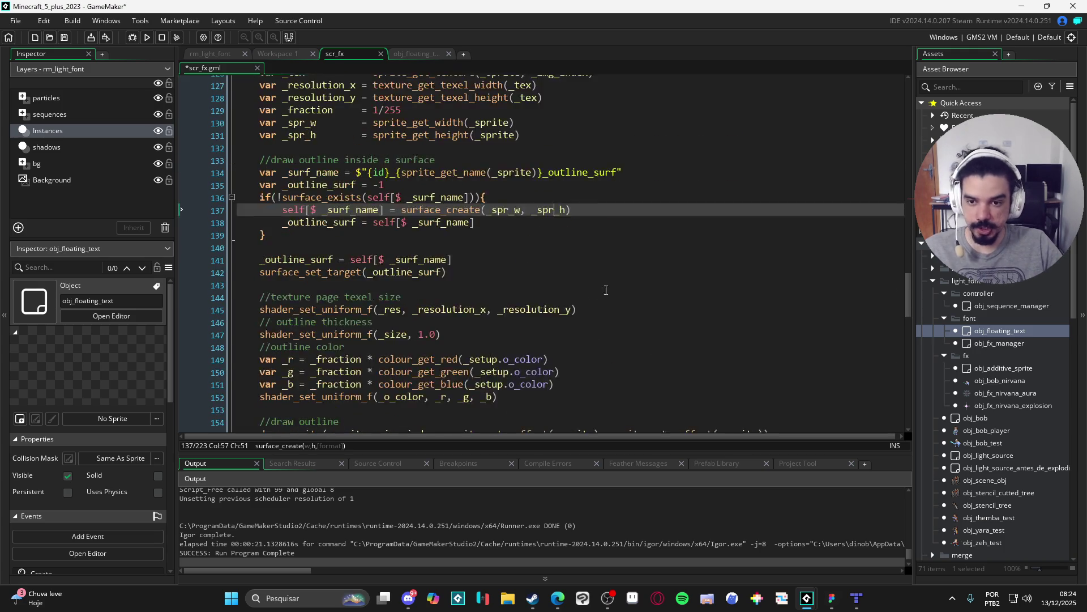
{"action": "left_click_drag", "start_coordinate": [622, 262], "coordinate": [299, 263]}
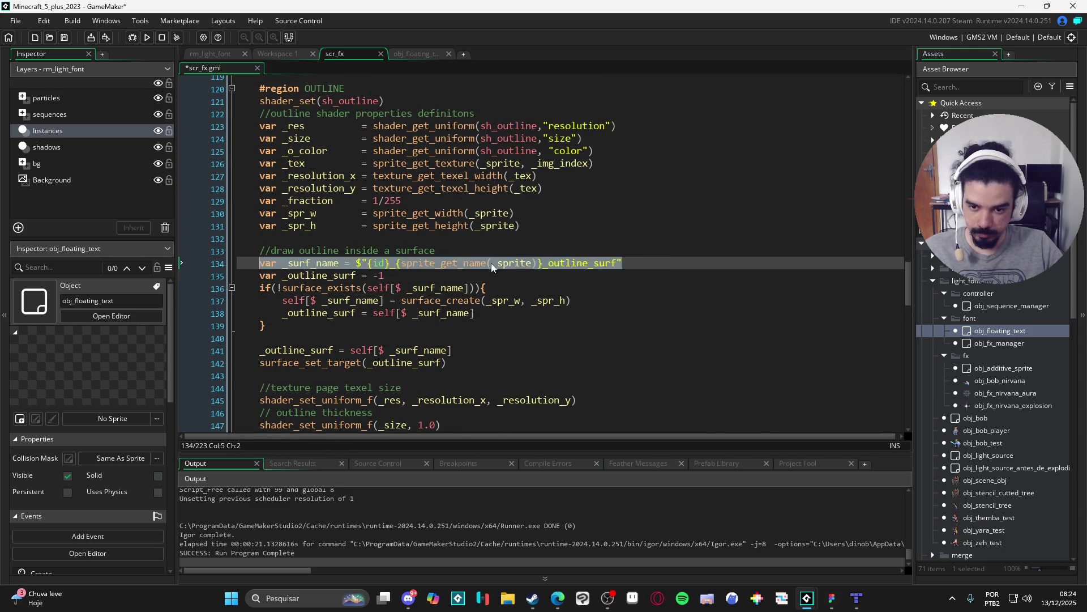
{"action": "left_click", "coordinate": [663, 268]}
{"action": "left_click_drag", "start_coordinate": [664, 267], "coordinate": [323, 267]}
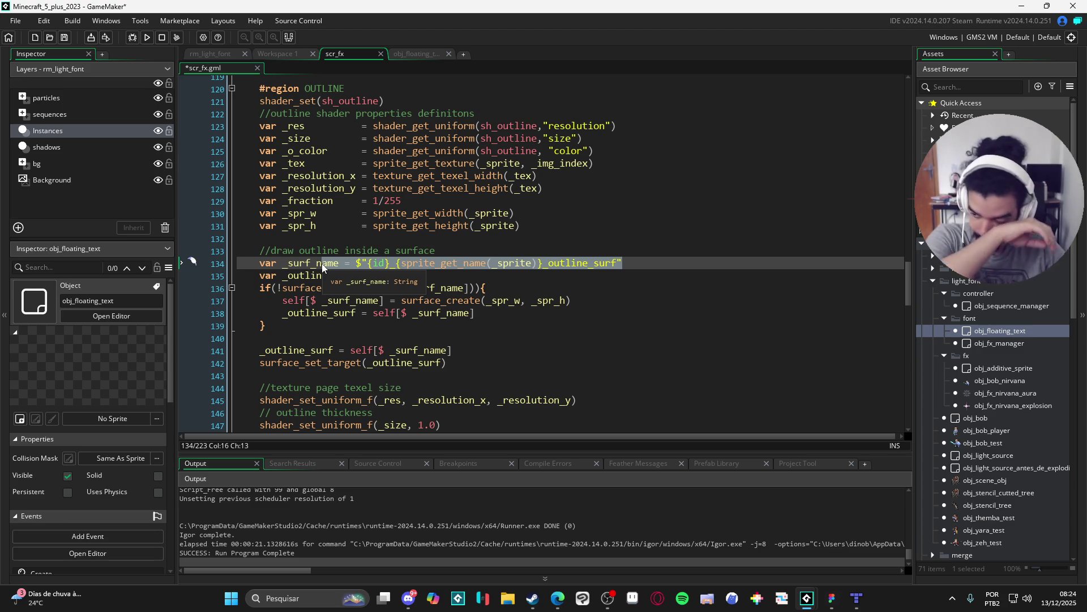
{"action": "scroll", "coordinate": [363, 275], "scroll_direction": "down", "scroll_amount": 7}
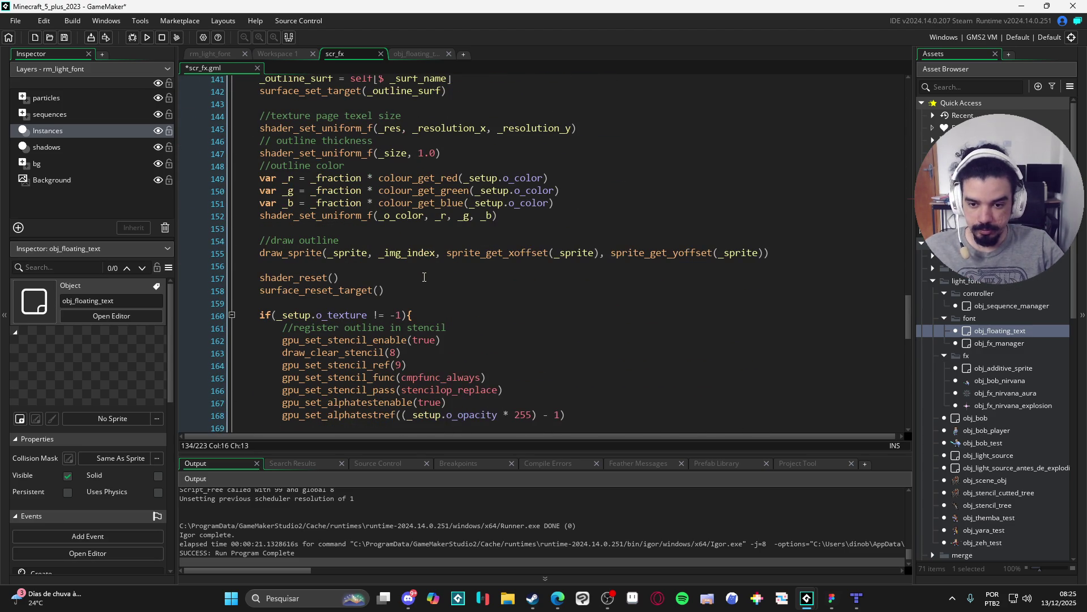
{"action": "left_click", "coordinate": [395, 277]}
{"action": "scroll", "coordinate": [338, 276], "scroll_direction": "down", "scroll_amount": 4}
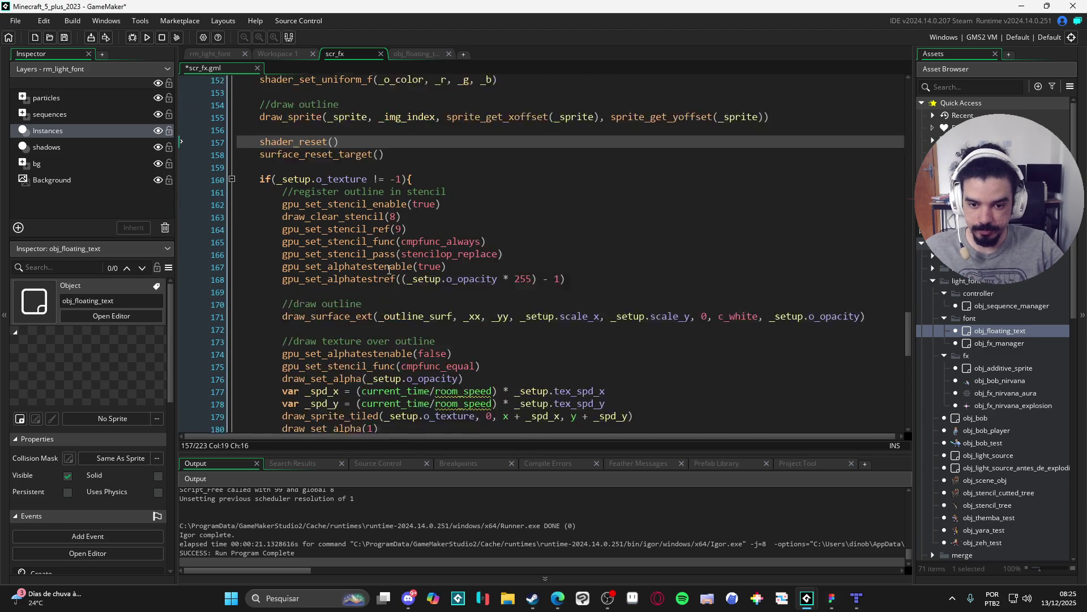
{"action": "scroll", "coordinate": [477, 334], "scroll_direction": "down", "scroll_amount": 2}
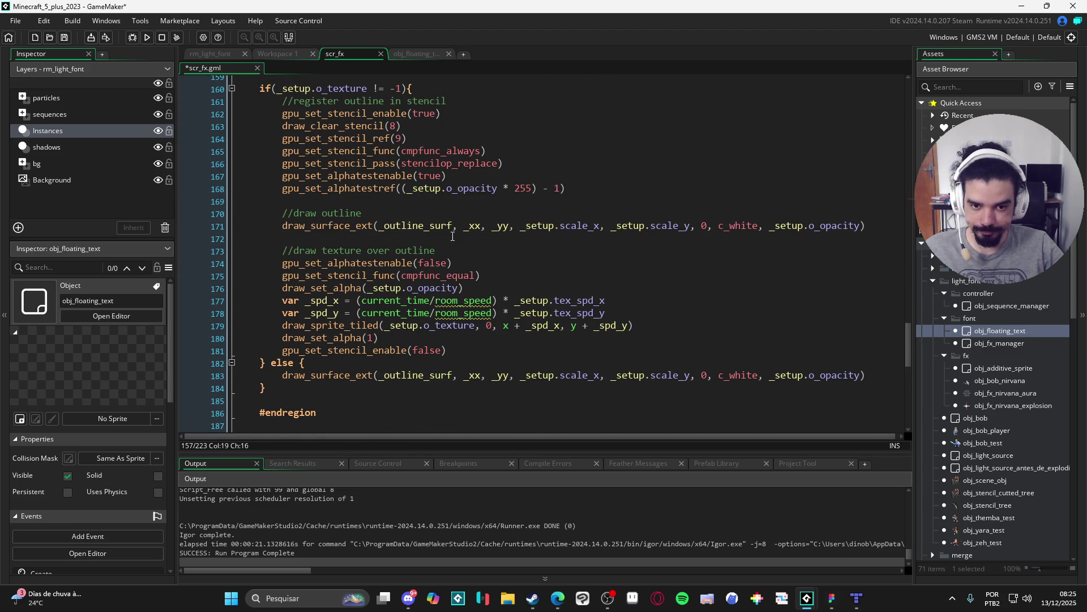
{"action": "left_click", "coordinate": [610, 238]}
{"action": "key", "text": "Up"}
{"action": "key", "text": "Right"}
{"action": "key", "text": "Right"}
{"action": "key", "text": "Right"}
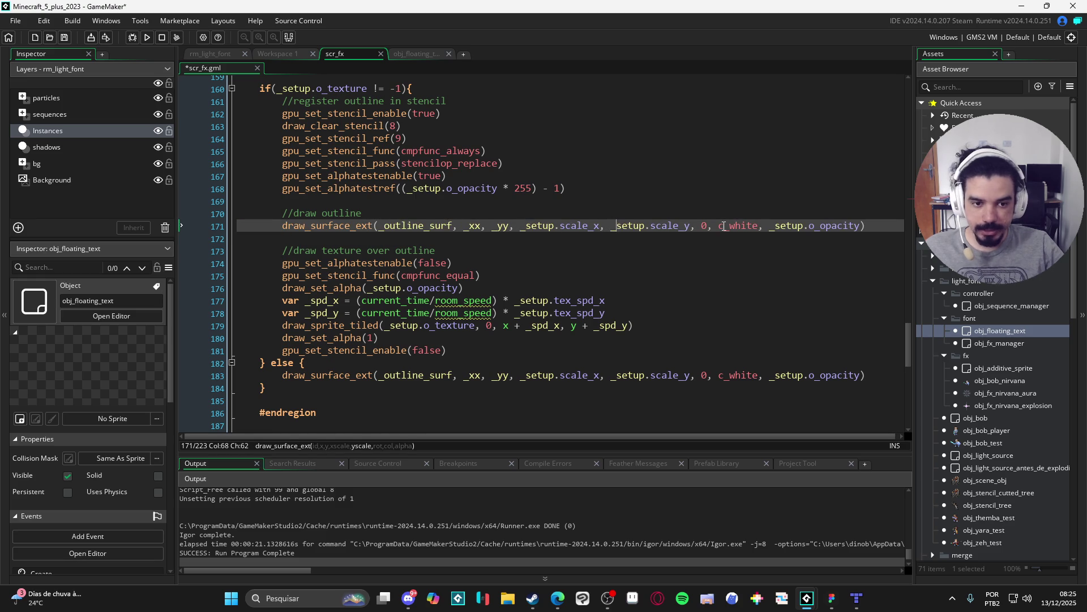
{"action": "left_click", "coordinate": [409, 226]}
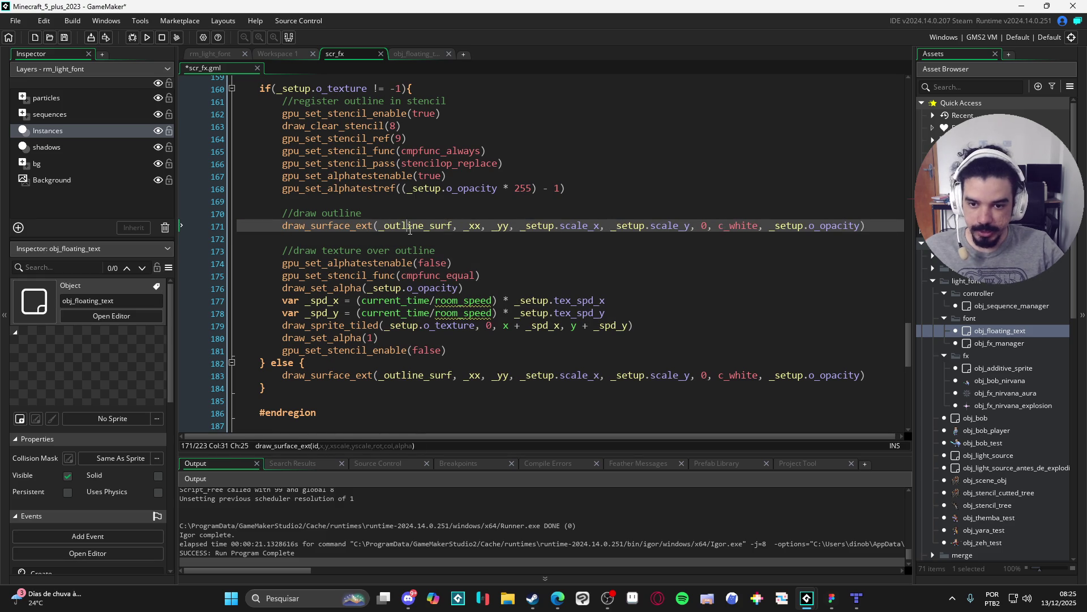
{"action": "left_click", "coordinate": [545, 234]}
{"action": "left_click", "coordinate": [511, 232]}
{"action": "left_click", "coordinate": [571, 232]}
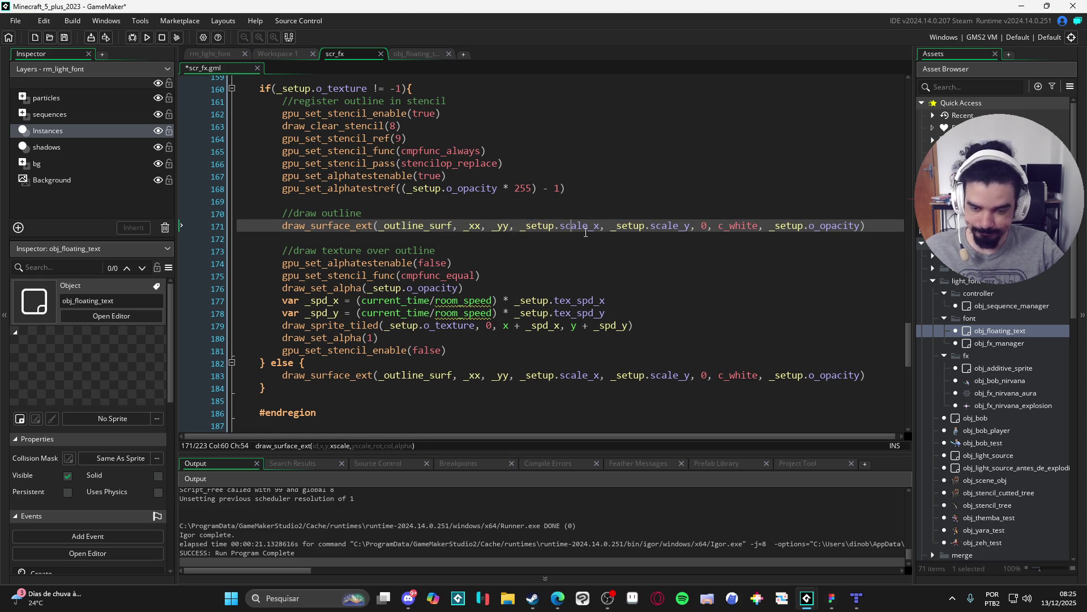
{"action": "left_click", "coordinate": [690, 225]}
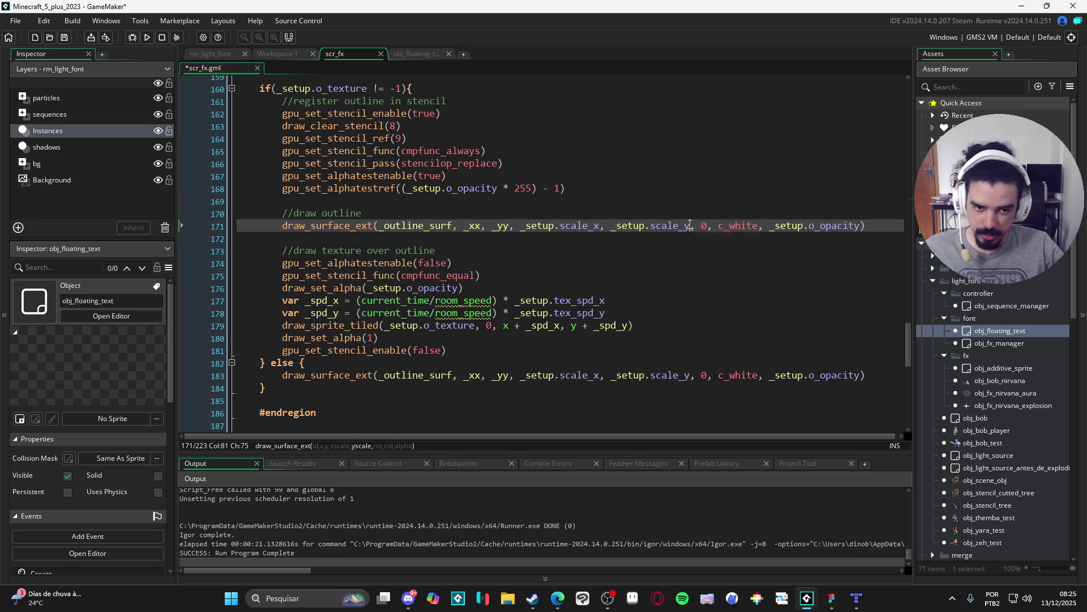
{"action": "left_click", "coordinate": [702, 225]}
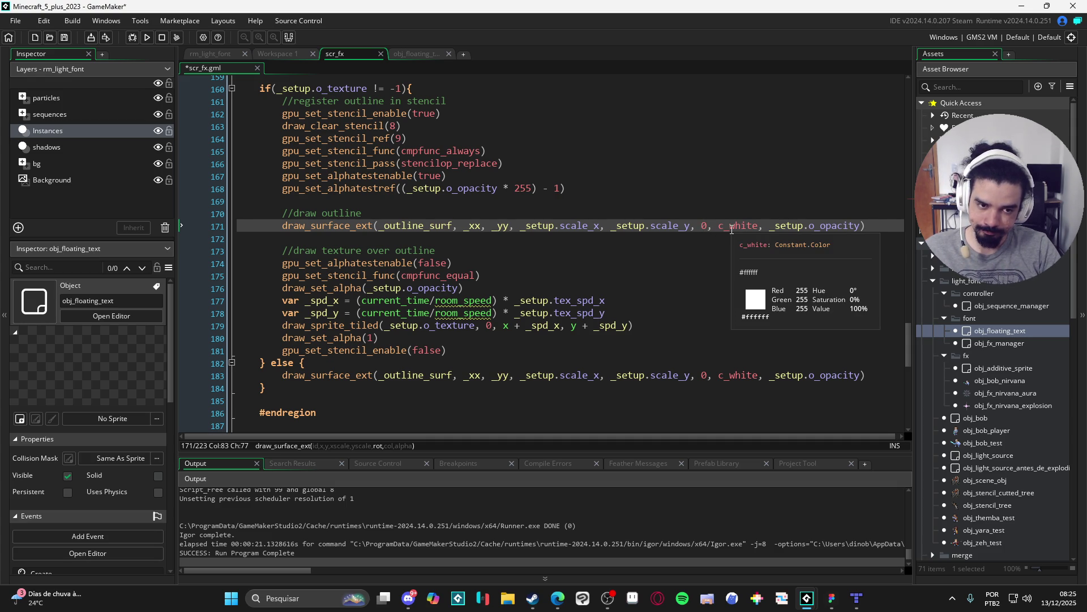
{"action": "left_click", "coordinate": [732, 229]}
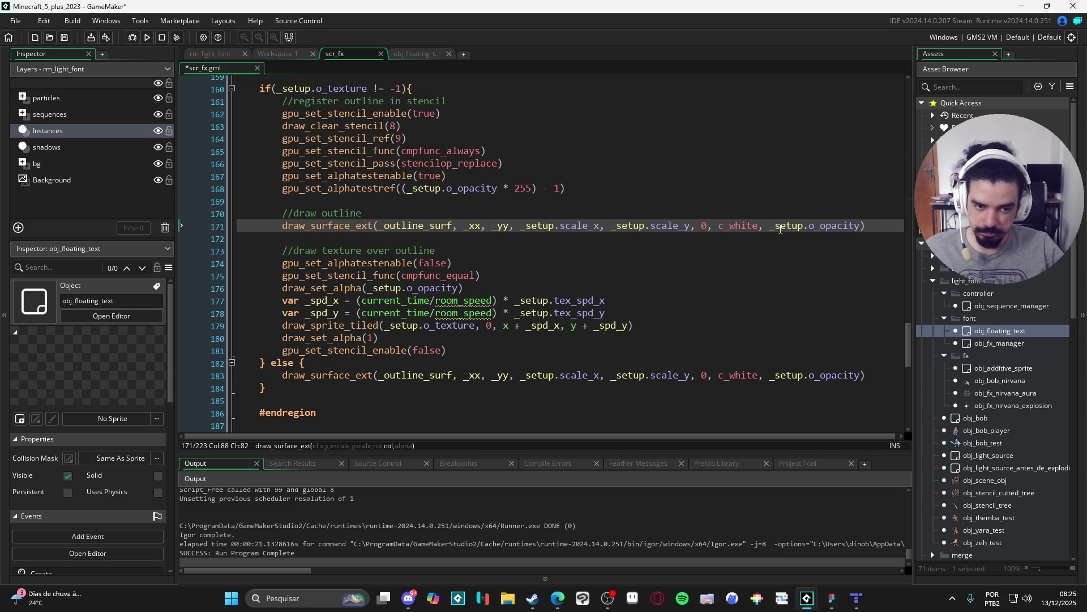
{"action": "scroll", "coordinate": [343, 255], "scroll_direction": "down", "scroll_amount": 2}
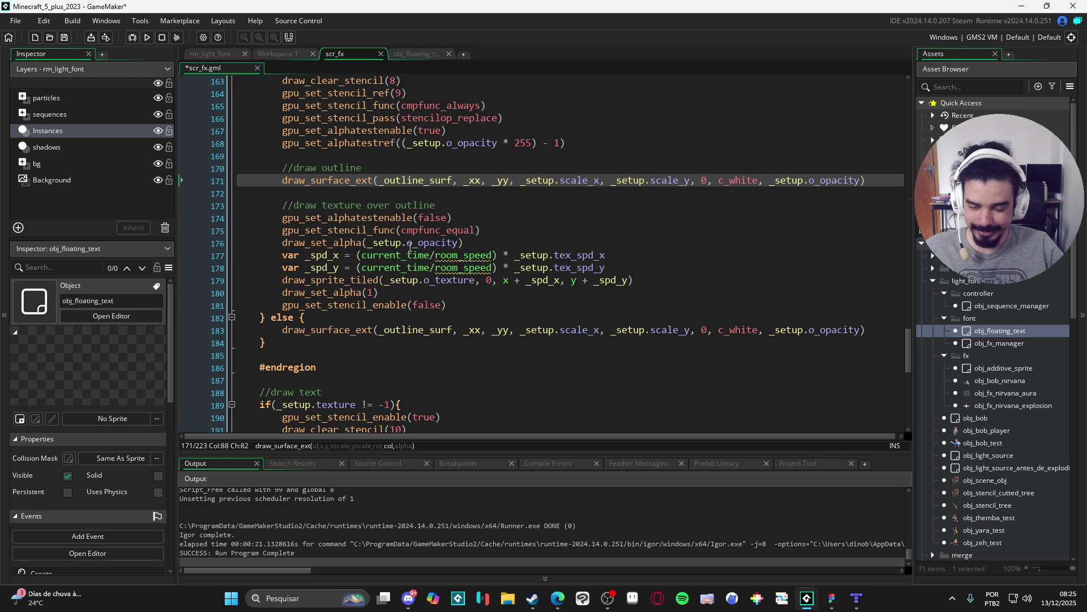
Change 'text' to 'sprite' in the draw comments on lines 188, 198 and 205.
{"action": "scroll", "coordinate": [342, 223], "scroll_direction": "down", "scroll_amount": 8}
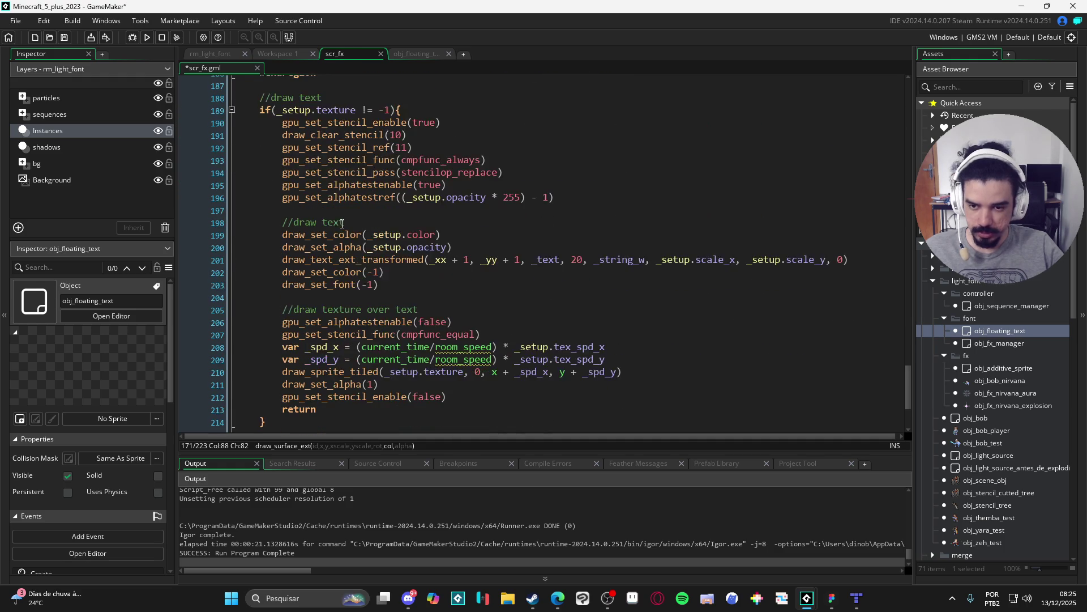
{"action": "scroll", "coordinate": [290, 201], "scroll_direction": "up", "scroll_amount": 2}
{"action": "double_click", "coordinate": [315, 166]}
{"action": "type", "text": "sprite"}
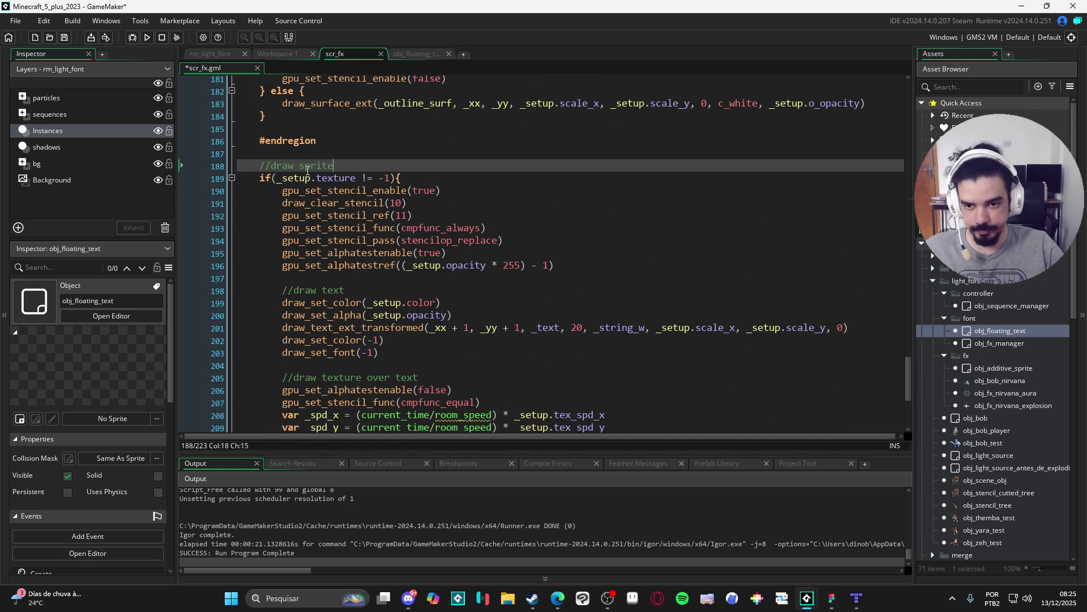
{"action": "double_click", "coordinate": [307, 169]}
{"action": "key", "text": "ctrl+c"}
{"action": "double_click", "coordinate": [330, 291]}
{"action": "key", "text": "ctrl+v"}
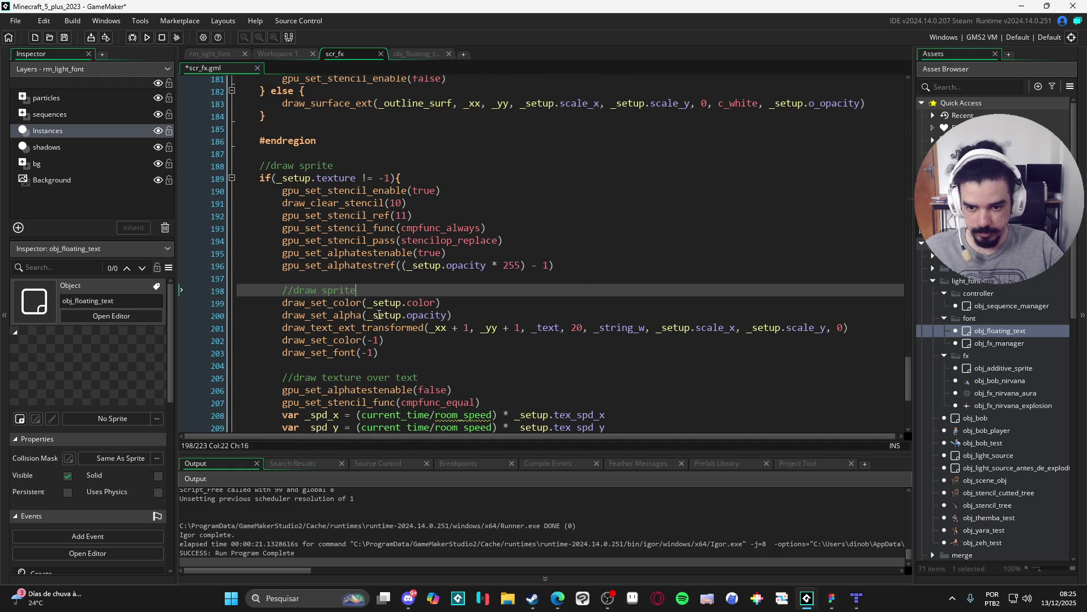
{"action": "scroll", "coordinate": [361, 362], "scroll_direction": "down", "scroll_amount": 1}
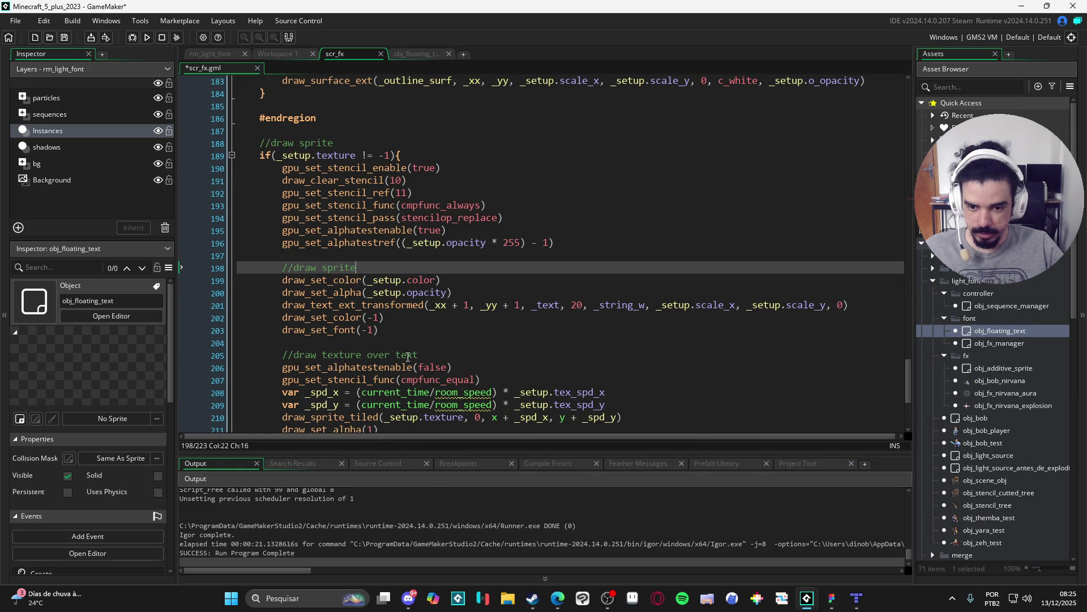
{"action": "double_click", "coordinate": [408, 356]}
{"action": "key", "text": "ctrl+v"}
Select the draw_sprite outline call on line 155 and scroll back through the code.
{"action": "scroll", "coordinate": [453, 351], "scroll_direction": "up", "scroll_amount": 10}
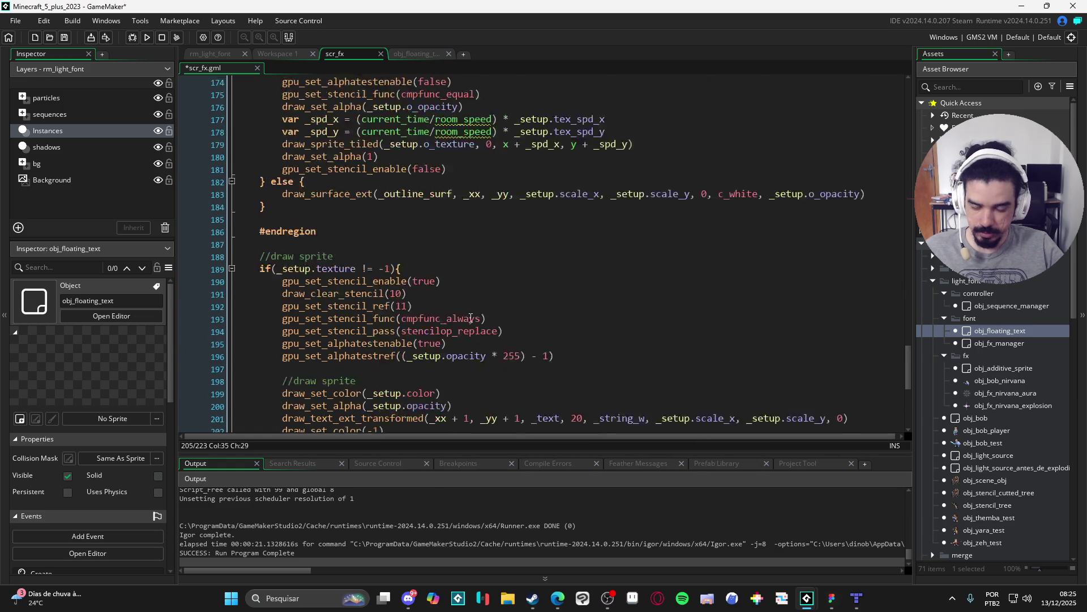
{"action": "scroll", "coordinate": [477, 309], "scroll_direction": "up", "scroll_amount": 2}
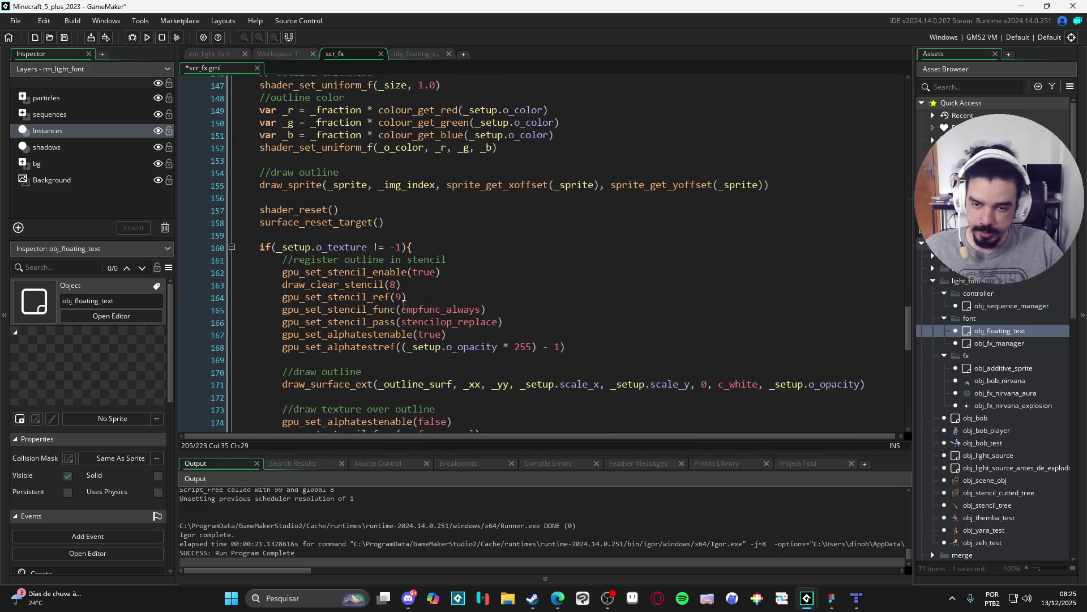
{"action": "left_click_drag", "start_coordinate": [770, 185], "coordinate": [259, 185]}
{"action": "key", "text": "ctrl+c"}
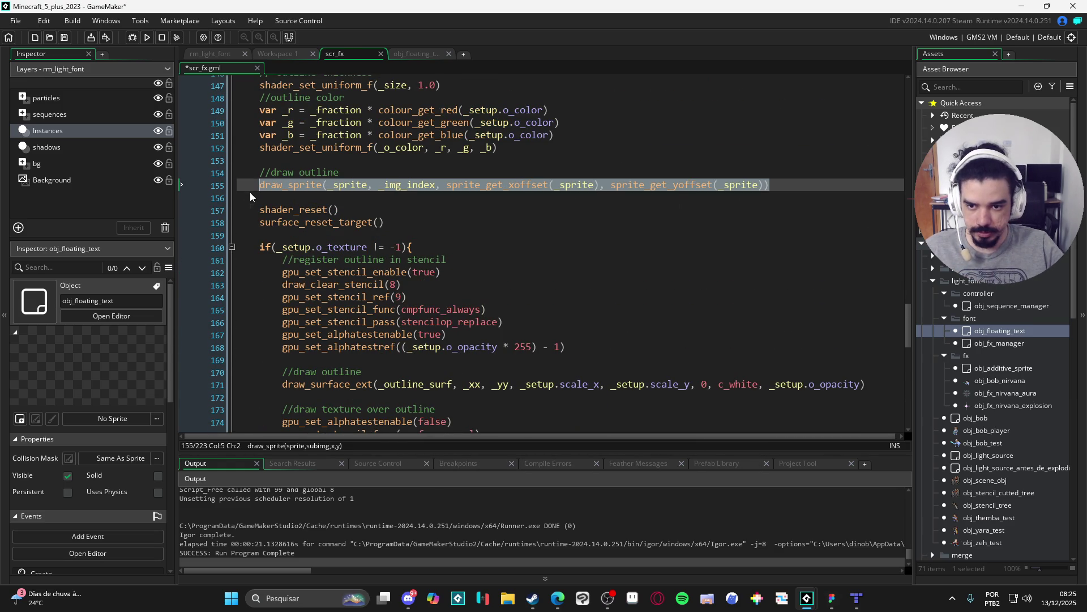
{"action": "scroll", "coordinate": [381, 241], "scroll_direction": "down", "scroll_amount": 7}
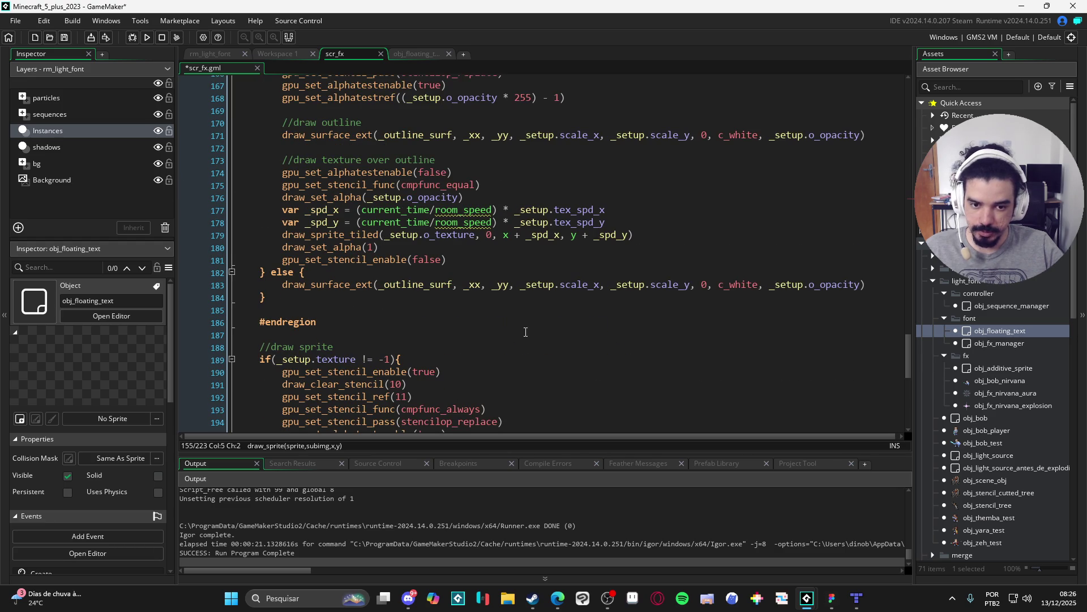
{"action": "scroll", "coordinate": [493, 295], "scroll_direction": "down", "scroll_amount": 5}
{"action": "scroll", "coordinate": [498, 291], "scroll_direction": "down", "scroll_amount": 2}
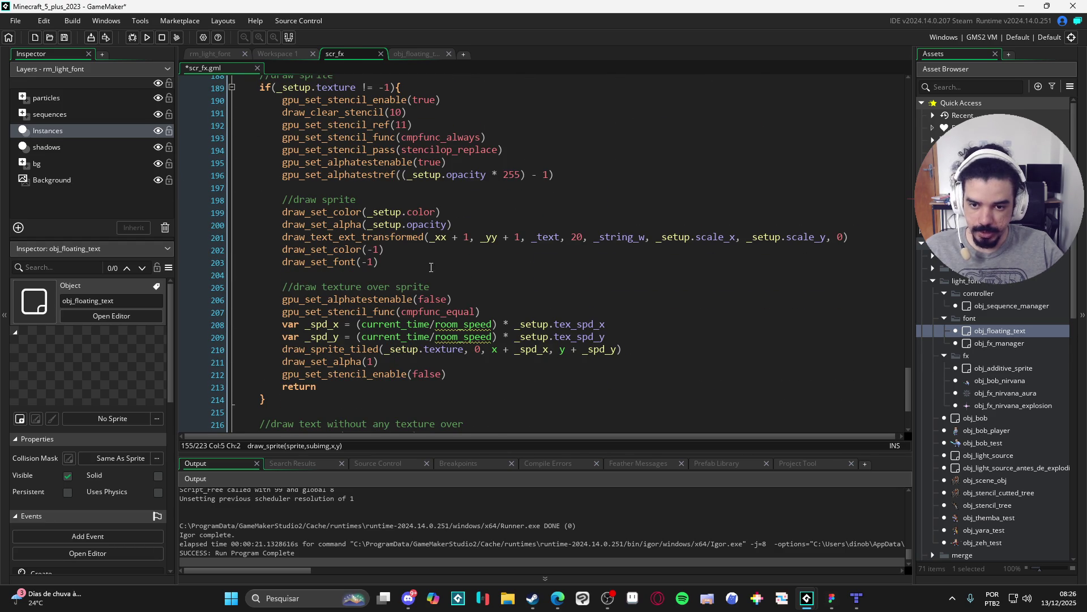
{"action": "scroll", "coordinate": [379, 259], "scroll_direction": "up", "scroll_amount": 1}
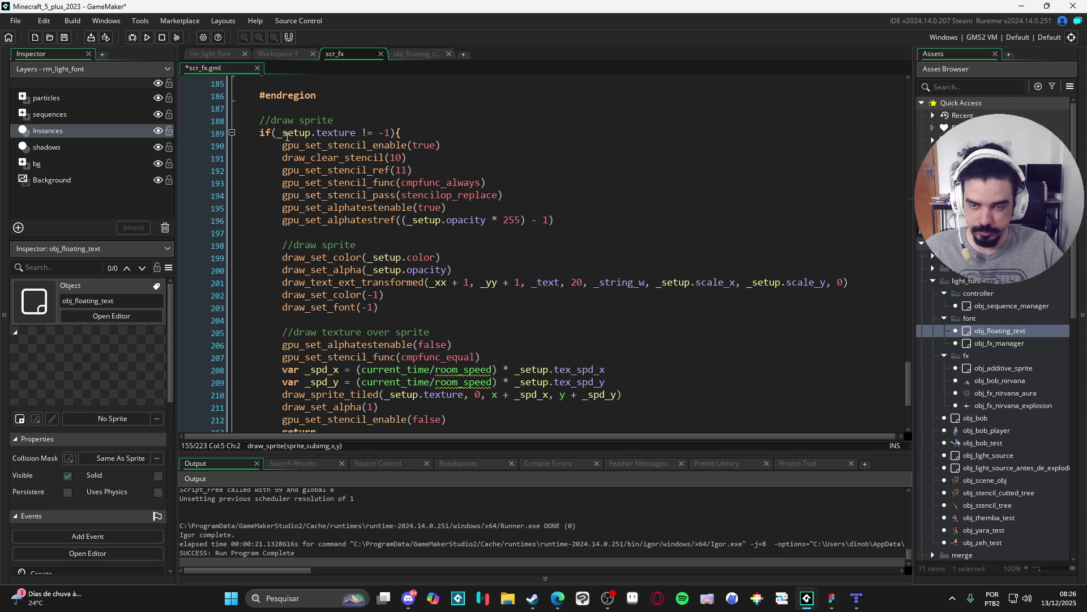
{"action": "scroll", "coordinate": [515, 272], "scroll_direction": "down", "scroll_amount": 2}
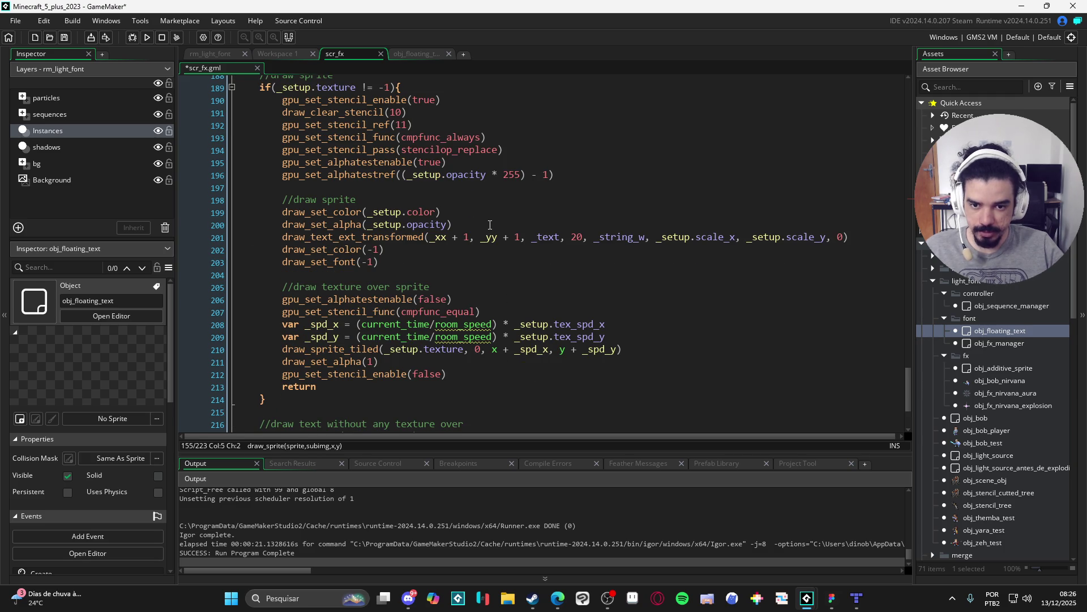
Paste the draw_sprite call below the alpha line and change it to draw_sprite_ext.
{"action": "left_click", "coordinate": [491, 228]}
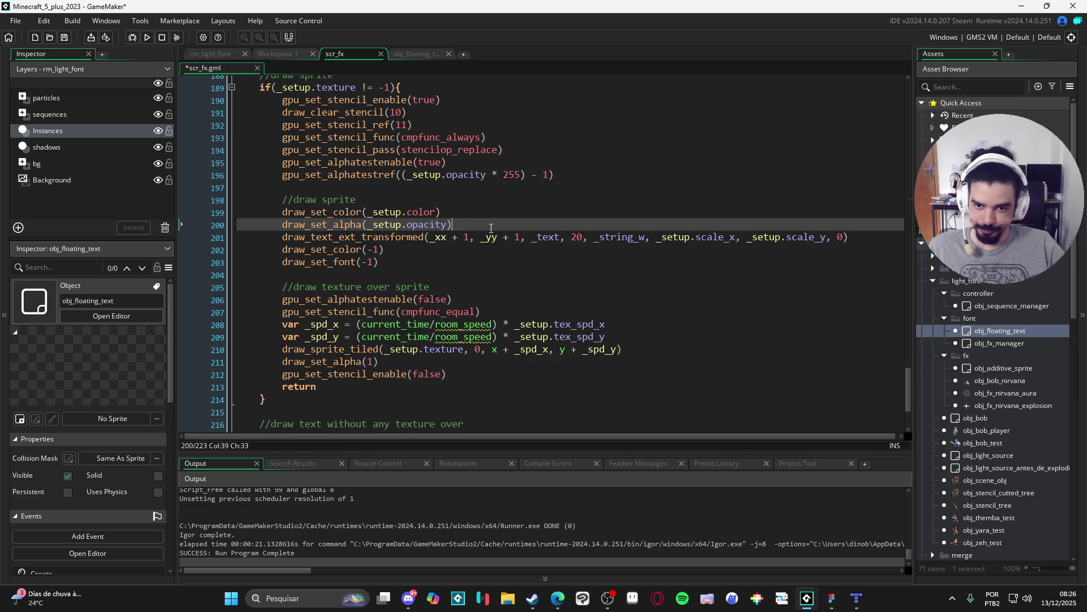
{"action": "key", "text": "Return"}
{"action": "key", "text": "ctrl+v"}
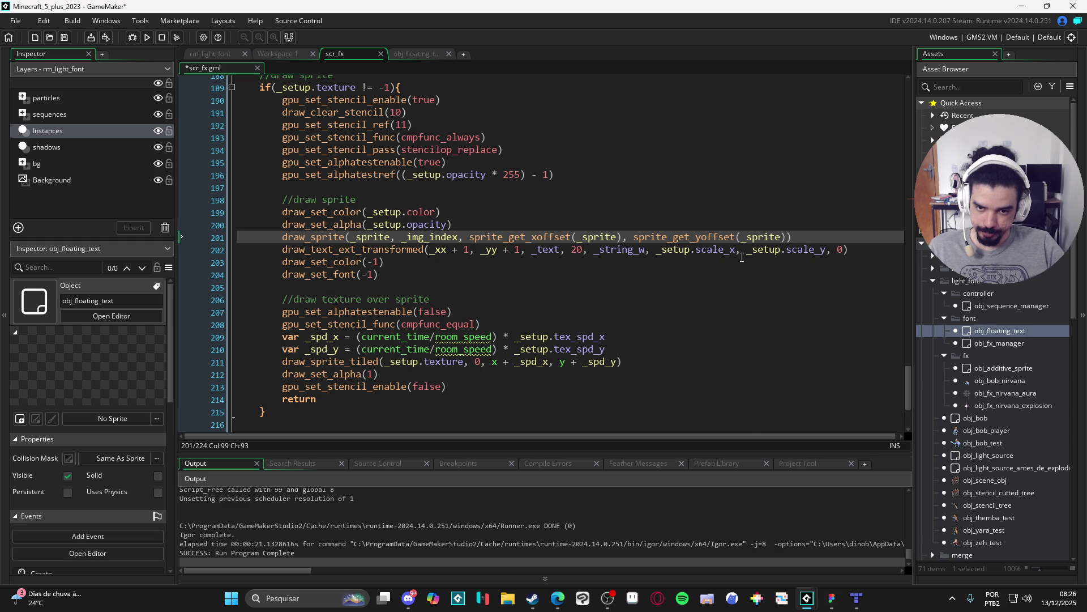
{"action": "left_click", "coordinate": [345, 237]}
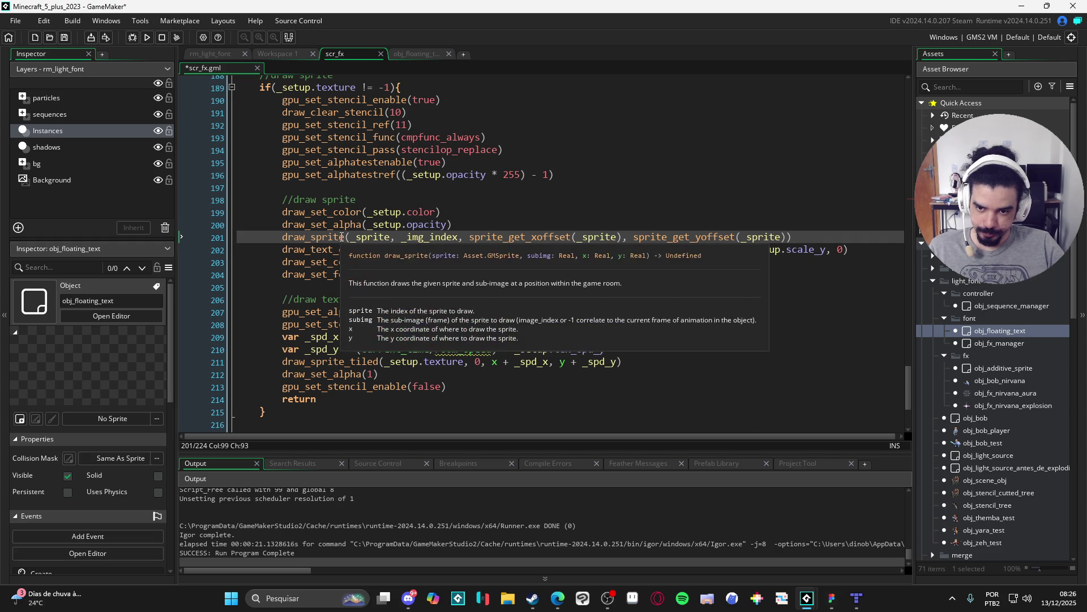
{"action": "type", "text": "_ext"}
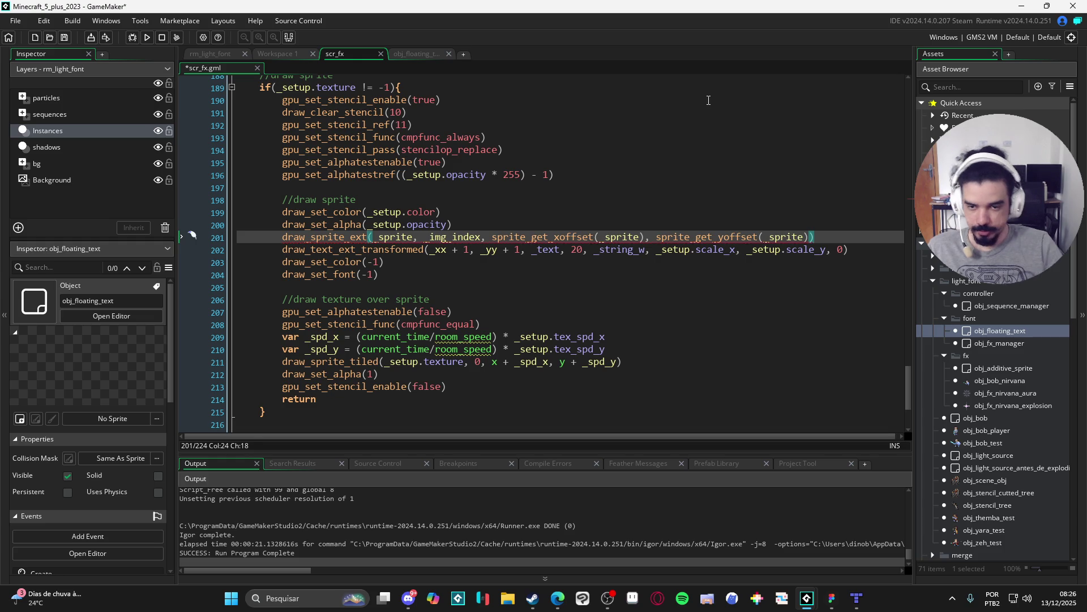
Replace the sprite_get_xoffset(_sprite) argument with _xx.
{"action": "left_click", "coordinate": [708, 100]}
{"action": "left_click", "coordinate": [608, 236]}
{"action": "left_click", "coordinate": [677, 237]}
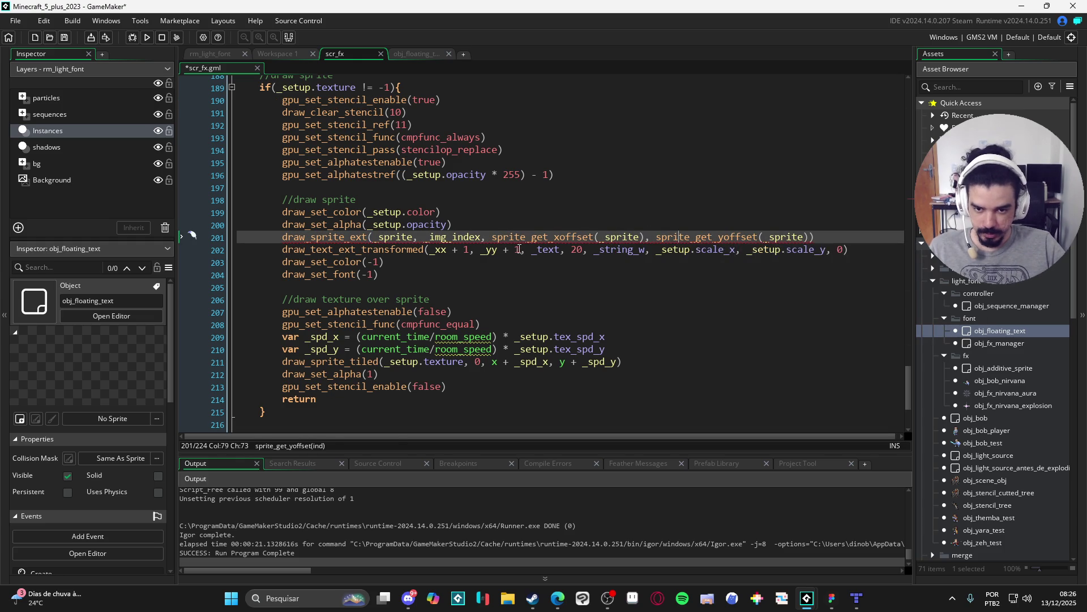
{"action": "left_click", "coordinate": [487, 237]}
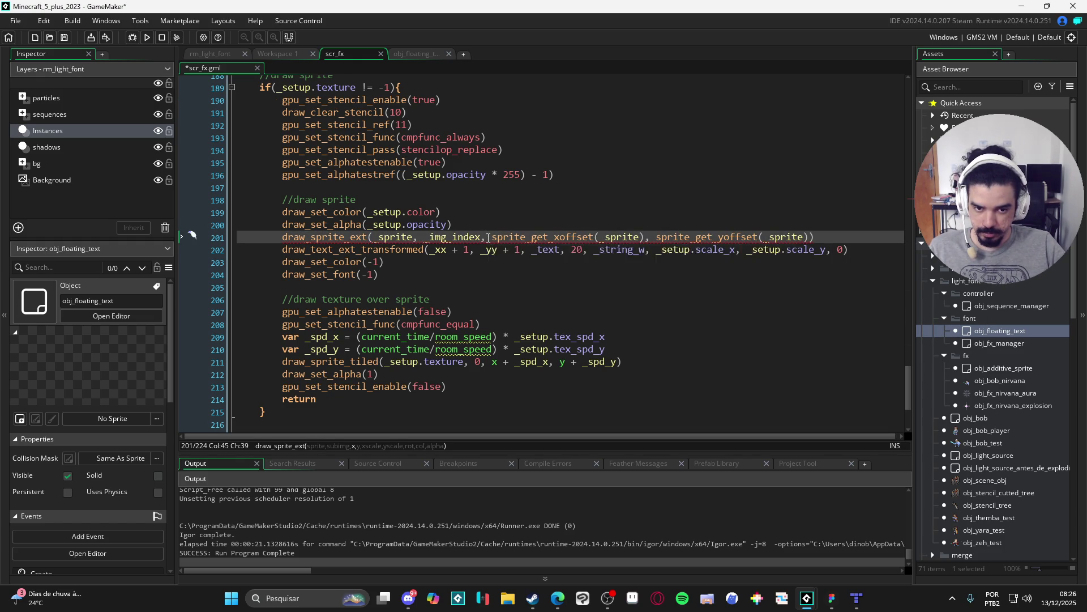
{"action": "left_click", "coordinate": [492, 238]}
{"action": "left_click_drag", "start_coordinate": [501, 242], "coordinate": [647, 242]}
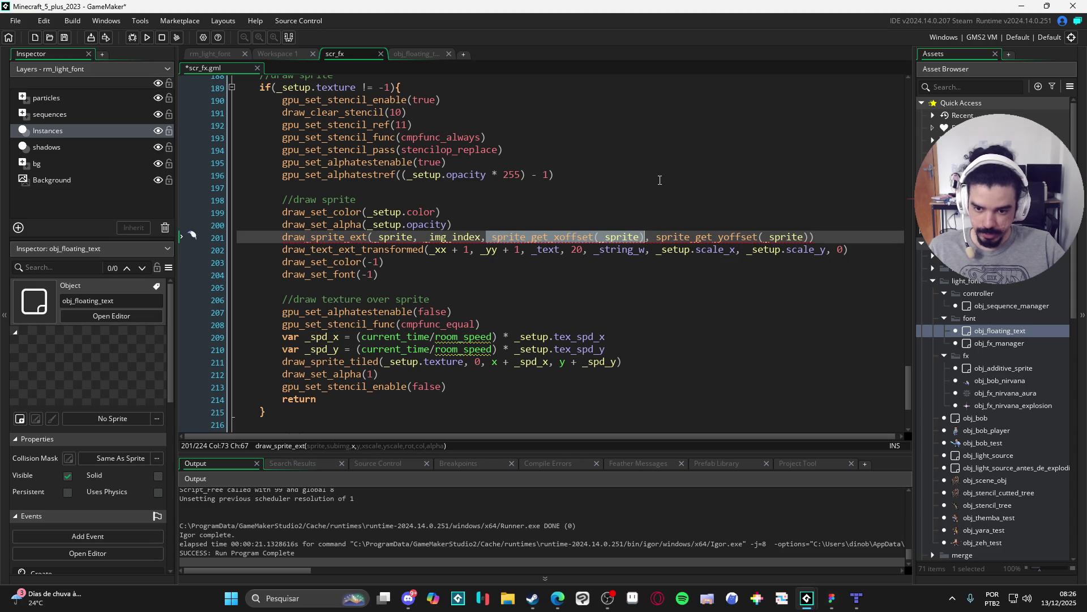
{"action": "type", "text": "xx"}
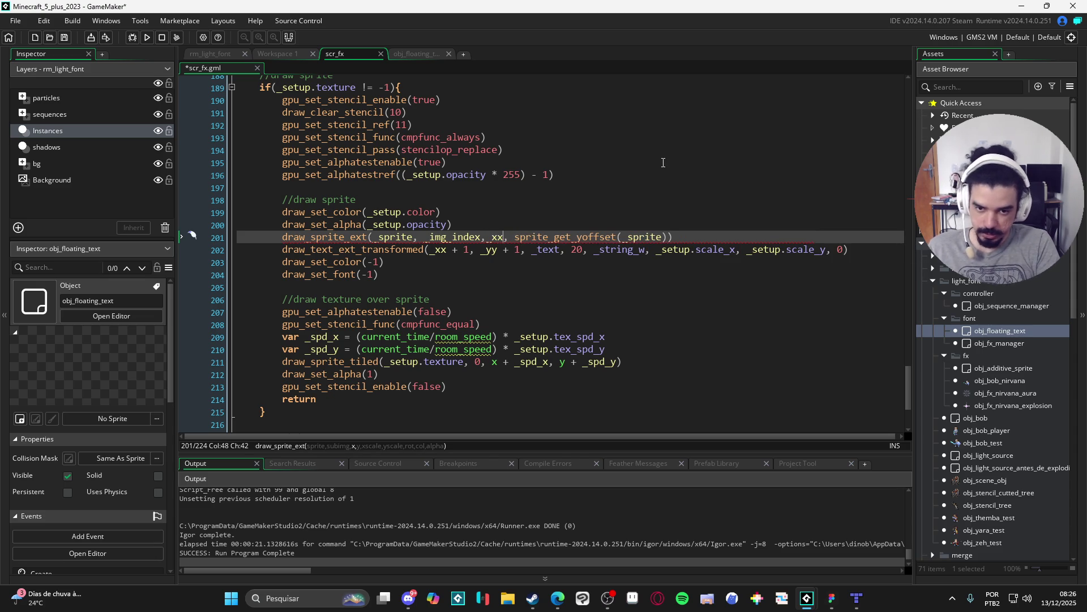
Complete the arguments with _yy, _setup.scale_x, _setup.scale_y, 0, c_white, _setup.opacity.
{"action": "key", "text": "ctrl+Right"}
{"action": "key", "text": "ctrl+shift+Right"}
{"action": "key", "text": "ctrl+shift+Right"}
{"action": "key", "text": "ctrl+shift+Right"}
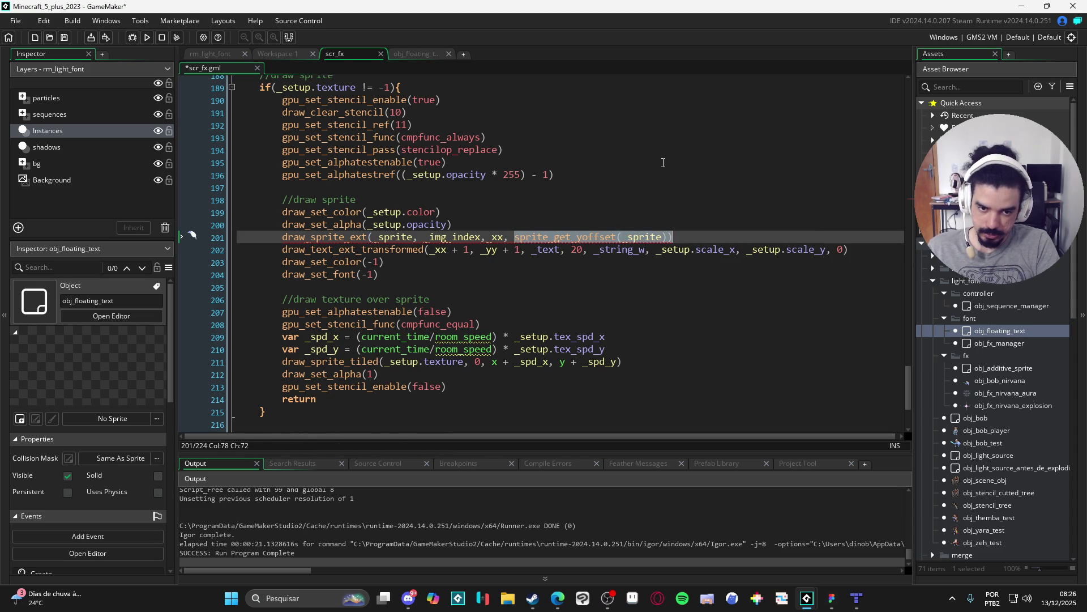
{"action": "type", "text": "_yy,"}
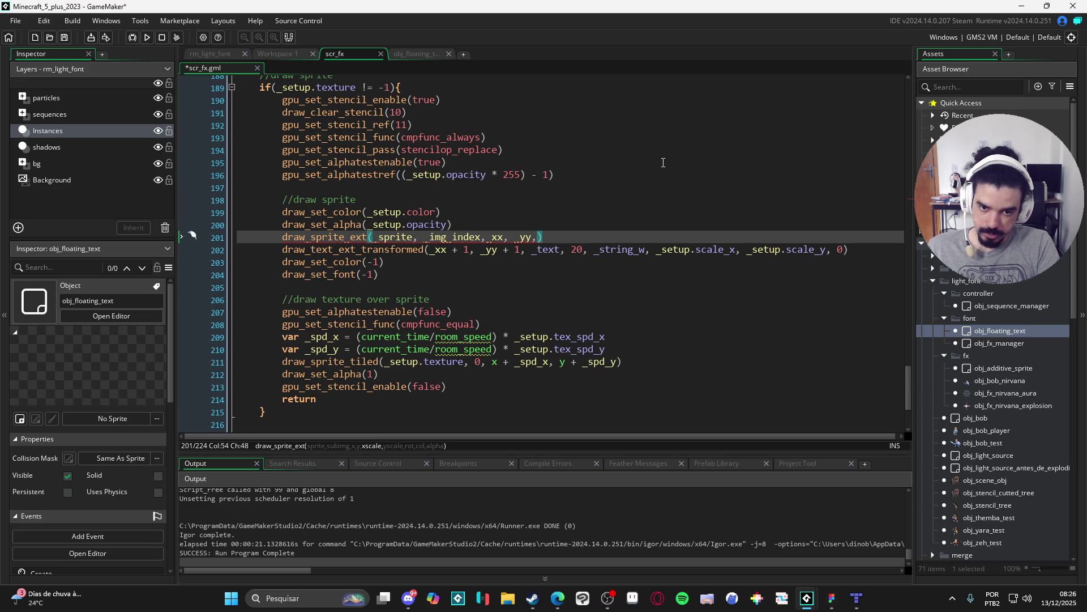
{"action": "type", "text": " _set"}
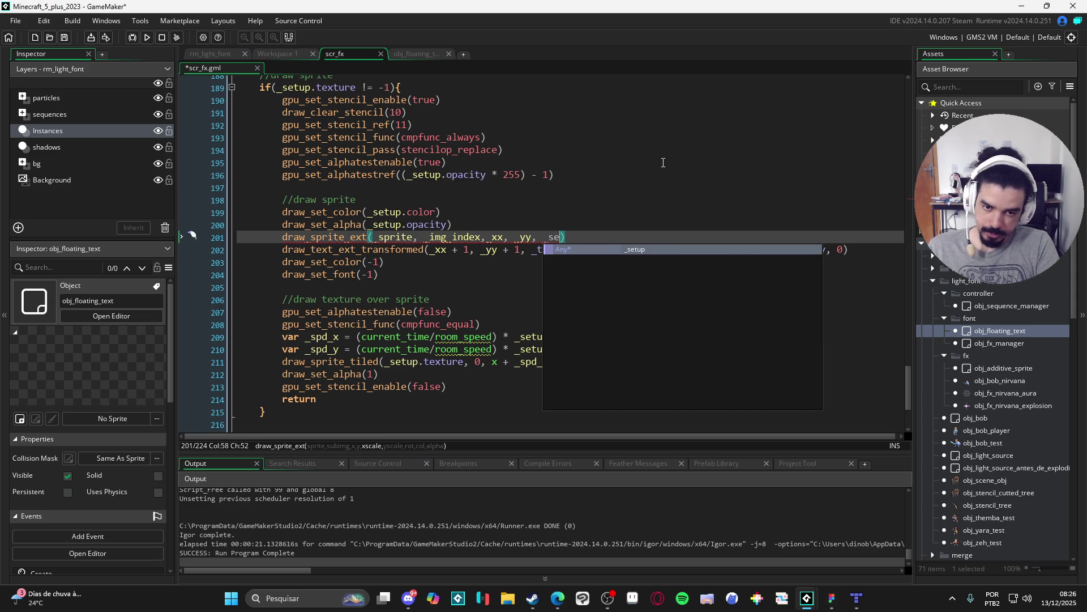
{"action": "type", "text": "up.scale_x"}
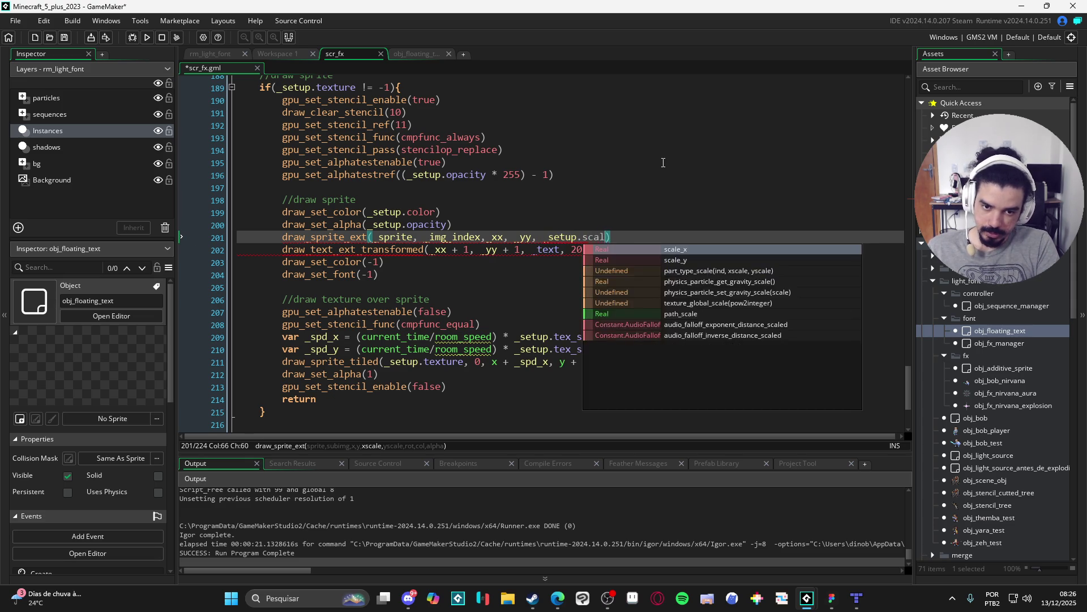
{"action": "type", "text": ", _s"}
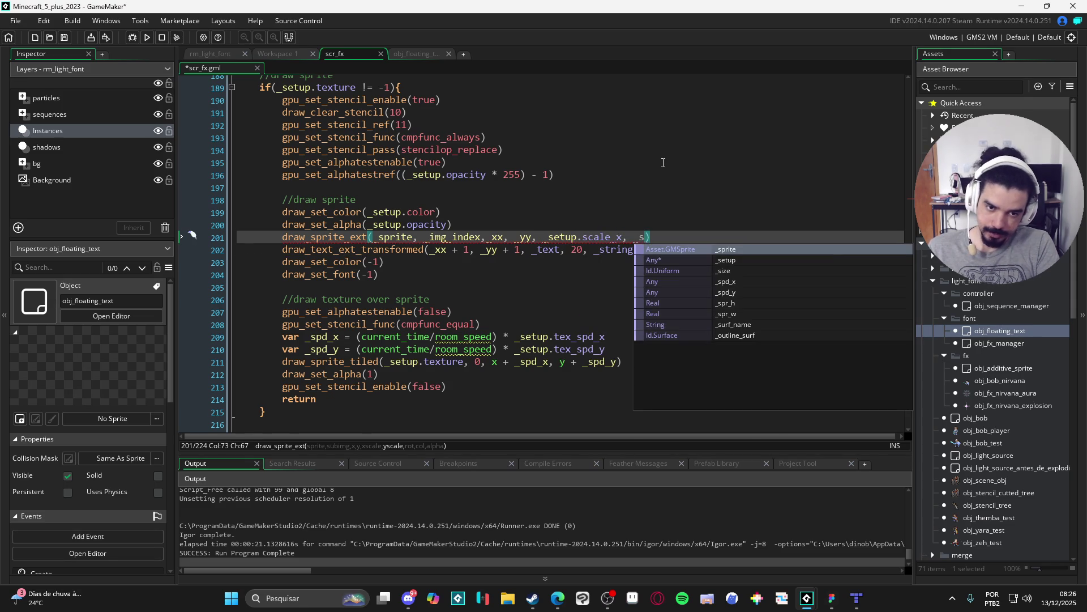
{"action": "type", "text": "etup.scal"}
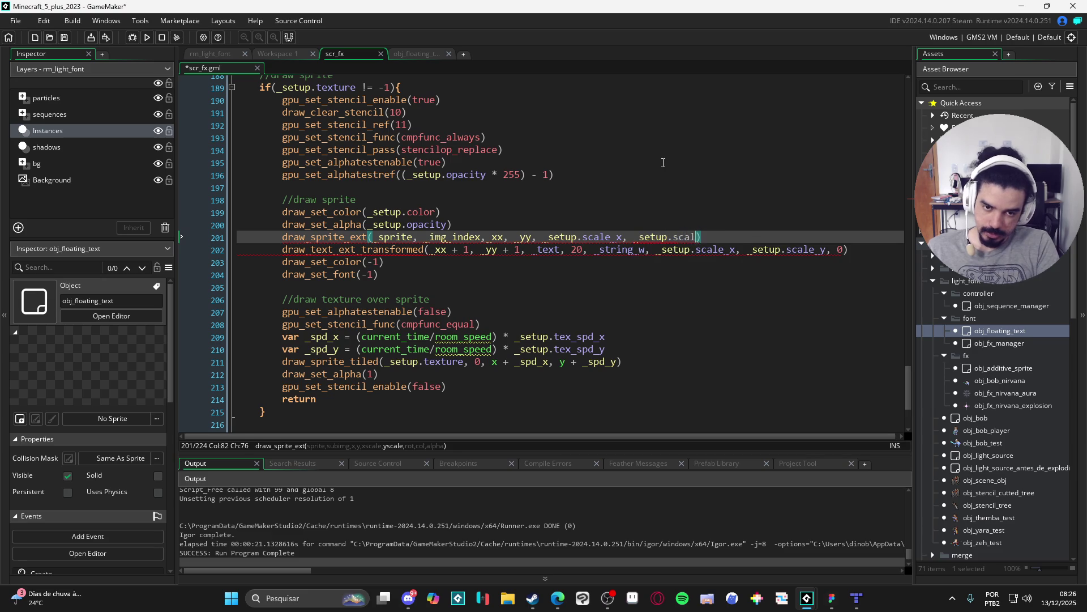
{"action": "type", "text": "e_y,"}
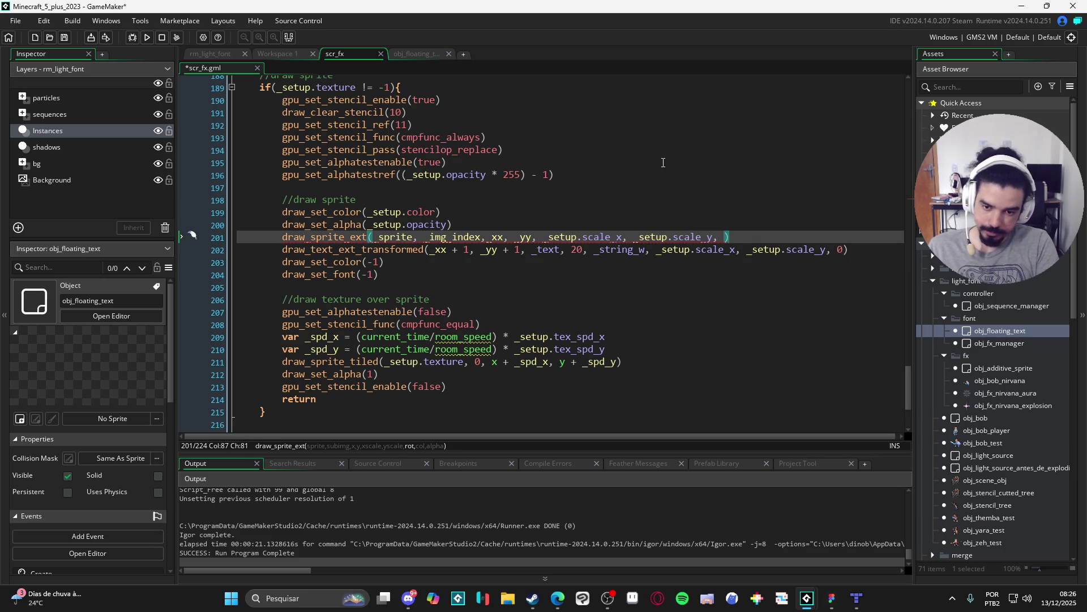
{"action": "type", "text": " 0, c"}
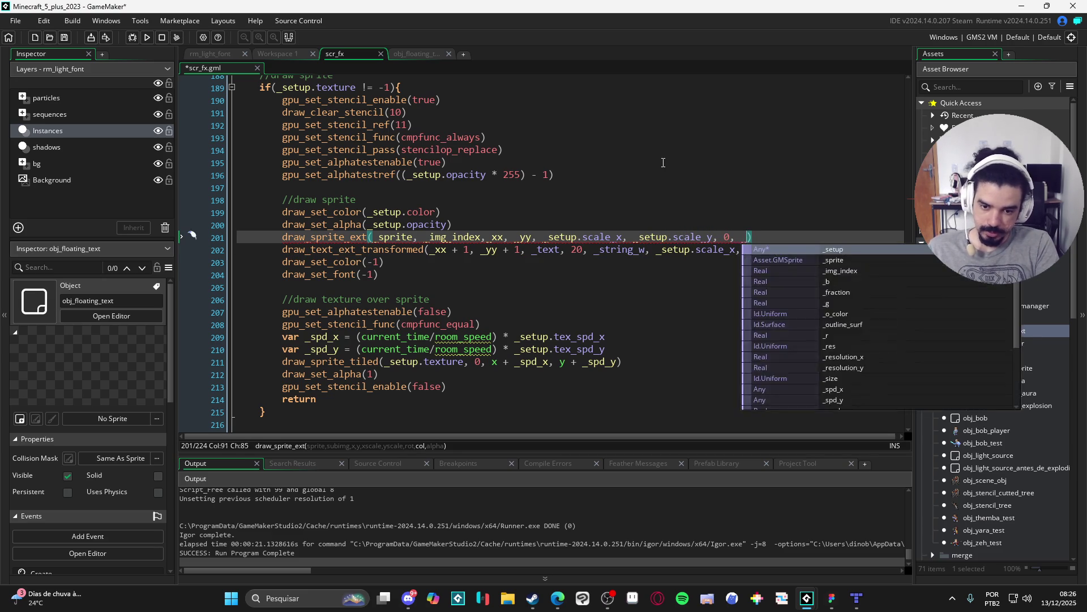
{"action": "type", "text": "_white,"}
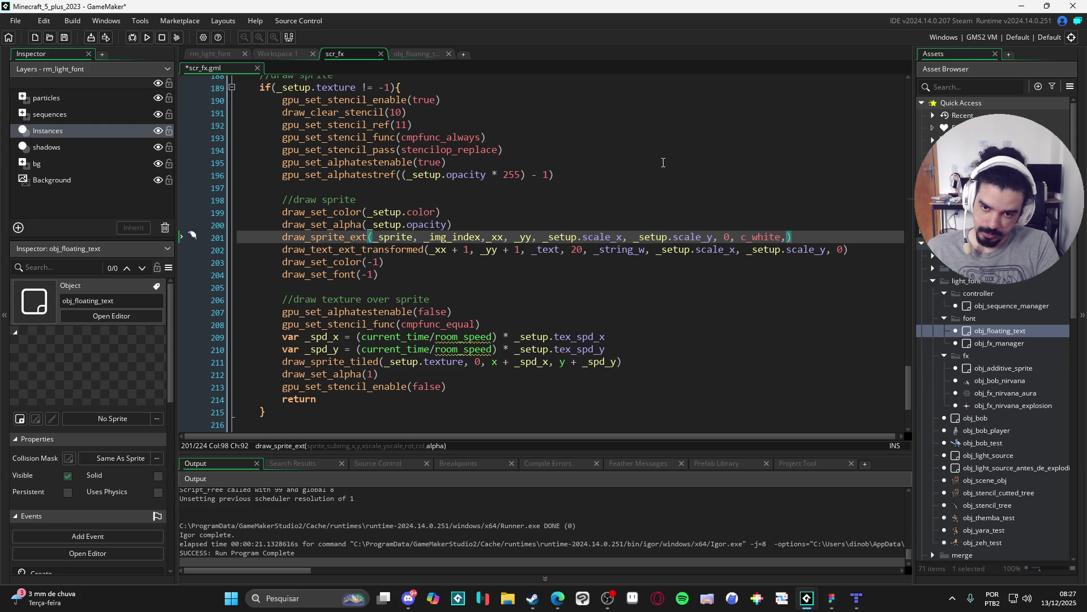
{"action": "type", "text": "_se"}
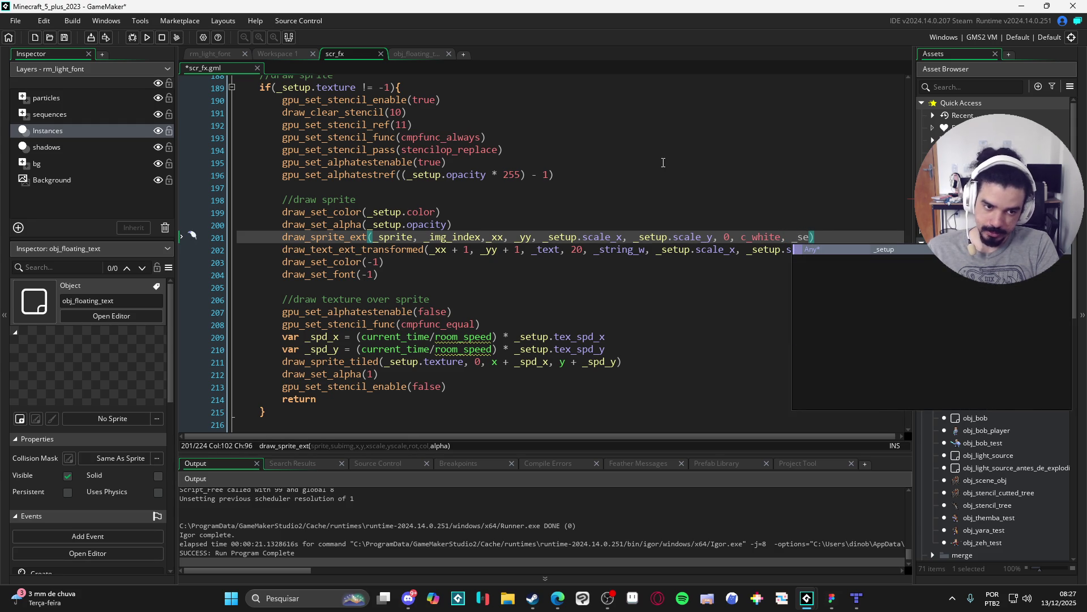
{"action": "key", "text": "Return"}
{"action": "type", "text": ".opa"}
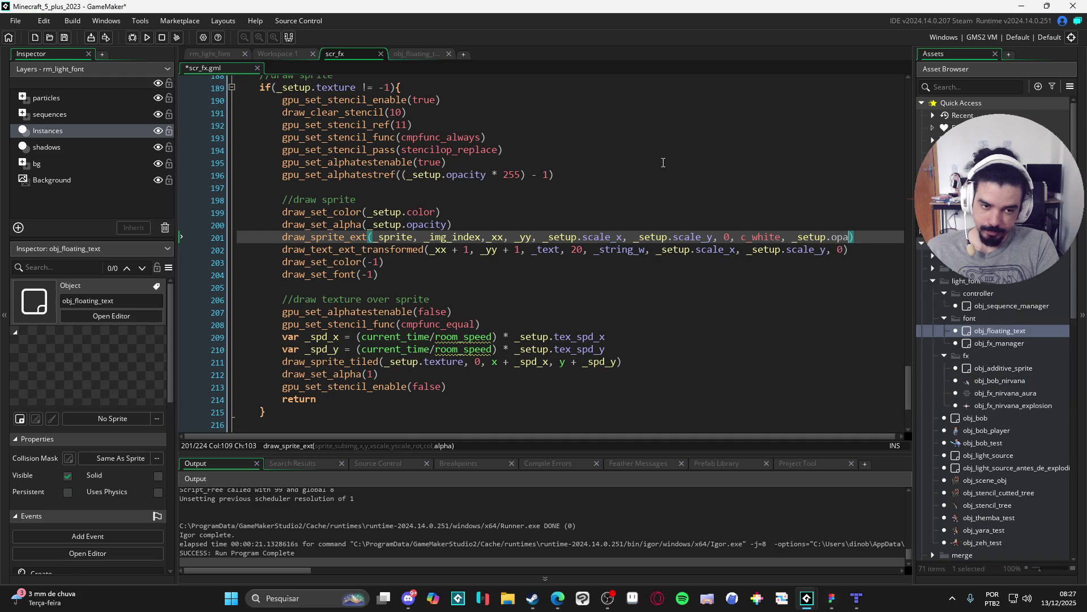
{"action": "type", "text": "city"}
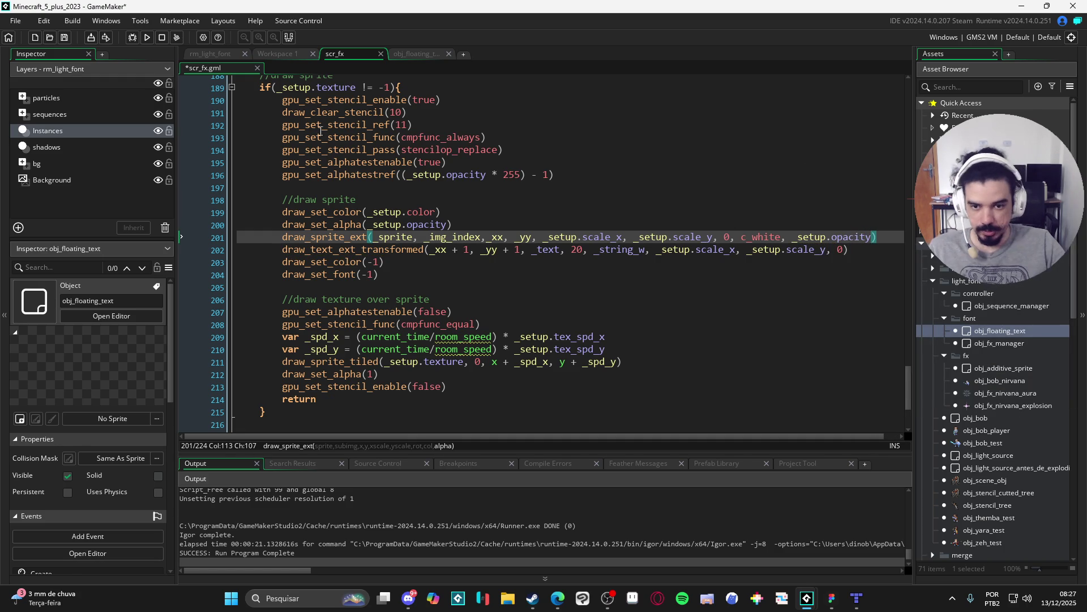
{"action": "left_click_drag", "start_coordinate": [466, 224], "coordinate": [194, 225]}
Remove the draw_set_alpha, draw_set_color, colour/font reset and draw_set_alpha(1) lines plus blank lines.
{"action": "key", "text": "BackSpace"}
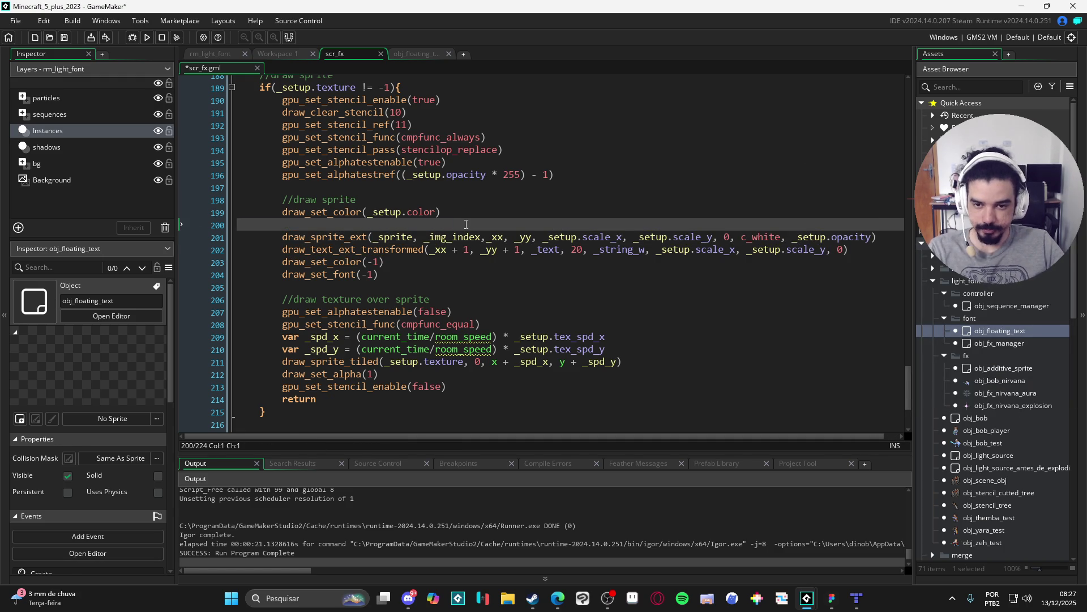
{"action": "key", "text": "BackSpace"}
{"action": "key", "text": "shift+Home"}
{"action": "key", "text": "BackSpace"}
{"action": "key", "text": "BackSpace"}
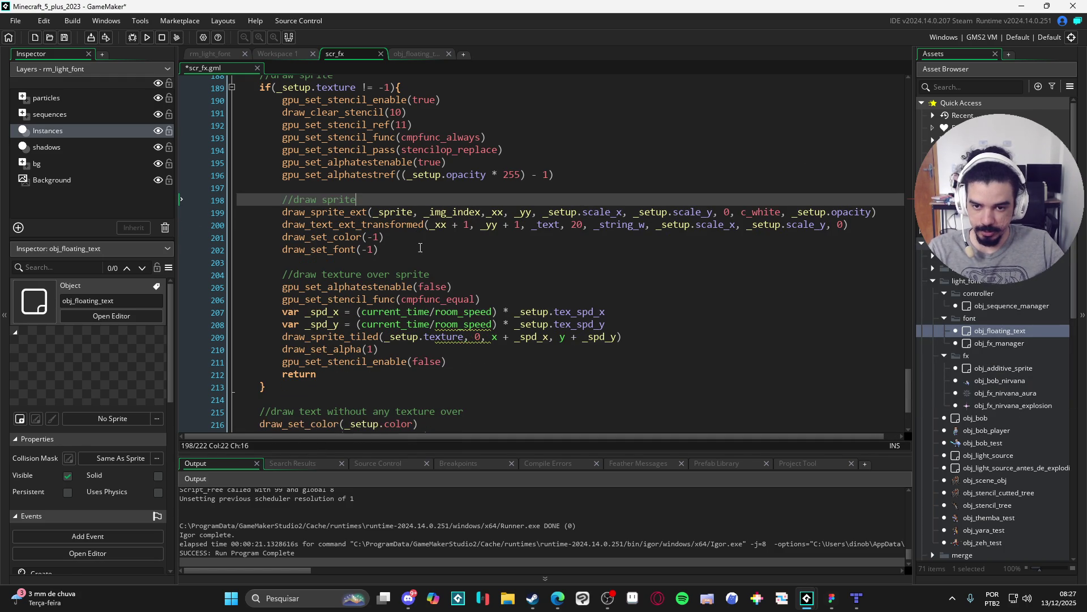
{"action": "left_click", "coordinate": [396, 238]}
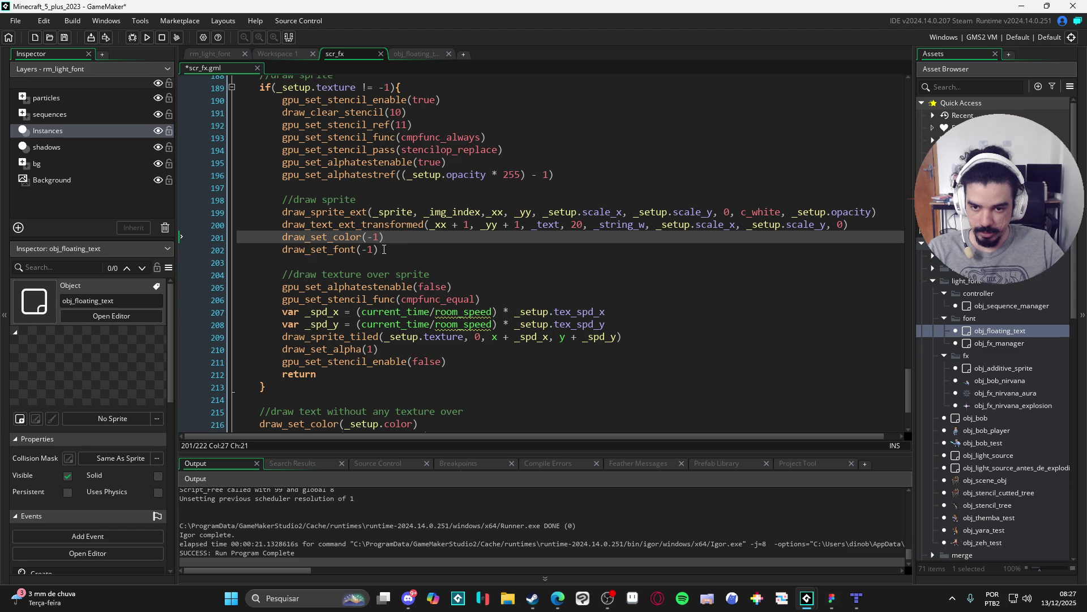
{"action": "mouse_move", "coordinate": [379, 250]}
{"action": "left_mouse_down"}
{"action": "mouse_move", "coordinate": [149, 226]}
{"action": "mouse_move", "coordinate": [129, 233]}
{"action": "left_mouse_up"}
{"action": "key", "text": "Delete"}
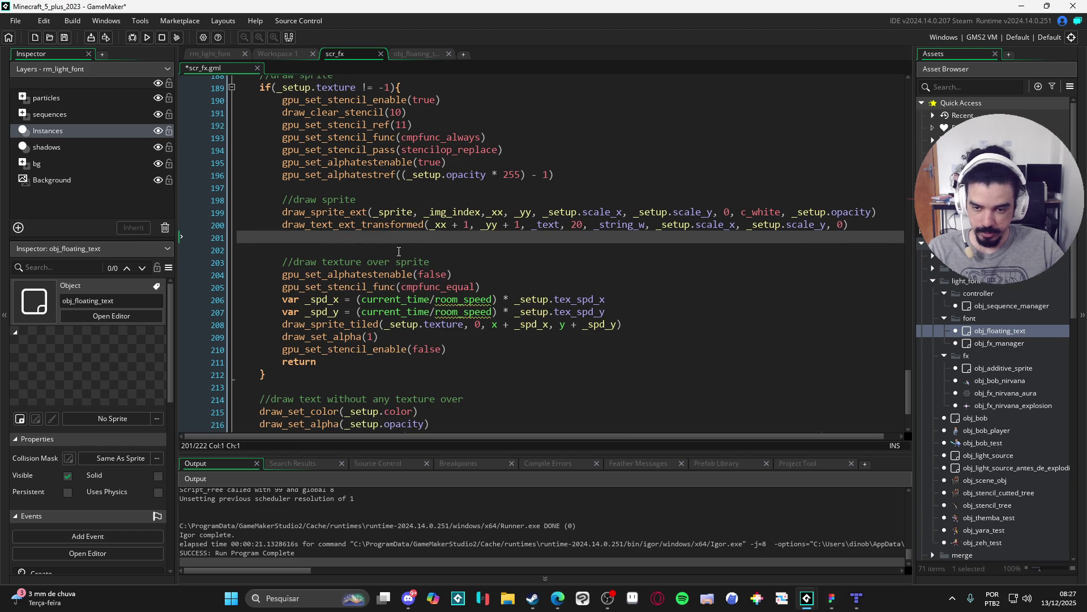
{"action": "triple_click", "coordinate": [379, 336]}
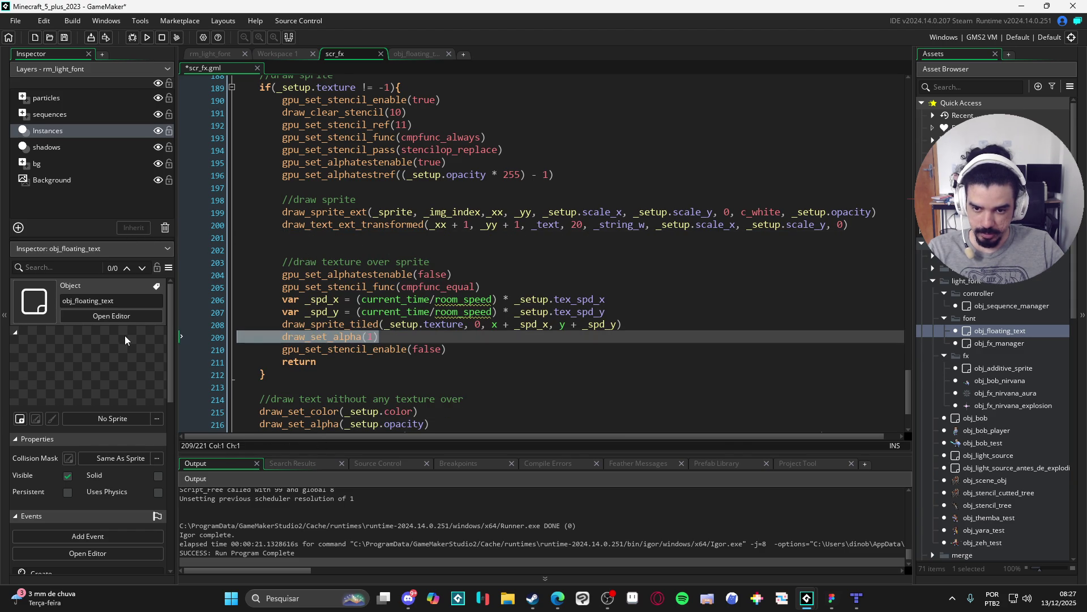
{"action": "key", "text": "Delete"}
{"action": "key", "text": "BackSpace"}
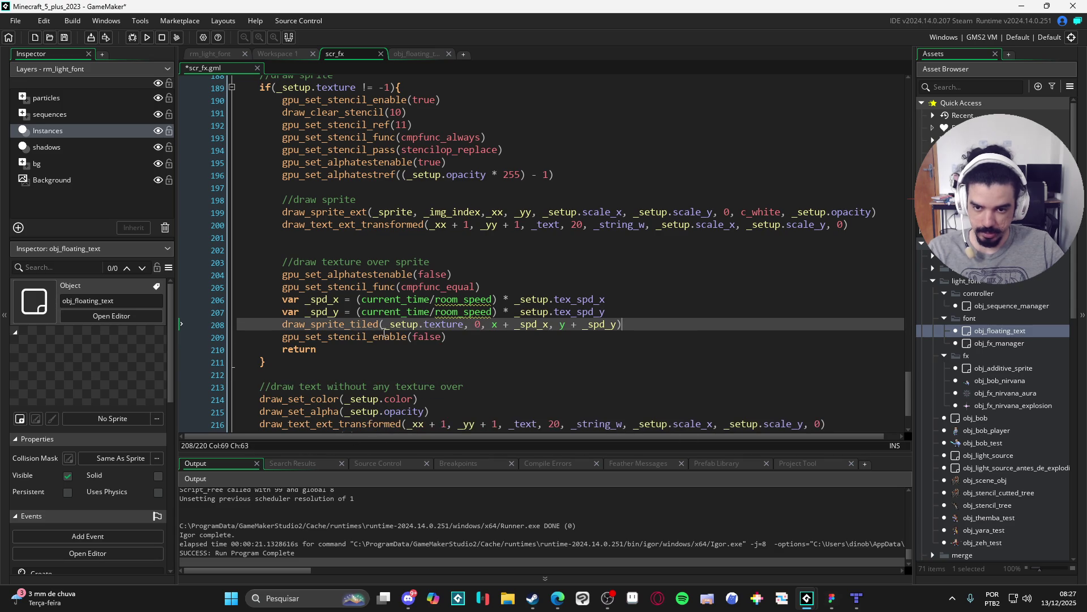
{"action": "left_click", "coordinate": [396, 247]}
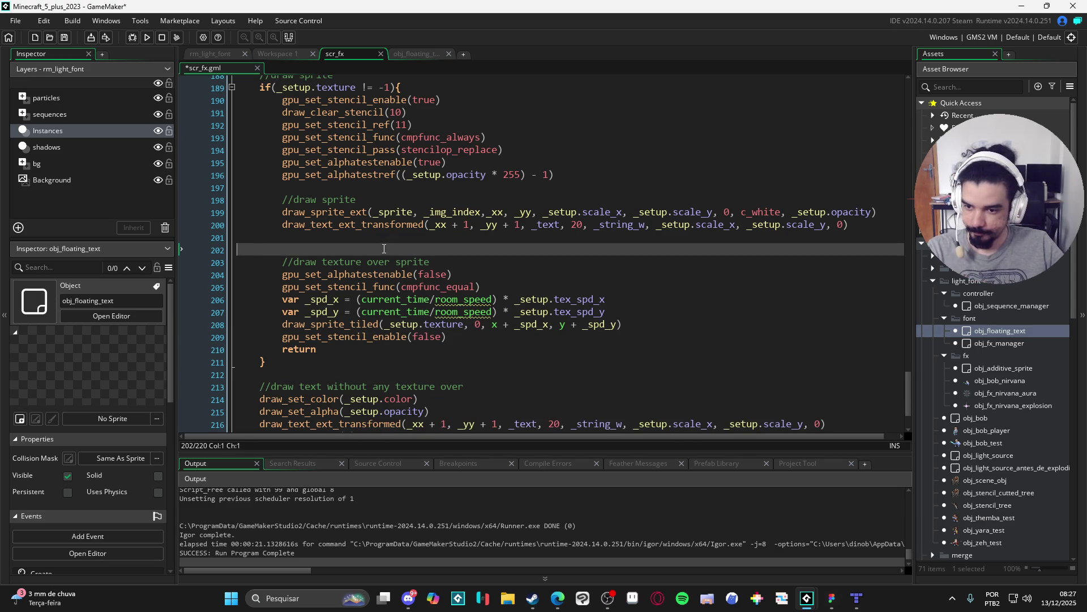
{"action": "key", "text": "BackSpace"}
Delete the draw_text_ext_transformed call on line 200 after draw_sprite_ext.
{"action": "scroll", "coordinate": [400, 264], "scroll_direction": "down", "scroll_amount": 1}
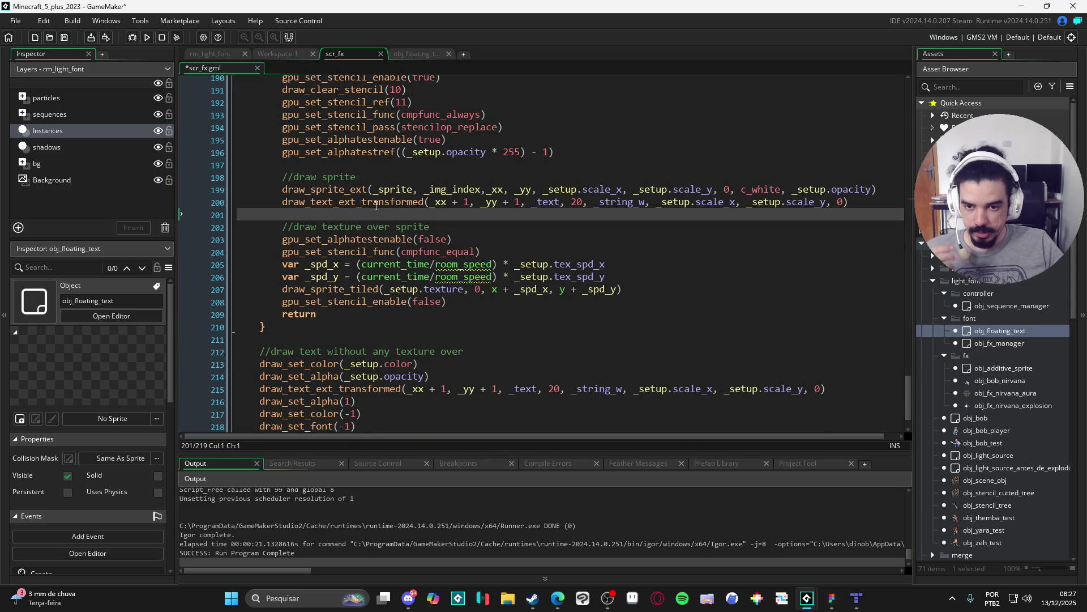
{"action": "scroll", "coordinate": [384, 232], "scroll_direction": "down", "scroll_amount": 1}
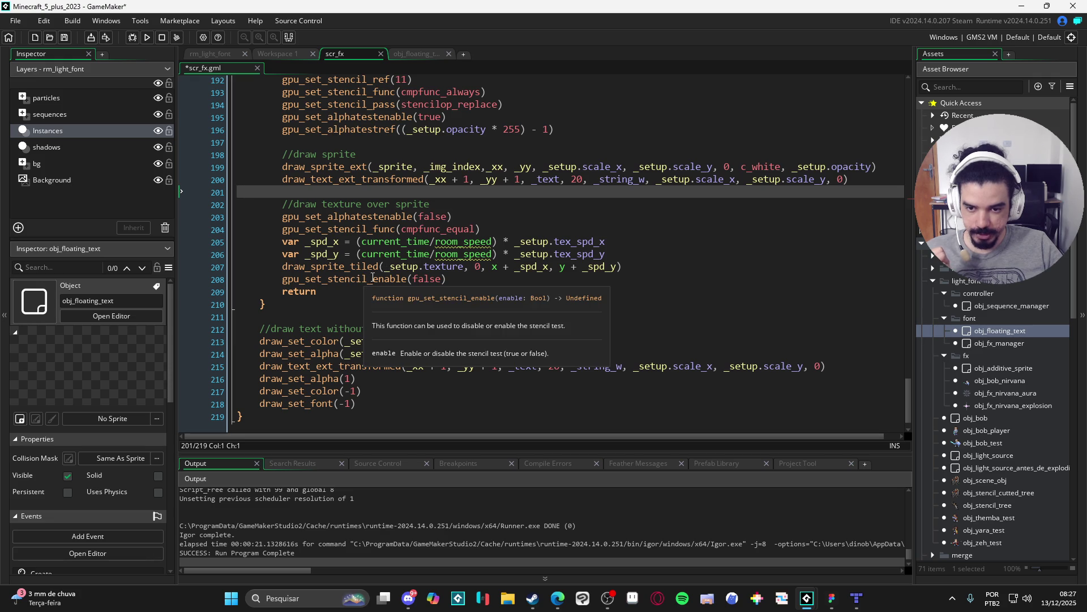
{"action": "scroll", "coordinate": [455, 269], "scroll_direction": "up", "scroll_amount": 2}
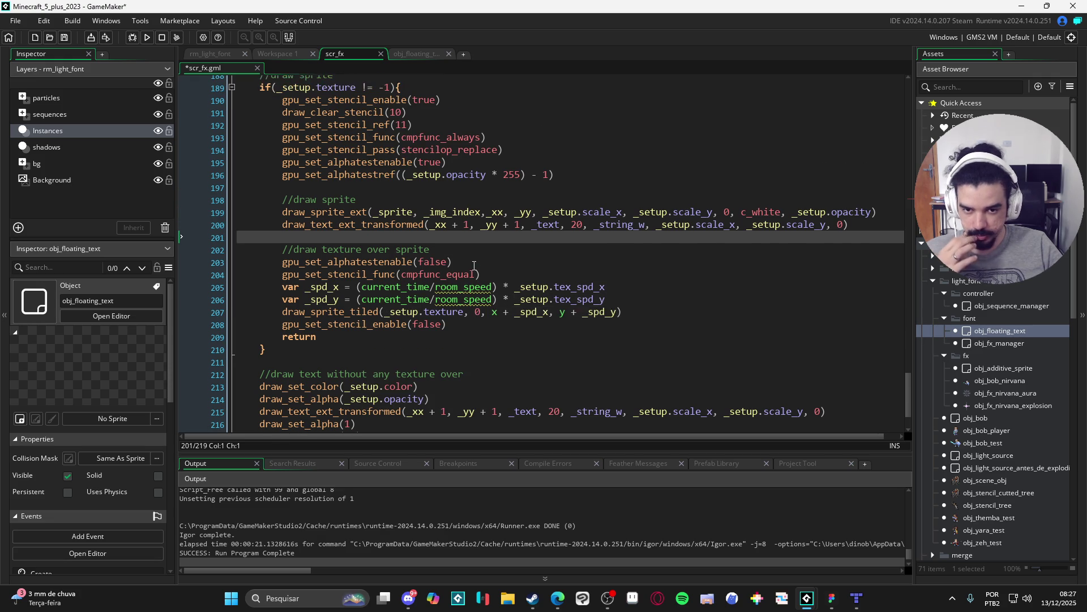
{"action": "left_click", "coordinate": [548, 225]}
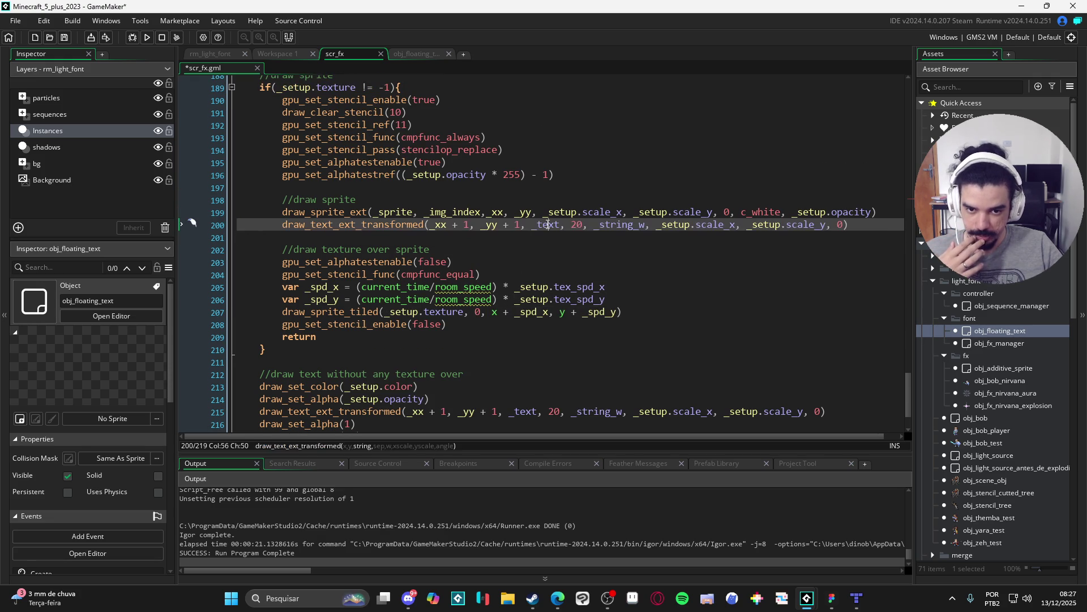
{"action": "double_click", "coordinate": [547, 225]}
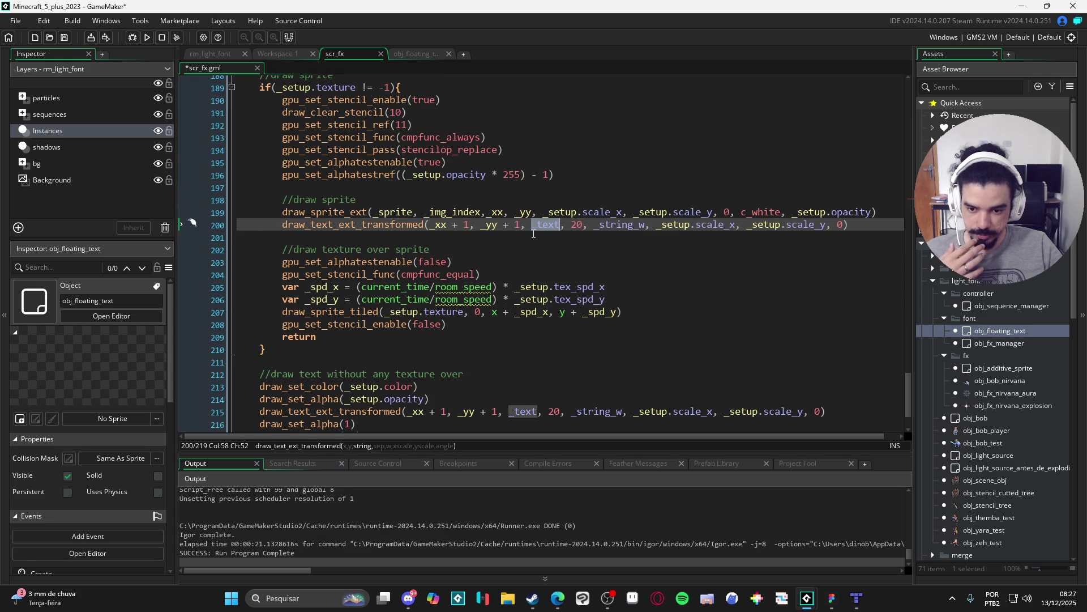
{"action": "left_click_drag", "start_coordinate": [282, 225], "coordinate": [850, 225]}
{"action": "key", "text": "BackSpace"}
{"action": "key", "text": "BackSpace"}
{"action": "key", "text": "BackSpace"}
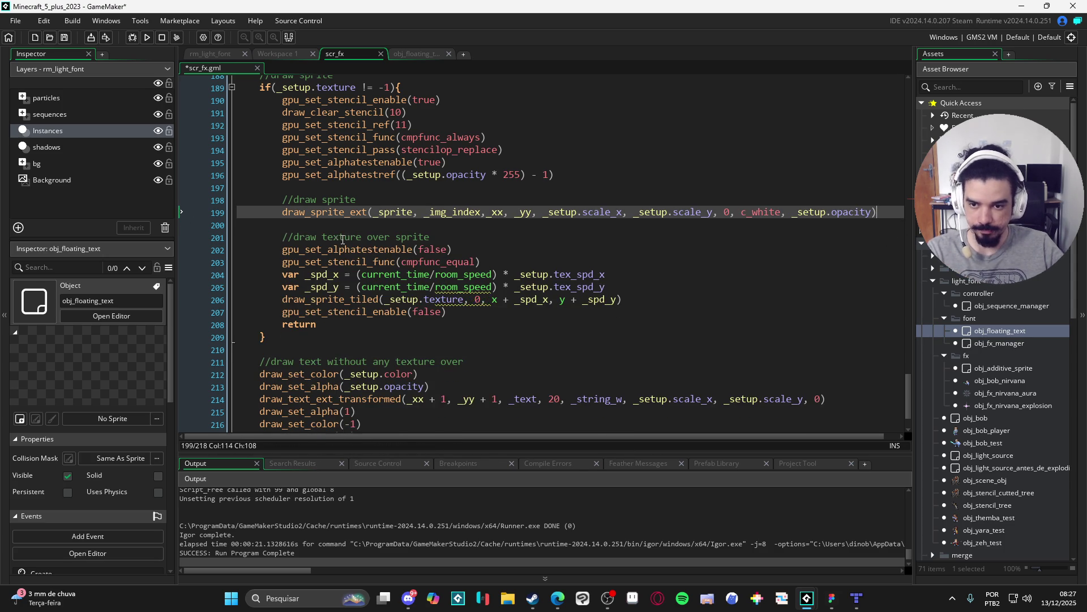
{"action": "scroll", "coordinate": [422, 314], "scroll_direction": "down", "scroll_amount": 2}
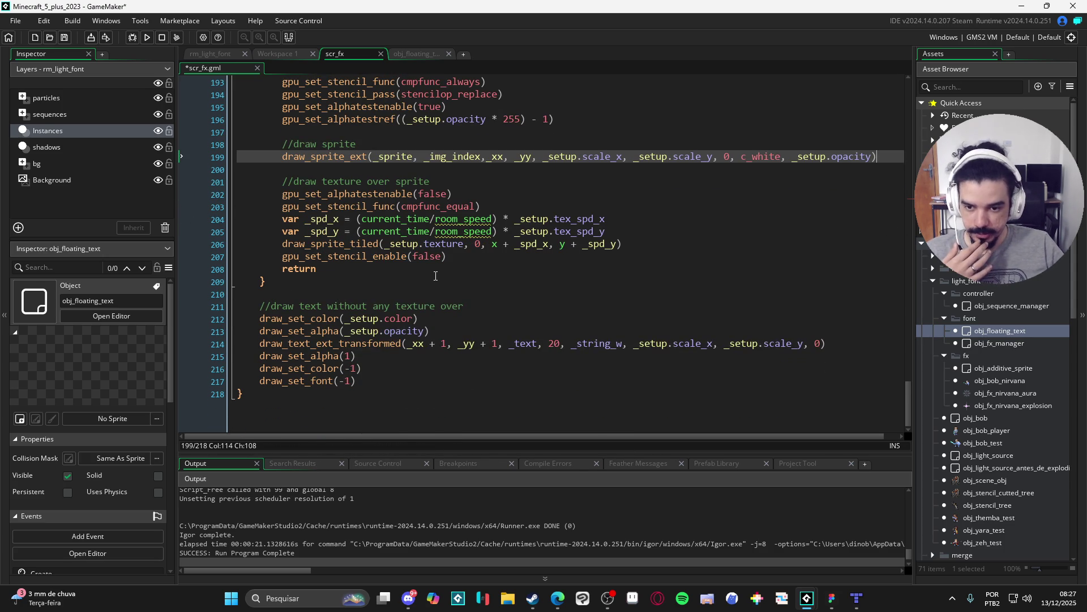
{"action": "scroll", "coordinate": [302, 297], "scroll_direction": "up", "scroll_amount": 1}
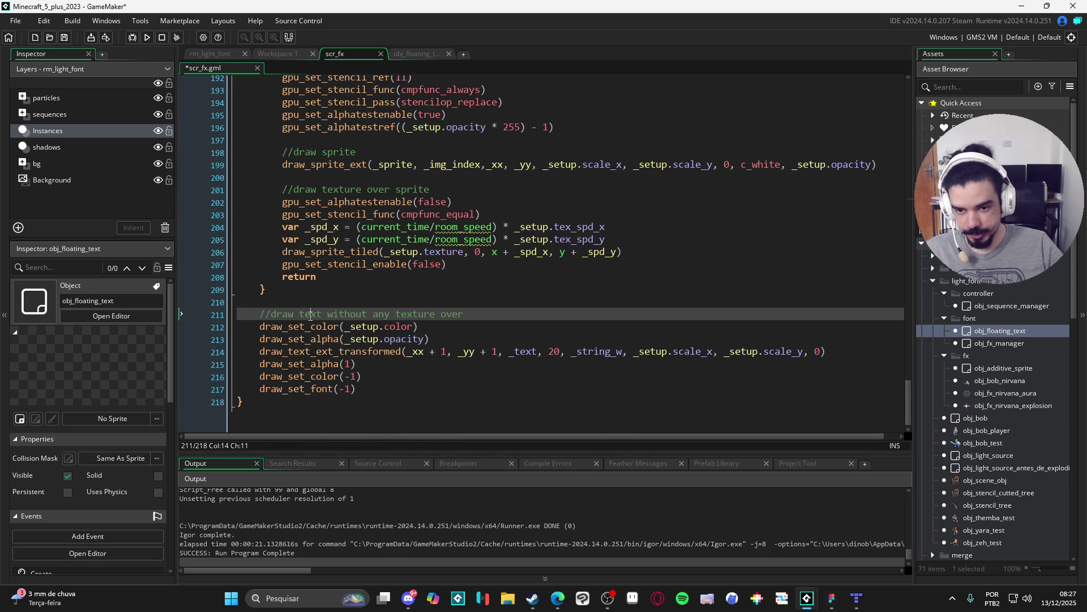
Rename the comment to 'draw sprite' and paste line 199's draw_sprite_ext over line 214's text call.
{"action": "double_click", "coordinate": [311, 313]}
{"action": "type", "text": "sprite"}
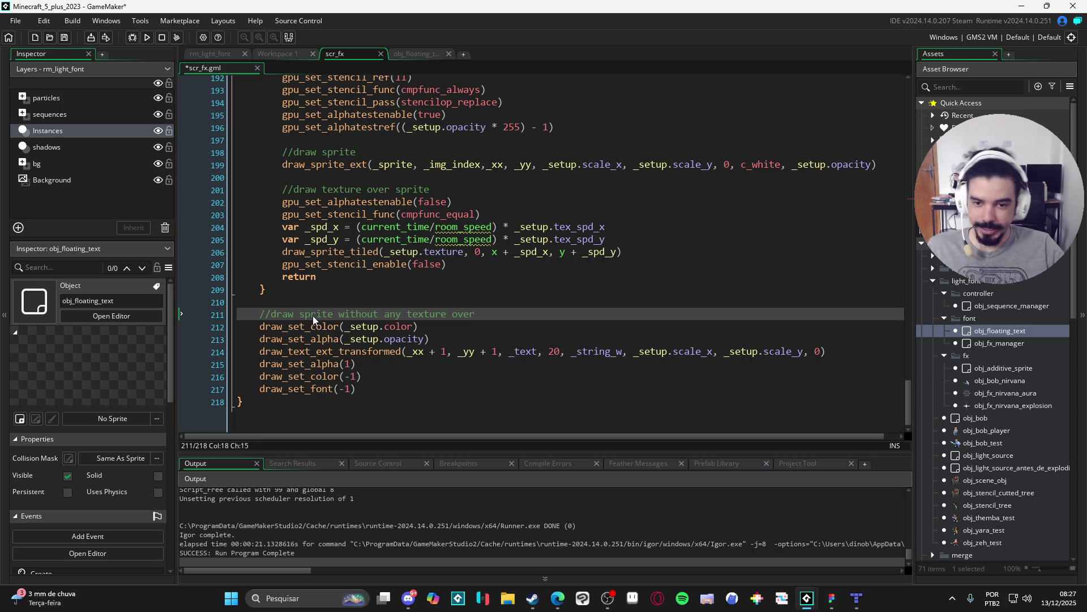
{"action": "scroll", "coordinate": [466, 305], "scroll_direction": "down", "scroll_amount": 1}
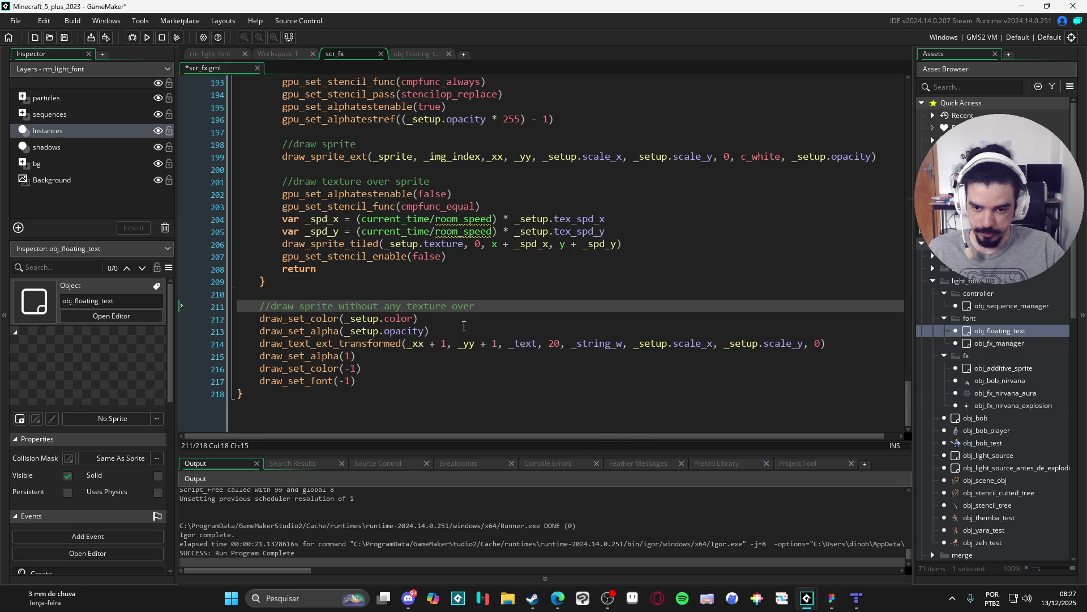
{"action": "scroll", "coordinate": [886, 155], "scroll_direction": "up", "scroll_amount": 1}
{"action": "left_click_drag", "start_coordinate": [878, 164], "coordinate": [282, 165]}
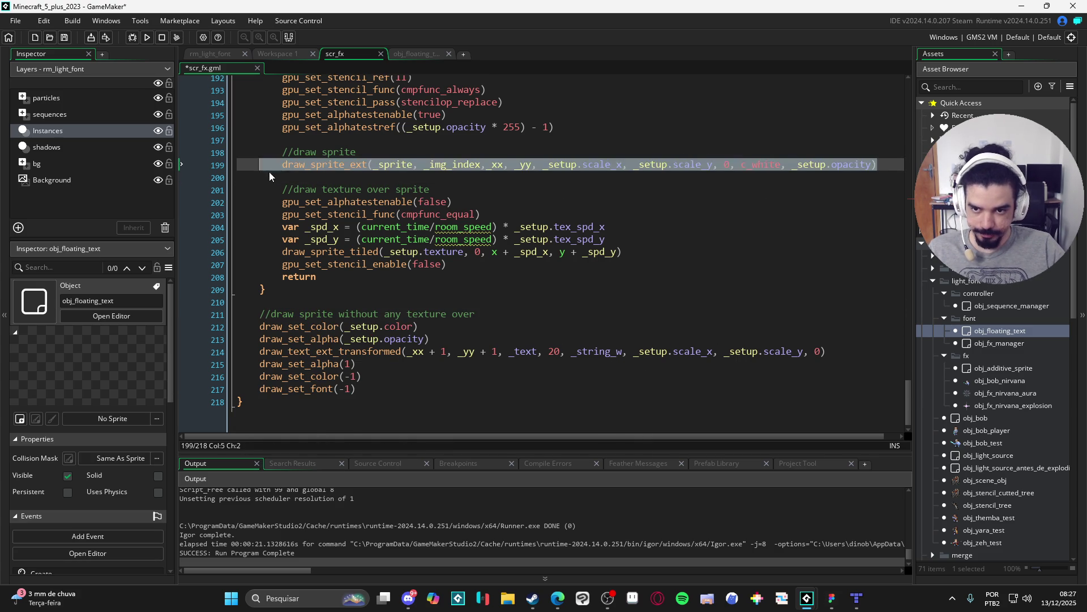
{"action": "key", "text": "ctrl+c"}
{"action": "left_click_drag", "start_coordinate": [832, 351], "coordinate": [260, 352]}
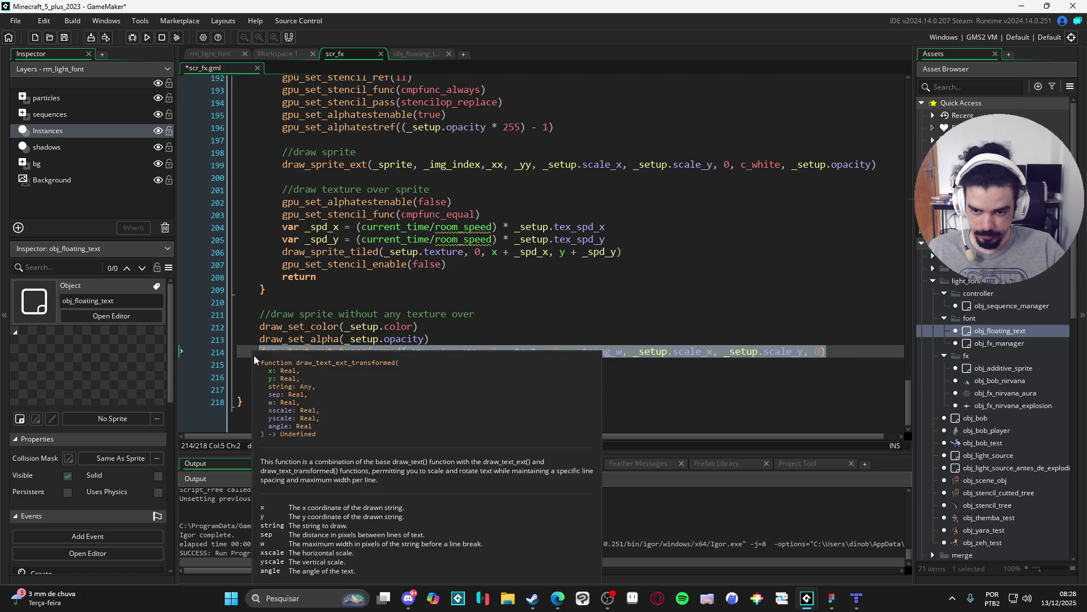
{"action": "key", "text": "ctrl+v"}
{"action": "key", "text": "Down"}
Review the new draw_sprite_ext arguments: position, scales, rotation 0, c_white and opacity.
{"action": "left_click", "coordinate": [389, 331]}
{"action": "left_click", "coordinate": [465, 342]}
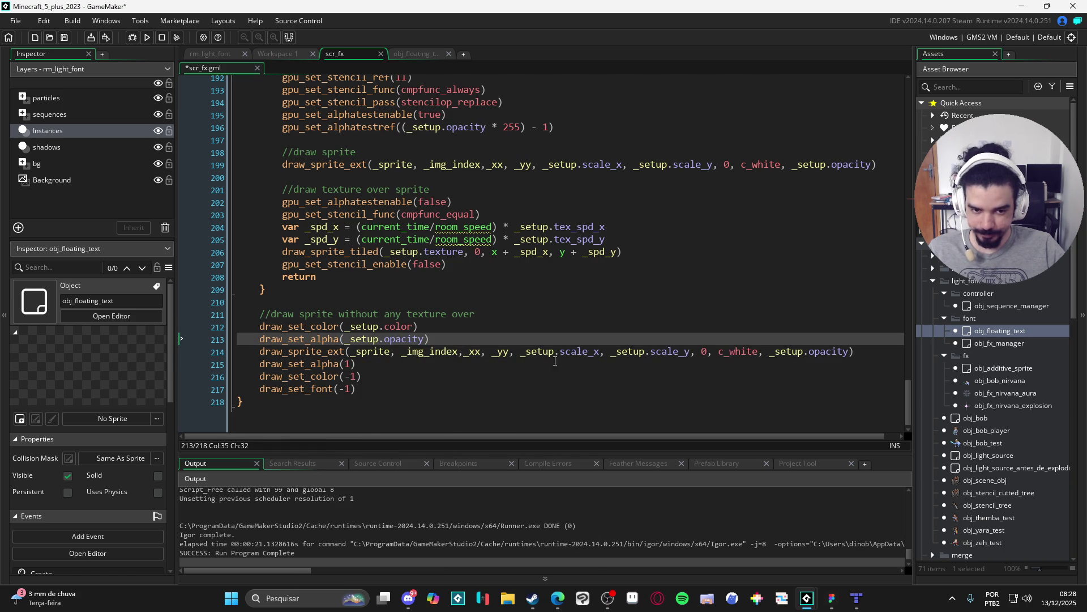
{"action": "left_click", "coordinate": [371, 352]}
{"action": "left_click", "coordinate": [474, 352]}
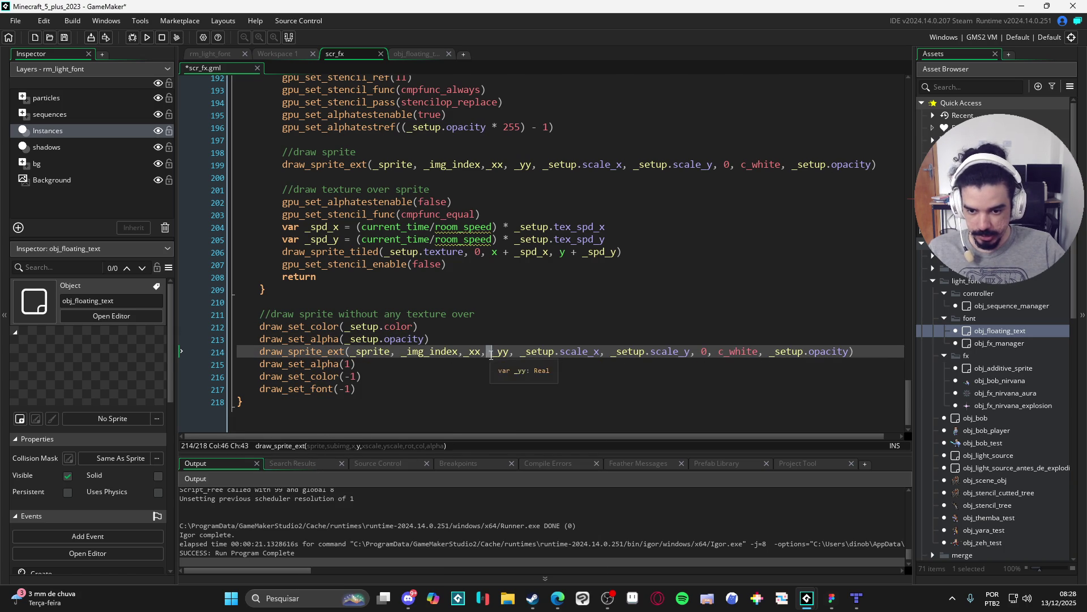
{"action": "left_click", "coordinate": [499, 352]}
{"action": "left_click", "coordinate": [526, 352]}
{"action": "left_click", "coordinate": [611, 352]}
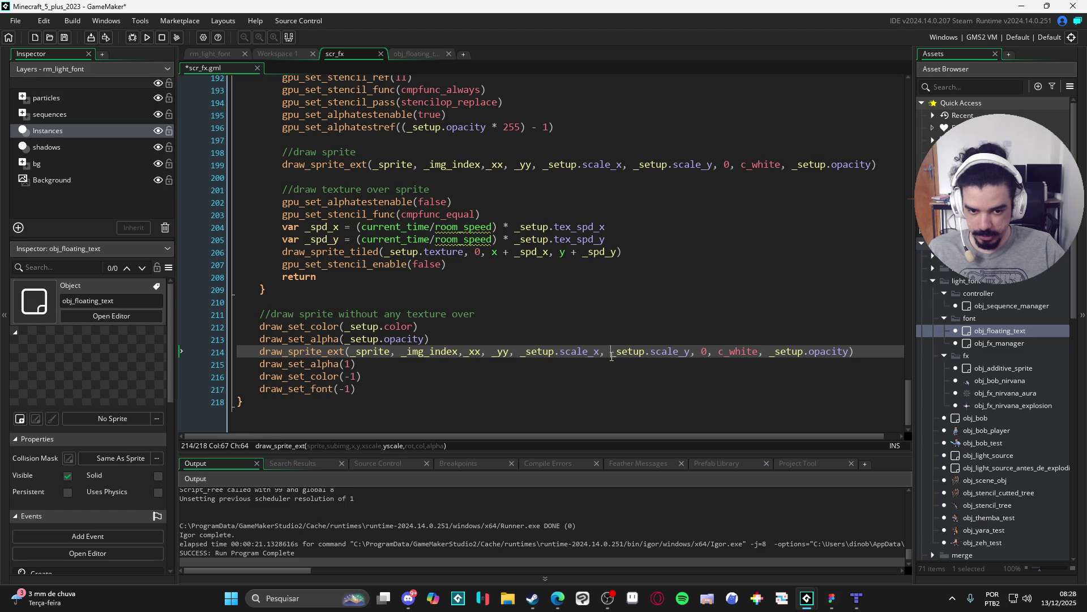
{"action": "left_click", "coordinate": [701, 353]}
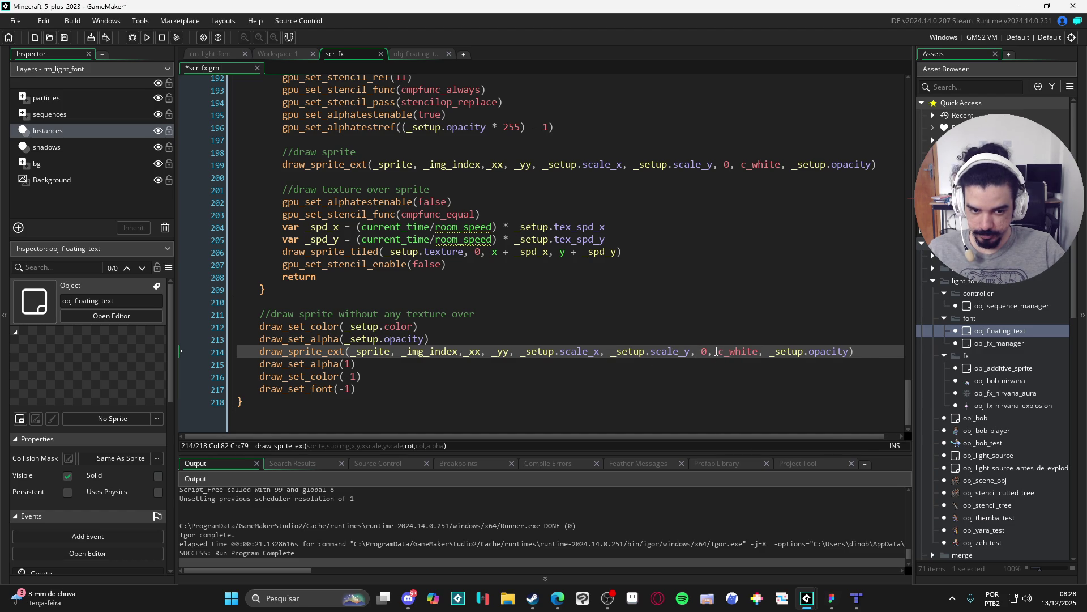
{"action": "left_click", "coordinate": [716, 352]}
{"action": "left_click", "coordinate": [719, 351]}
{"action": "left_click", "coordinate": [773, 354]}
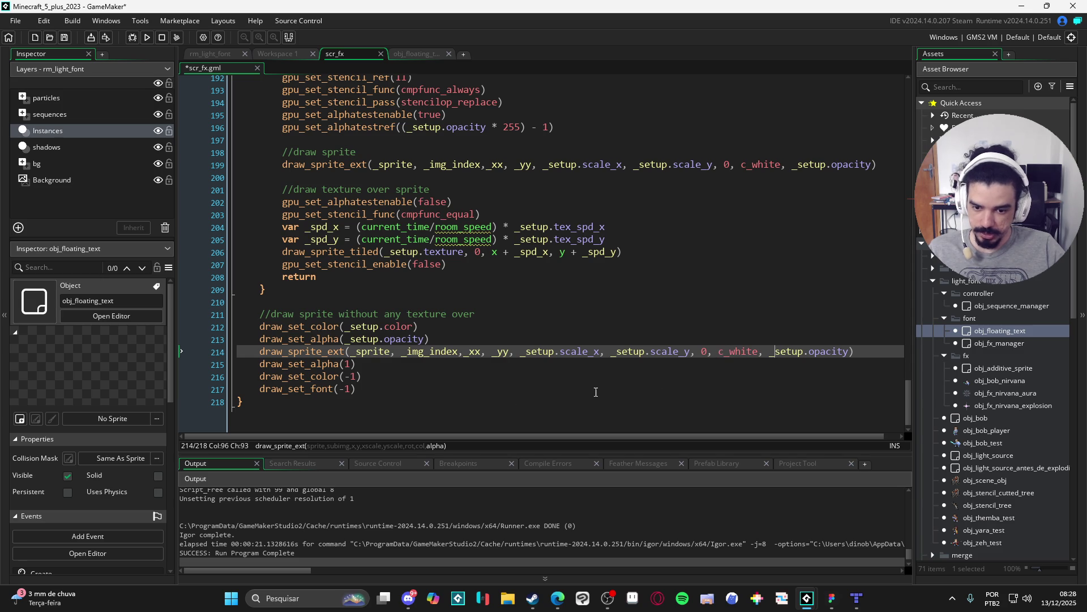
Delete the draw_set_color, draw_set_alpha and draw_set_font set and reset lines around the call.
{"action": "triple_click", "coordinate": [369, 368]}
{"action": "key", "text": "BackSpace"}
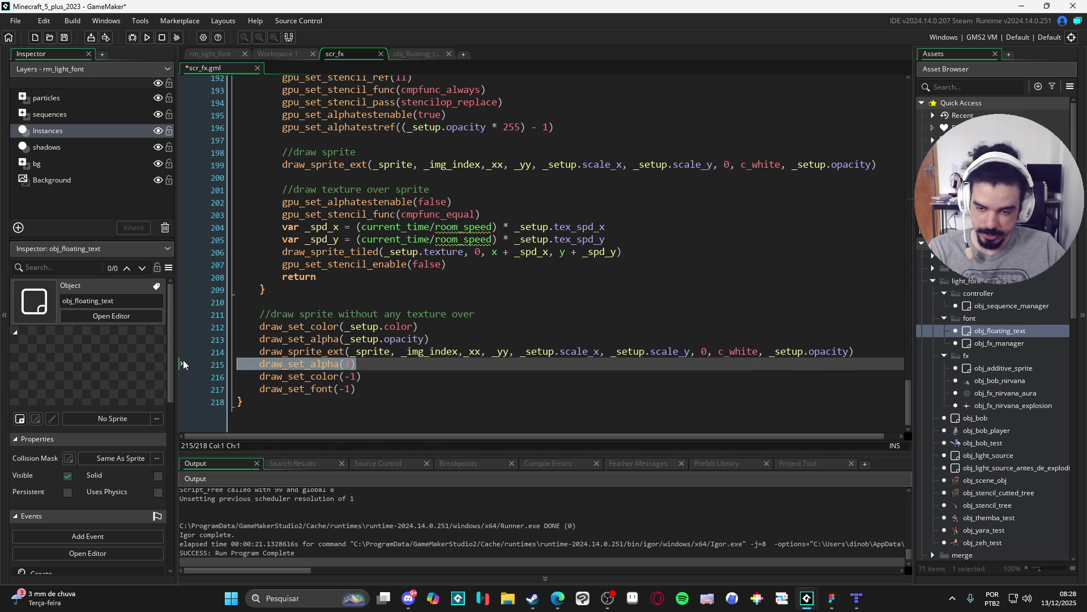
{"action": "triple_click", "coordinate": [428, 329]}
{"action": "key", "text": "BackSpace"}
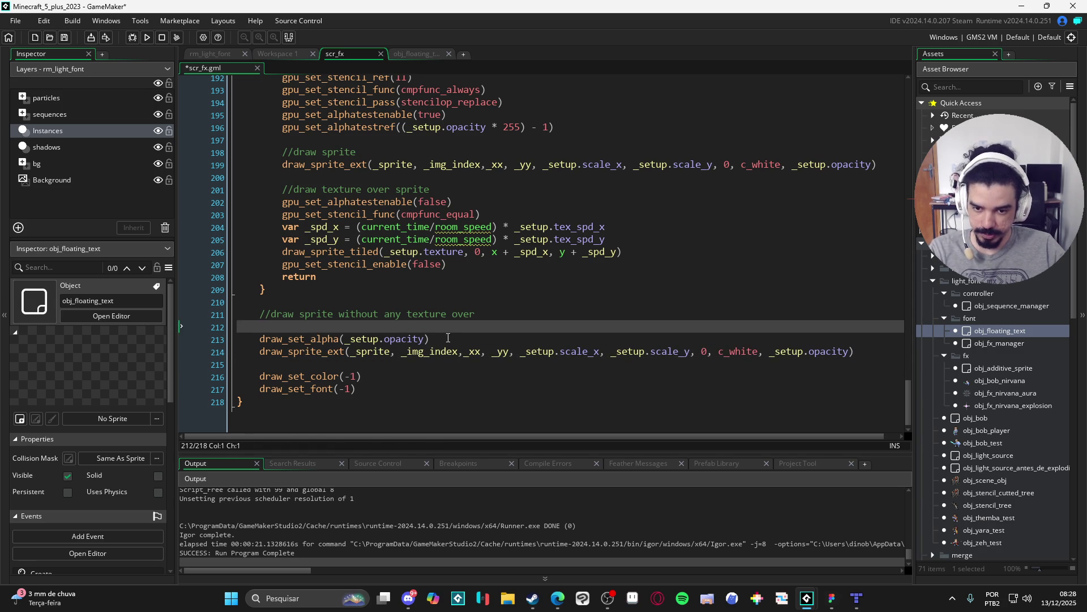
{"action": "triple_click", "coordinate": [447, 337]}
{"action": "key", "text": "BackSpace"}
{"action": "left_click", "coordinate": [385, 390]}
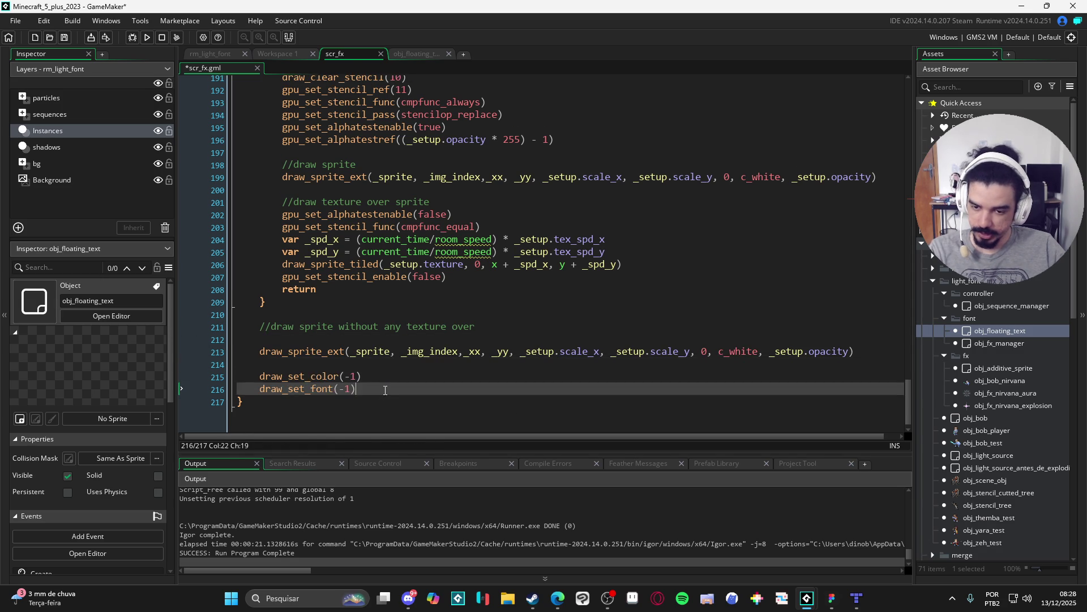
{"action": "left_click_drag", "start_coordinate": [385, 390], "coordinate": [192, 359]}
{"action": "key", "text": "BackSpace"}
{"action": "left_click", "coordinate": [431, 368]}
{"action": "key", "text": "BackSpace"}
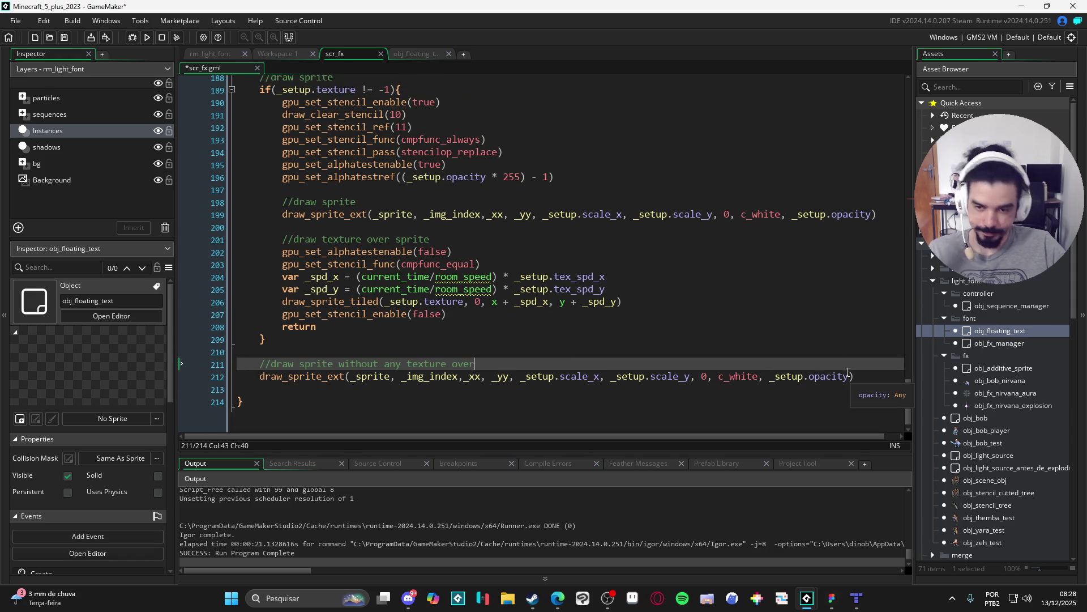
Save the edited scr_fx.gml script, with the draw_text_outlined function in view.
{"action": "scroll", "coordinate": [848, 372], "scroll_direction": "up", "scroll_amount": 15}
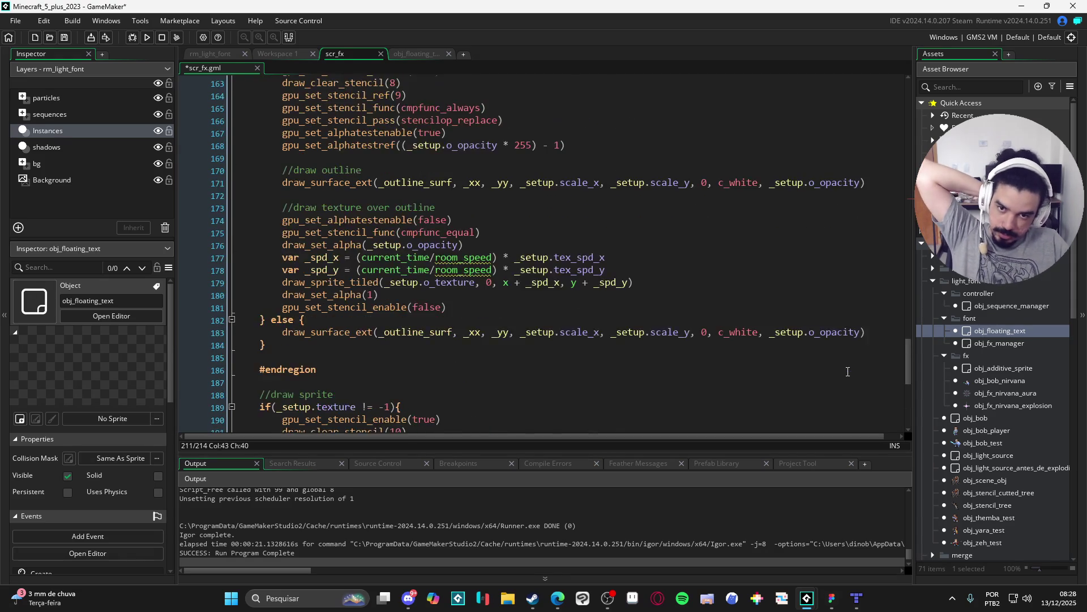
{"action": "scroll", "coordinate": [848, 372], "scroll_direction": "up", "scroll_amount": 13}
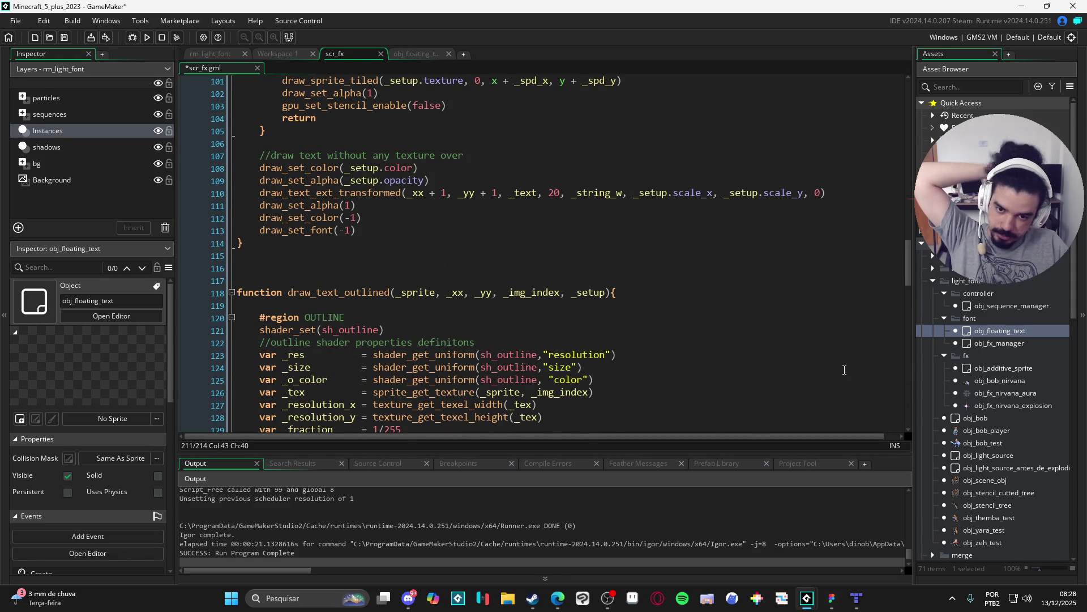
{"action": "scroll", "coordinate": [591, 306], "scroll_direction": "down", "scroll_amount": 3}
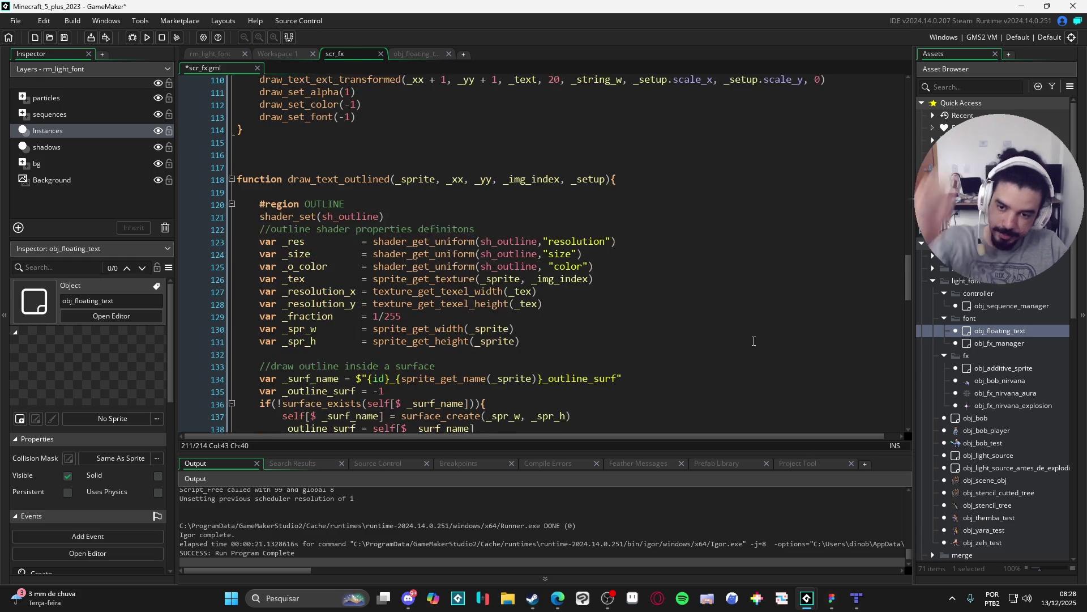
{"action": "scroll", "coordinate": [591, 306], "scroll_direction": "up", "scroll_amount": 1}
{"action": "double_click", "coordinate": [339, 224]}
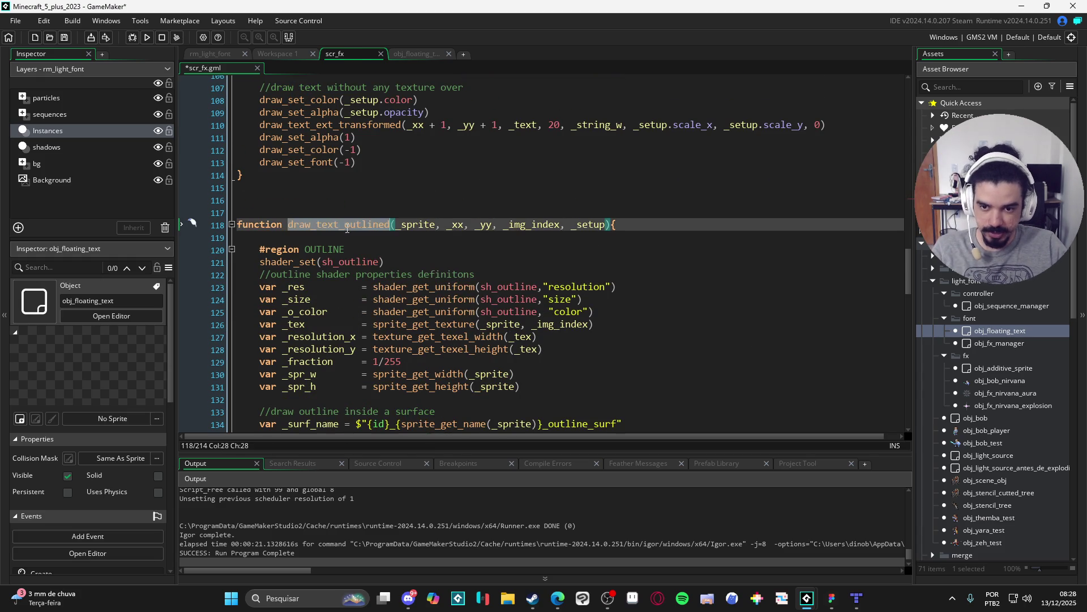
{"action": "key", "text": "ctrl+s"}
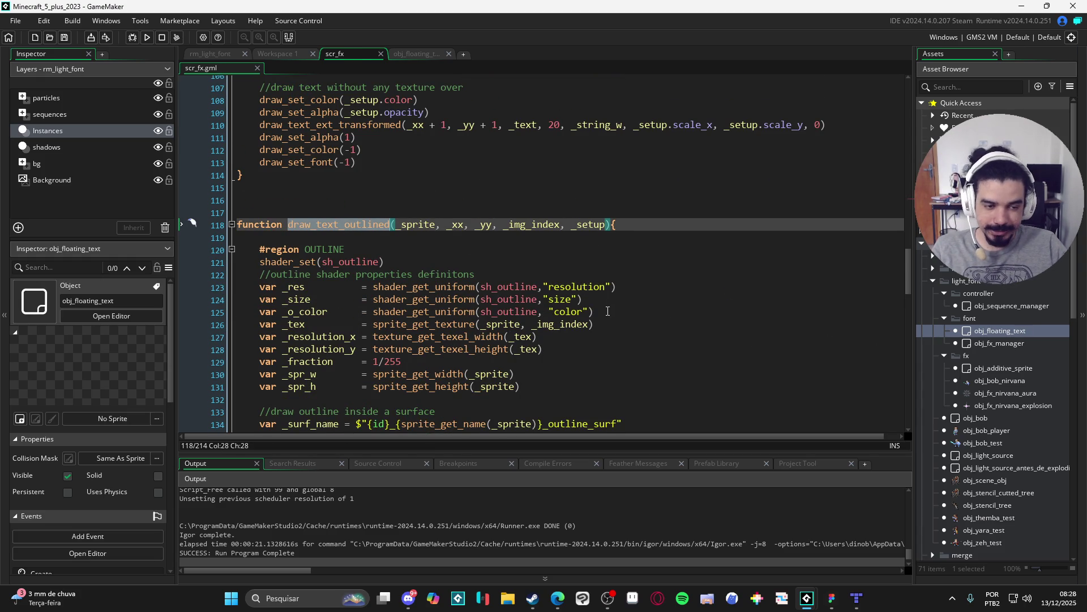
Open obj_fx_manager and browse the player idle sprites, spr_player_idle_0 and spr_player_idle_270.
{"action": "double_click", "coordinate": [1023, 344]}
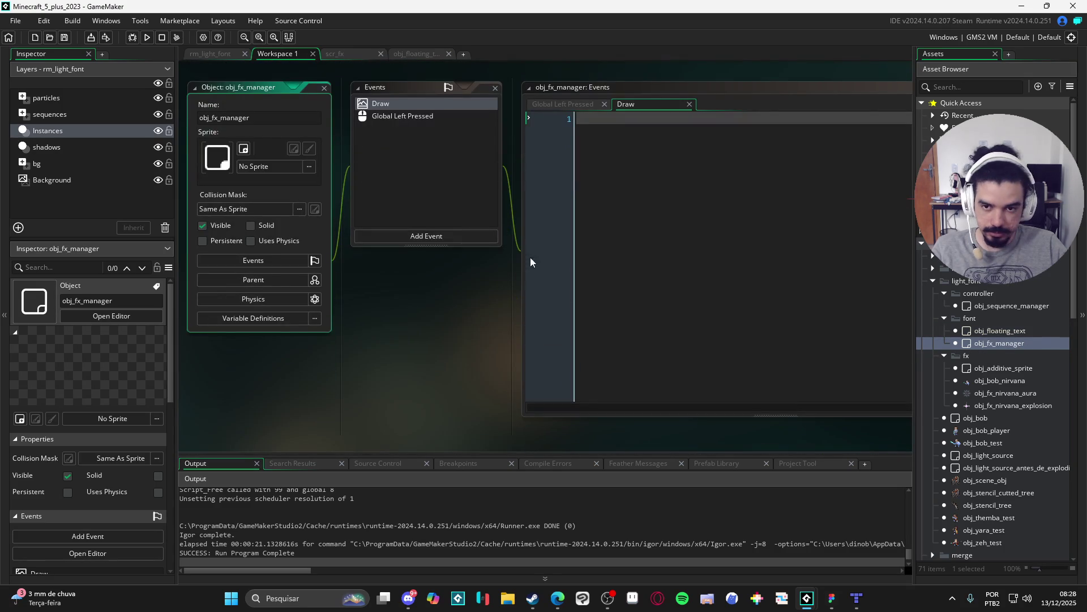
{"action": "scroll", "coordinate": [966, 473], "scroll_direction": "down", "scroll_amount": 3}
{"action": "scroll", "coordinate": [981, 404], "scroll_direction": "down", "scroll_amount": 10}
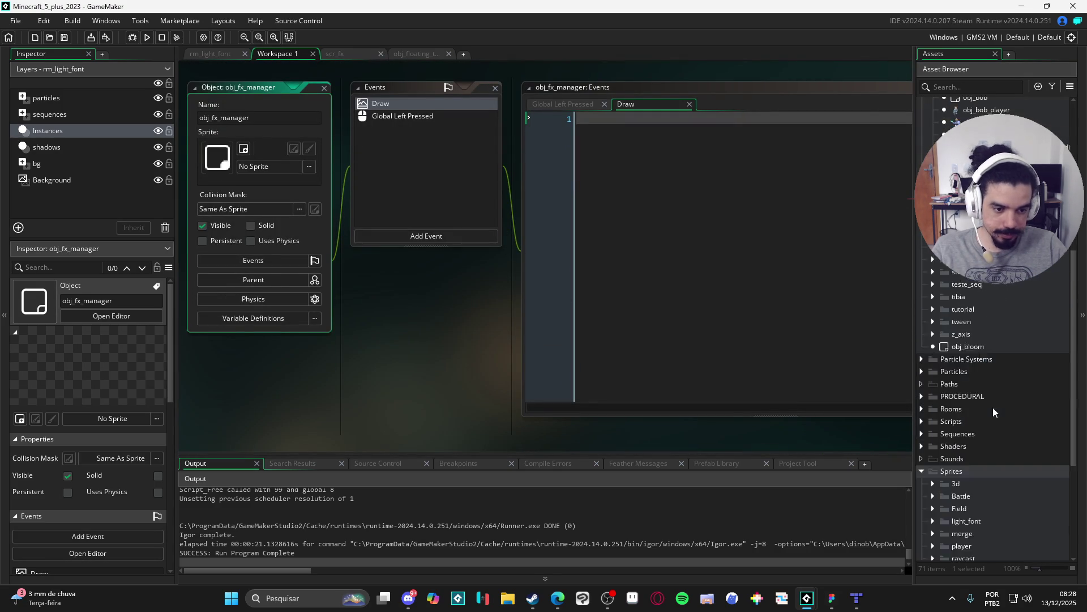
{"action": "left_click", "coordinate": [934, 351]}
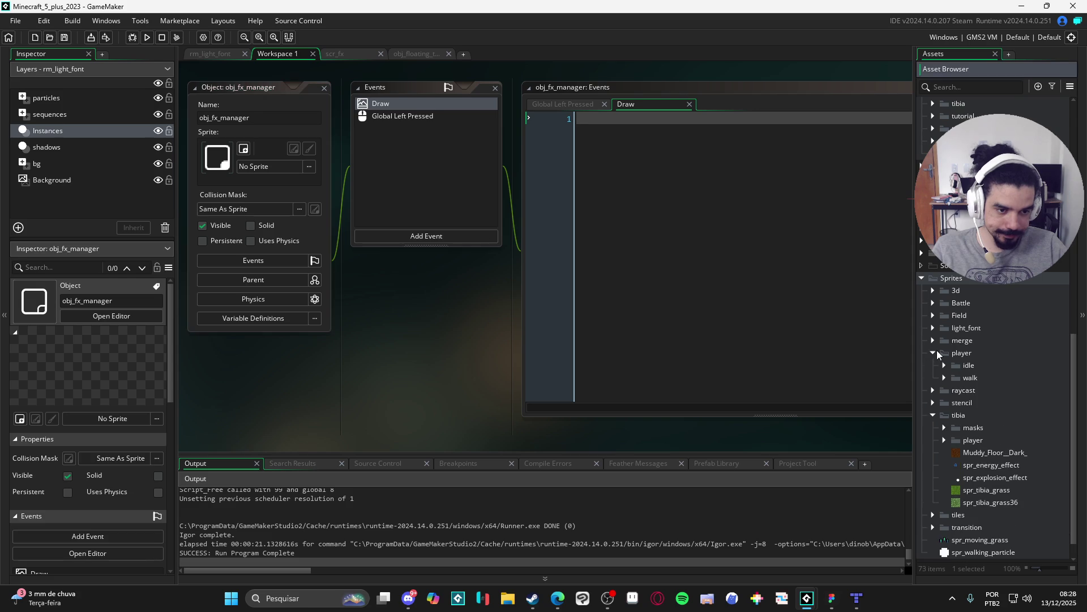
{"action": "left_click", "coordinate": [944, 365]}
{"action": "left_click", "coordinate": [970, 379]}
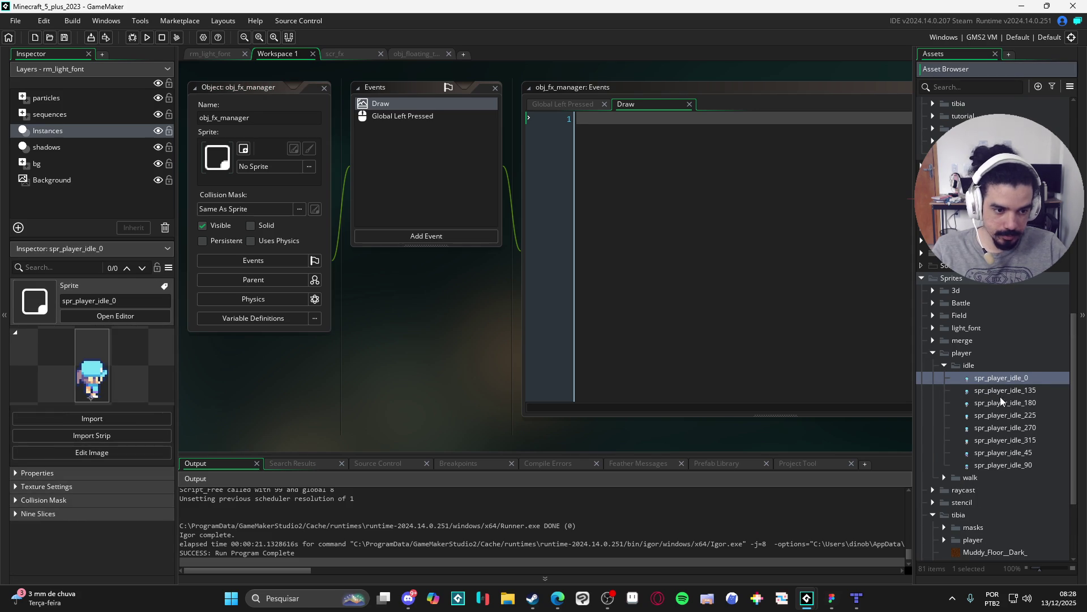
{"action": "left_click", "coordinate": [1005, 428]}
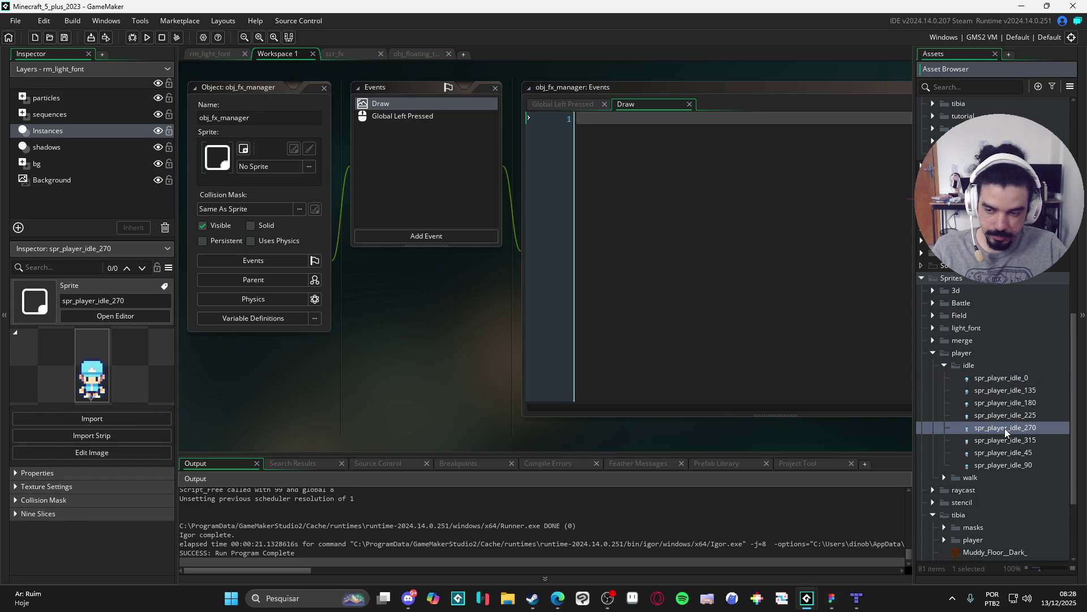
Assign spr_bob_idle_down as obj_fx_manager's sprite.
{"action": "scroll", "coordinate": [1008, 427], "scroll_direction": "down", "scroll_amount": 3}
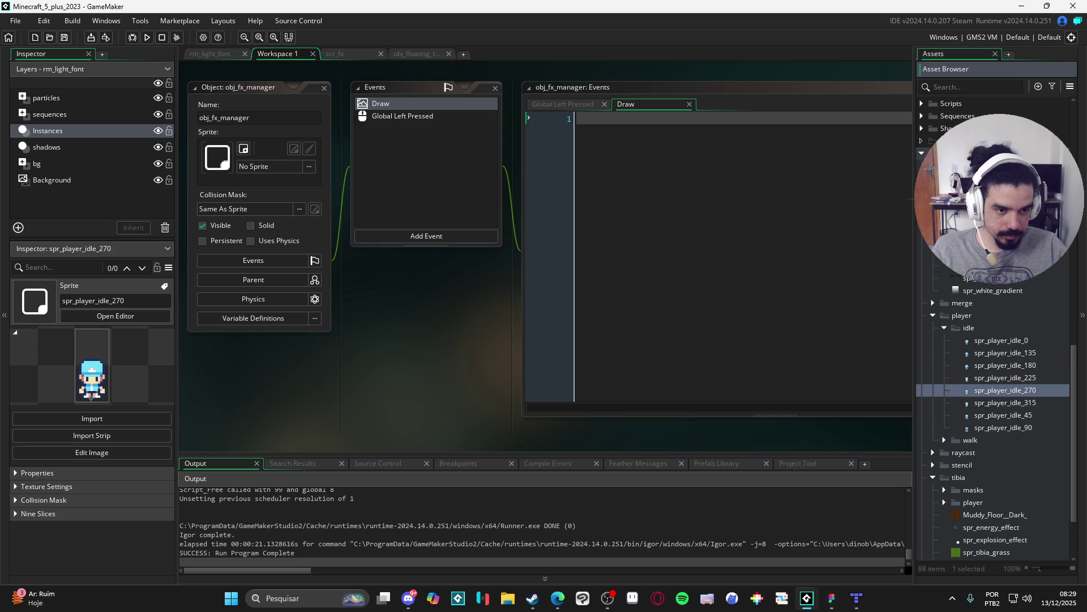
{"action": "left_click", "coordinate": [997, 228]}
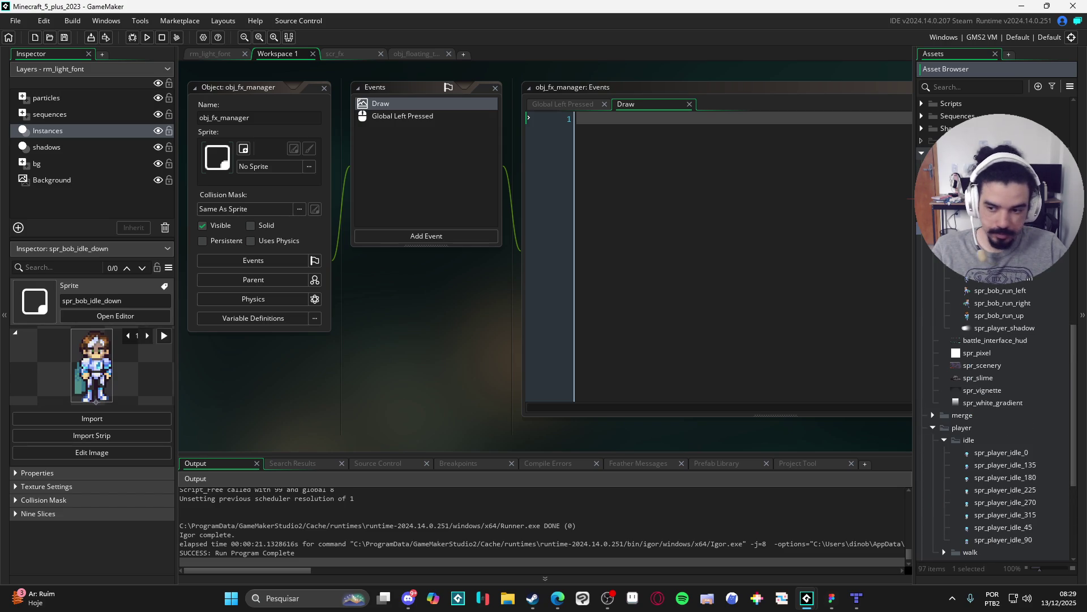
{"action": "left_click_drag", "start_coordinate": [997, 228], "coordinate": [262, 175]}
{"action": "scroll", "coordinate": [410, 238], "scroll_direction": "up", "scroll_amount": 1}
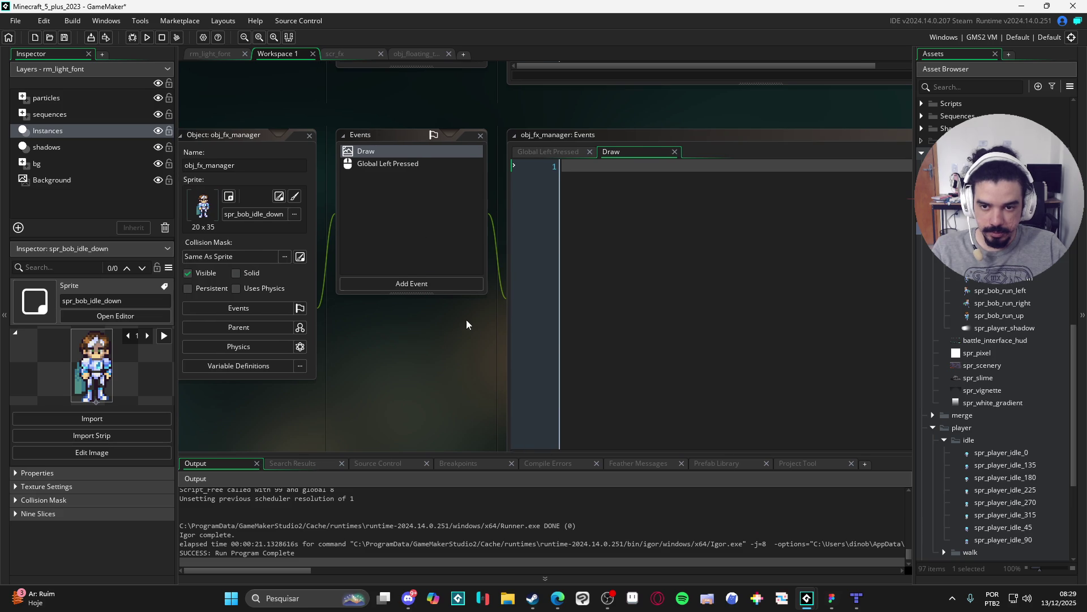
{"action": "scroll", "coordinate": [448, 294], "scroll_direction": "up", "scroll_amount": 1}
{"action": "scroll", "coordinate": [441, 336], "scroll_direction": "up", "scroll_amount": 1}
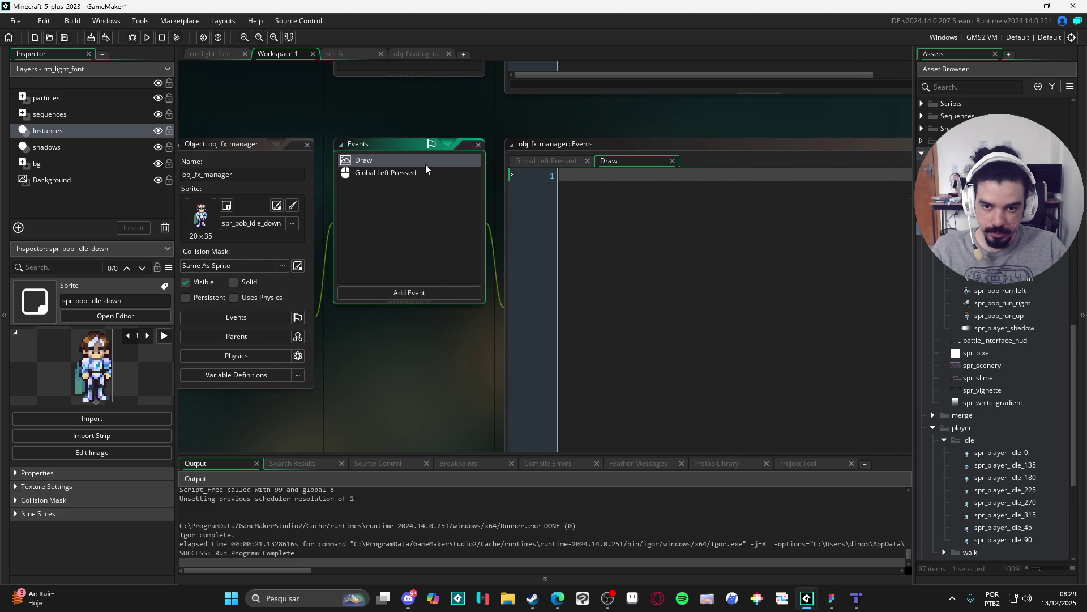
Enter draw_sprite_outlined in obj_fx_manager's Draw event, then bring up the scr_fx script.
{"action": "left_click", "coordinate": [545, 181]}
{"action": "type", "text": "draw"}
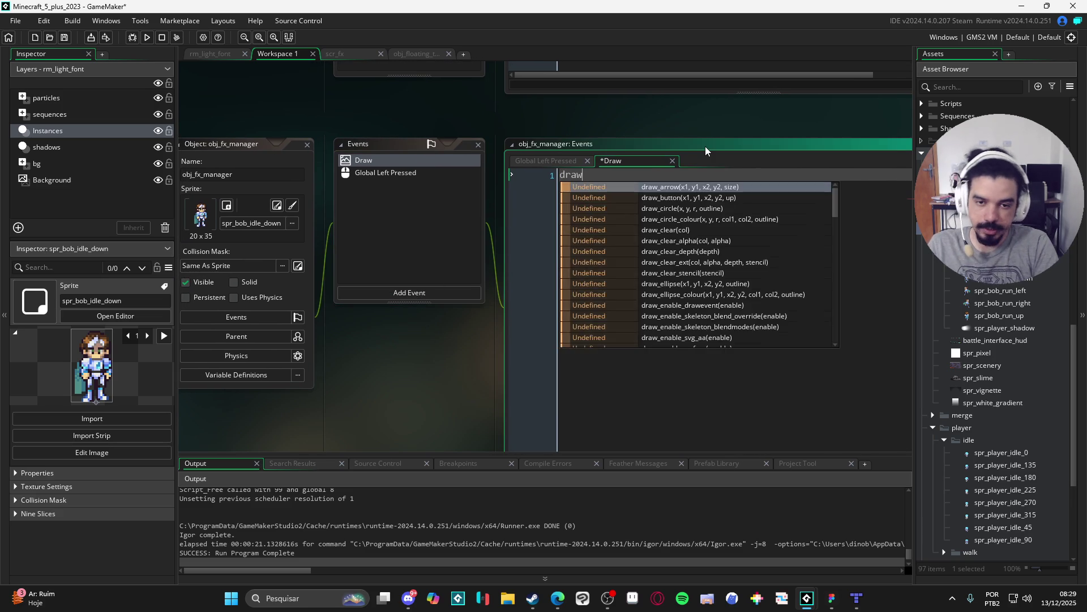
{"action": "type", "text": "_sprite_"}
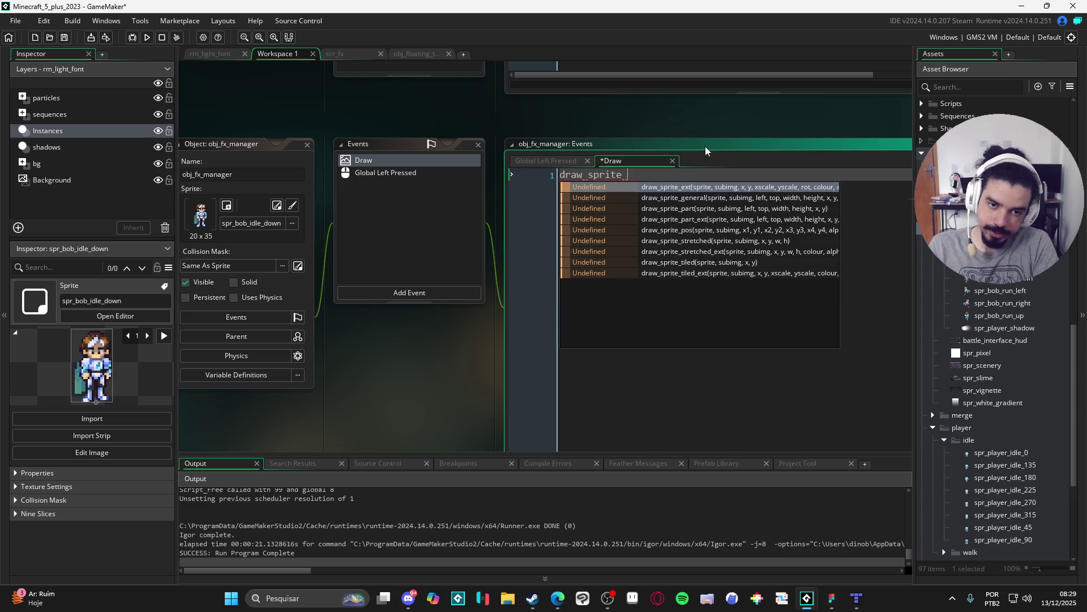
{"action": "type", "text": "outlined("}
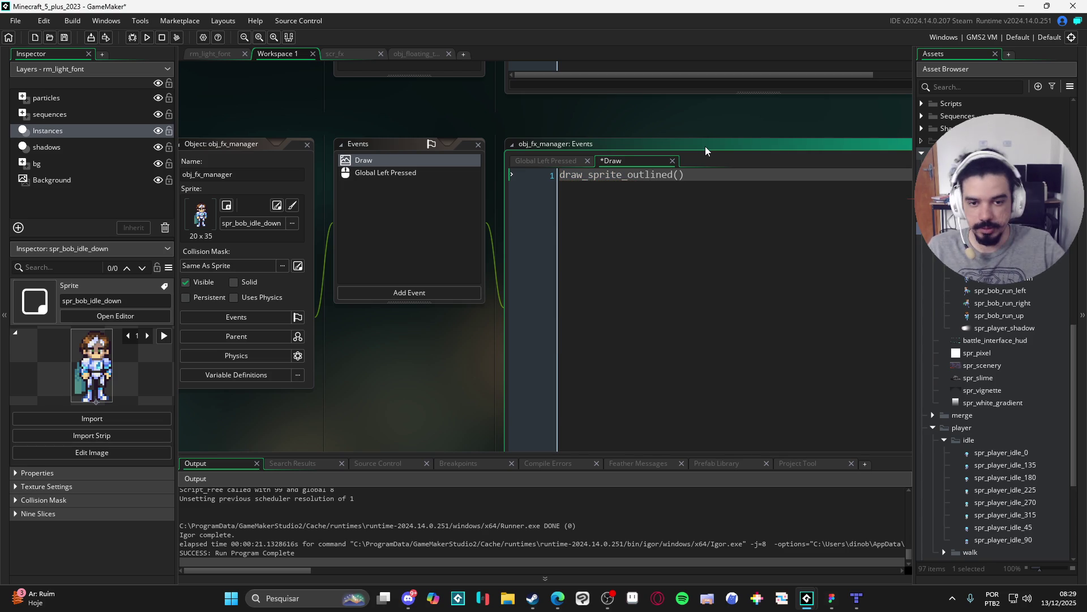
{"action": "left_click", "coordinate": [346, 56]}
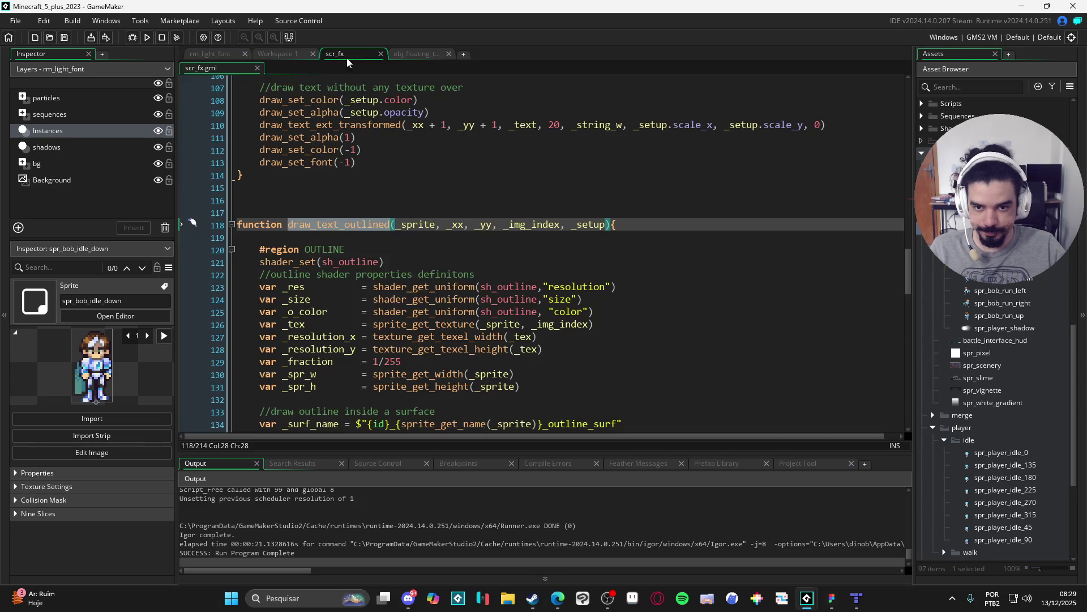
Rename the scr_fx function draw_text_outlined to draw_sprite_outlined.
{"action": "left_click", "coordinate": [356, 226]}
{"action": "scroll", "coordinate": [346, 231], "scroll_direction": "up", "scroll_amount": 8}
{"action": "scroll", "coordinate": [347, 231], "scroll_direction": "up", "scroll_amount": 20}
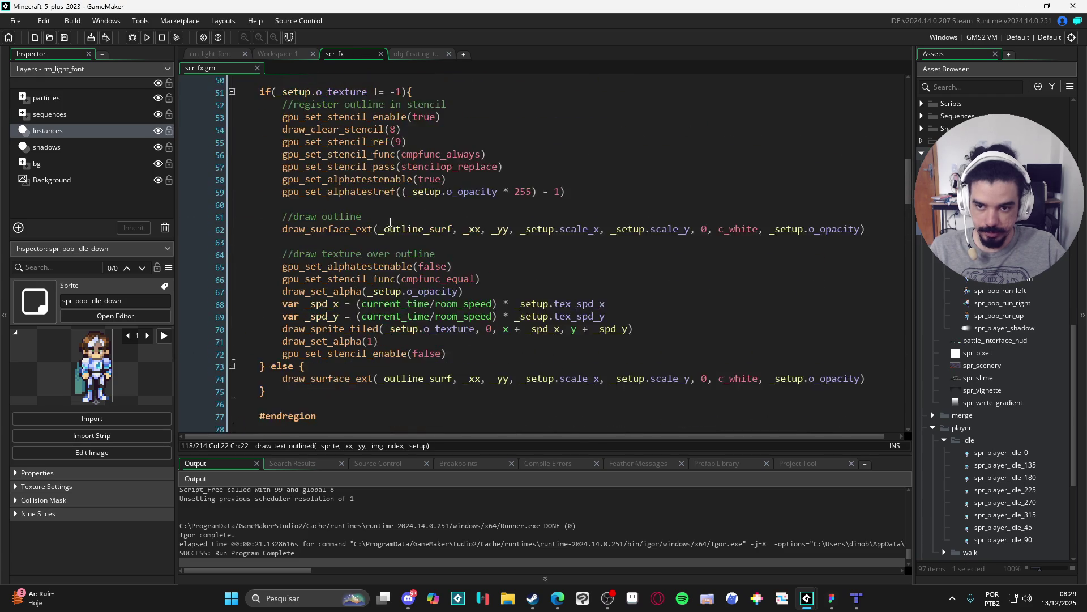
{"action": "scroll", "coordinate": [432, 186], "scroll_direction": "up", "scroll_amount": 2}
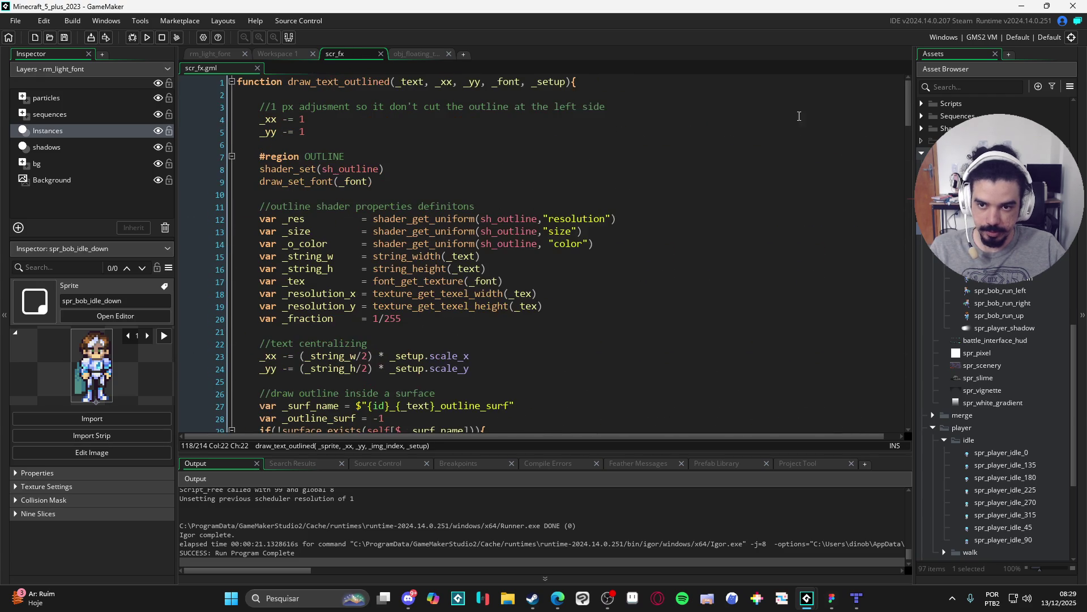
{"action": "left_click_drag", "start_coordinate": [906, 116], "coordinate": [896, 355]}
{"action": "scroll", "coordinate": [896, 355], "scroll_direction": "up", "scroll_amount": 15}
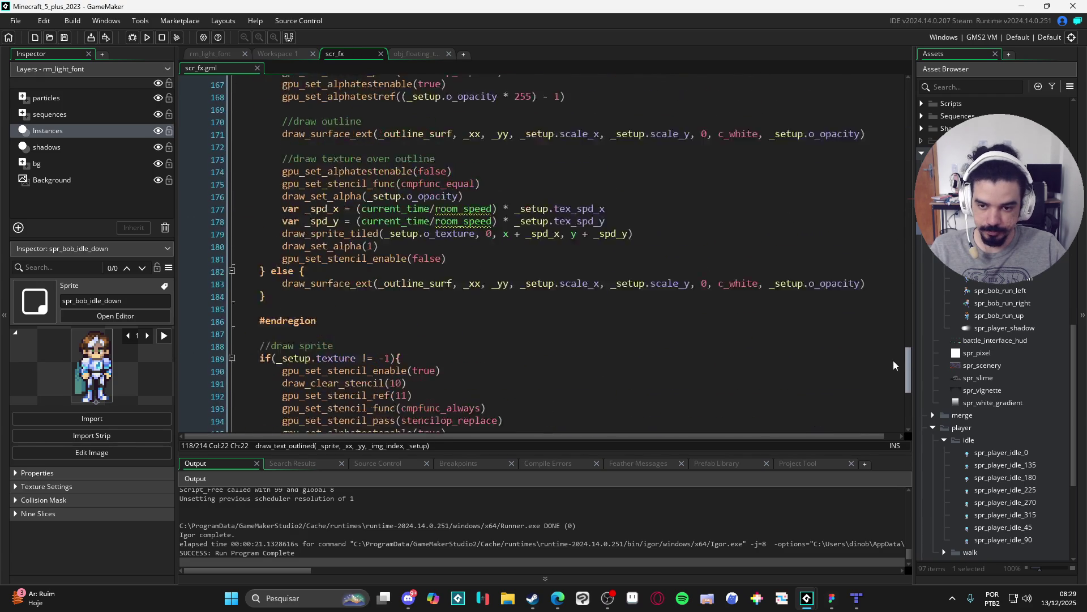
{"action": "left_click_drag", "start_coordinate": [338, 181], "coordinate": [316, 181]}
{"action": "type", "text": "spr"}
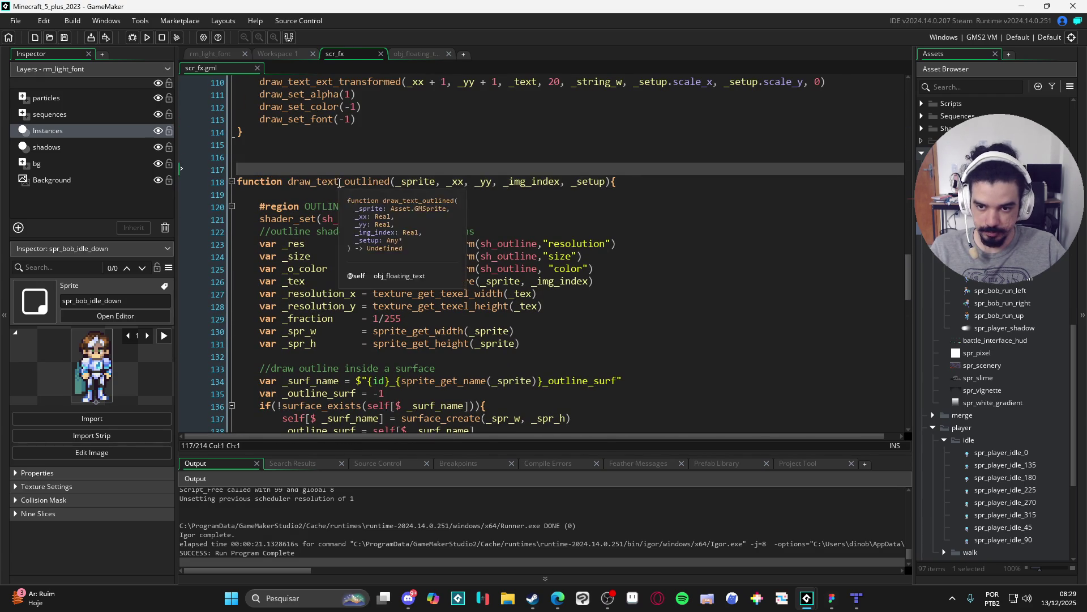
{"action": "type", "text": "ite"}
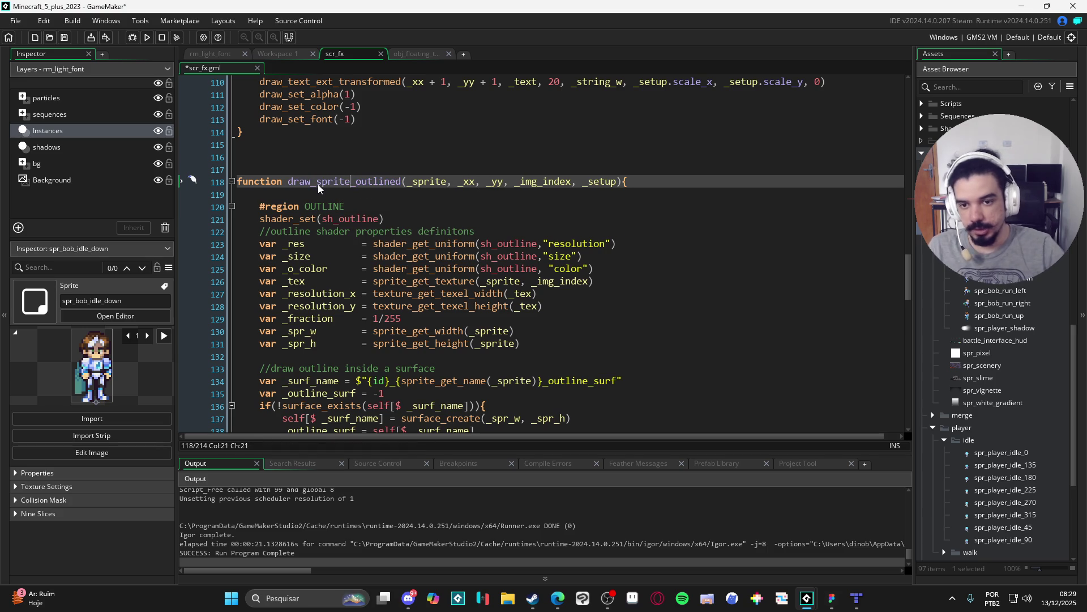
{"action": "double_click", "coordinate": [326, 181]}
Glance at obj_floating_text's Draw code, close it, and reopen the object workspace from recent assets.
{"action": "left_click", "coordinate": [416, 56]}
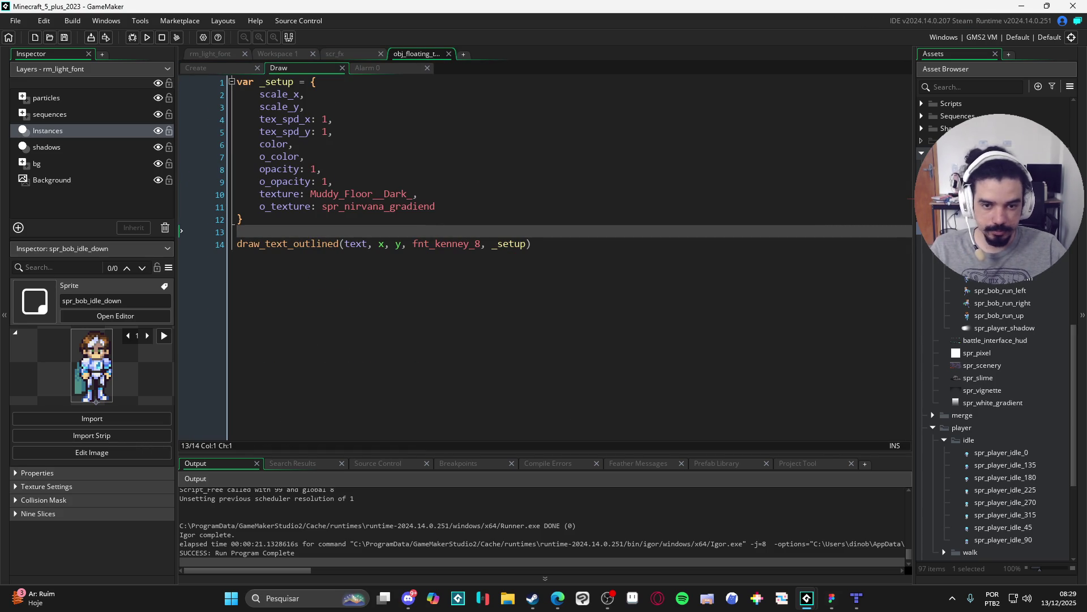
{"action": "left_click", "coordinate": [333, 54]}
{"action": "left_click", "coordinate": [449, 54]}
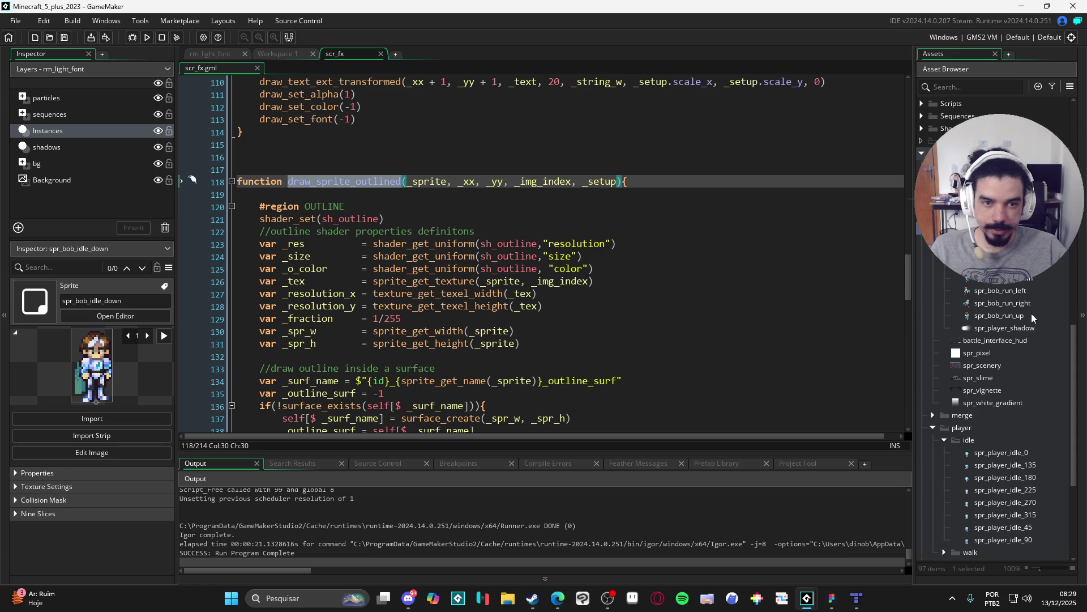
{"action": "scroll", "coordinate": [1007, 338], "scroll_direction": "down", "scroll_amount": 1}
{"action": "scroll", "coordinate": [1007, 339], "scroll_direction": "up", "scroll_amount": 15}
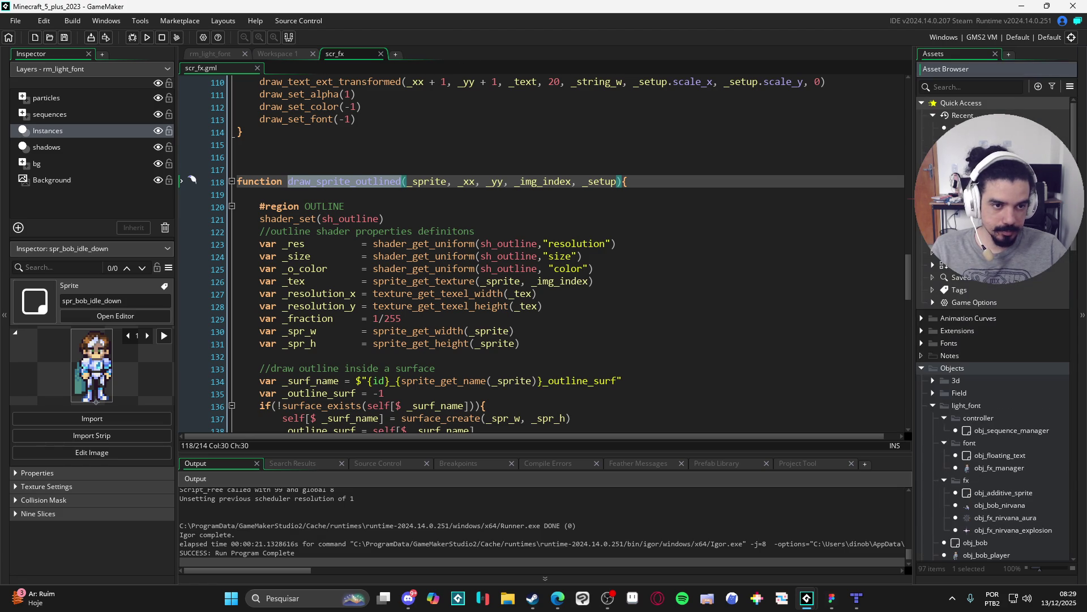
{"action": "left_click", "coordinate": [933, 115]}
{"action": "left_click", "coordinate": [974, 128]}
{"action": "double_click", "coordinate": [974, 127]}
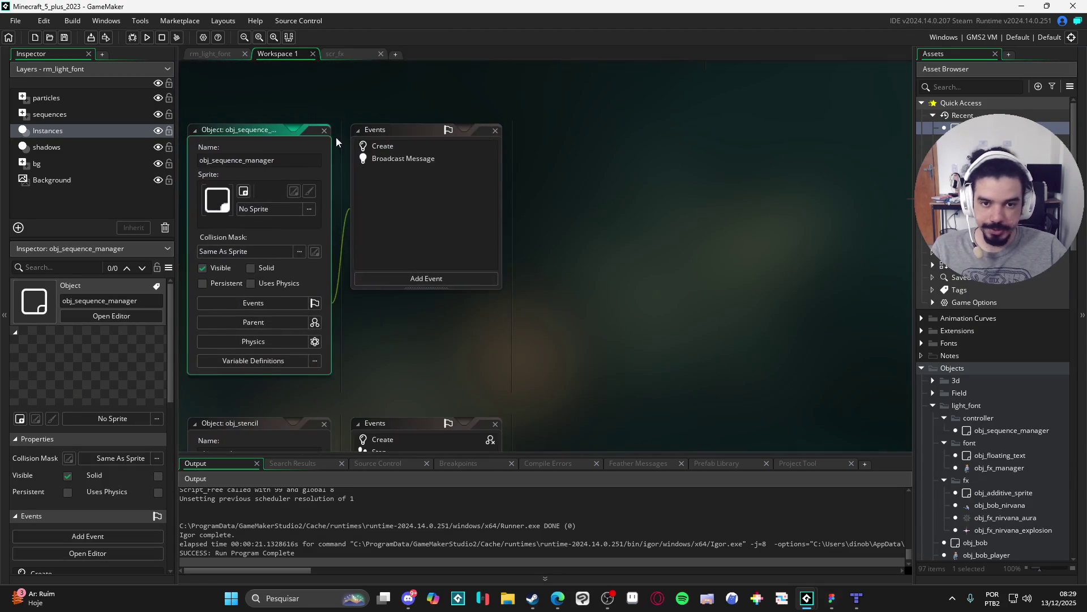
{"action": "left_click", "coordinate": [390, 152]}
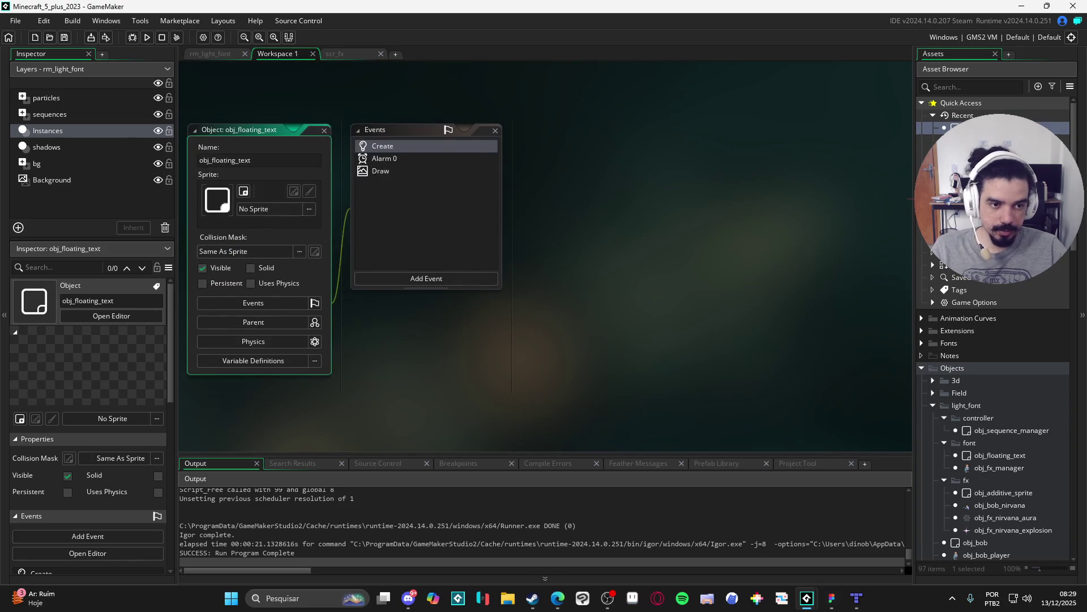
{"action": "scroll", "coordinate": [1025, 325], "scroll_direction": "down", "scroll_amount": 3}
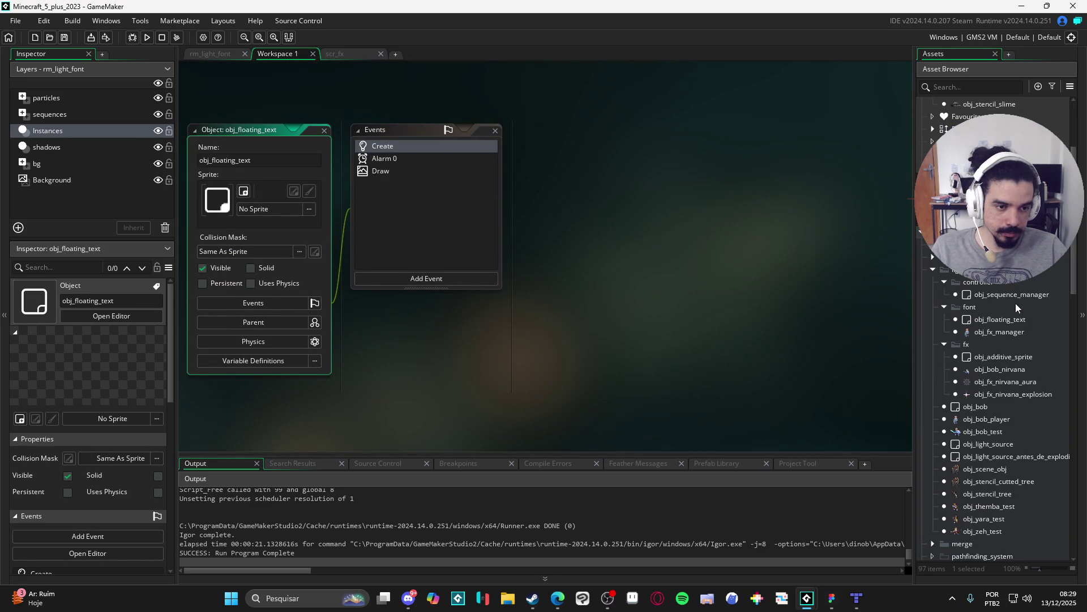
Fill draw_sprite_outlined's arguments with sprite_index, mouse_x, mouse_y, image_index.
{"action": "double_click", "coordinate": [1031, 332]}
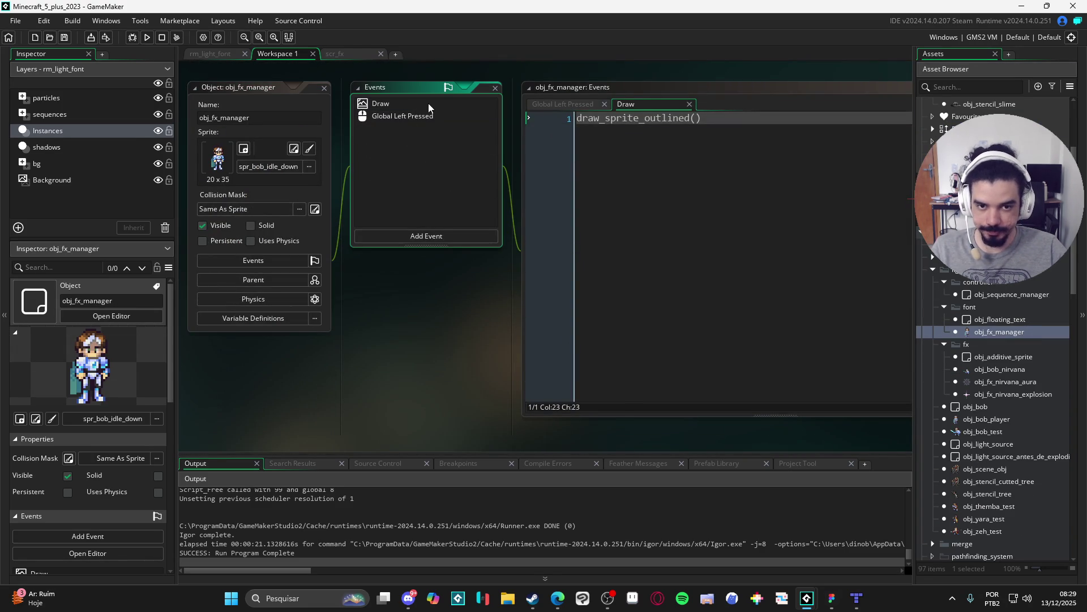
{"action": "left_click", "coordinate": [786, 128]}
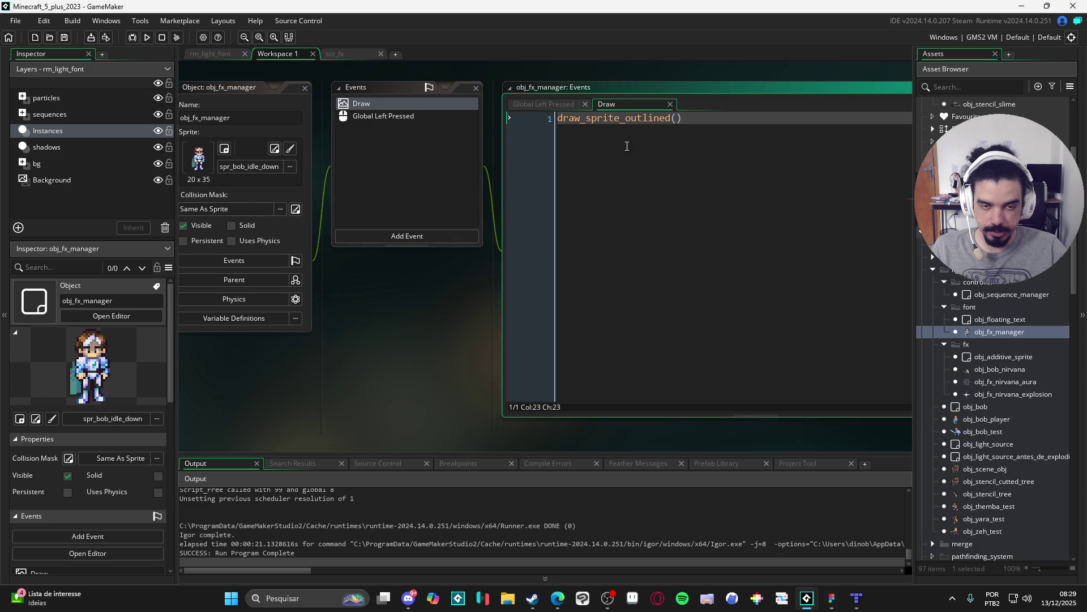
{"action": "key", "text": "Left"}
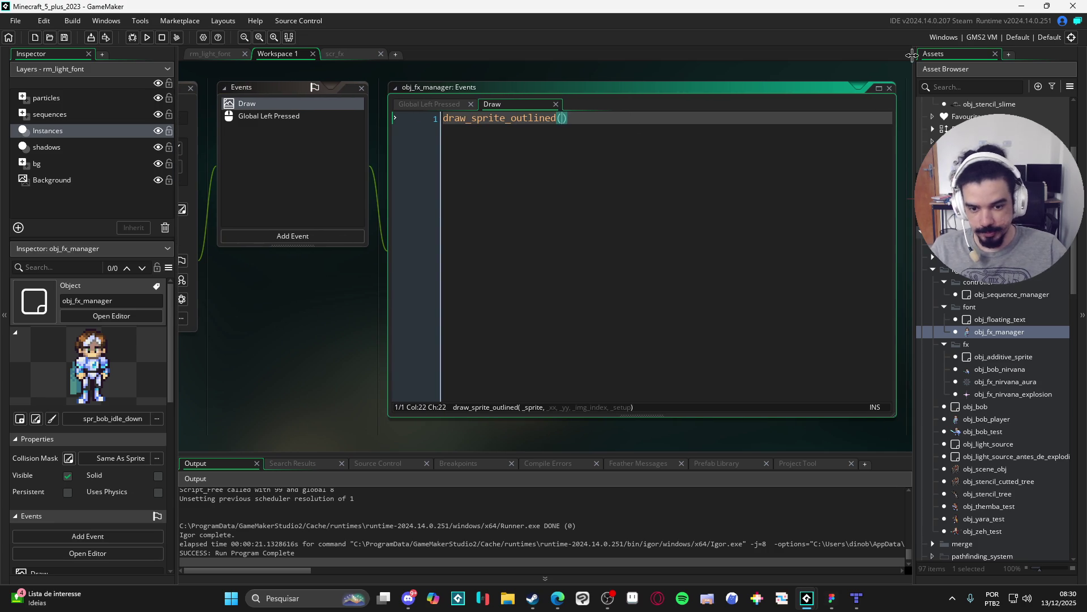
{"action": "type", "text": "sprite_inde"}
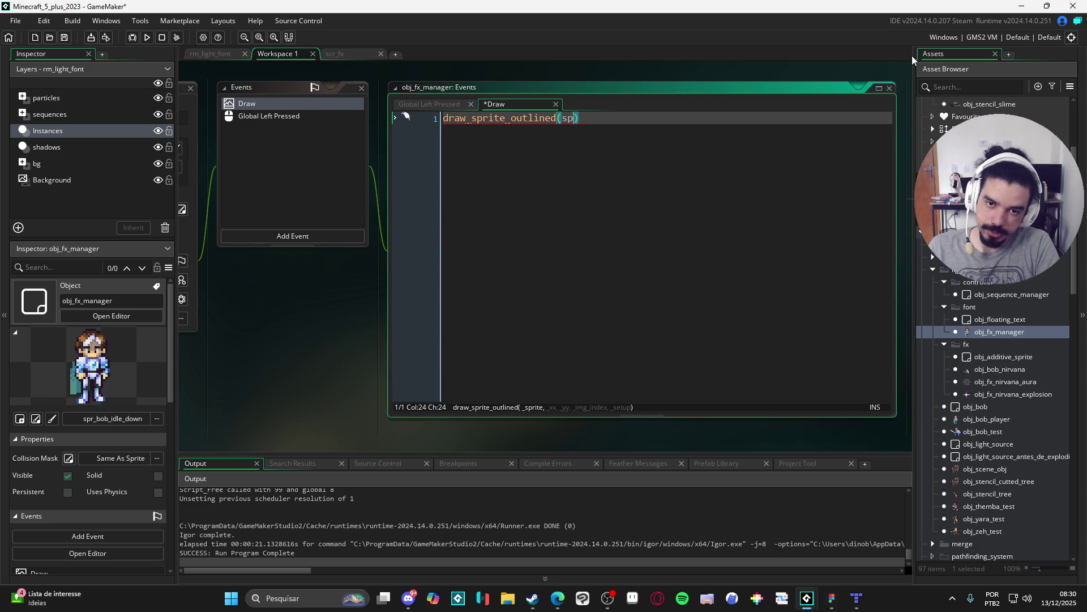
{"action": "type", "text": "x, x"}
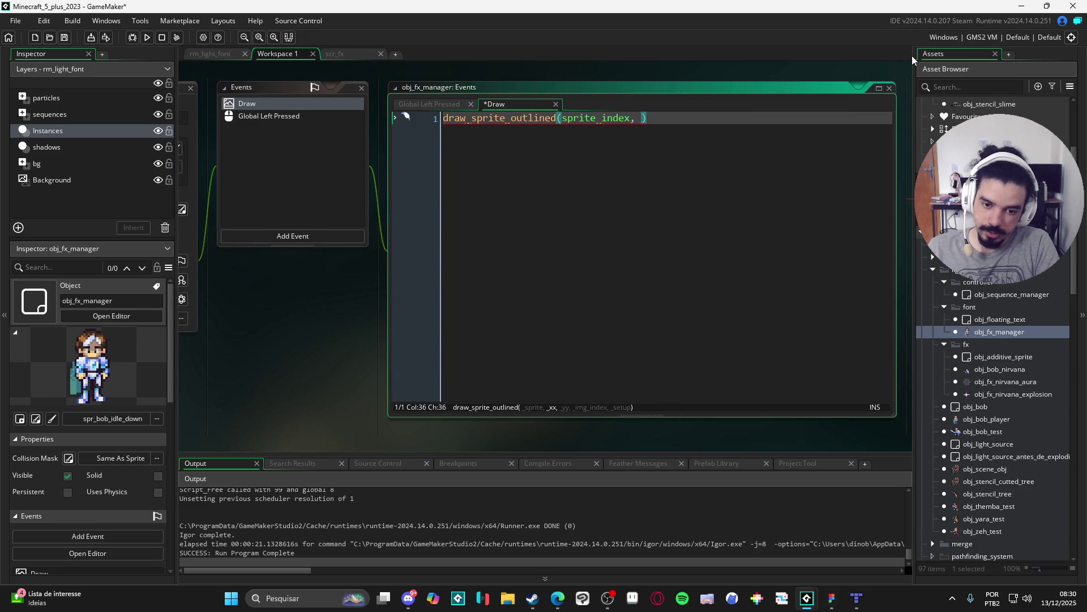
{"action": "key", "text": "BackSpace"}
{"action": "type", "text": "mouse_x, mous"}
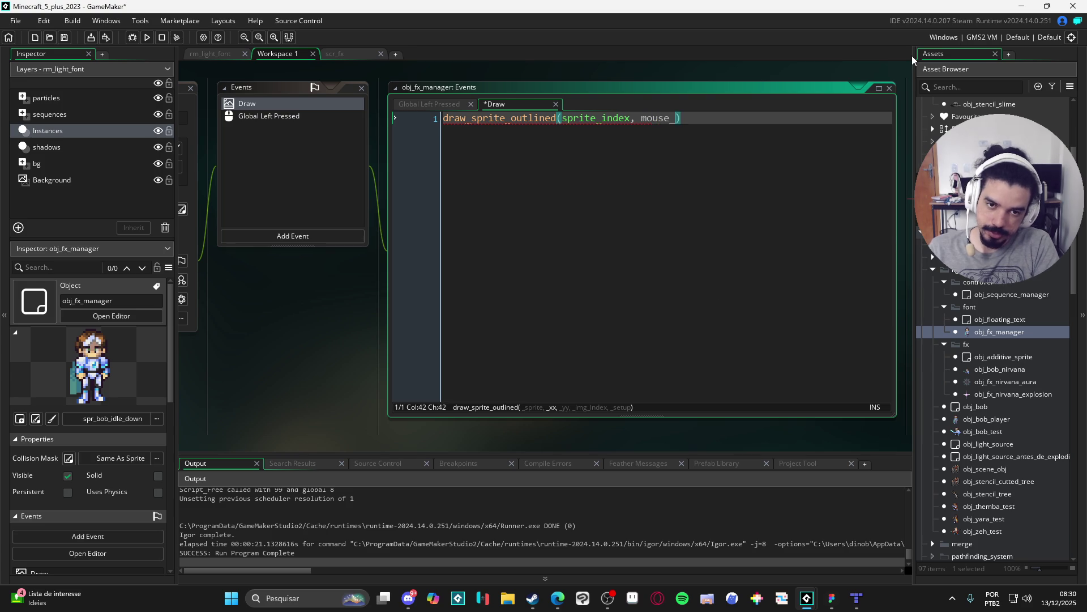
{"action": "type", "text": "e_y,"}
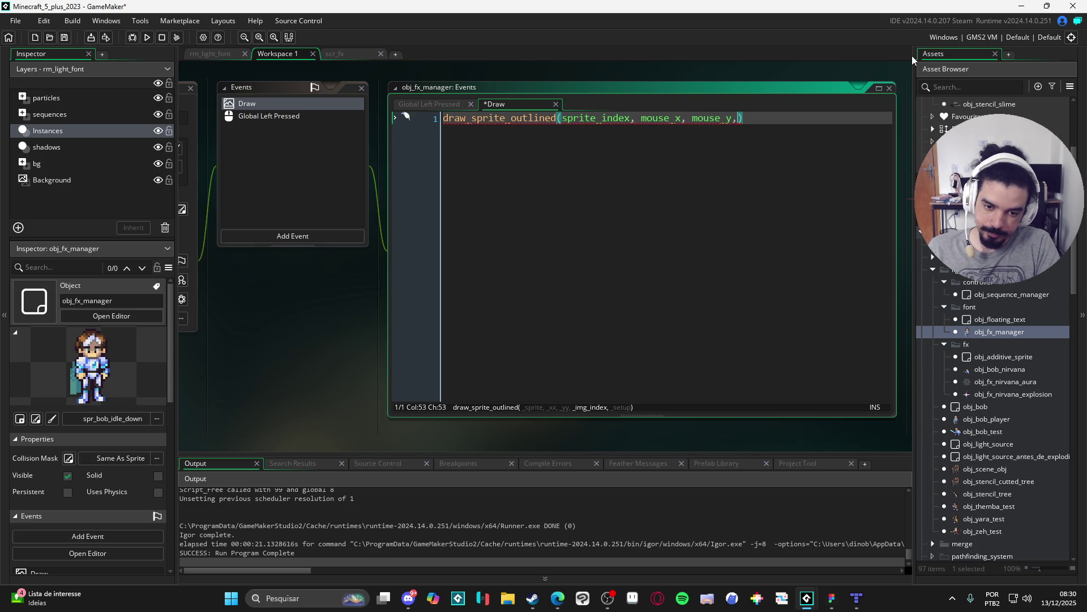
{"action": "type", "text": " image_index"}
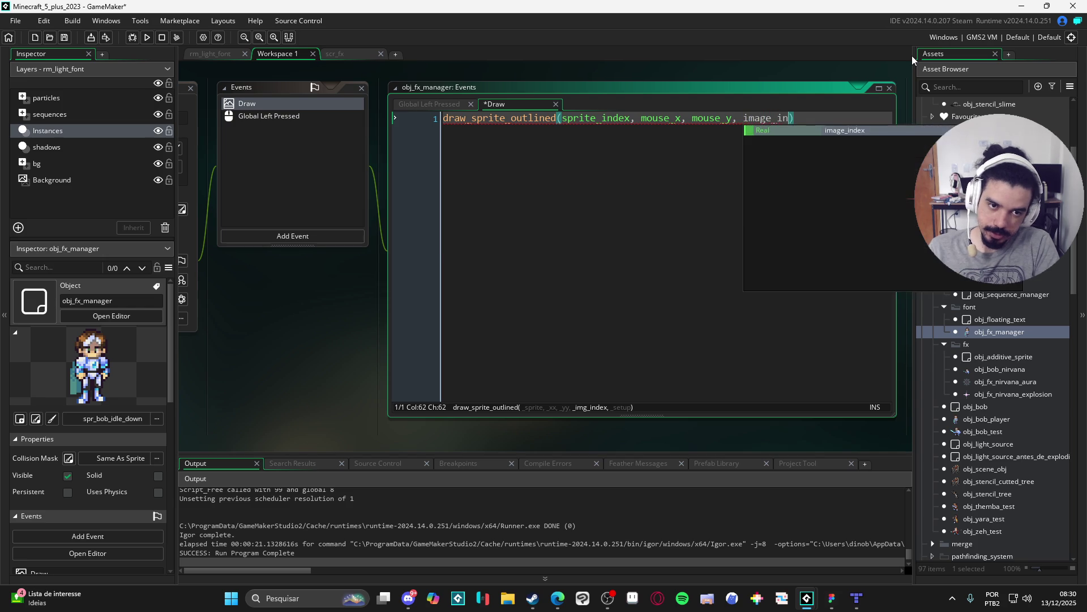
{"action": "type", "text": ","}
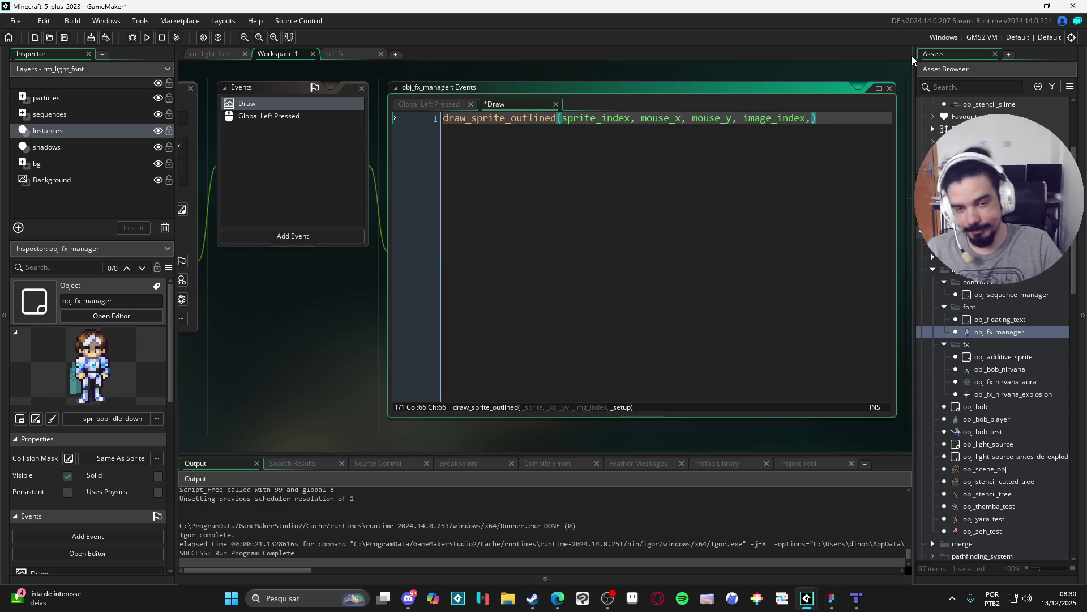
Insert an empty line above the draw_sprite_outlined call.
{"action": "key", "text": "ctrl+Left"}
{"action": "key", "text": "ctrl+Left"}
{"action": "key", "text": "ctrl+Left"}
{"action": "key", "text": "Home"}
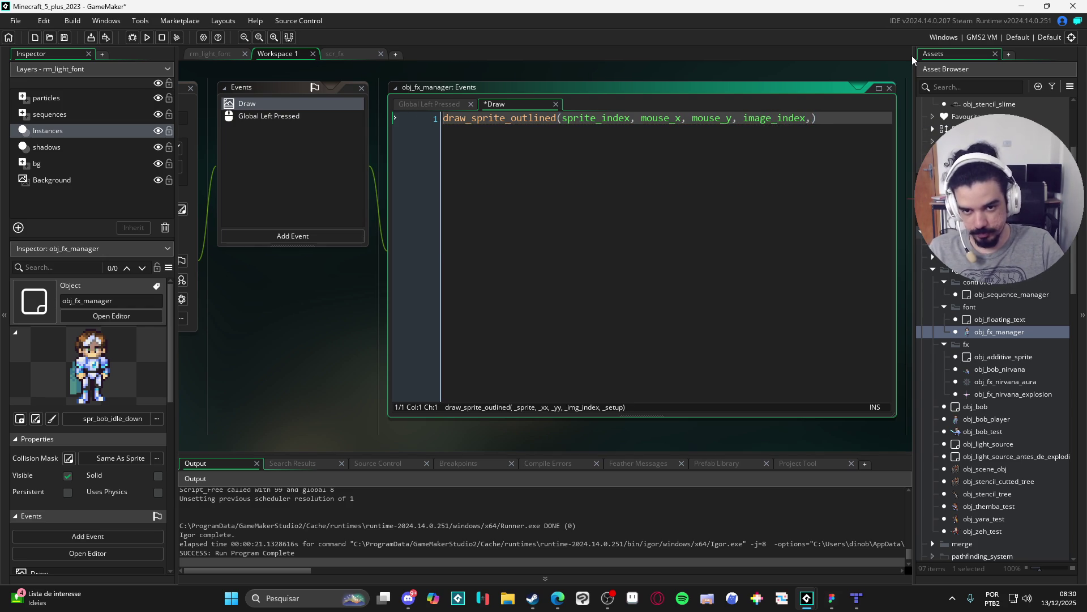
{"action": "key", "text": "Return"}
{"action": "key", "text": "Up"}
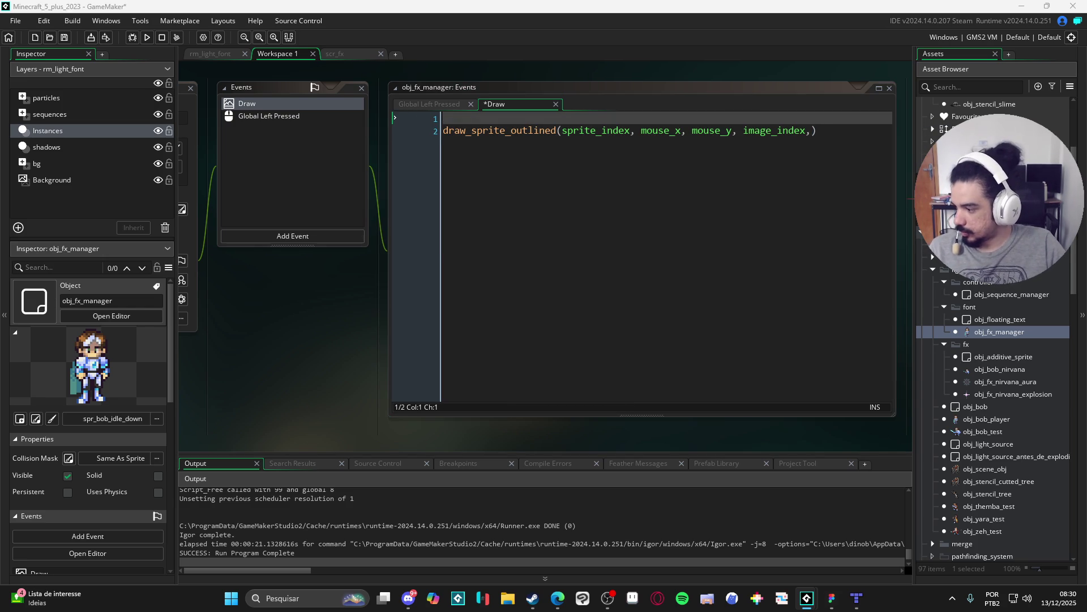
Paste the _setup struct above the call and set scale_x to image_xscale.
{"action": "left_click", "coordinate": [462, 117]}
{"action": "type", "text": "var _setup = { \tscale_x, \tscale_y, \ttex_spd_x: 1, \ttex_spd_y: 1, \tcolor, \to_color, \topacity: 1, \to_opacity: 1, \ttexture: Muddy_Floor__Dark_, \to_texture: spr_nirvana_gradiend }"}
{"action": "left_click", "coordinate": [564, 170]}
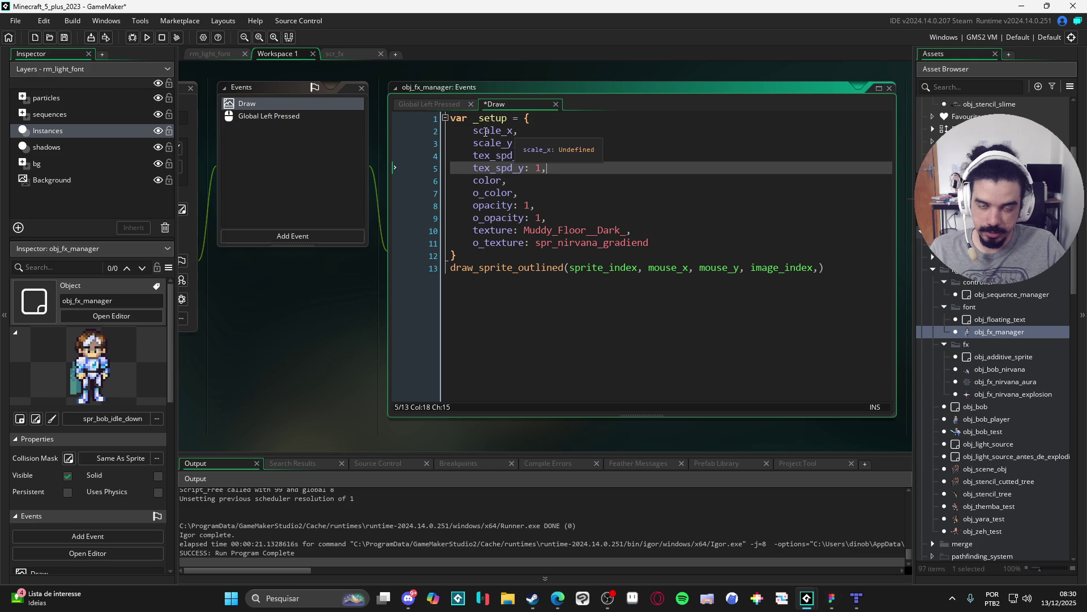
{"action": "double_click", "coordinate": [499, 132]}
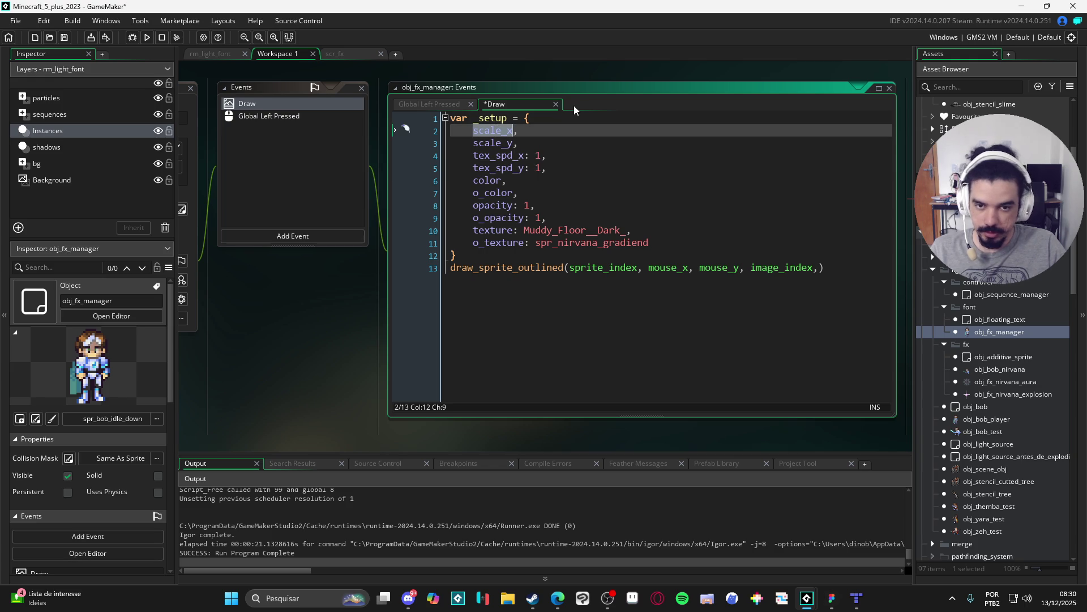
{"action": "left_click", "coordinate": [559, 130]}
{"action": "key", "text": "BackSpace"}
{"action": "type", "text": ":"}
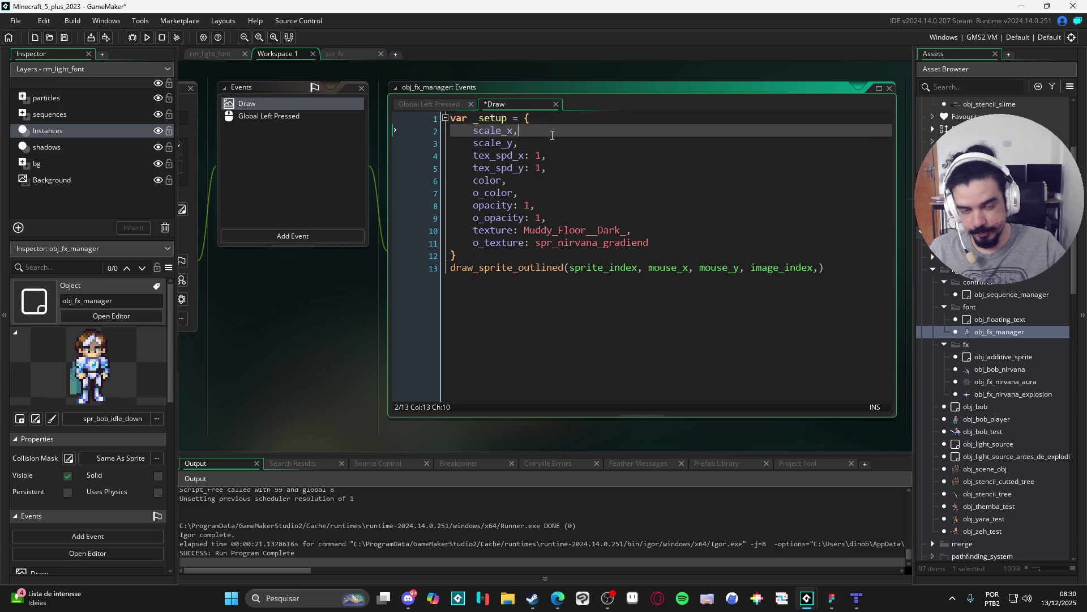
{"action": "type", "text": " image_"}
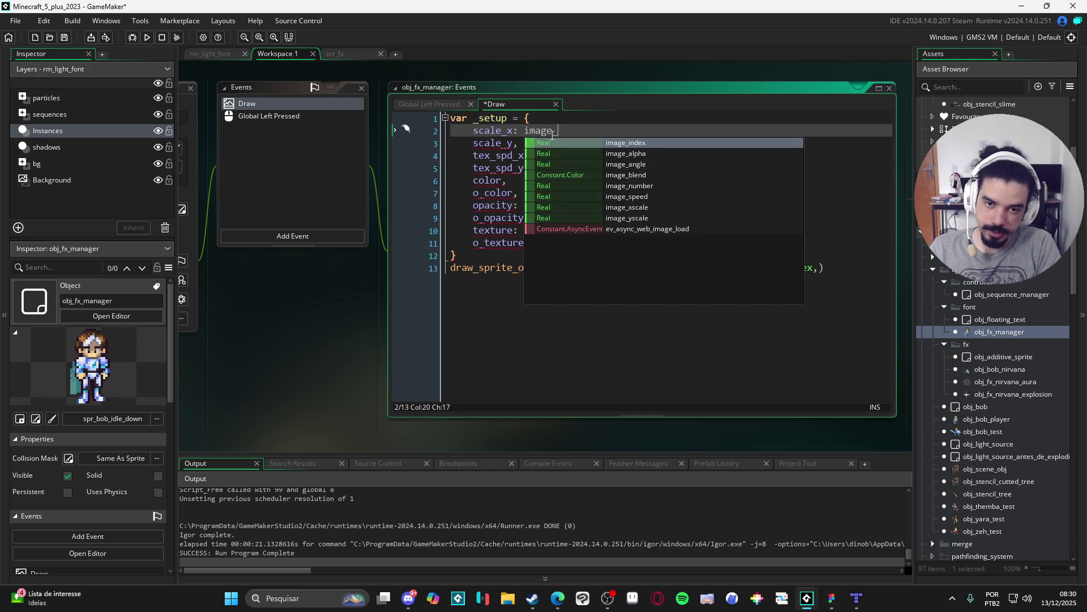
{"action": "type", "text": "s"}
{"action": "key", "text": "BackSpace"}
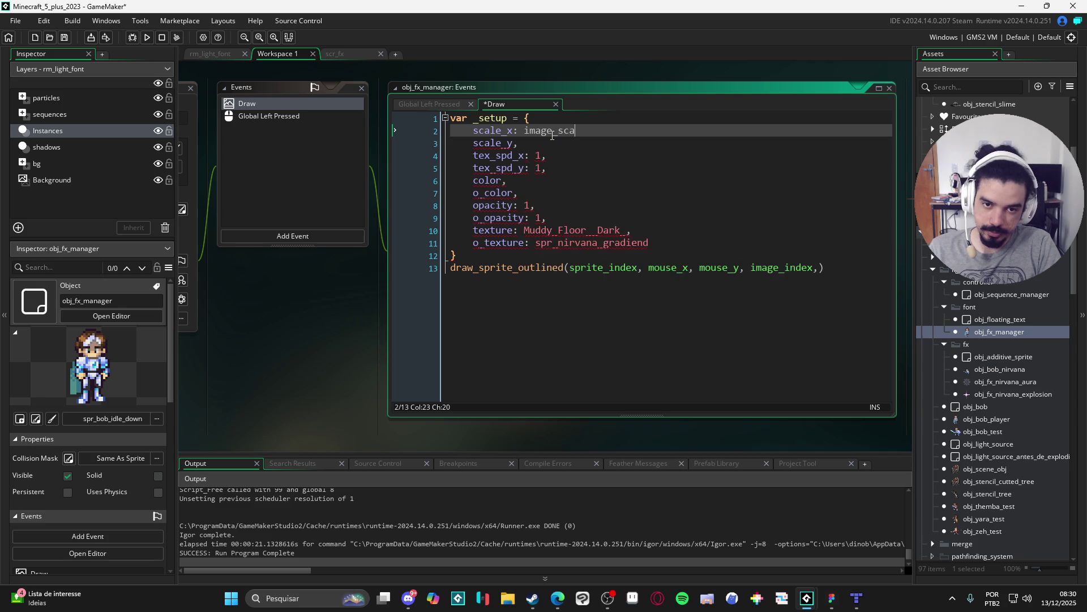
{"action": "type", "text": "x"}
{"action": "key", "text": "Return"}
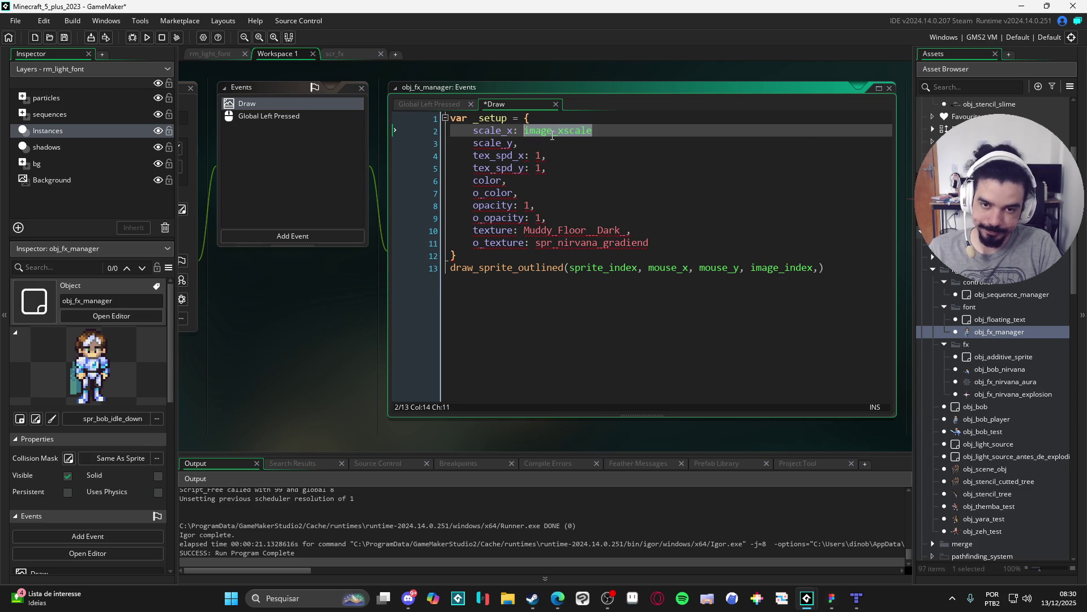
Set scale_y to image_yscale, delete the color line, and set o_color to c_white.
{"action": "key", "text": "Down"}
{"action": "type", "text": "image_xscale"}
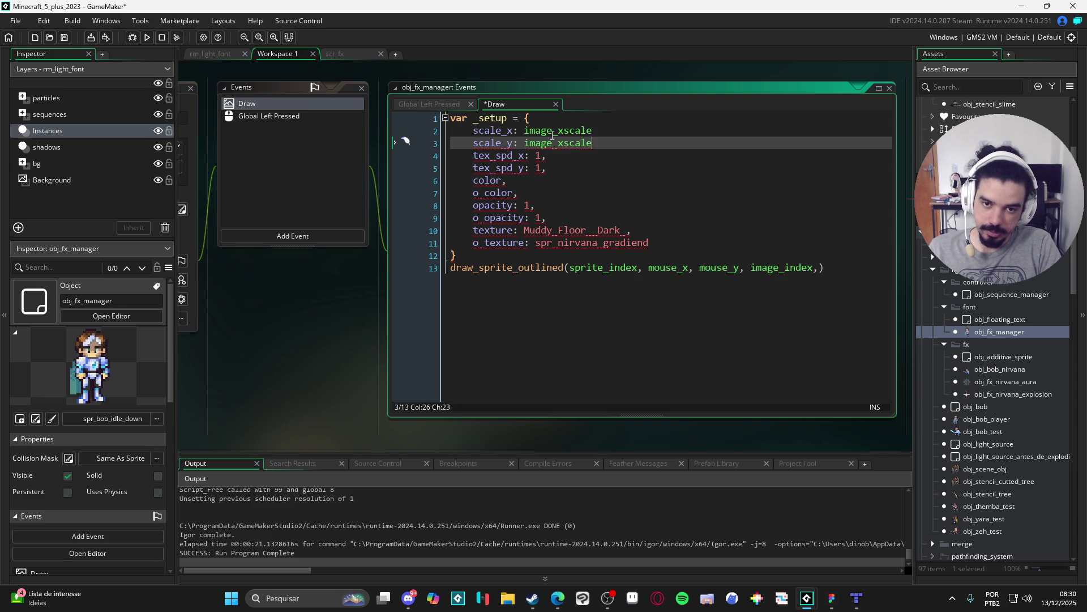
{"action": "key", "text": "BackSpace"}
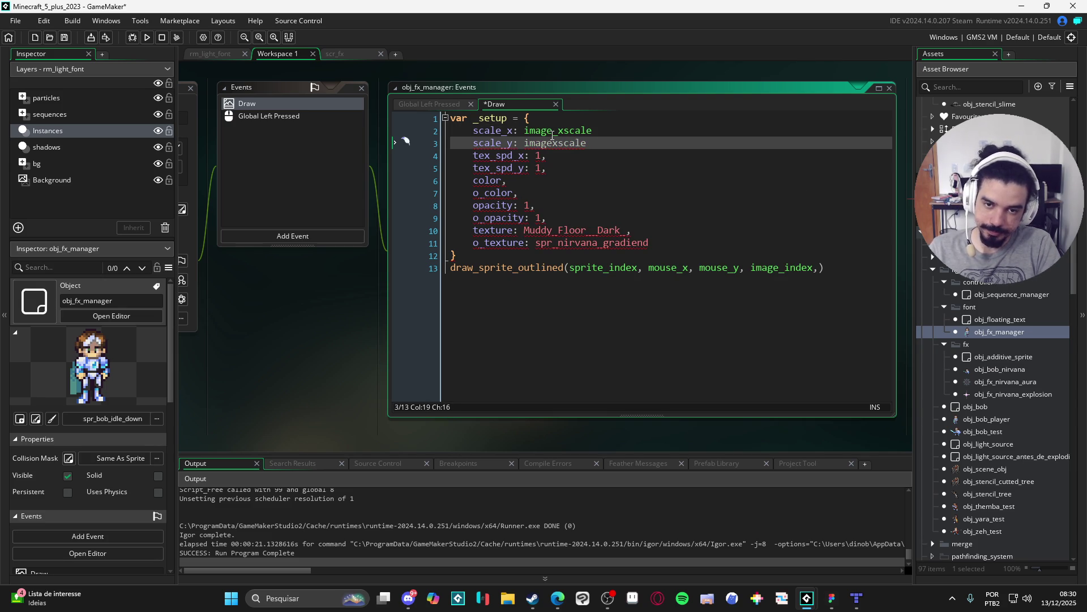
{"action": "type", "text": "_y"}
{"action": "key", "text": "Delete"}
{"action": "key", "text": "Down"}
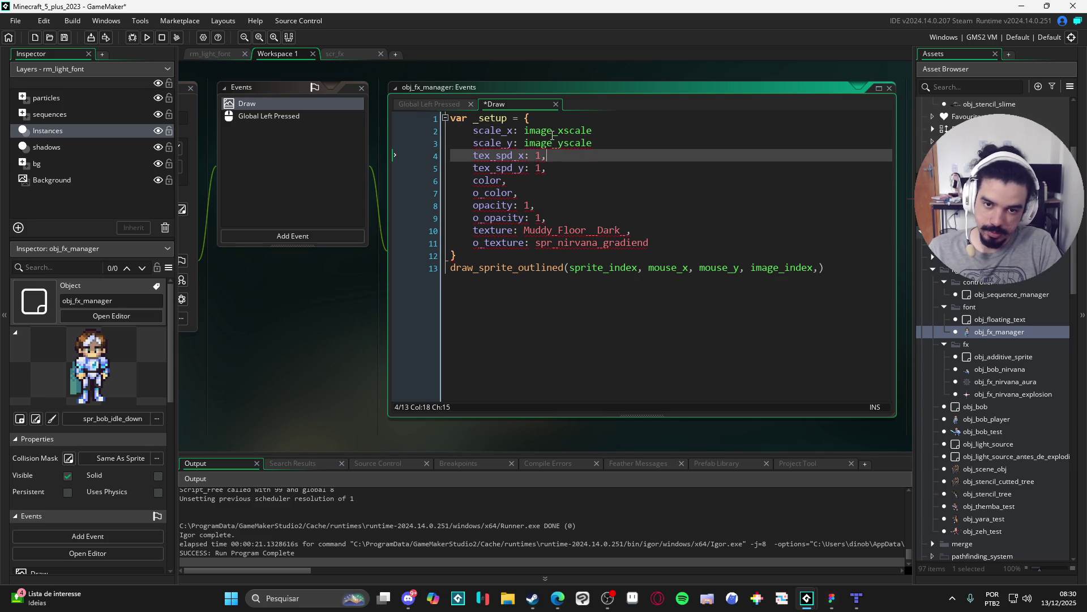
{"action": "key", "text": "Down"}
{"action": "key", "text": "Down"}
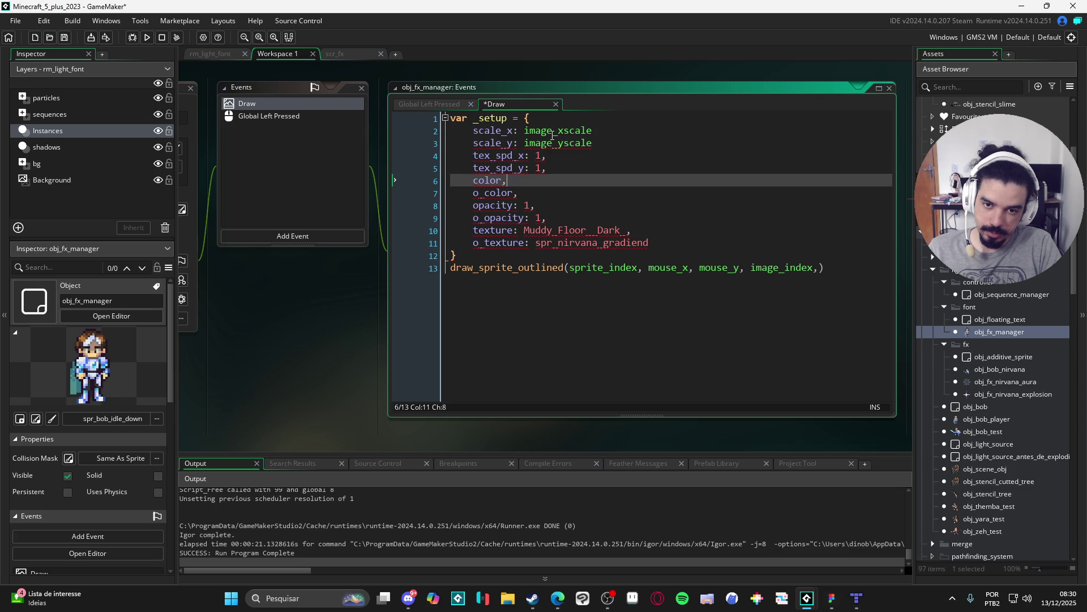
{"action": "key", "text": "BackSpace"}
{"action": "key", "text": "BackSpace"}
{"action": "key", "text": "BackSpace"}
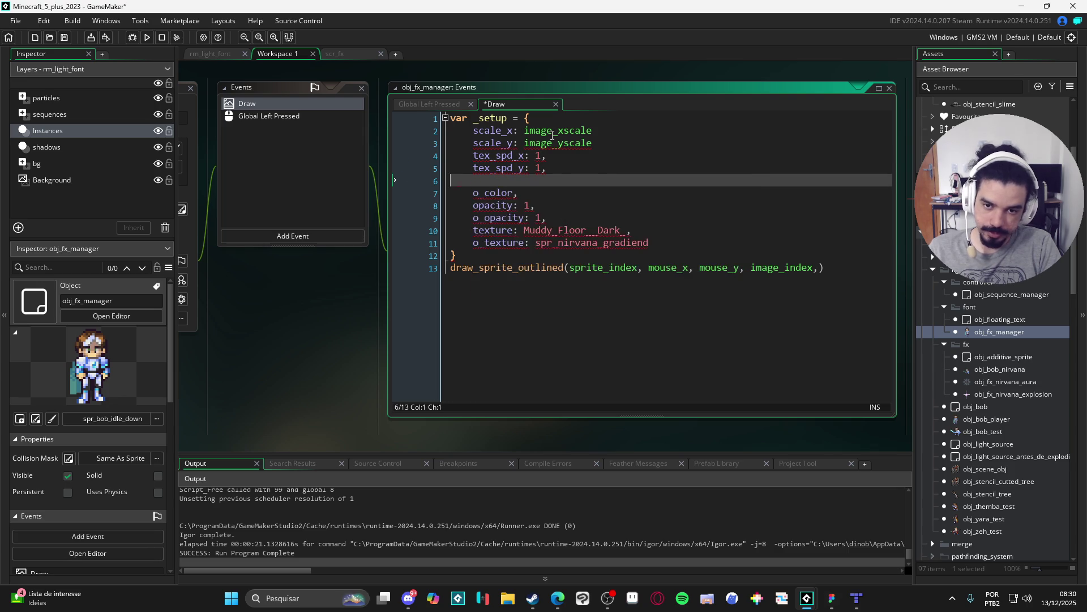
{"action": "key", "text": "Down"}
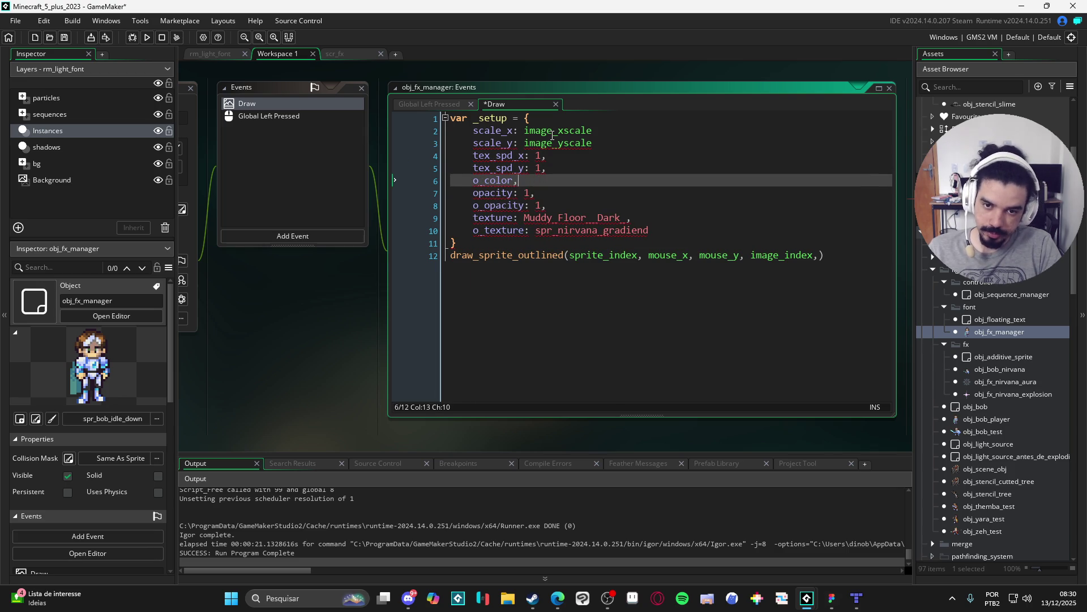
{"action": "key", "text": "Left"}
{"action": "type", "text": ": "}
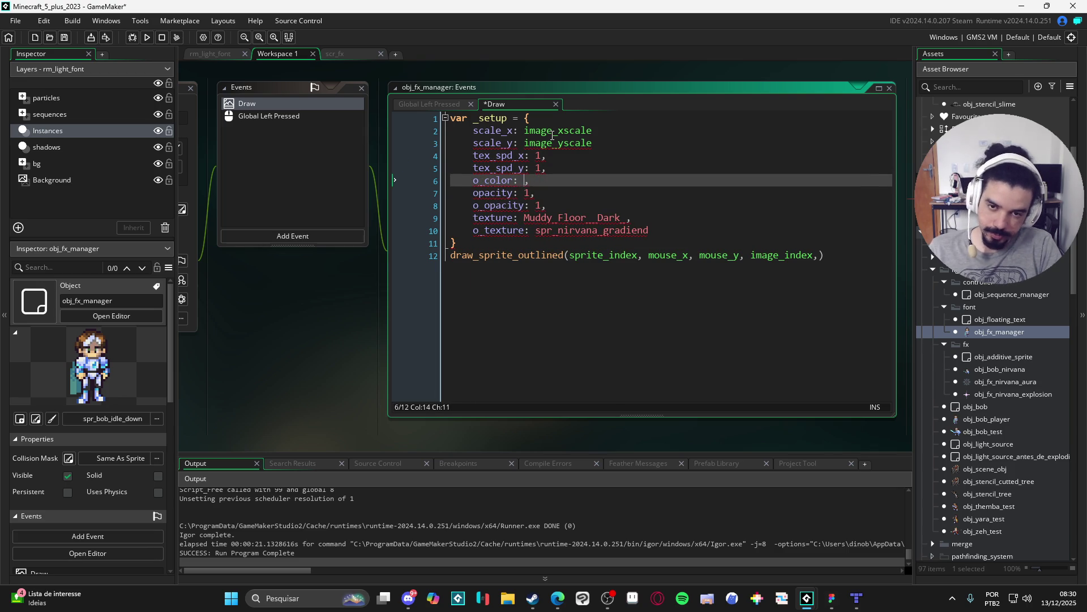
{"action": "type", "text": "c_whi"}
{"action": "key", "text": "Return"}
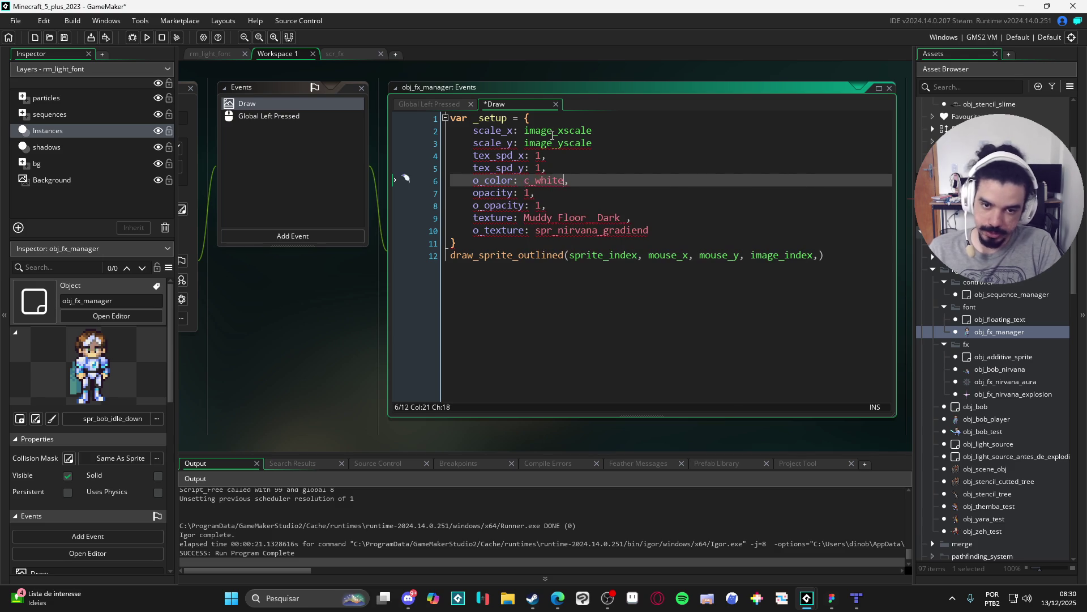
Add the missing commas at the ends of the scale_x and scale_y lines.
{"action": "key", "text": "Down"}
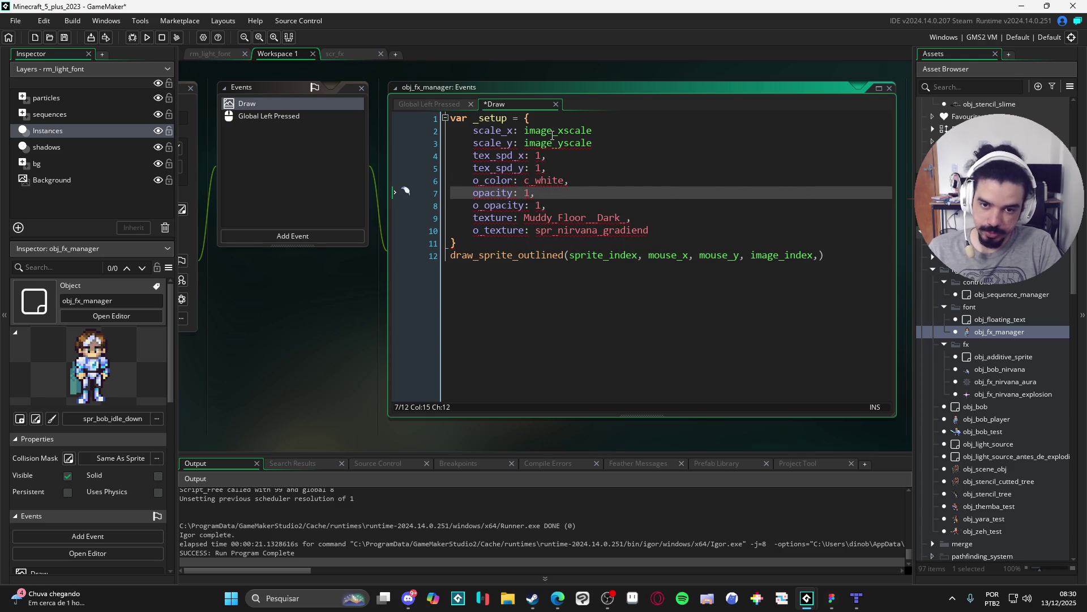
{"action": "key", "text": "Up"}
{"action": "key", "text": "Up"}
{"action": "key", "text": "Up"}
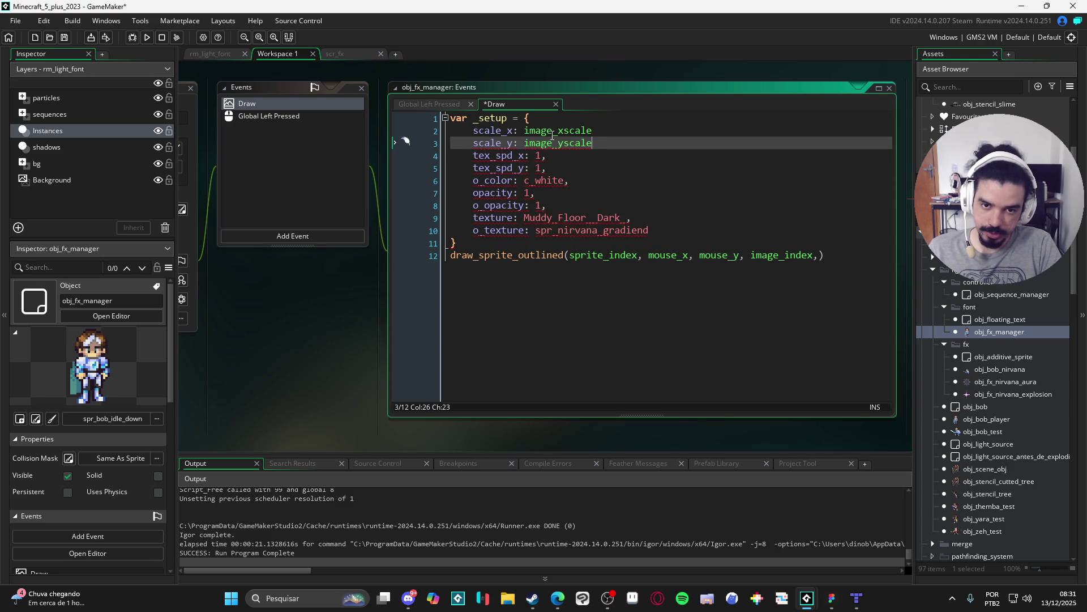
{"action": "key", "text": "End"}
{"action": "type", "text": ","}
{"action": "key", "text": "Up"}
{"action": "type", "text": ","}
{"action": "key", "text": "Down"}
{"action": "key", "text": "Down"}
{"action": "key", "text": "Down"}
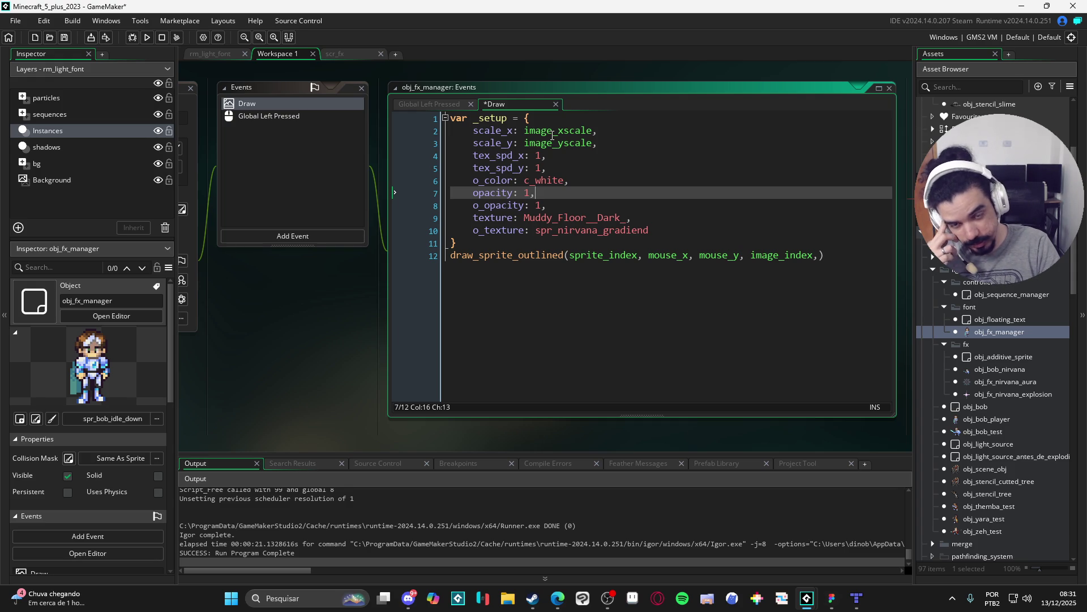
Comment out the texture and o_texture lines and add a blank line after the struct.
{"action": "key", "text": "Down"}
{"action": "key", "text": "Down"}
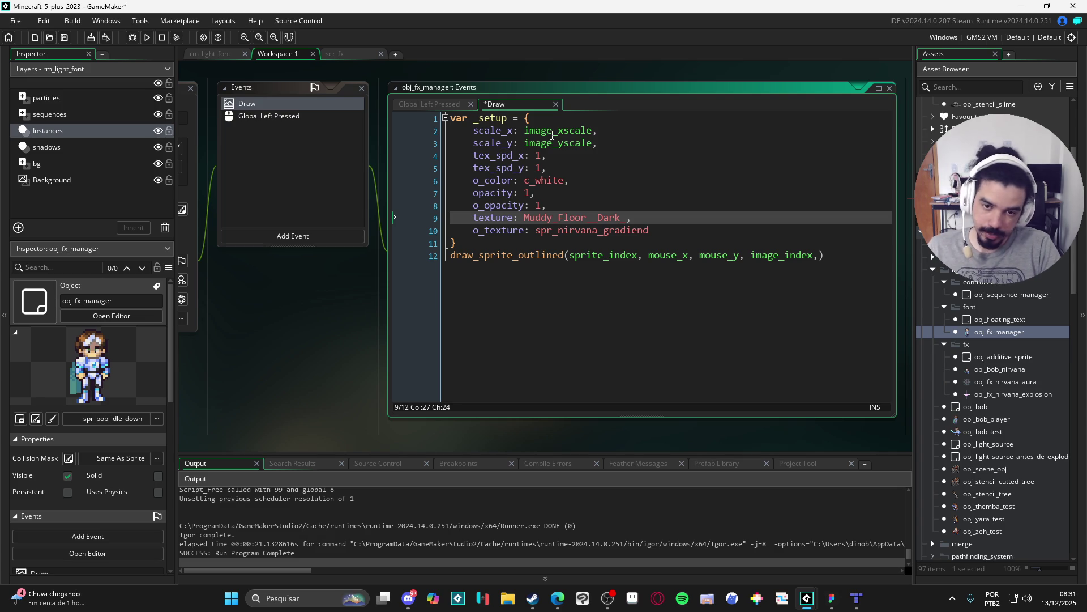
{"action": "key", "text": "ctrl+k"}
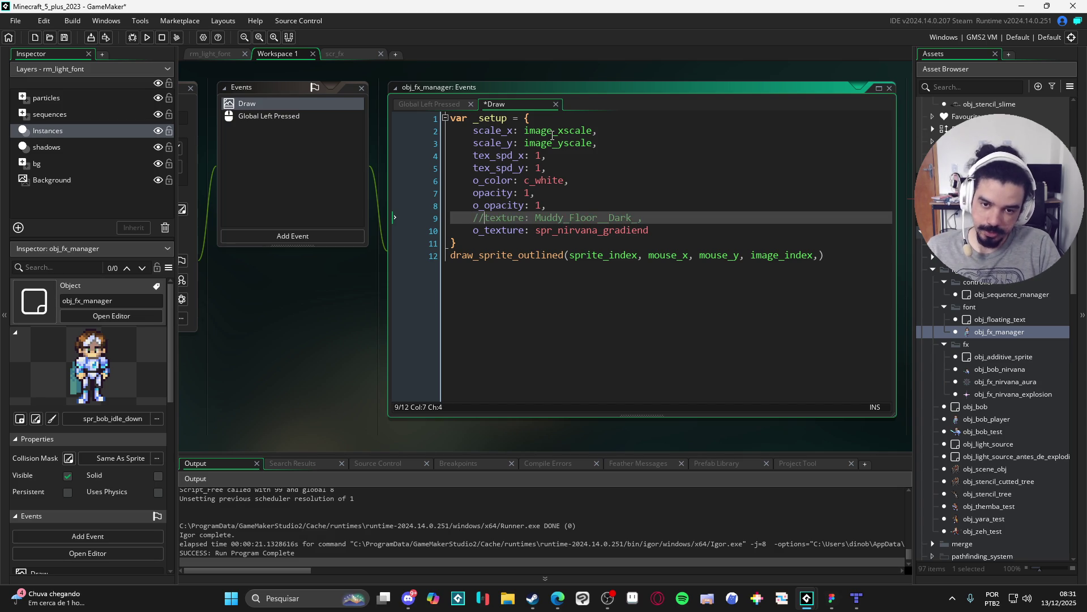
{"action": "key", "text": "Down"}
{"action": "type", "text": "//"}
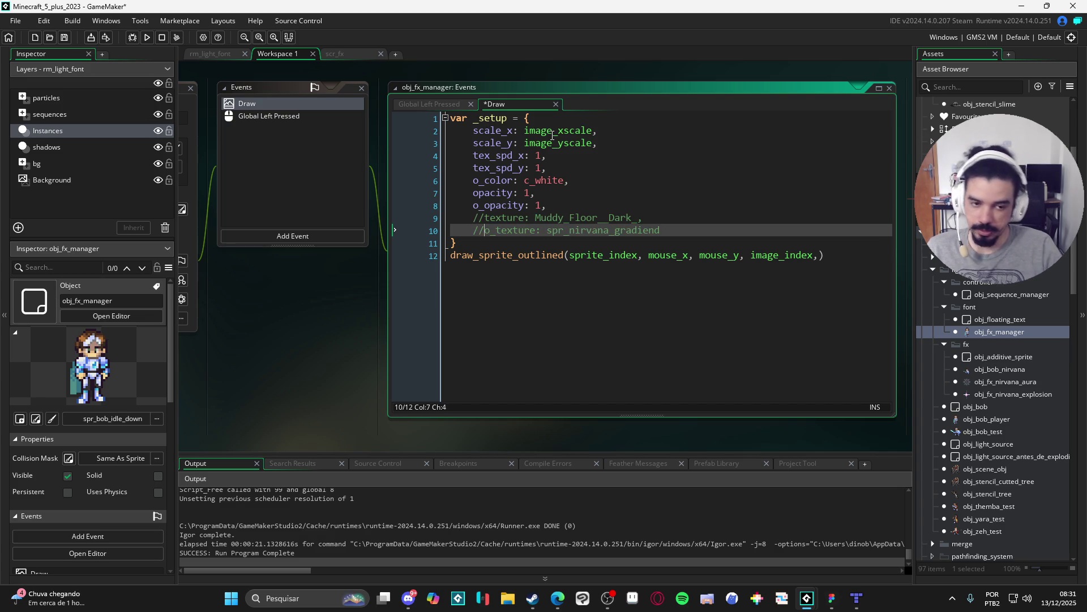
{"action": "left_click", "coordinate": [508, 242]}
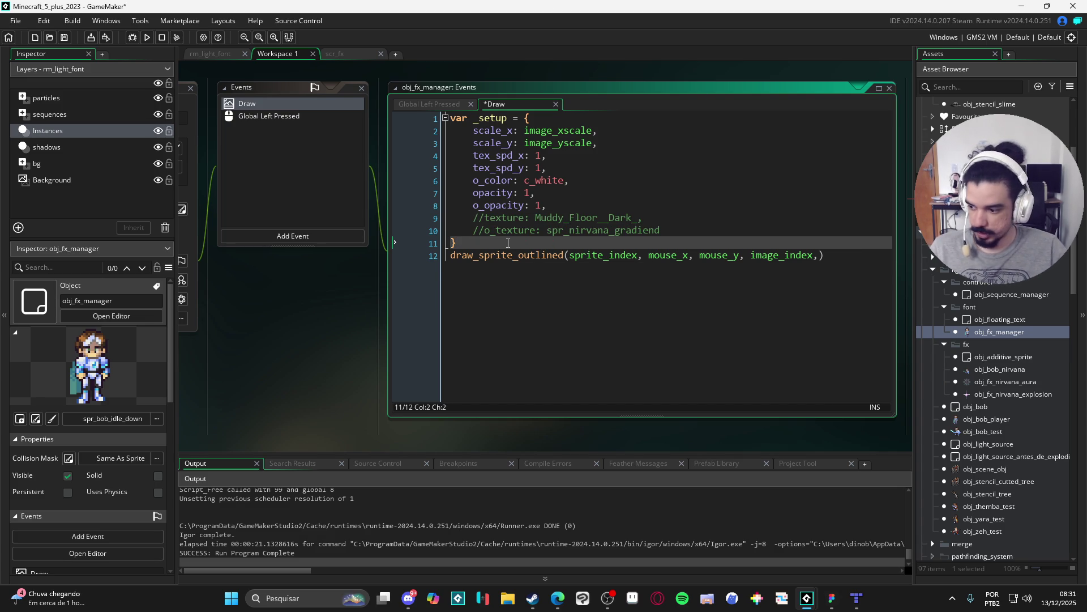
{"action": "key", "text": "Return"}
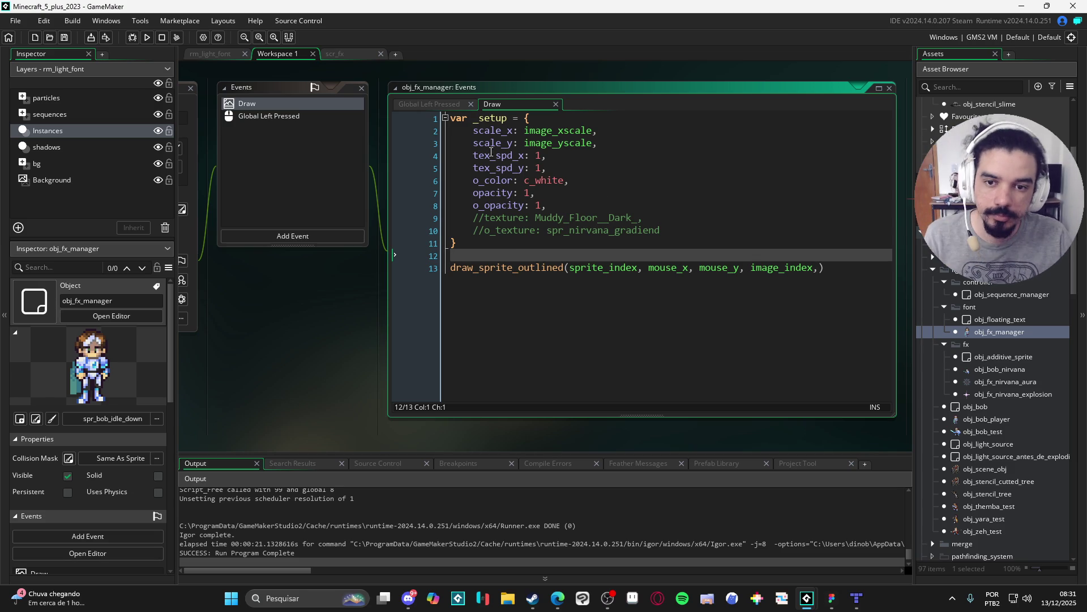
Add _setup as draw_sprite_outlined's final argument and run the game with F5.
{"action": "double_click", "coordinate": [493, 117]}
{"action": "key", "text": "ctrl+c"}
{"action": "left_click", "coordinate": [819, 268]}
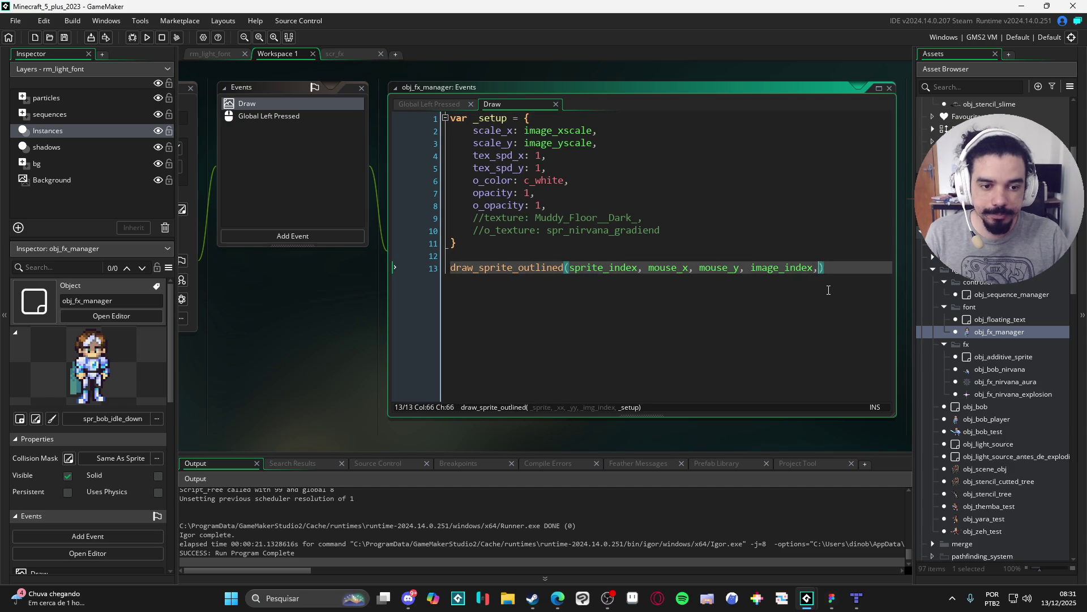
{"action": "key", "text": "ctrl+v"}
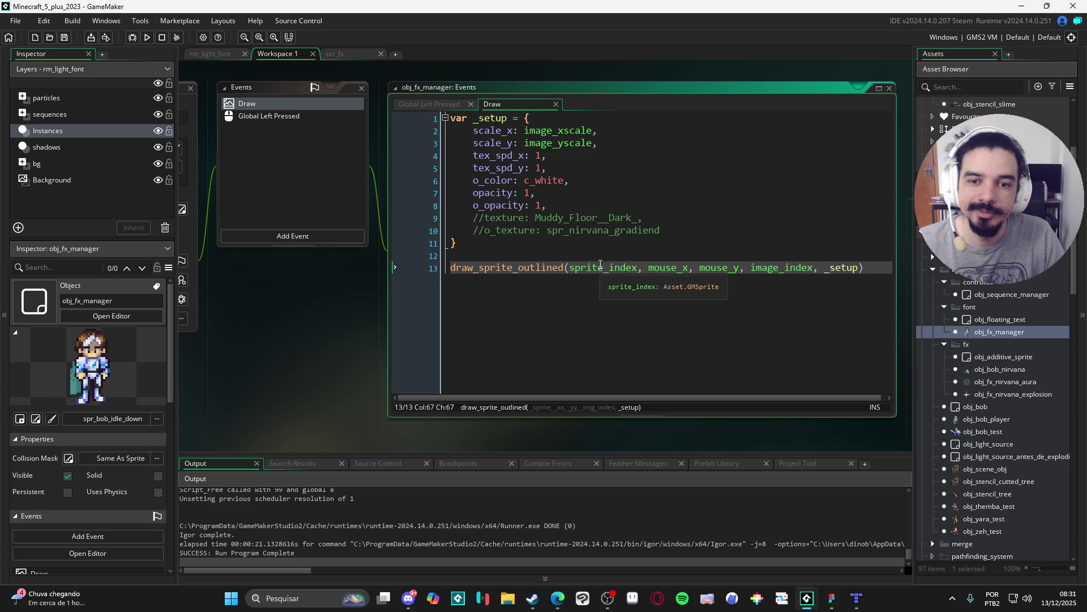
{"action": "key", "text": "F5"}
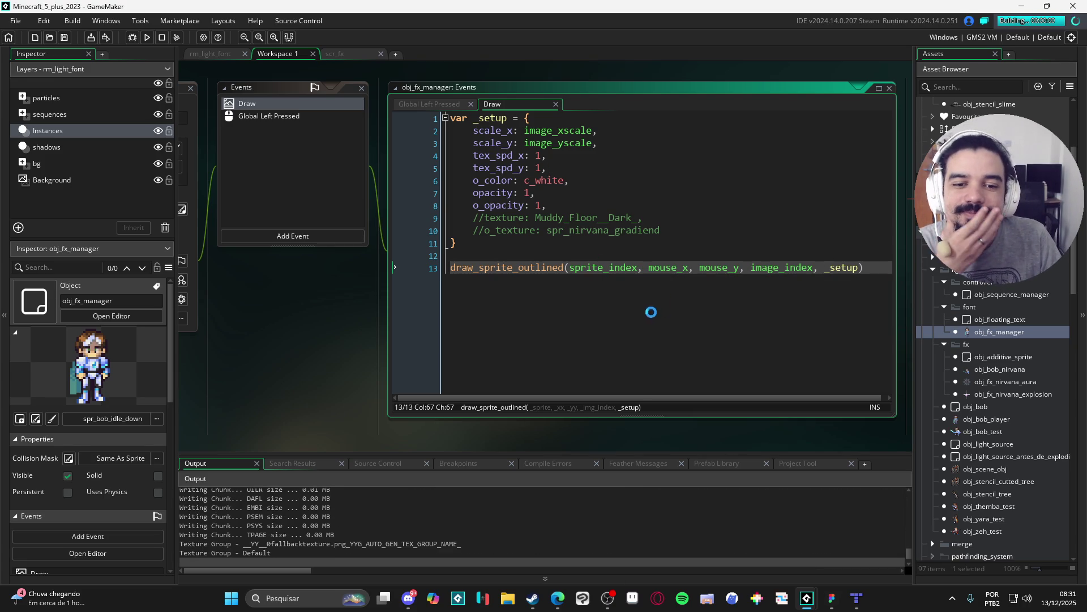
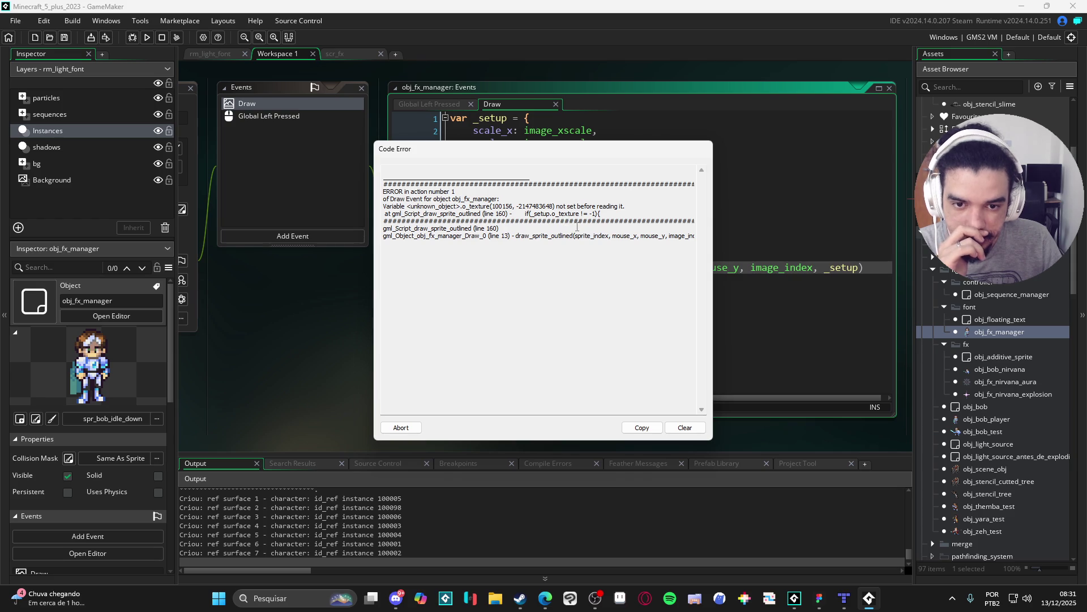
Dismiss the code error and uncomment the texture and o_texture lines in the Draw setup.
{"action": "left_click", "coordinate": [401, 428]}
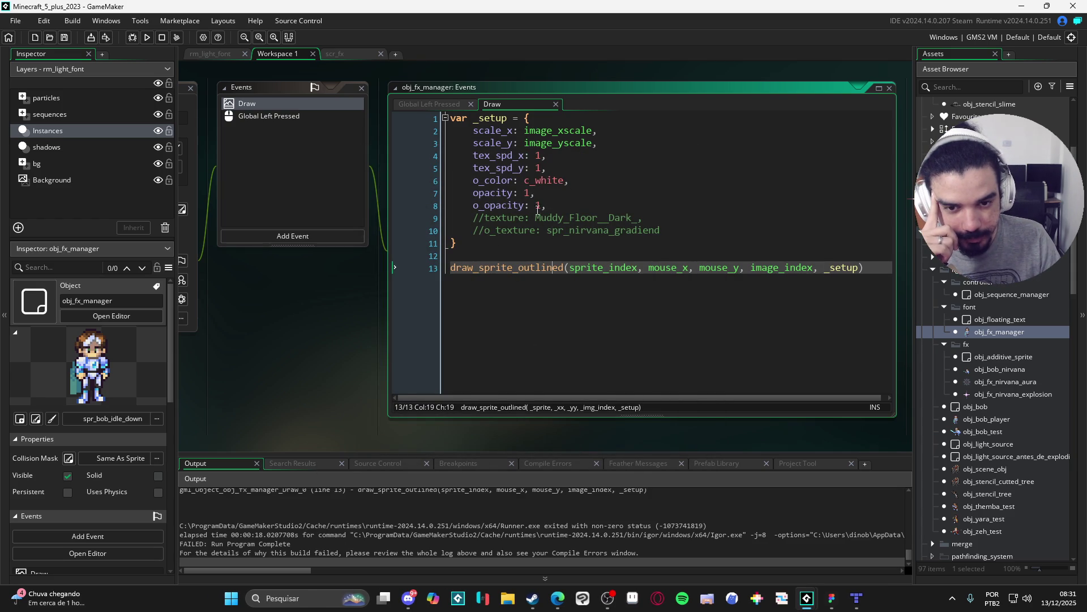
{"action": "left_click", "coordinate": [574, 207]}
{"action": "left_click", "coordinate": [490, 231]}
{"action": "key", "text": "Home"}
{"action": "key", "text": "Delete"}
{"action": "key", "text": "Delete"}
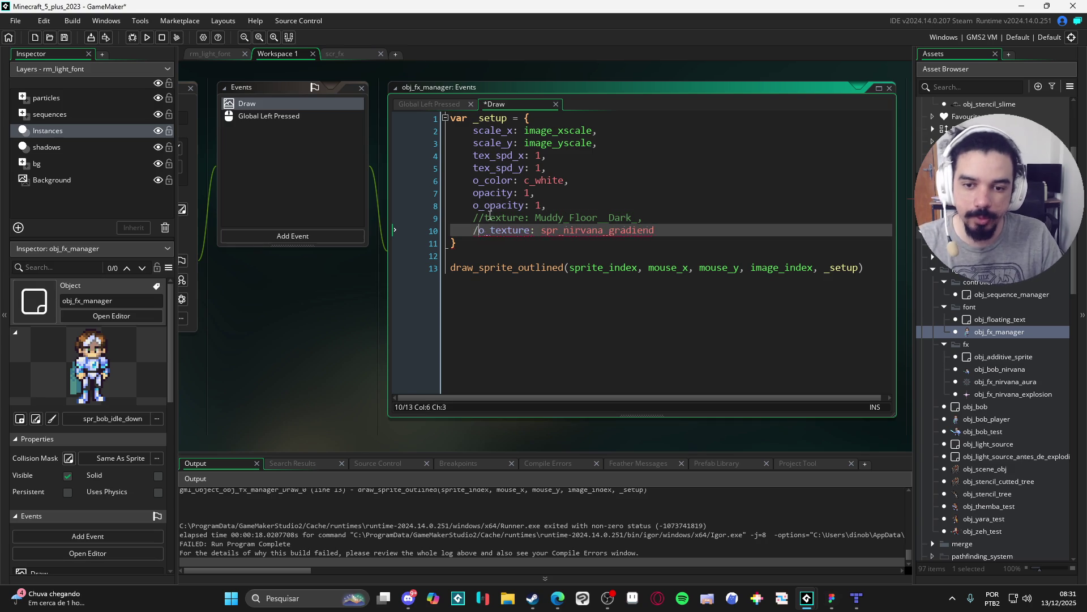
{"action": "key", "text": "Up"}
{"action": "key", "text": "Delete"}
{"action": "key", "text": "Delete"}
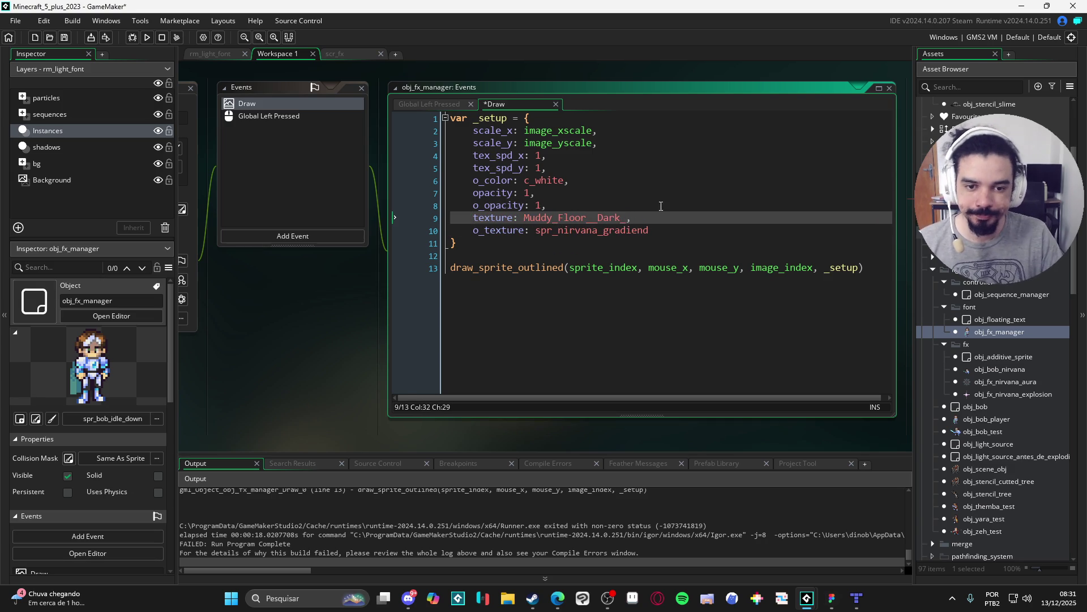
Set both texture and o_texture to -1 and run the game.
{"action": "double_click", "coordinate": [606, 218]}
{"action": "type", "text": "-1,"}
{"action": "key", "text": "Down"}
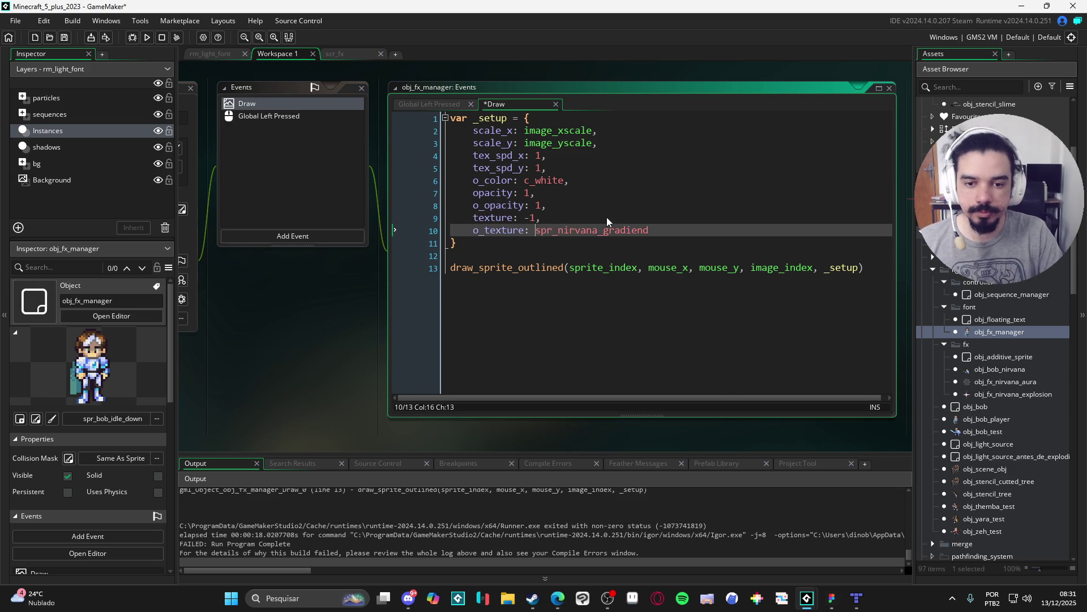
{"action": "key", "text": "shift+End"}
{"action": "type", "text": "-1"}
{"action": "key", "text": "F5"}
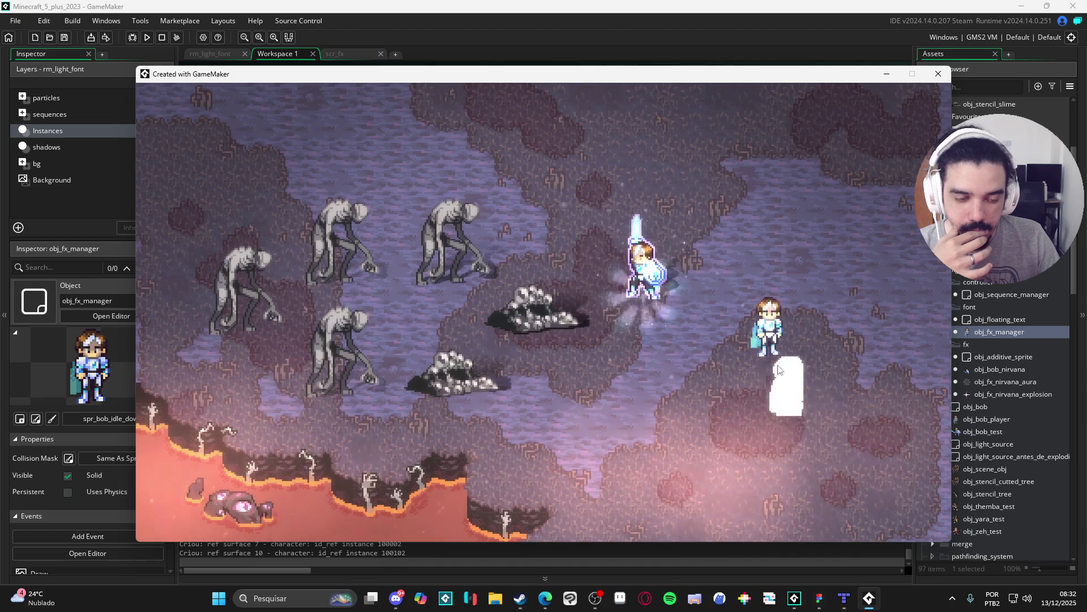
Close the game, change o_opacity to .1, and run a test.
{"action": "left_click", "coordinate": [939, 74]}
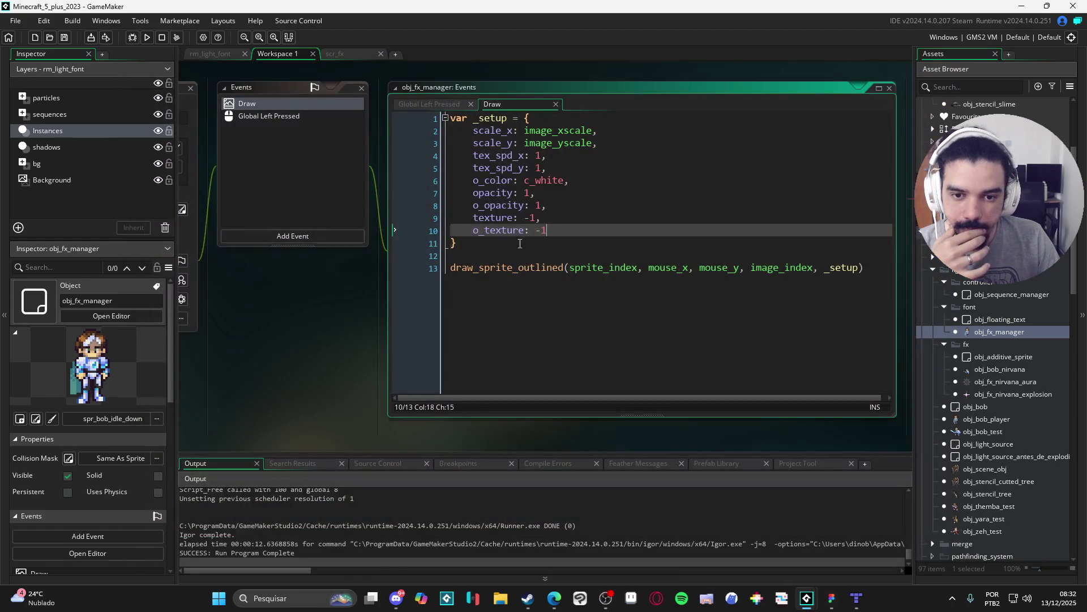
{"action": "left_click", "coordinate": [538, 201]}
{"action": "type", "text": "1"}
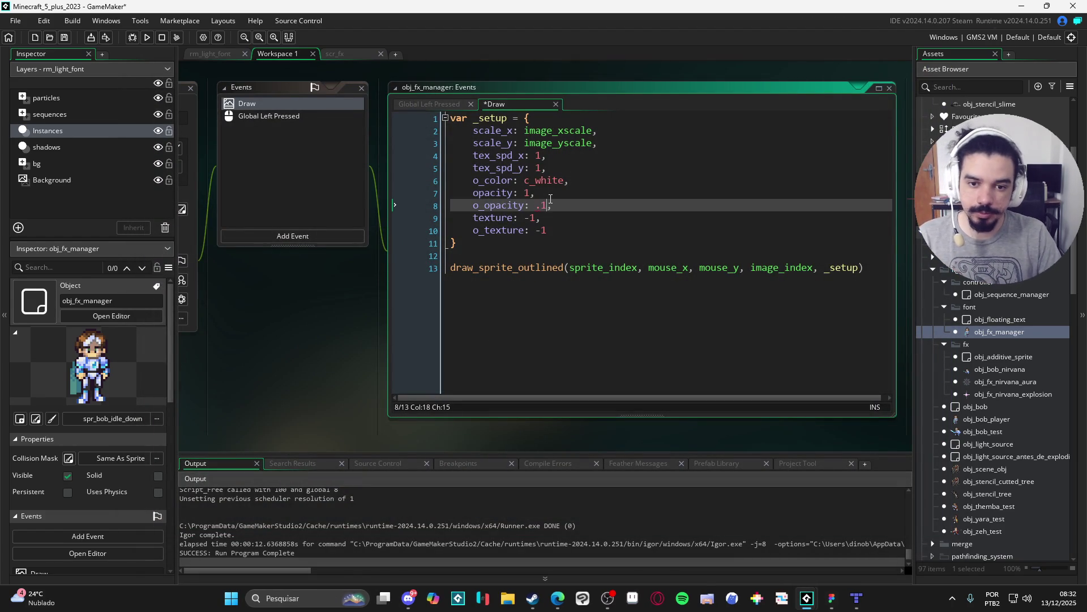
{"action": "key", "text": "F5"}
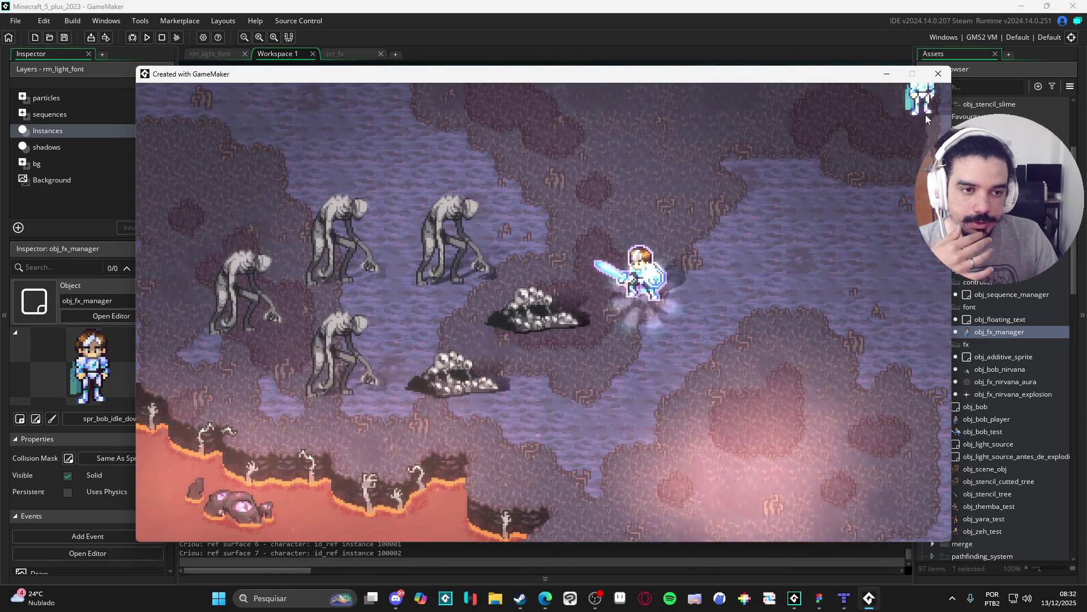
Close the test run and restore o_opacity to 1.
{"action": "left_click", "coordinate": [937, 74]}
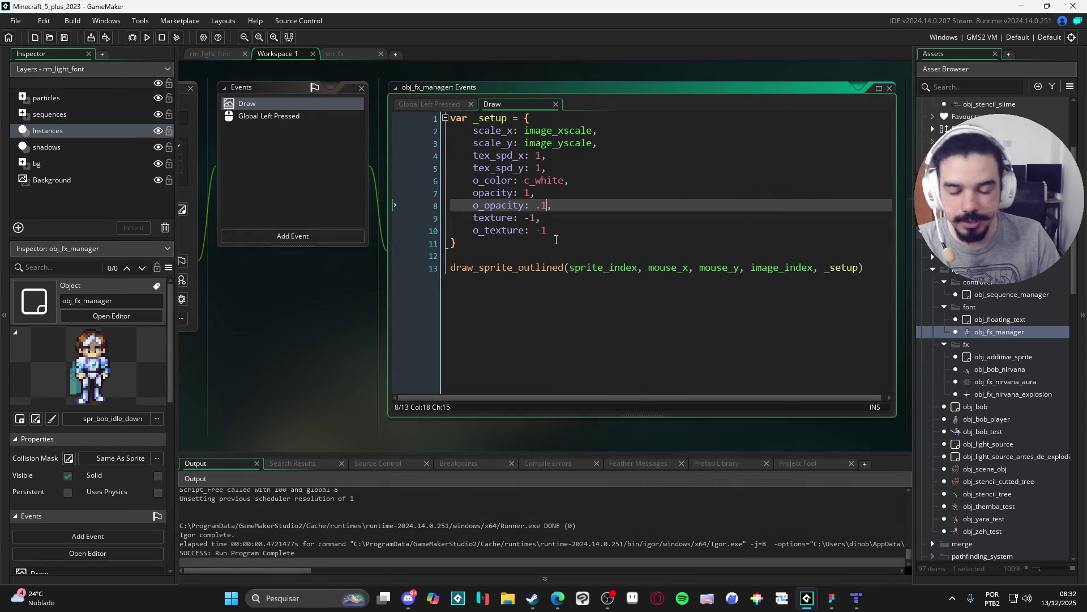
{"action": "key", "text": "BackSpace"}
{"action": "key", "text": "BackSpace"}
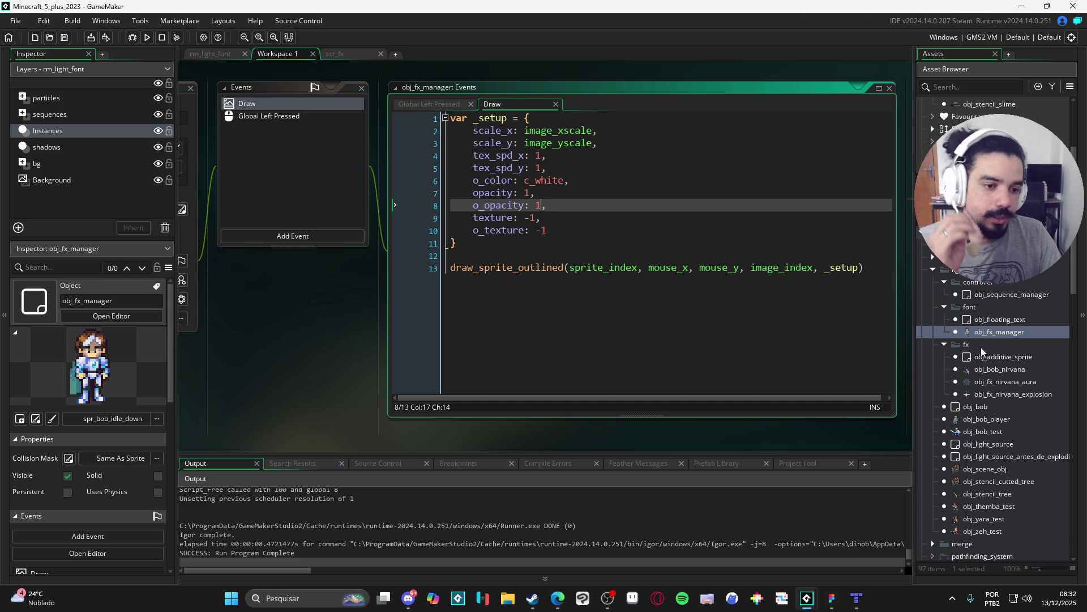
{"action": "scroll", "coordinate": [1010, 413], "scroll_direction": "down", "scroll_amount": 12}
Preview the spr_bob_idle_down animation and review the outline drawing code in scr_fx.
{"action": "double_click", "coordinate": [1018, 400]}
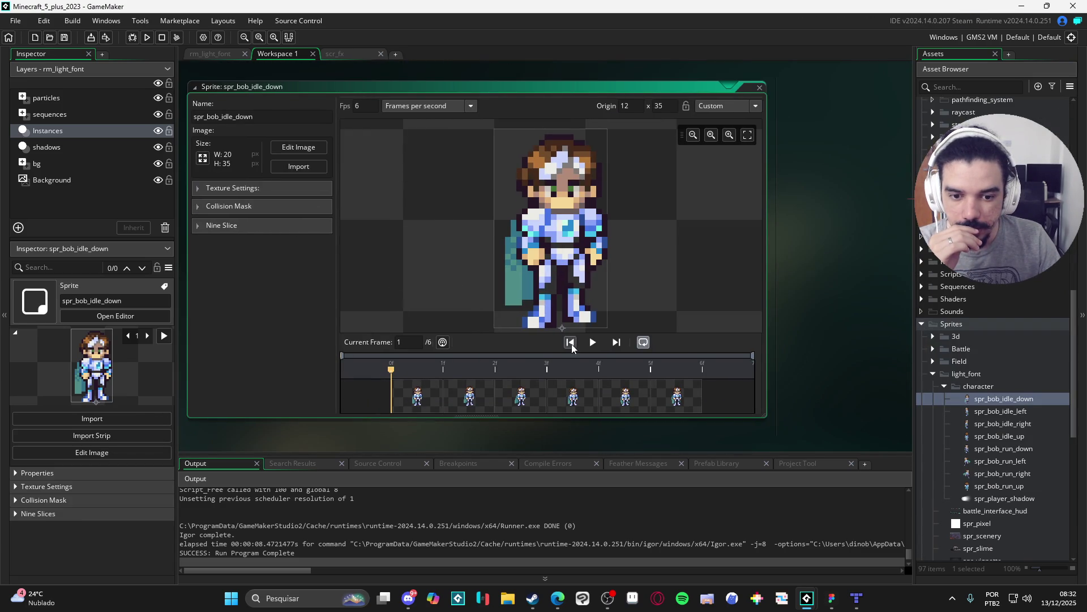
{"action": "left_click", "coordinate": [593, 342]}
{"action": "key", "text": "ctrl+Tab"}
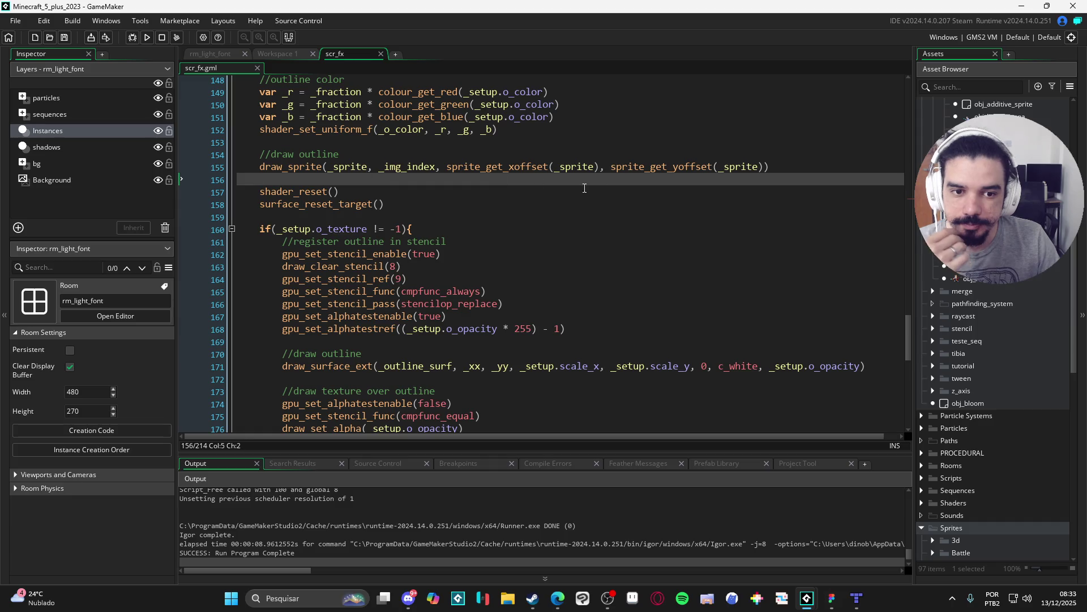
{"action": "left_click", "coordinate": [402, 167]}
{"action": "scroll", "coordinate": [402, 170], "scroll_direction": "up", "scroll_amount": 2}
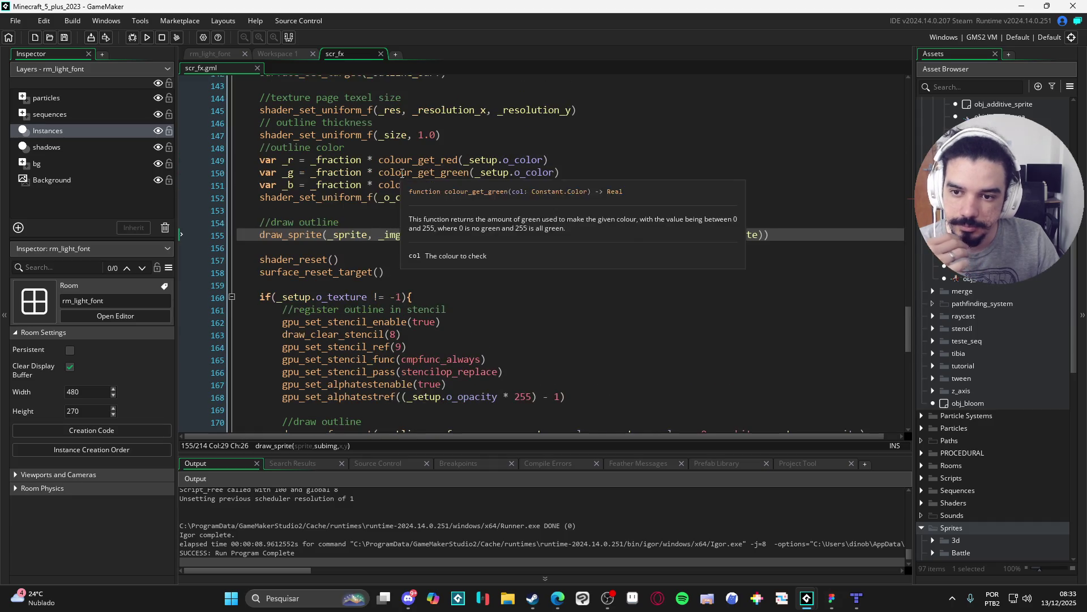
{"action": "scroll", "coordinate": [541, 238], "scroll_direction": "down", "scroll_amount": 5}
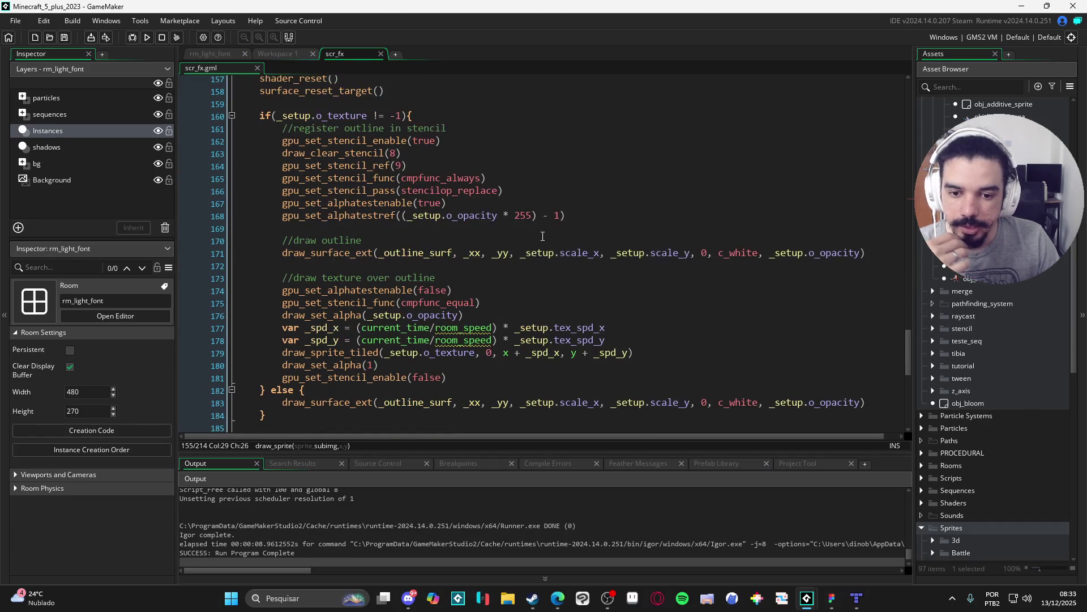
{"action": "scroll", "coordinate": [511, 249], "scroll_direction": "down", "scroll_amount": 1}
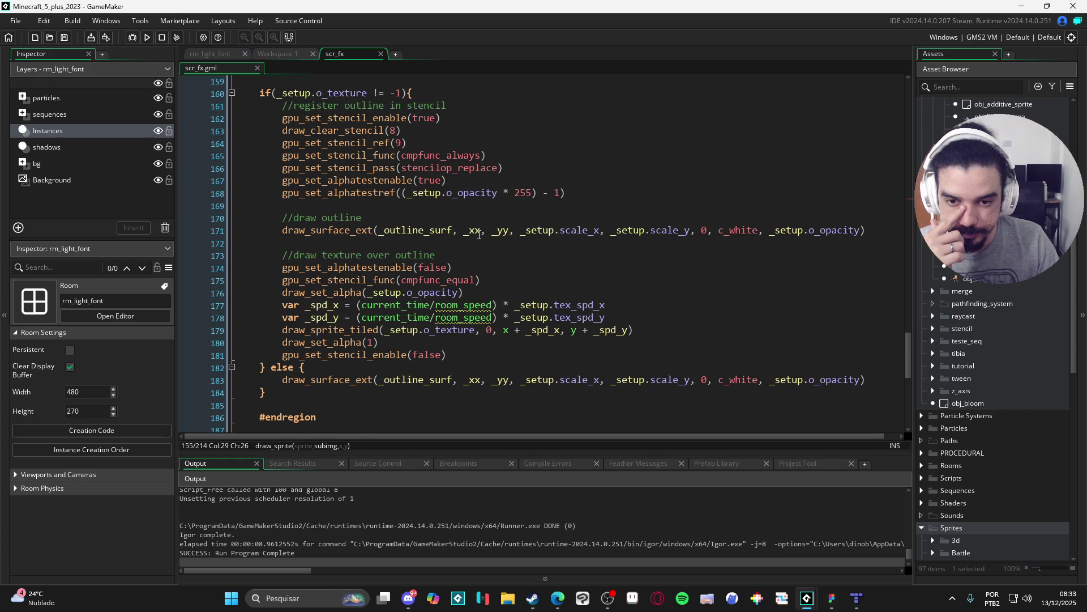
{"action": "left_click", "coordinate": [483, 233]}
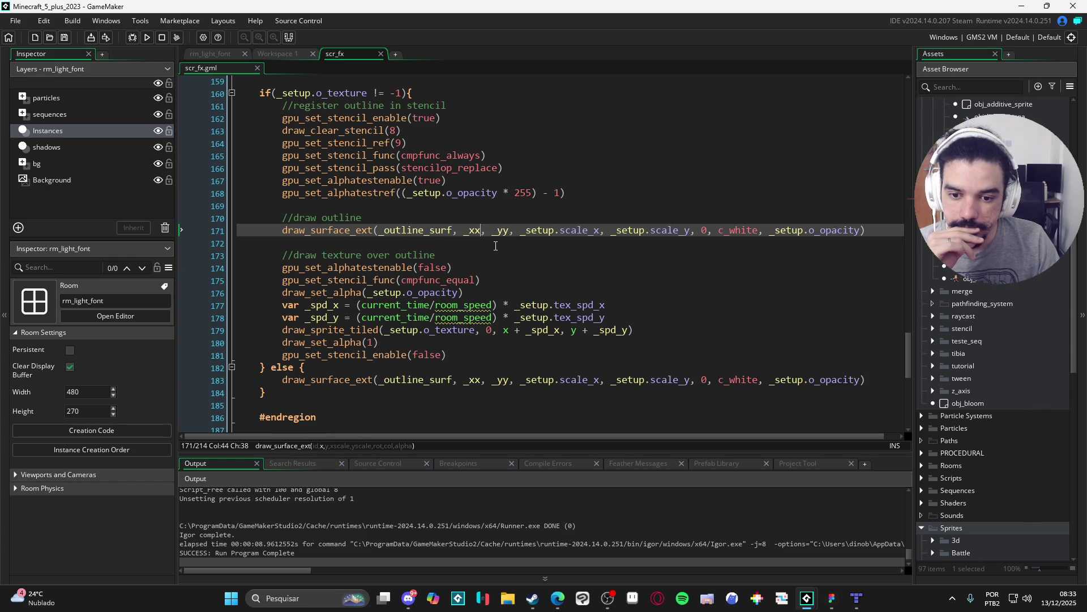
{"action": "scroll", "coordinate": [505, 246], "scroll_direction": "up", "scroll_amount": 1}
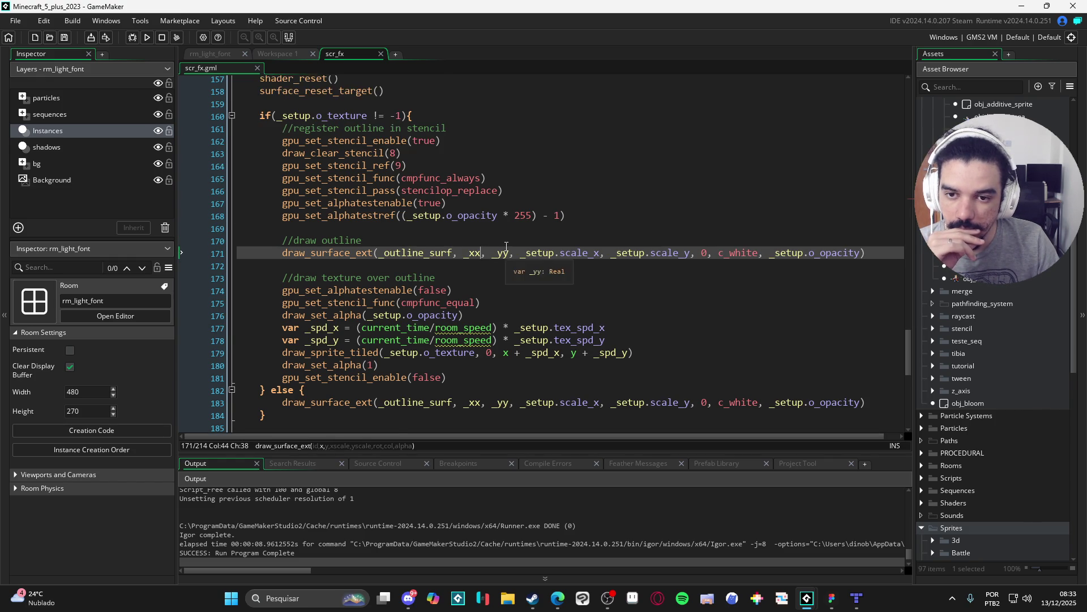
{"action": "scroll", "coordinate": [507, 247], "scroll_direction": "down", "scroll_amount": 2}
{"action": "scroll", "coordinate": [508, 246], "scroll_direction": "up", "scroll_amount": 2}
{"action": "scroll", "coordinate": [509, 249], "scroll_direction": "down", "scroll_amount": 4}
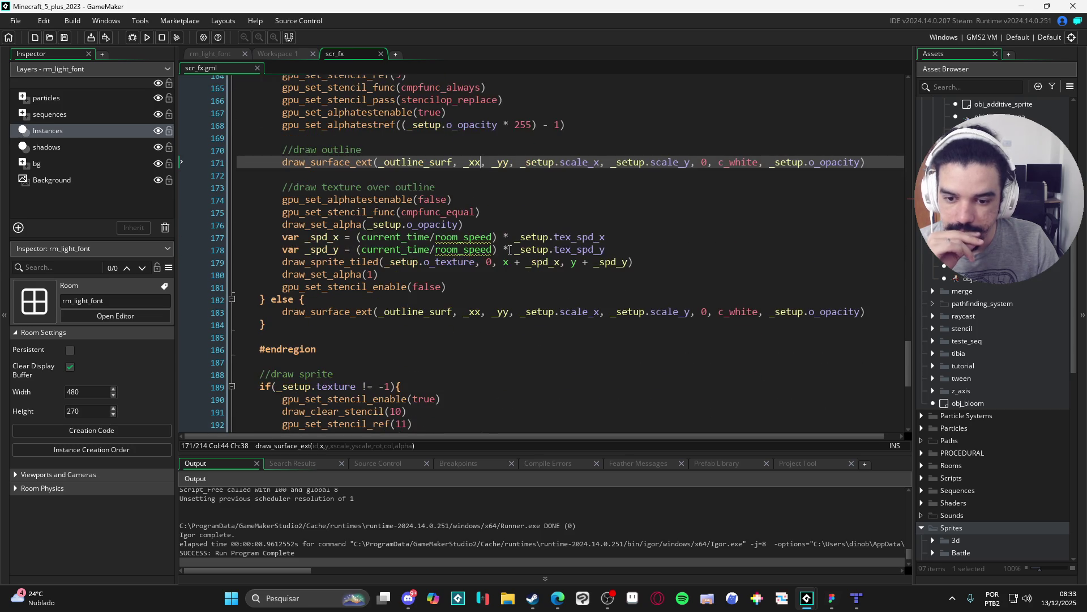
Subtract sprite_get_xoffset(_sprite) from _xx in the untextured outline draw on line 183.
{"action": "left_click", "coordinate": [482, 313]}
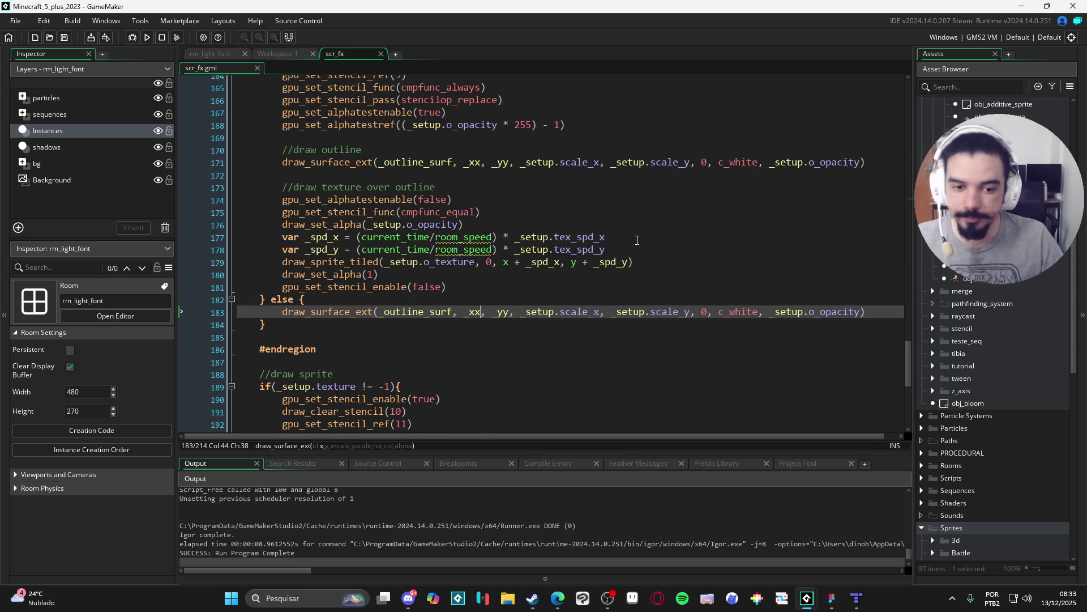
{"action": "type", "text": "-sprite_"}
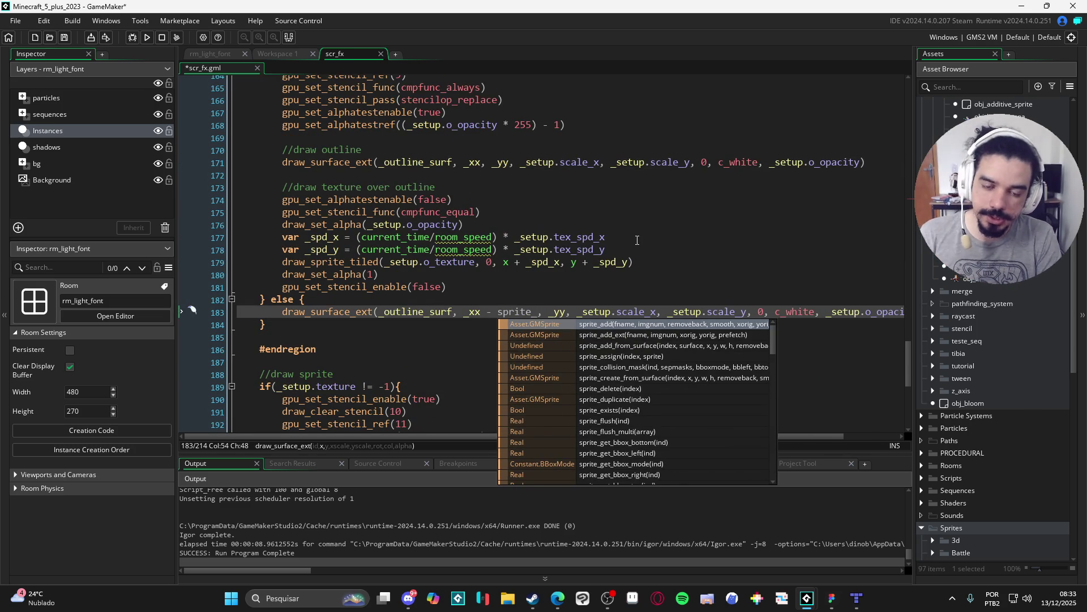
{"action": "type", "text": "get_x"}
{"action": "key", "text": "Return"}
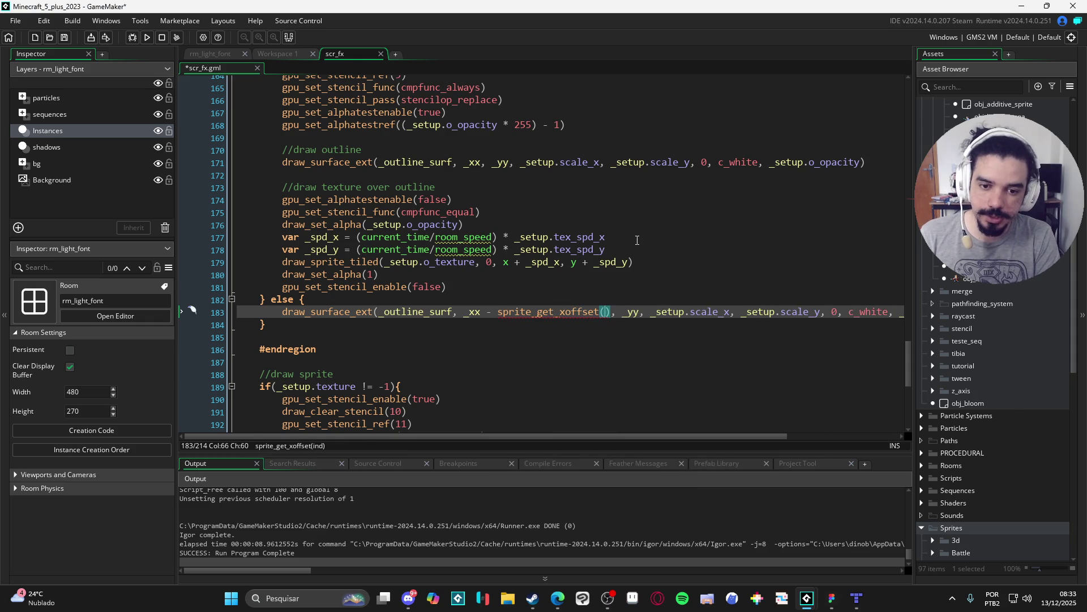
{"action": "key", "text": "Return"}
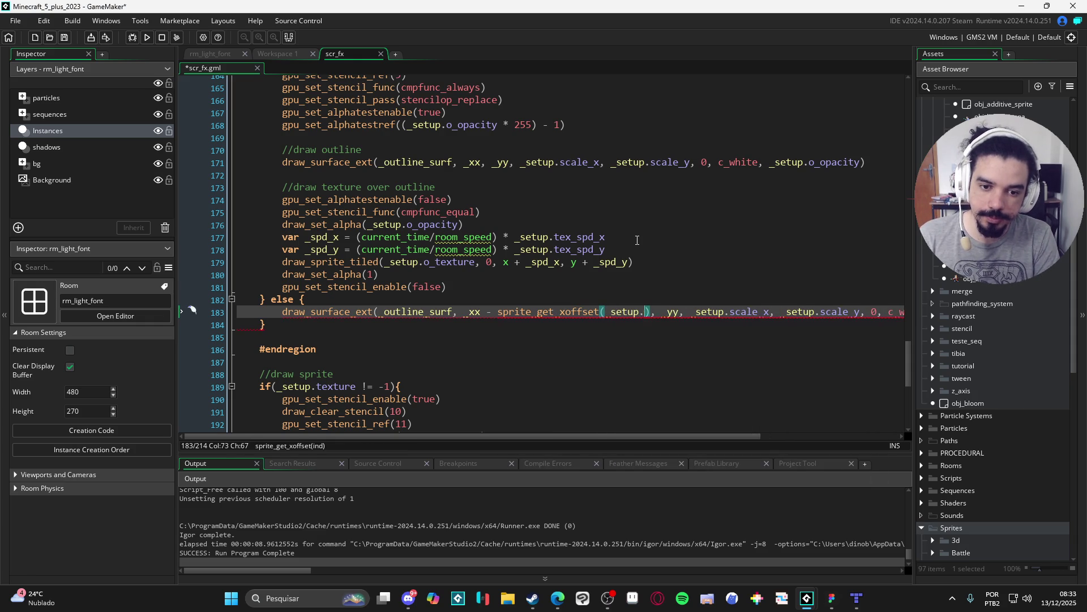
{"action": "key", "text": "BackSpace"}
{"action": "key", "text": "BackSpace"}
{"action": "key", "text": "BackSpace"}
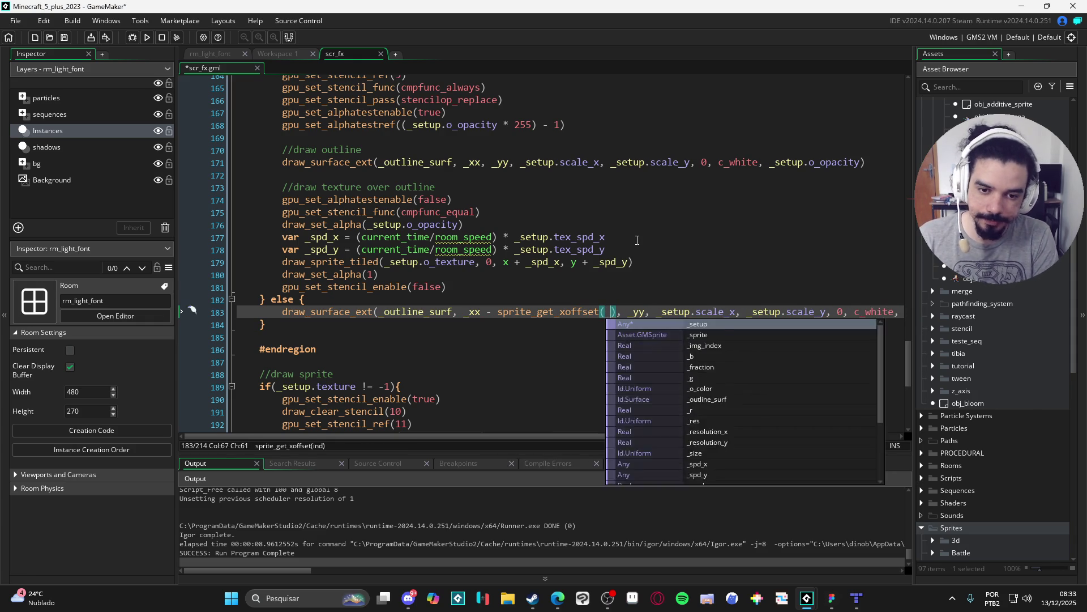
{"action": "key", "text": "Down"}
{"action": "key", "text": "Return"}
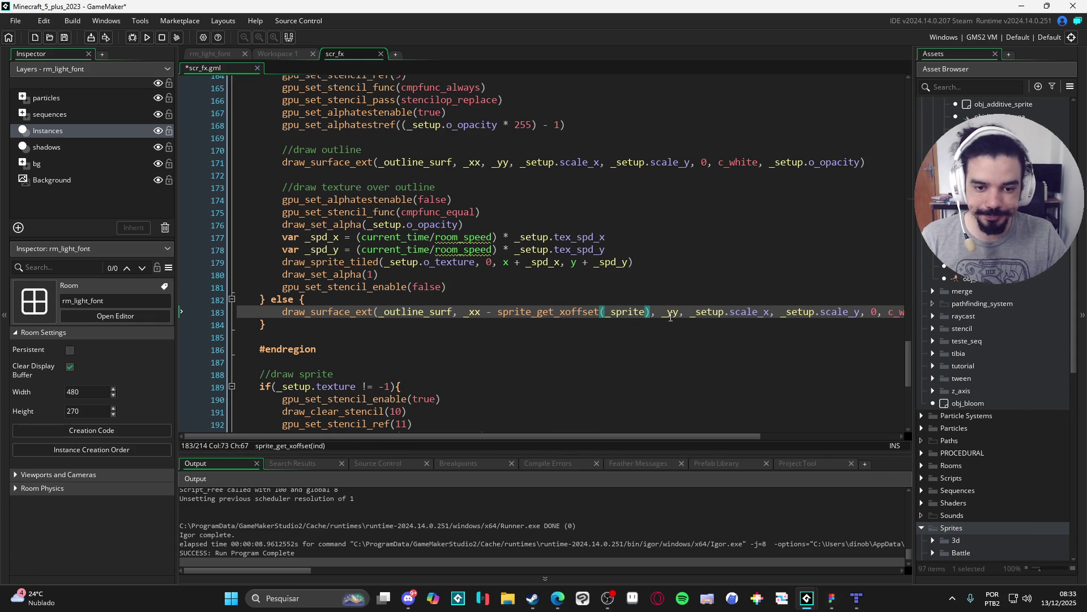
Subtract sprite_get_yoffset(_sprite) from _yy as well, then run the game.
{"action": "left_click_drag", "start_coordinate": [650, 315], "coordinate": [528, 312]}
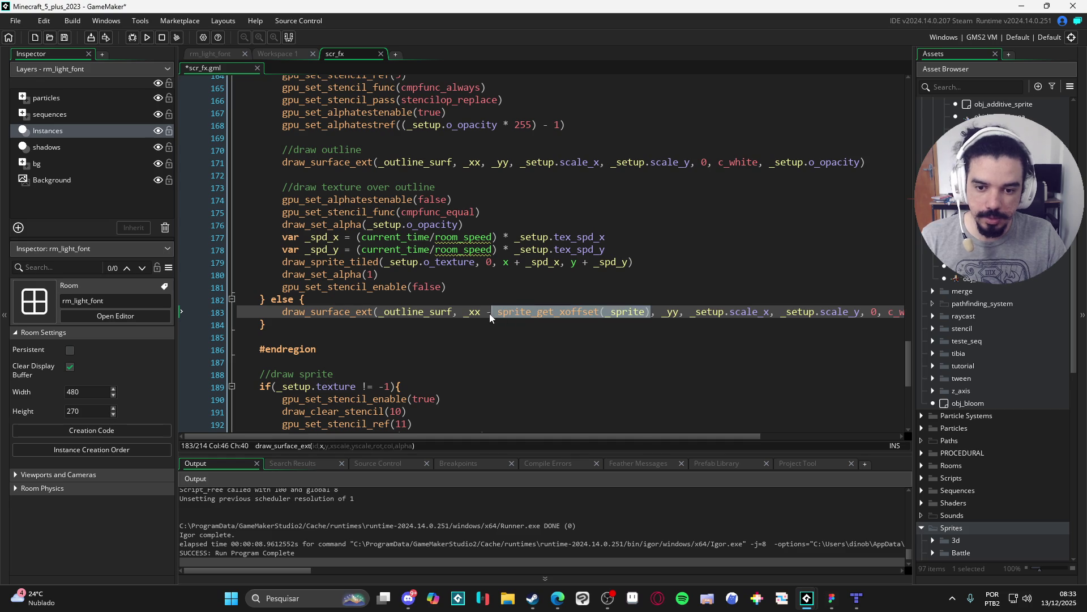
{"action": "key", "text": "ctrl+c"}
{"action": "left_click", "coordinate": [680, 313]}
{"action": "key", "text": "ctrl+v"}
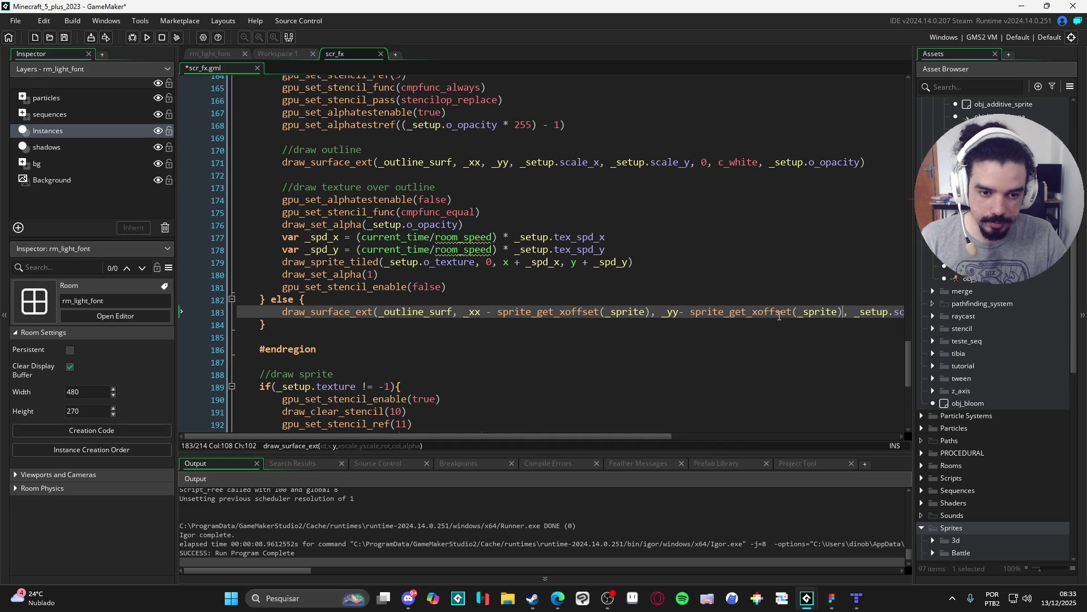
{"action": "left_click", "coordinate": [752, 312]}
{"action": "key", "text": "F5"}
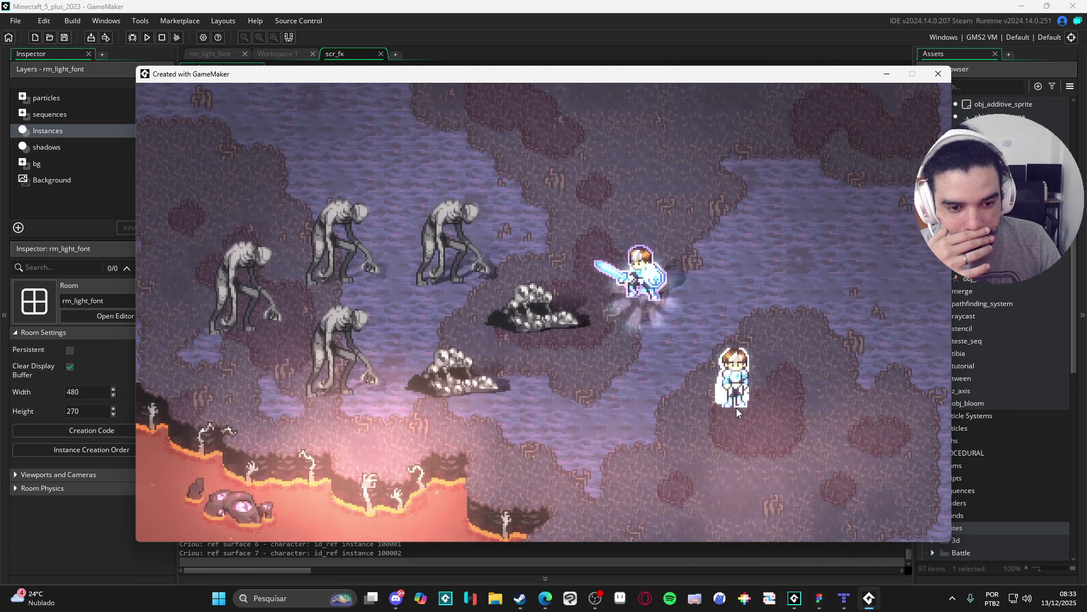
Close the game and review the scr_fx outline code around the offset fix.
{"action": "left_click", "coordinate": [939, 73]}
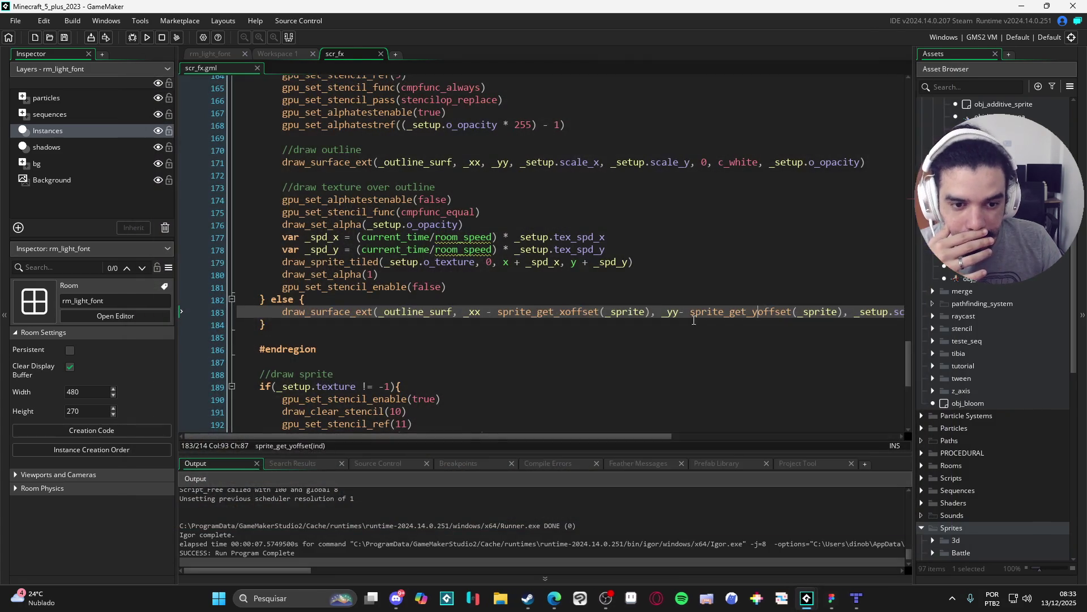
{"action": "left_click", "coordinate": [696, 312]}
{"action": "scroll", "coordinate": [703, 309], "scroll_direction": "right", "scroll_amount": 5}
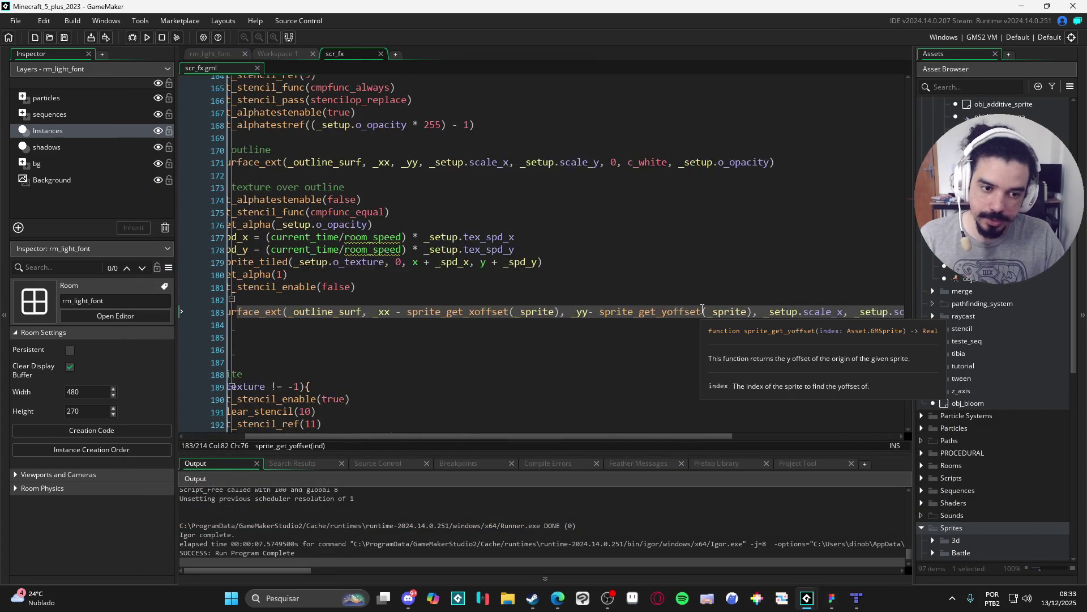
{"action": "scroll", "coordinate": [727, 319], "scroll_direction": "right", "scroll_amount": 1}
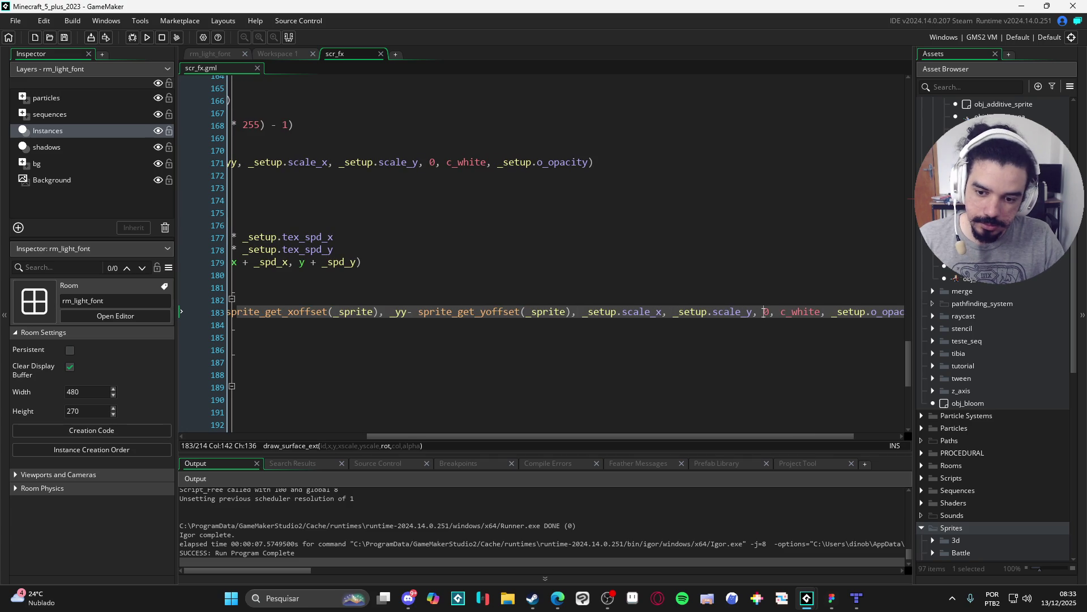
{"action": "scroll", "coordinate": [763, 313], "scroll_direction": "left", "scroll_amount": 6}
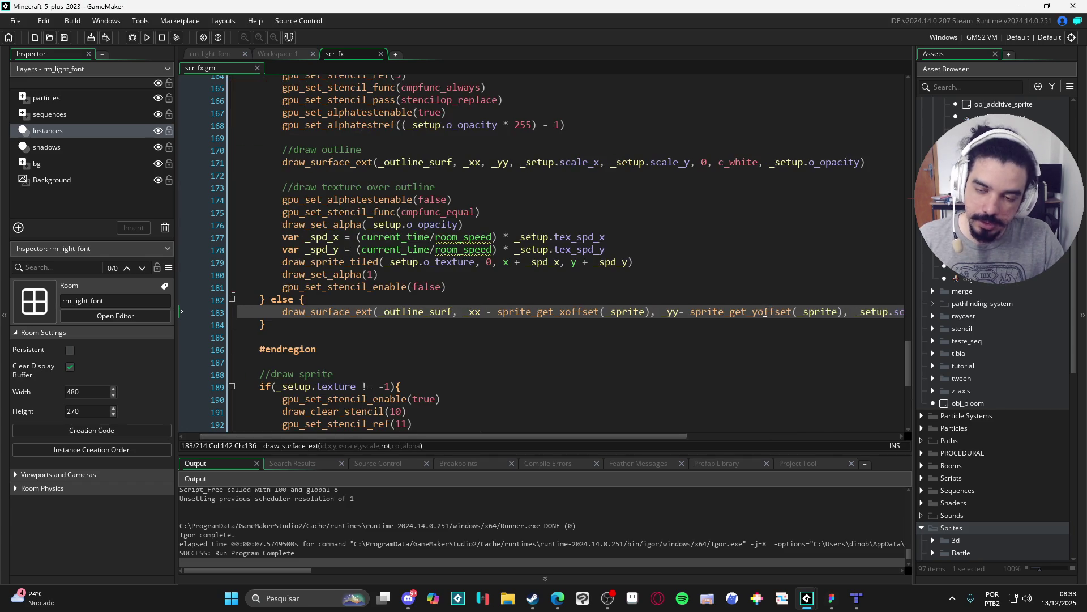
{"action": "scroll", "coordinate": [581, 314], "scroll_direction": "up", "scroll_amount": 5}
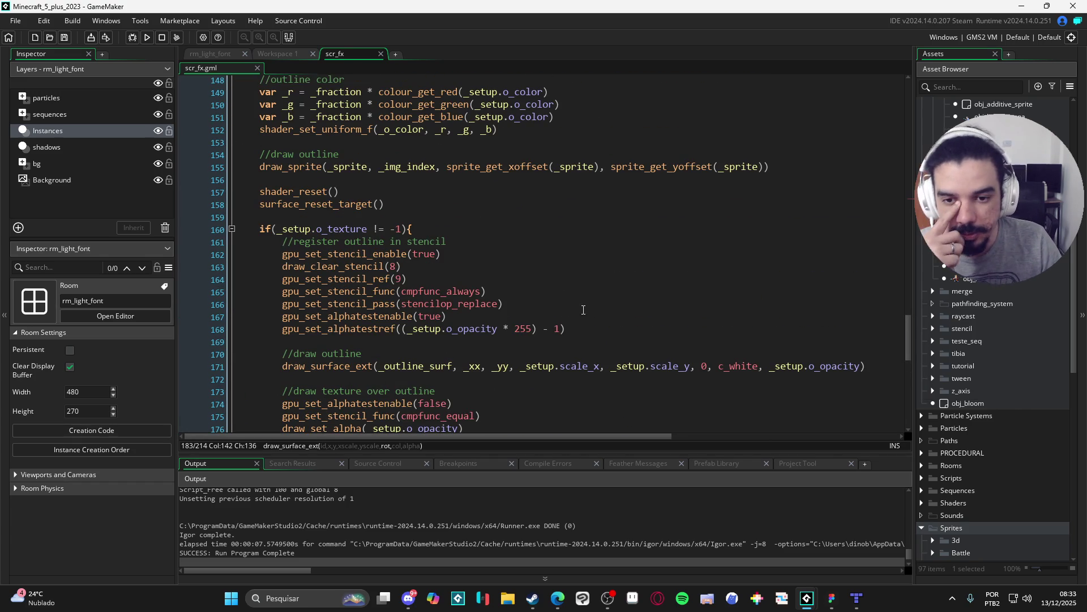
{"action": "scroll", "coordinate": [532, 336], "scroll_direction": "up", "scroll_amount": 1}
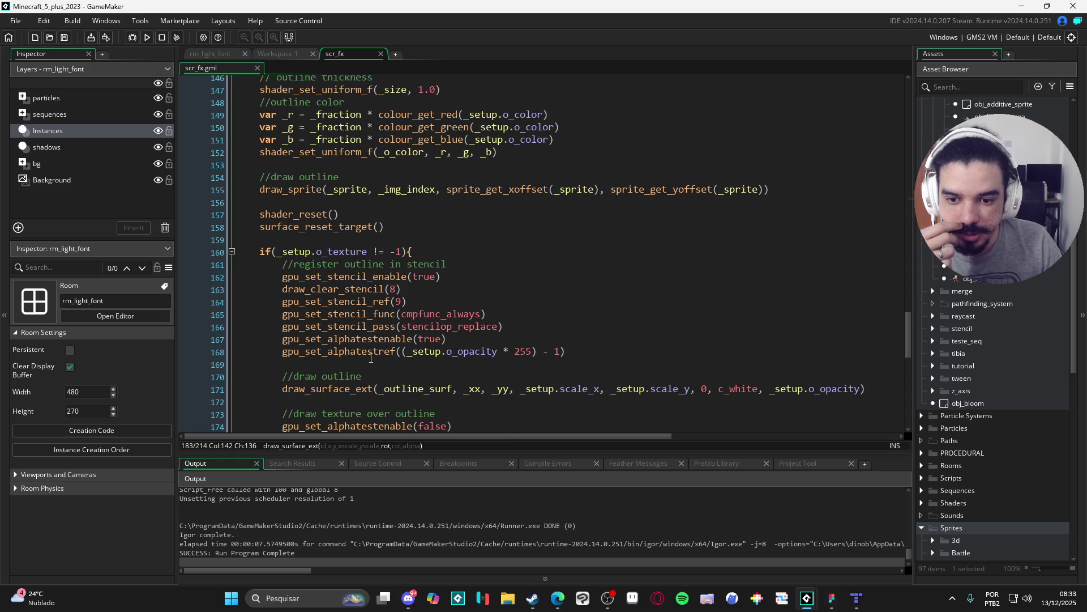
{"action": "scroll", "coordinate": [438, 334], "scroll_direction": "down", "scroll_amount": 2}
{"action": "scroll", "coordinate": [485, 330], "scroll_direction": "down", "scroll_amount": 3}
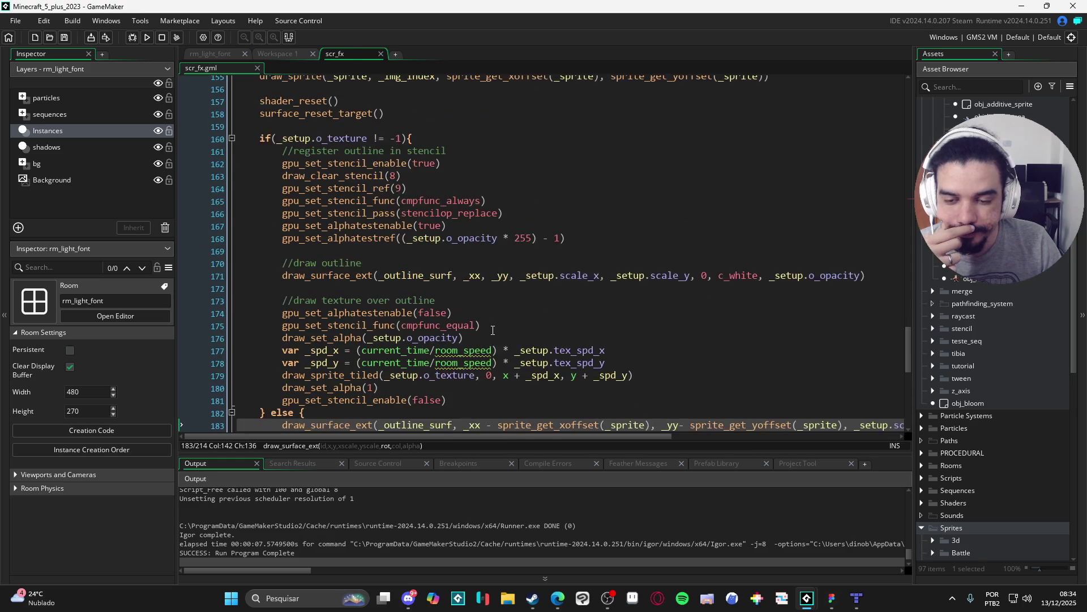
{"action": "scroll", "coordinate": [501, 330], "scroll_direction": "up", "scroll_amount": 2}
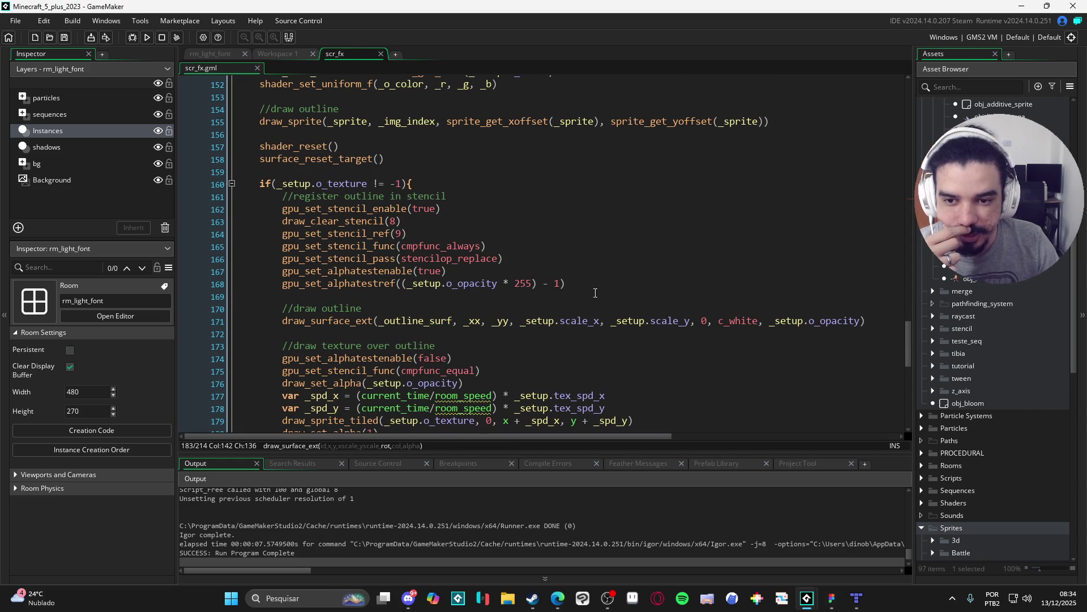
{"action": "scroll", "coordinate": [595, 292], "scroll_direction": "up", "scroll_amount": 10}
{"action": "scroll", "coordinate": [499, 286], "scroll_direction": "down", "scroll_amount": 5}
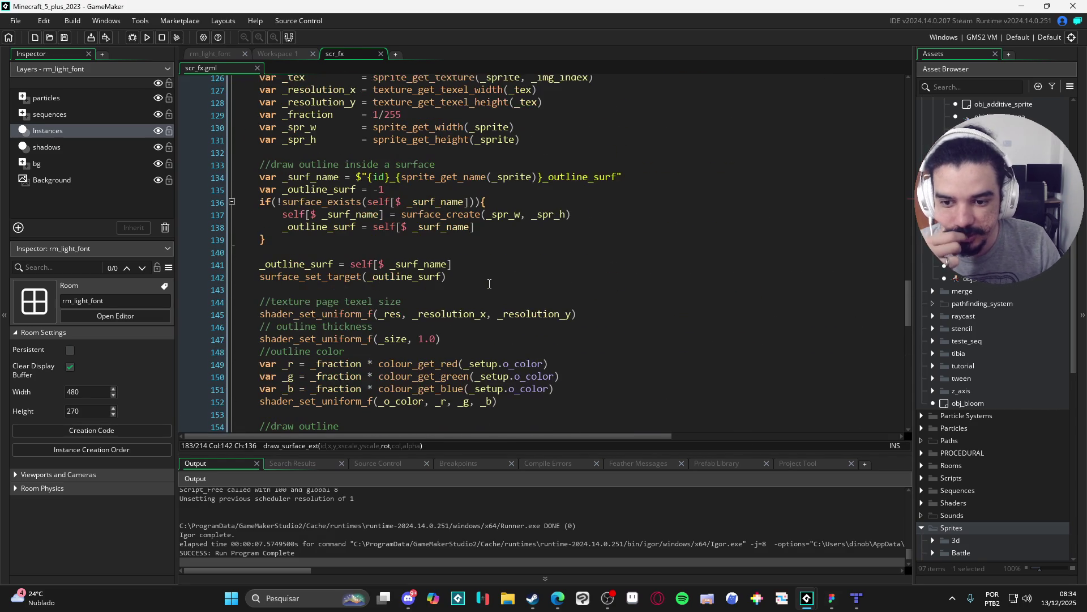
{"action": "scroll", "coordinate": [464, 277], "scroll_direction": "down", "scroll_amount": 2}
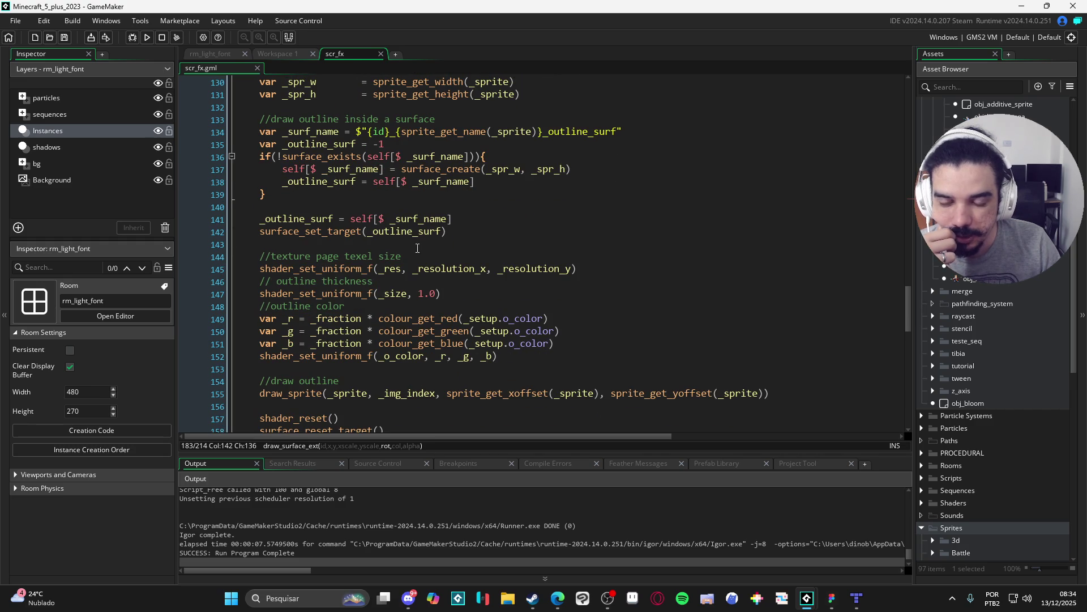
{"action": "scroll", "coordinate": [476, 292], "scroll_direction": "down", "scroll_amount": 3}
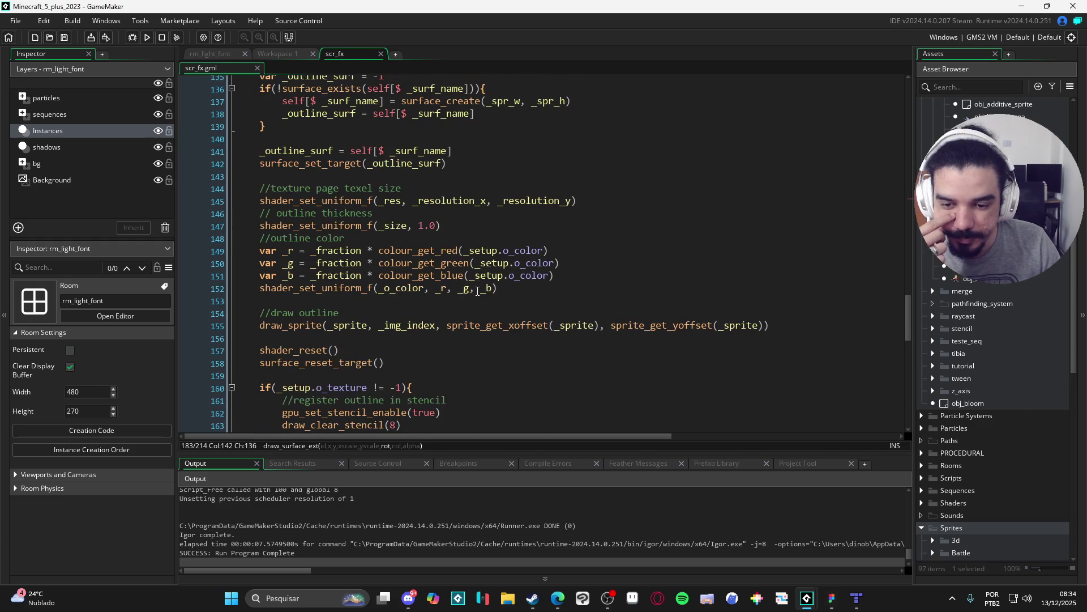
Add a draw_clear_alpha call with alpha 0 before the outline draw_sprite, then run the game.
{"action": "left_click", "coordinate": [453, 304]}
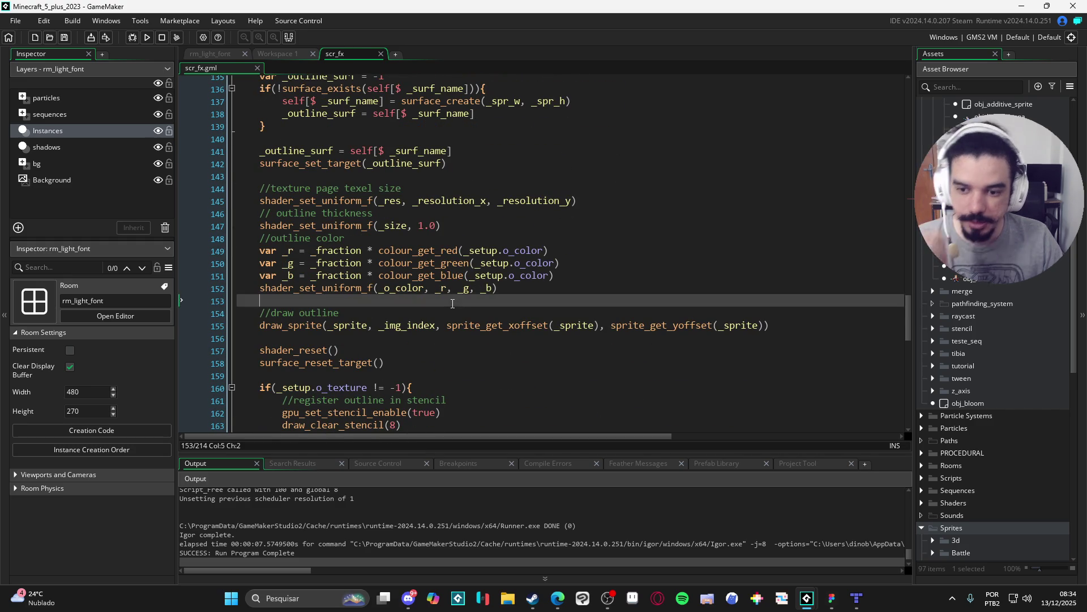
{"action": "type", "text": "draw_cl"}
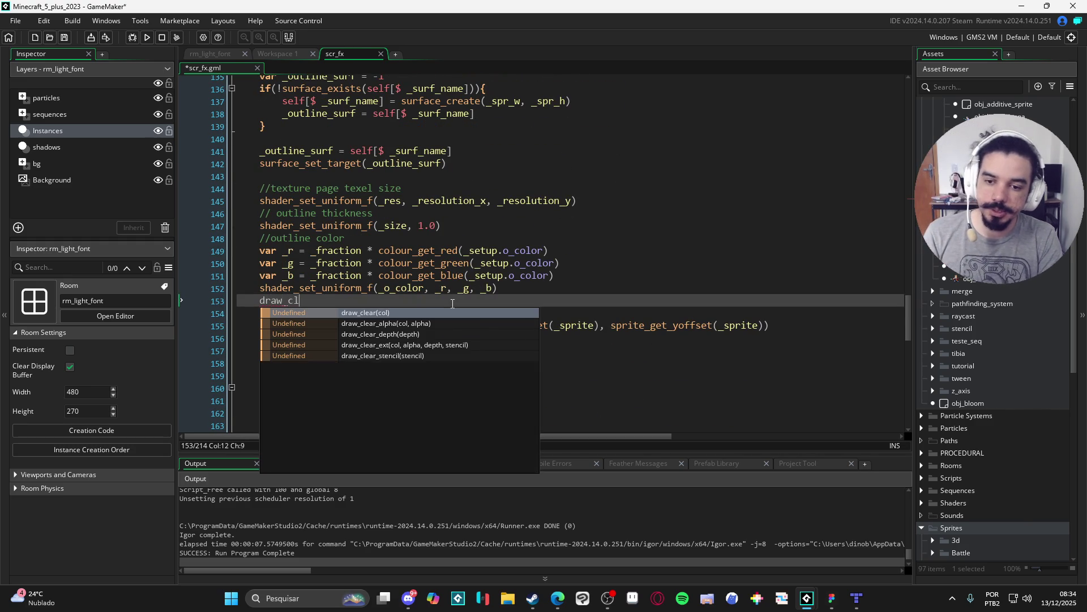
{"action": "key", "text": "Down"}
{"action": "key", "text": "Return"}
{"action": "type", "text": "_black,"}
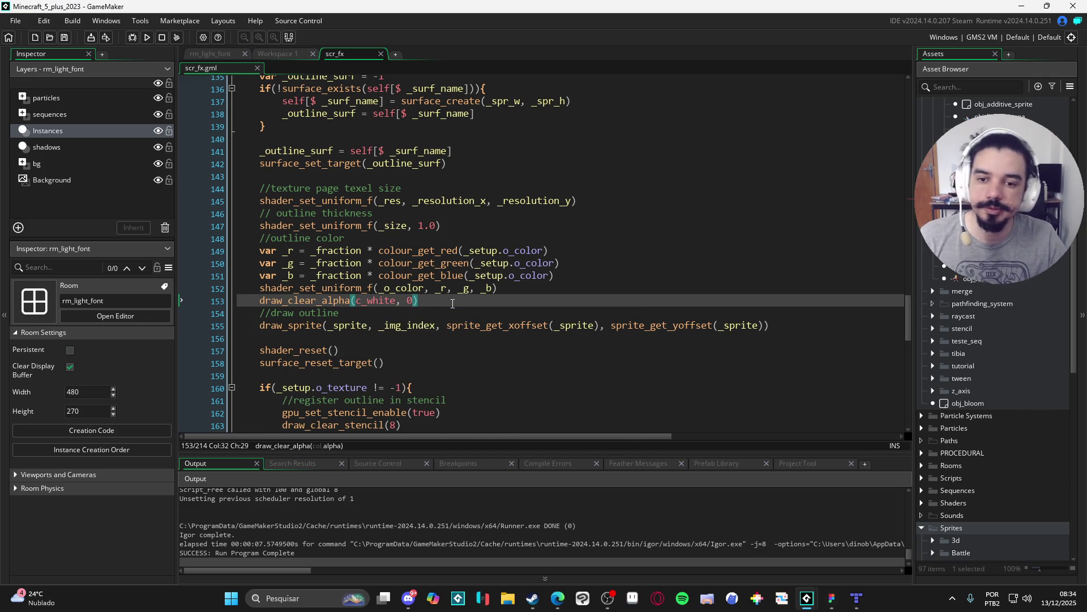
{"action": "key", "text": "F5"}
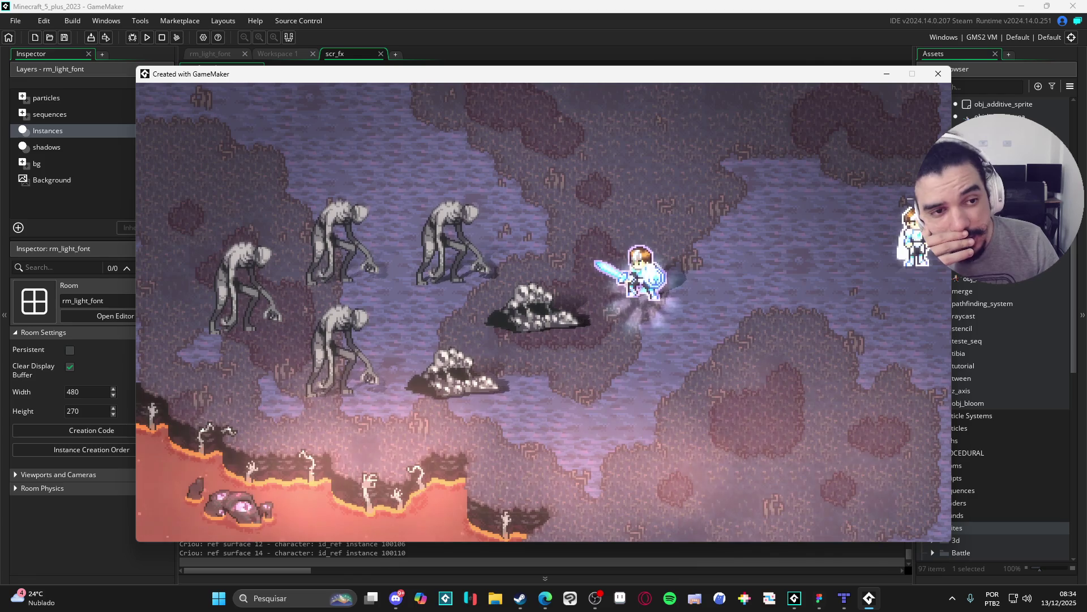
Close the game and resize the spr_bob_idle_down canvas to 22 by 36 pixels.
{"action": "left_click", "coordinate": [943, 81]}
{"action": "scroll", "coordinate": [1001, 457], "scroll_direction": "down", "scroll_amount": 7}
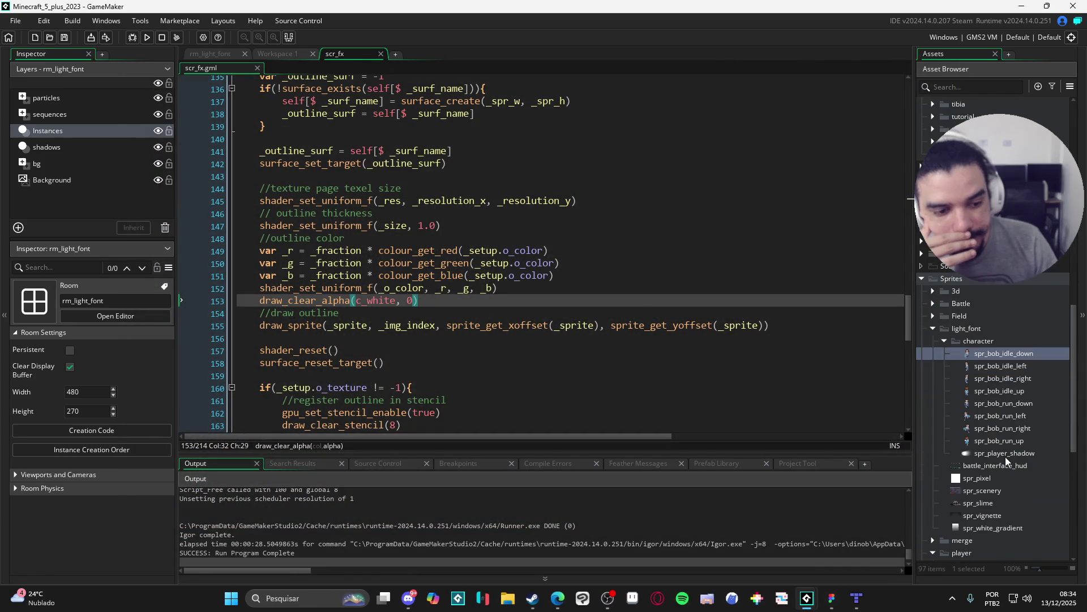
{"action": "double_click", "coordinate": [1002, 355]}
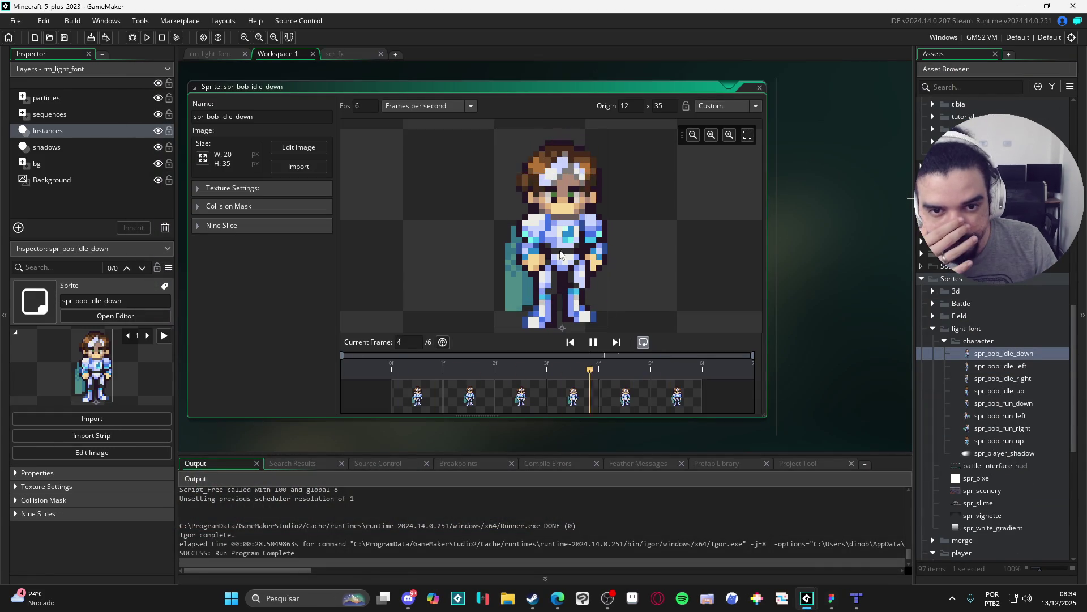
{"action": "left_click", "coordinate": [203, 159]}
{"action": "left_click", "coordinate": [215, 133]}
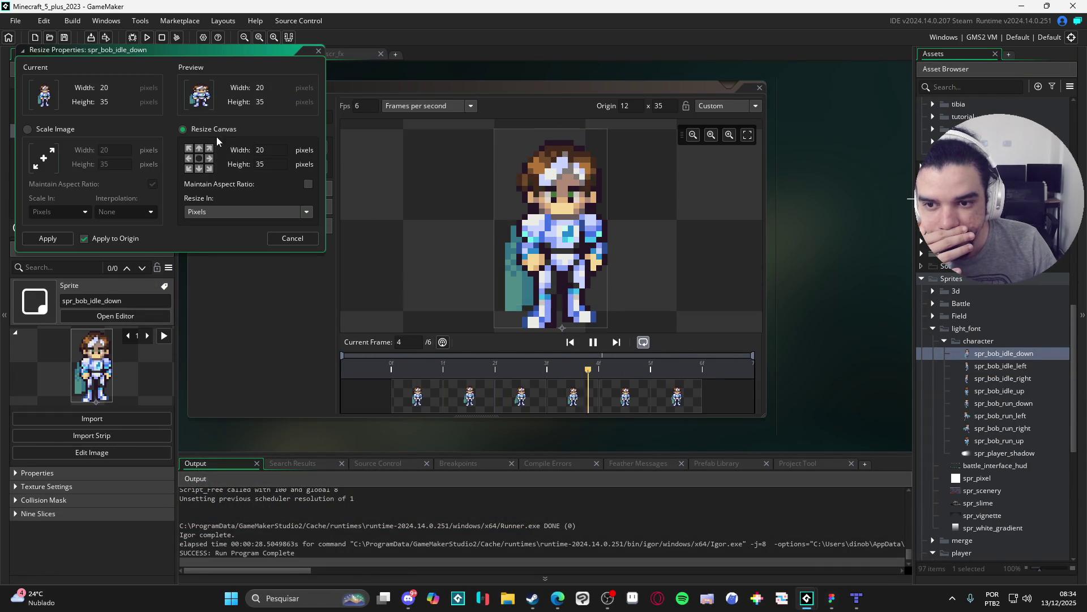
{"action": "left_click", "coordinate": [289, 146]}
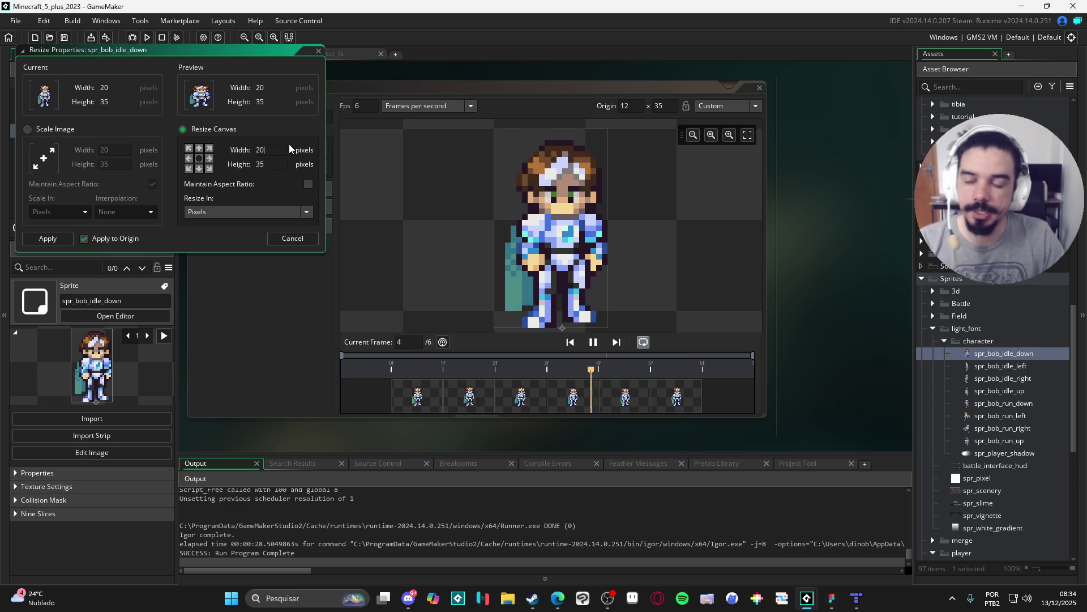
{"action": "key", "text": "BackSpace"}
{"action": "type", "text": "2"}
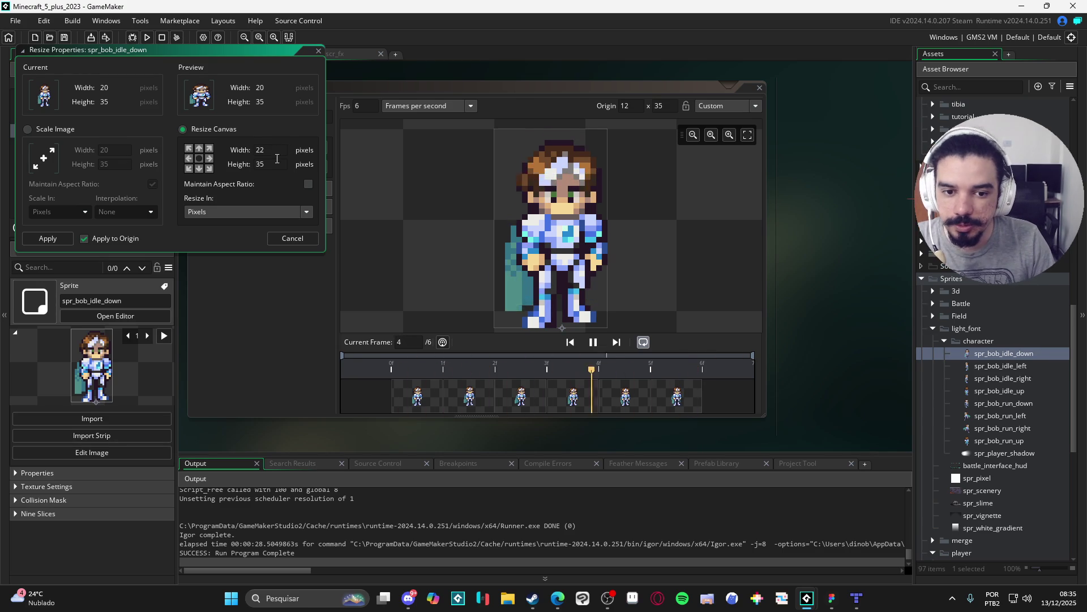
{"action": "left_click", "coordinate": [294, 166]}
{"action": "key", "text": "BackSpace"}
{"action": "type", "text": "6"}
{"action": "key", "text": "Return"}
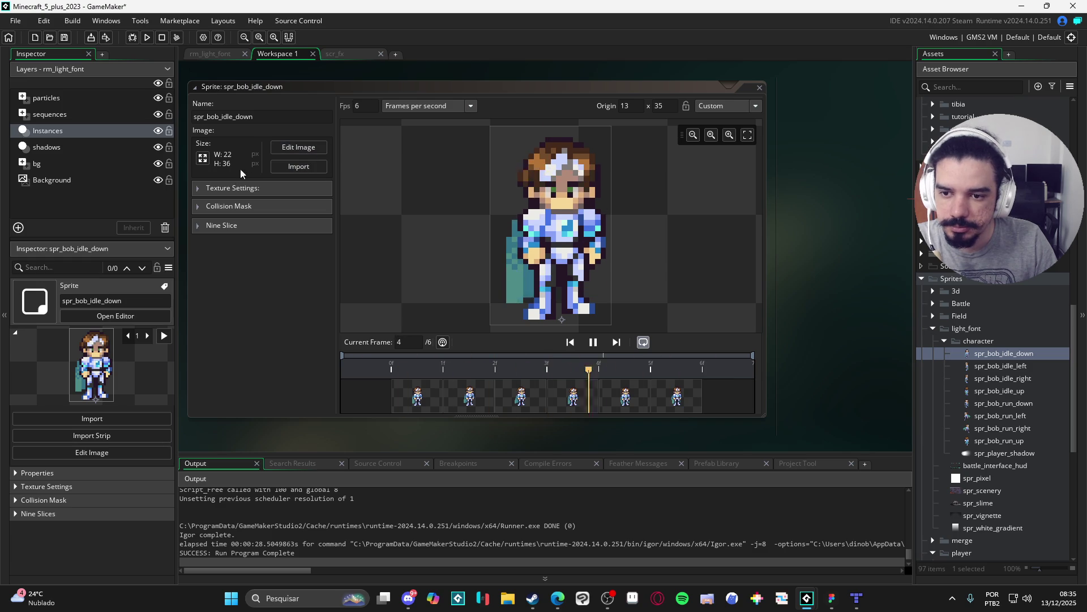
Increase the canvas height to 38 pixels and run the game again.
{"action": "left_click", "coordinate": [200, 158]}
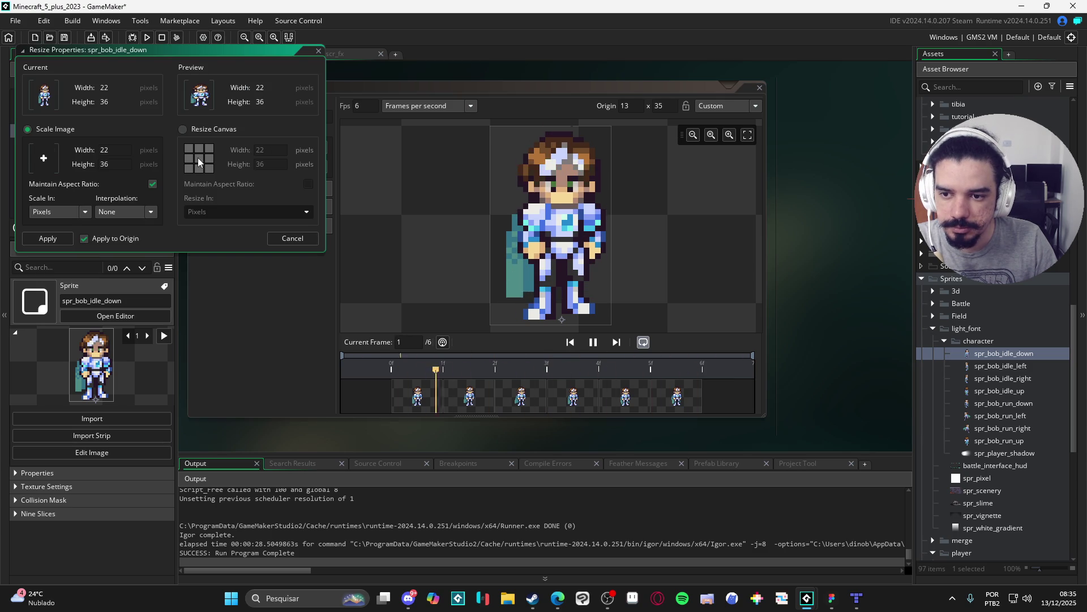
{"action": "left_click", "coordinate": [198, 128]}
{"action": "left_click", "coordinate": [285, 162]}
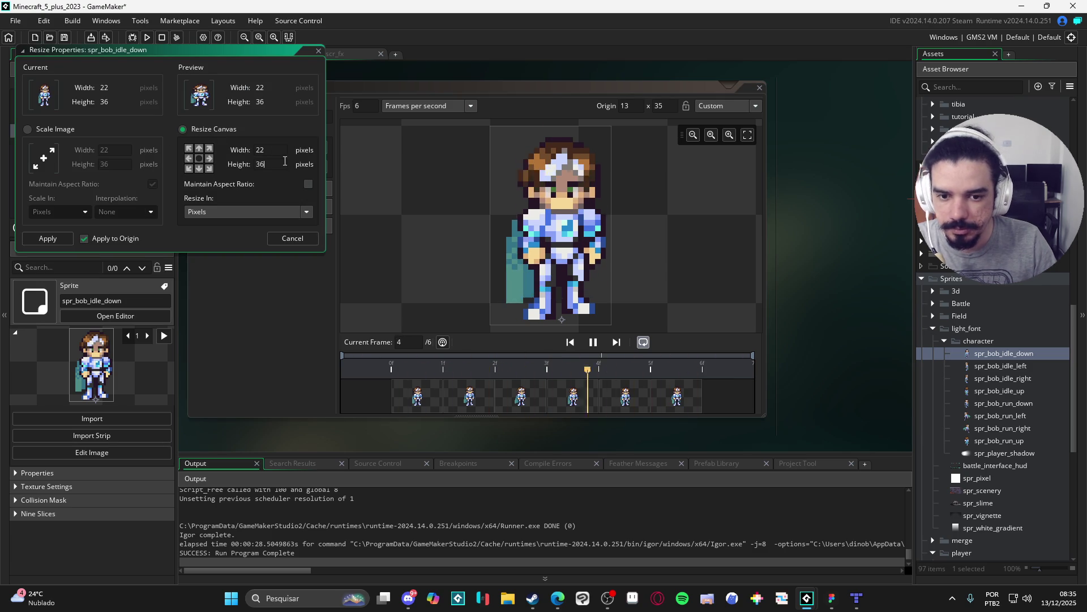
{"action": "key", "text": "BackSpace"}
{"action": "type", "text": "8"}
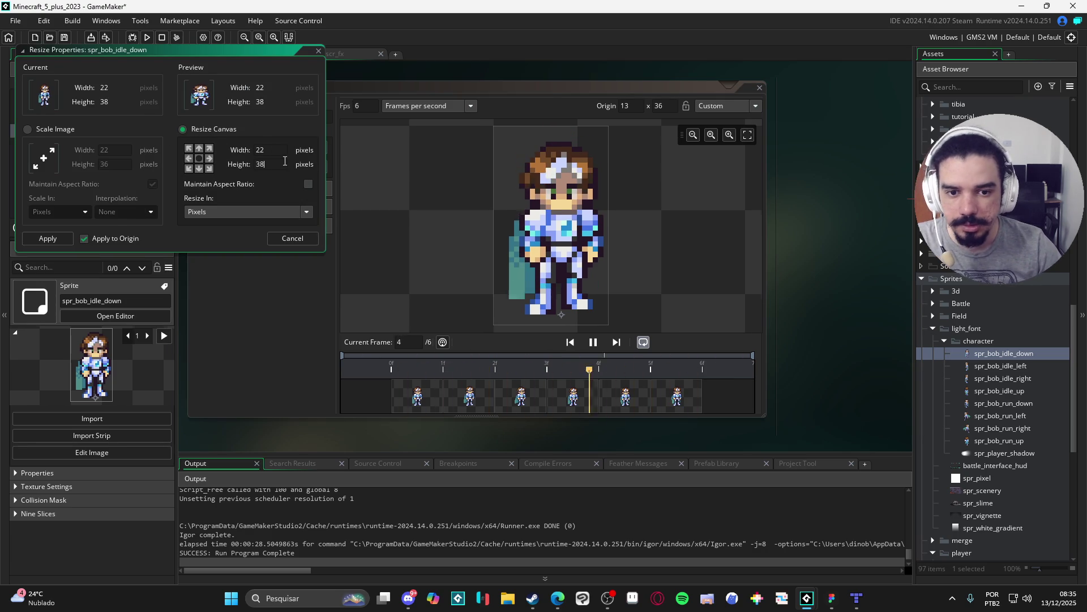
{"action": "key", "text": "Return"}
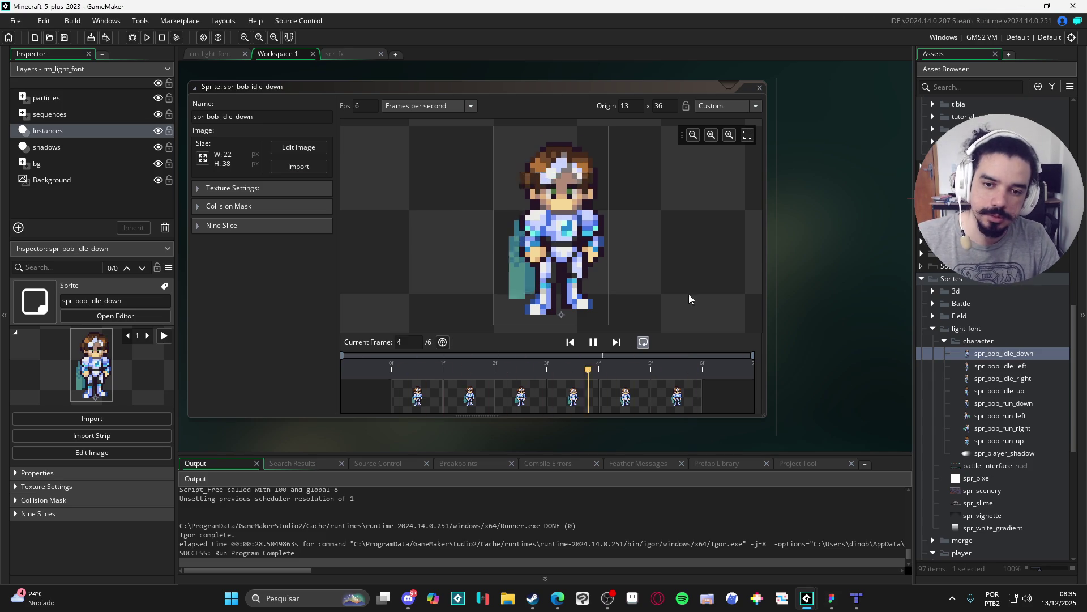
{"action": "key", "text": "F5"}
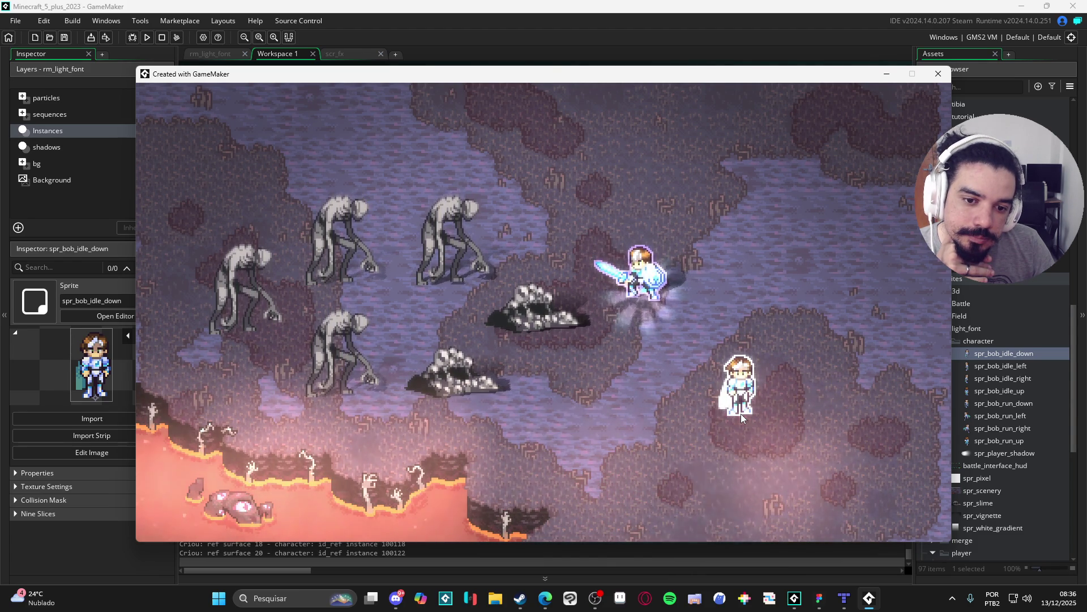
Drag the player beside the sword character to compare outlines, then close the game.
{"action": "mouse_move", "coordinate": [740, 413]}
{"action": "left_mouse_down"}
{"action": "mouse_move", "coordinate": [674, 311]}
{"action": "mouse_move", "coordinate": [744, 316]}
{"action": "left_mouse_up"}
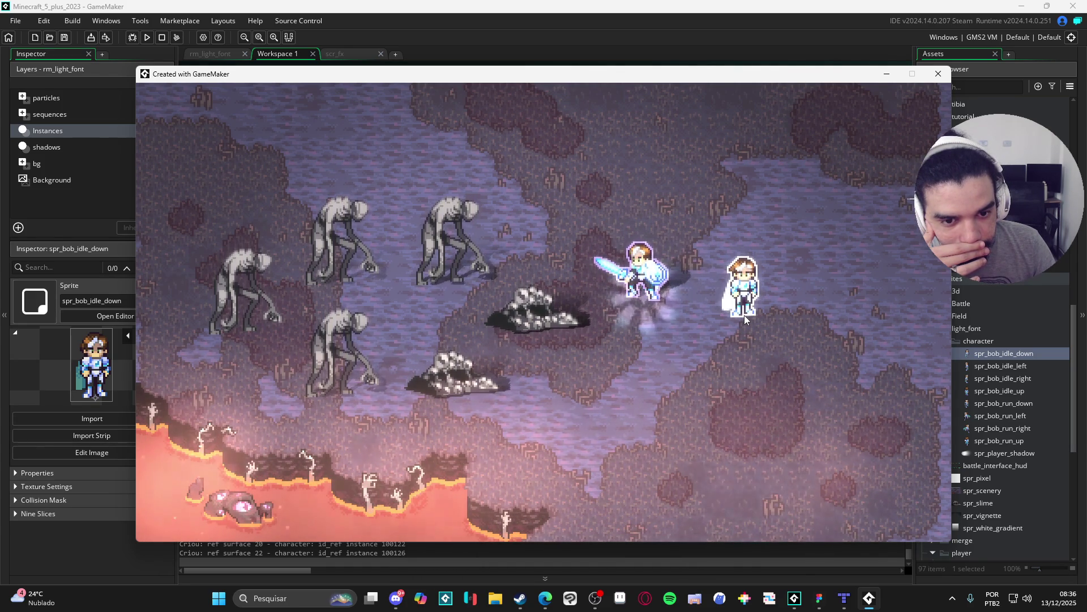
{"action": "left_click_drag", "start_coordinate": [745, 315], "coordinate": [742, 319]}
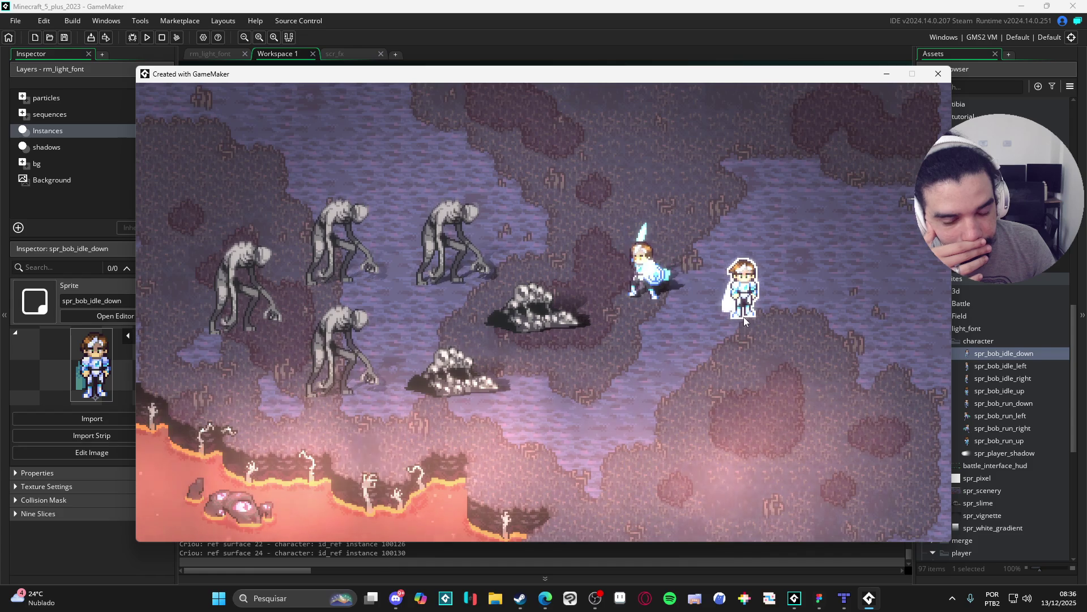
{"action": "left_click_drag", "start_coordinate": [744, 317], "coordinate": [852, 177]}
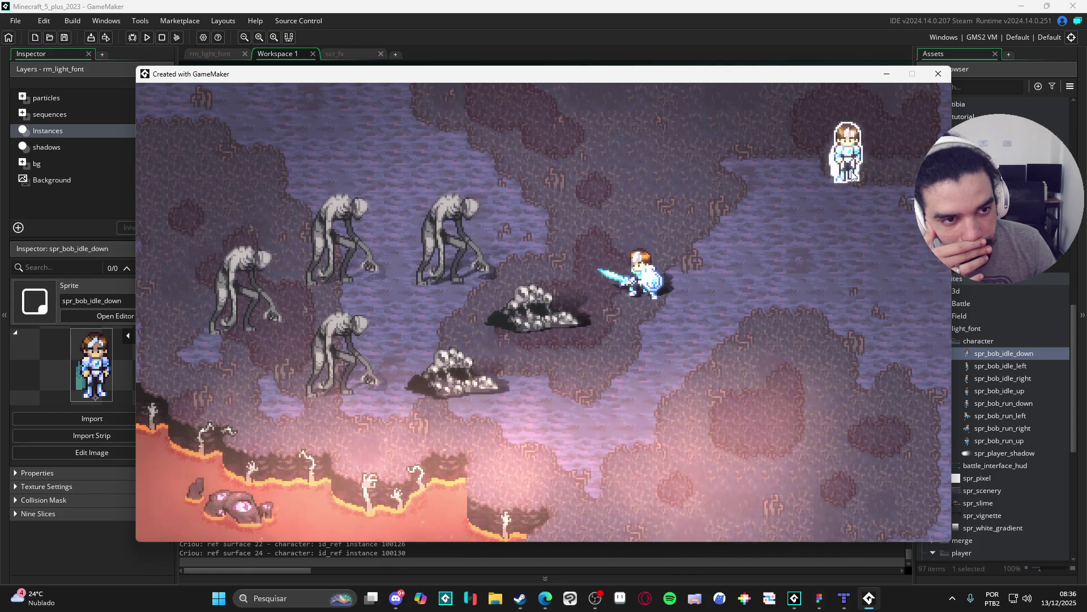
{"action": "left_click", "coordinate": [938, 73]}
{"action": "left_click", "coordinate": [362, 55]}
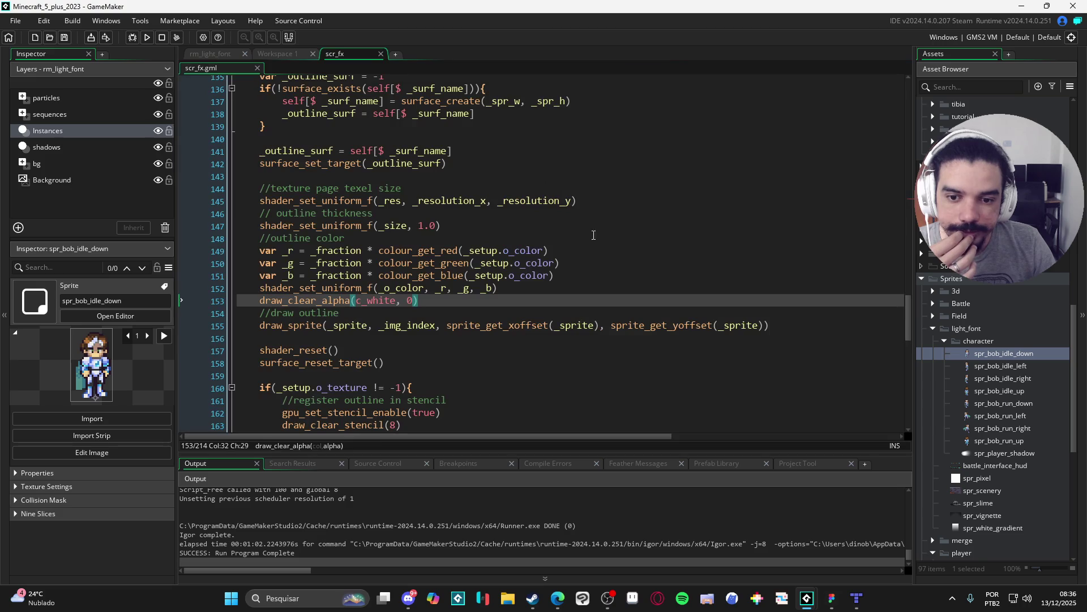
{"action": "left_click", "coordinate": [450, 289]}
{"action": "scroll", "coordinate": [452, 288], "scroll_direction": "up", "scroll_amount": 8}
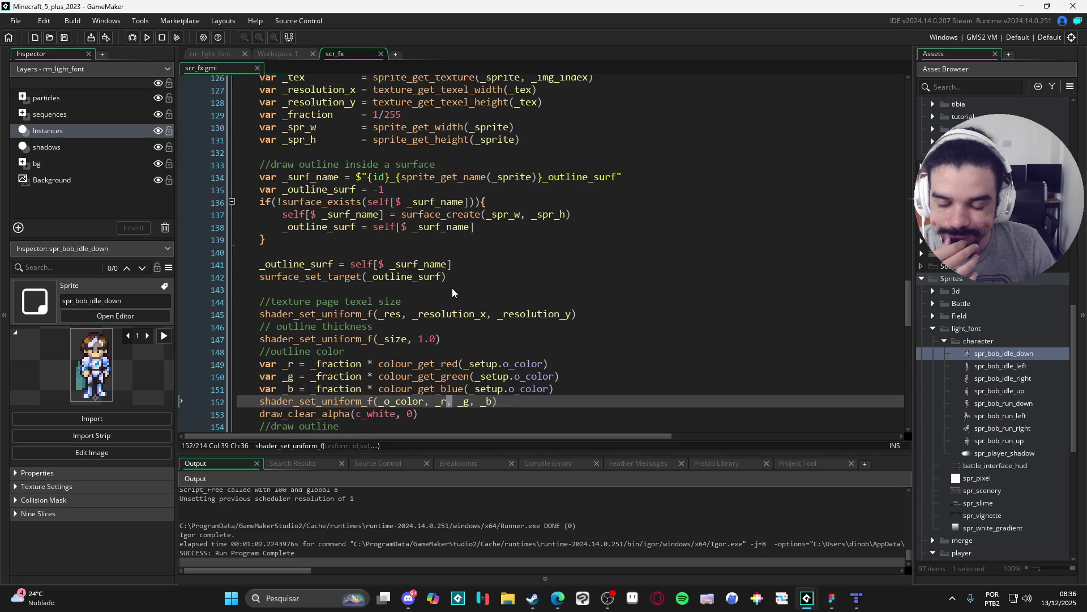
{"action": "scroll", "coordinate": [451, 288], "scroll_direction": "down", "scroll_amount": 7}
{"action": "scroll", "coordinate": [456, 287], "scroll_direction": "down", "scroll_amount": 2}
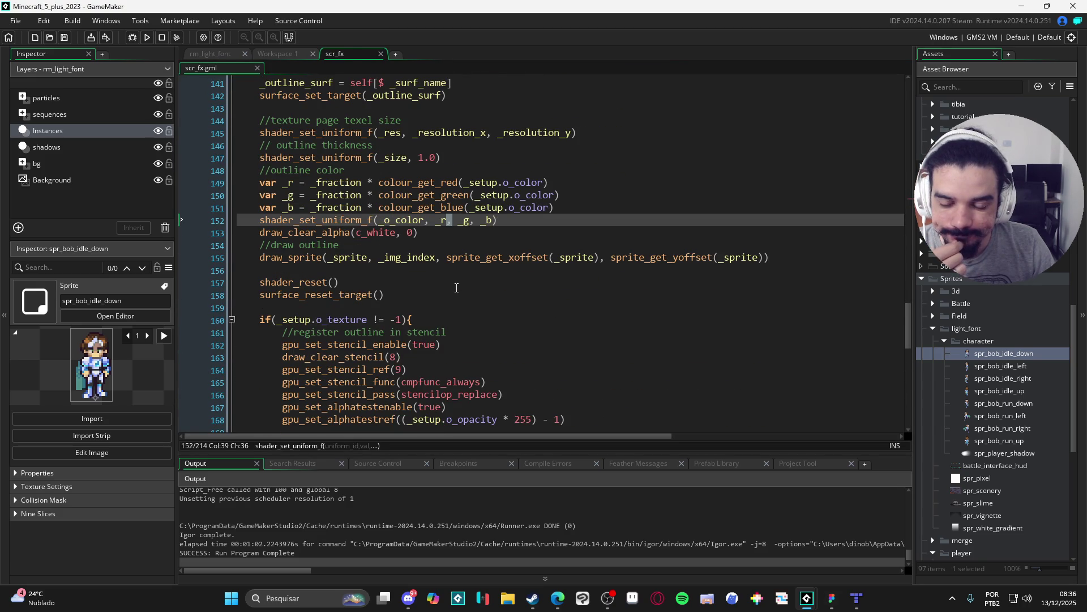
{"action": "scroll", "coordinate": [456, 288], "scroll_direction": "down", "scroll_amount": 7}
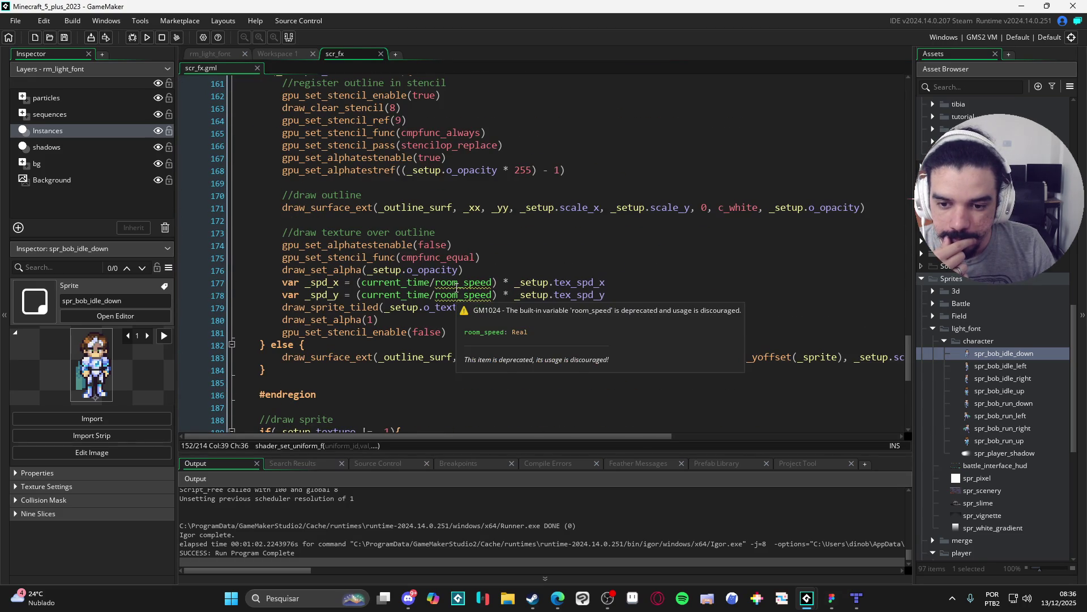
{"action": "scroll", "coordinate": [470, 333], "scroll_direction": "down", "scroll_amount": 10}
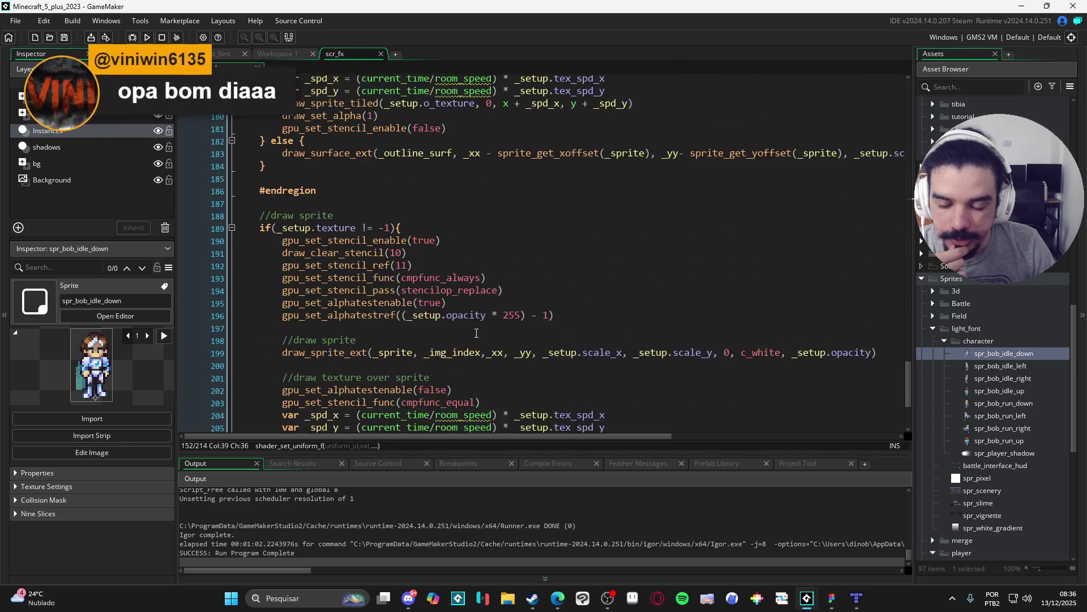
{"action": "scroll", "coordinate": [480, 338], "scroll_direction": "up", "scroll_amount": 1}
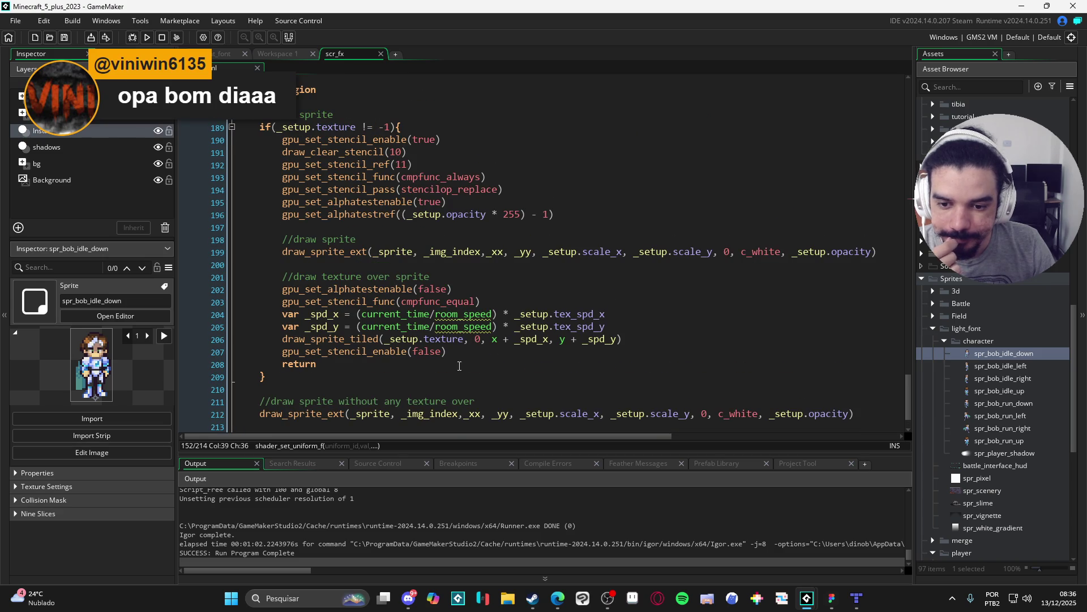
{"action": "scroll", "coordinate": [420, 374], "scroll_direction": "up", "scroll_amount": 5}
{"action": "scroll", "coordinate": [425, 374], "scroll_direction": "down", "scroll_amount": 7}
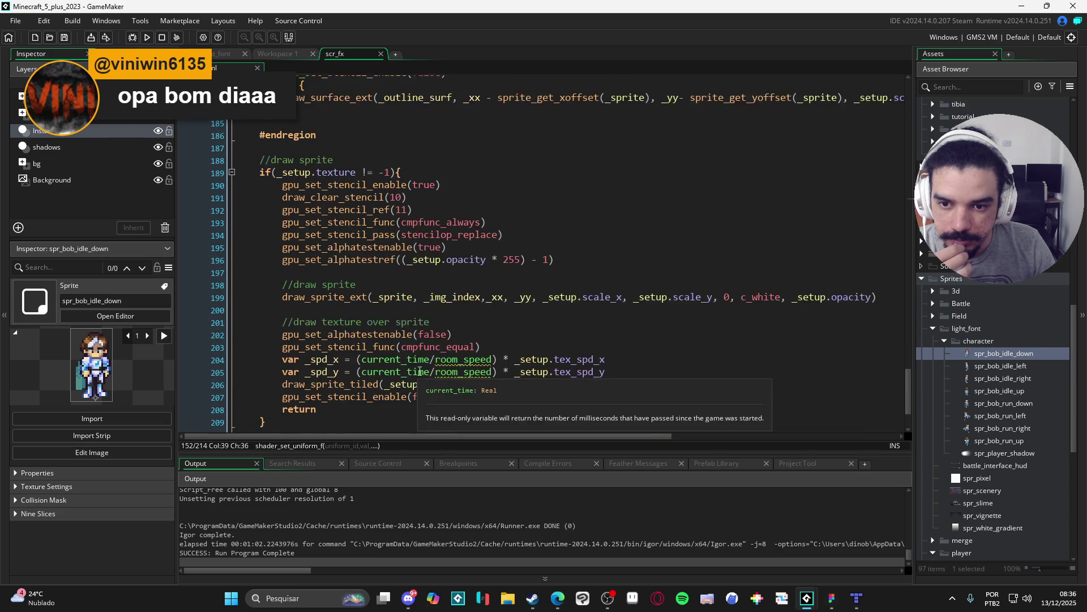
{"action": "scroll", "coordinate": [425, 383], "scroll_direction": "up", "scroll_amount": 5}
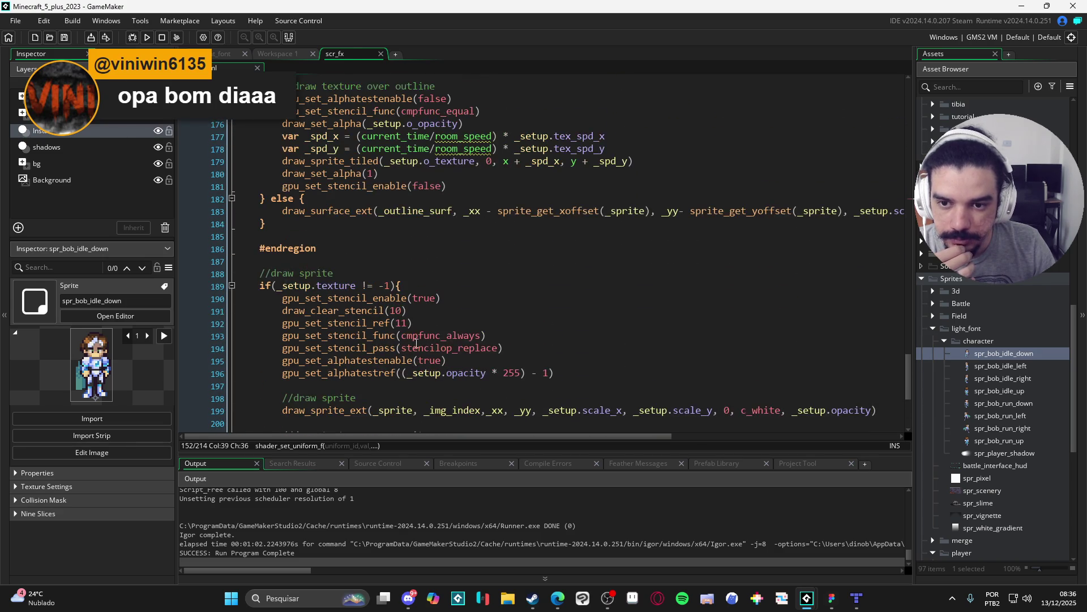
{"action": "scroll", "coordinate": [425, 193], "scroll_direction": "up", "scroll_amount": 5}
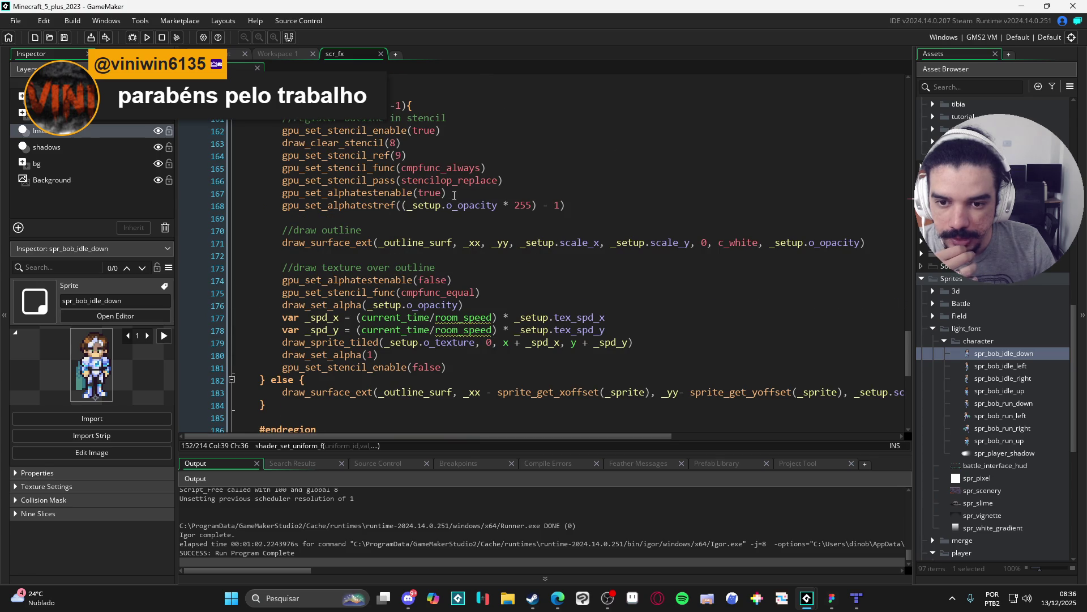
{"action": "left_click", "coordinate": [292, 192]}
{"action": "scroll", "coordinate": [335, 241], "scroll_direction": "down", "scroll_amount": 4}
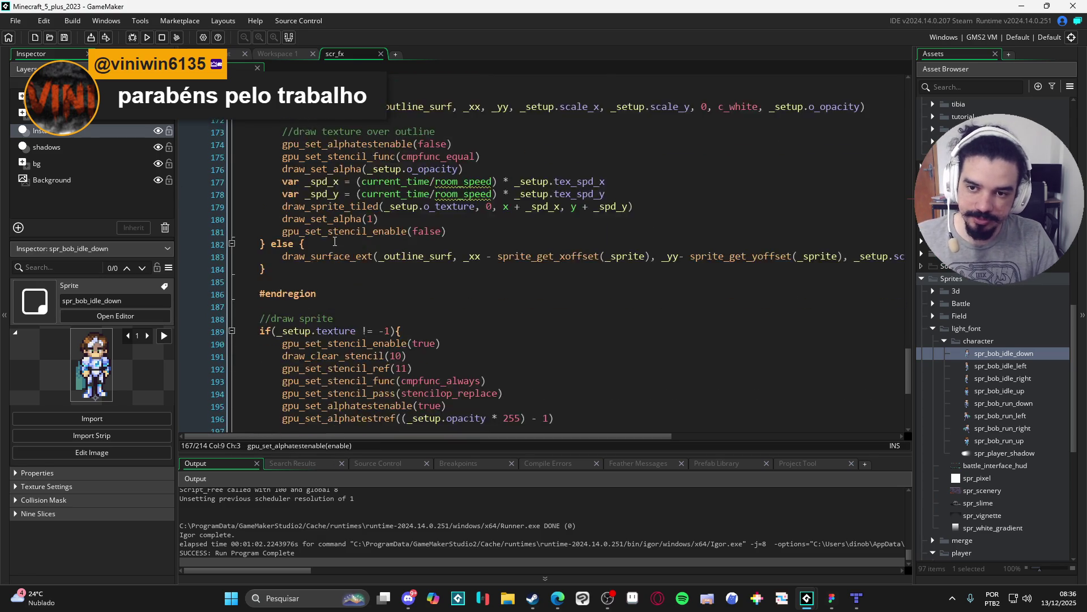
{"action": "scroll", "coordinate": [335, 242], "scroll_direction": "down", "scroll_amount": 7}
{"action": "scroll", "coordinate": [391, 355], "scroll_direction": "up", "scroll_amount": 15}
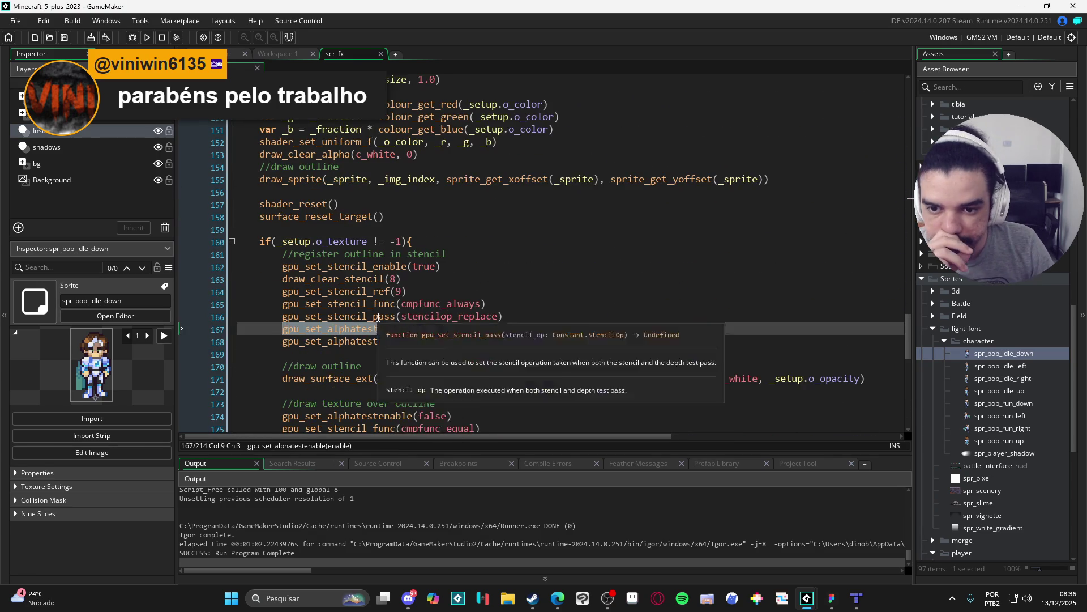
{"action": "scroll", "coordinate": [381, 315], "scroll_direction": "up", "scroll_amount": 2}
{"action": "scroll", "coordinate": [390, 313], "scroll_direction": "up", "scroll_amount": 1}
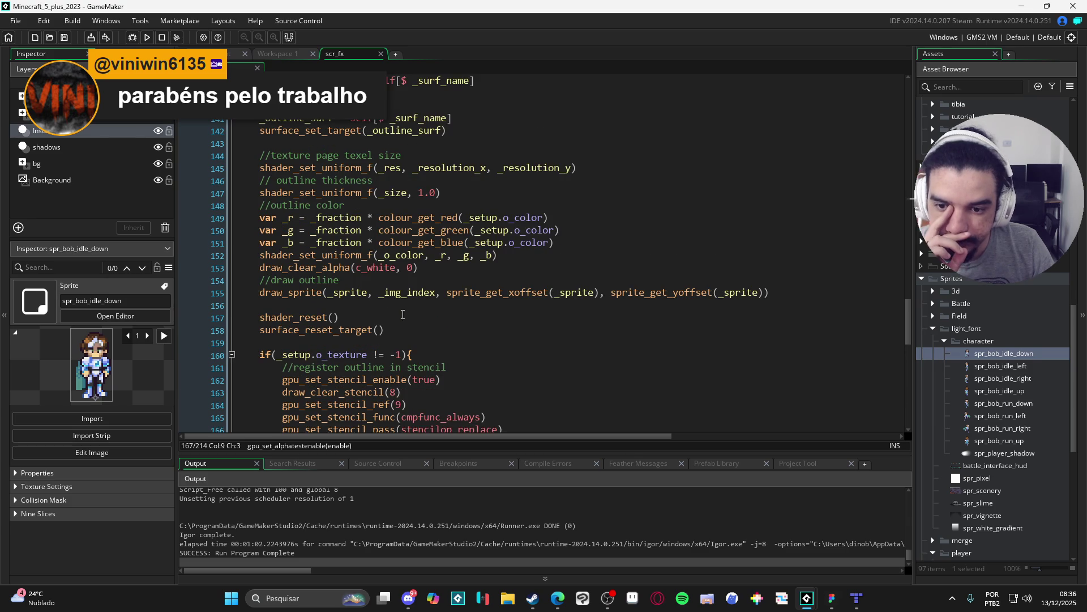
{"action": "scroll", "coordinate": [403, 314], "scroll_direction": "down", "scroll_amount": 5}
{"action": "left_click", "coordinate": [443, 316]}
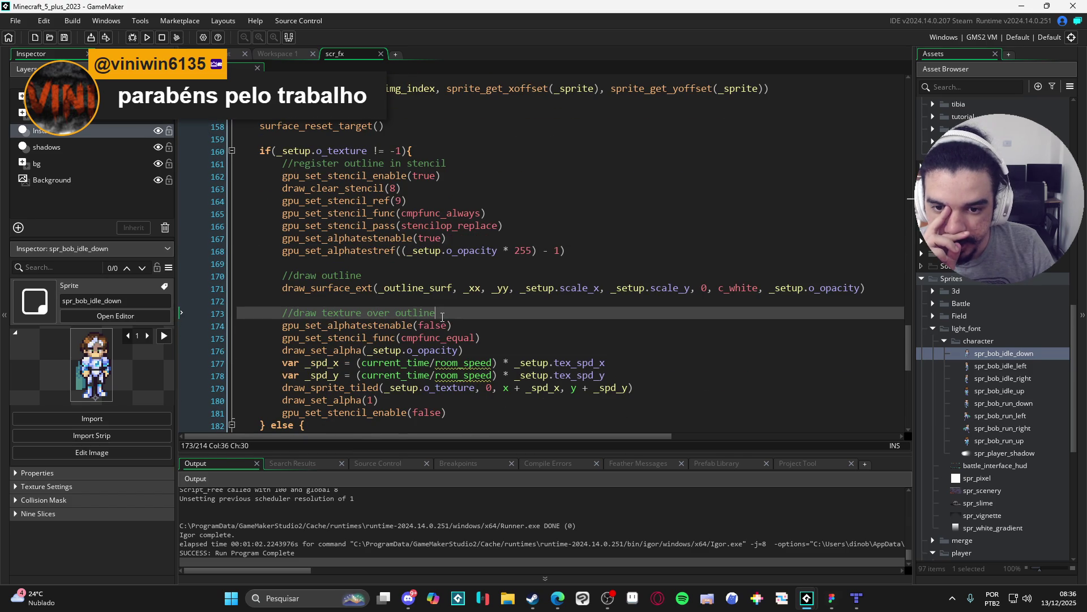
{"action": "left_click", "coordinate": [469, 235]}
{"action": "scroll", "coordinate": [465, 239], "scroll_direction": "down", "scroll_amount": 1}
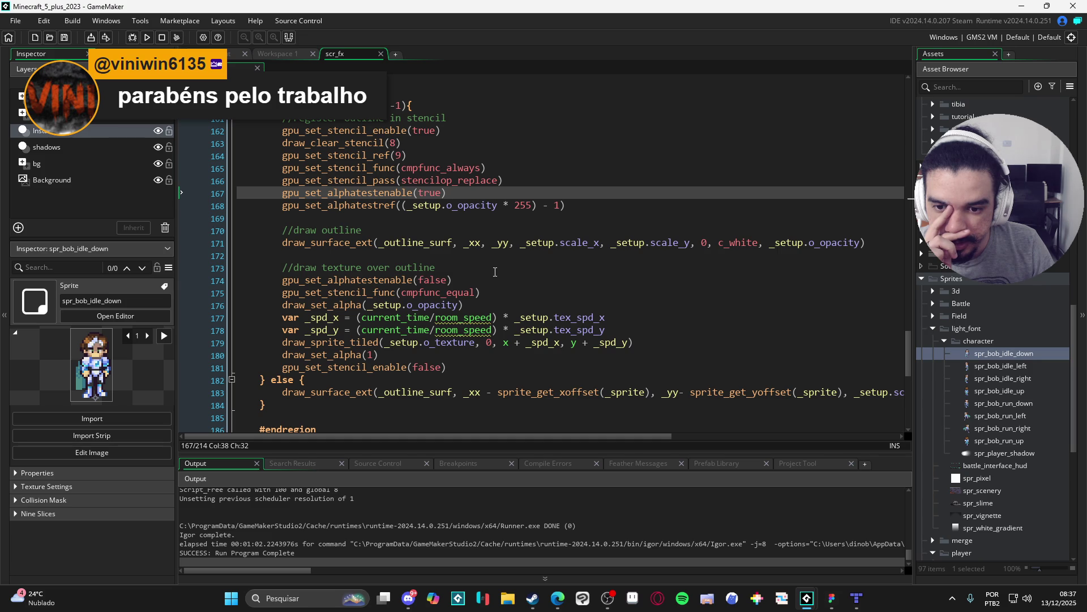
{"action": "left_click", "coordinate": [368, 280]}
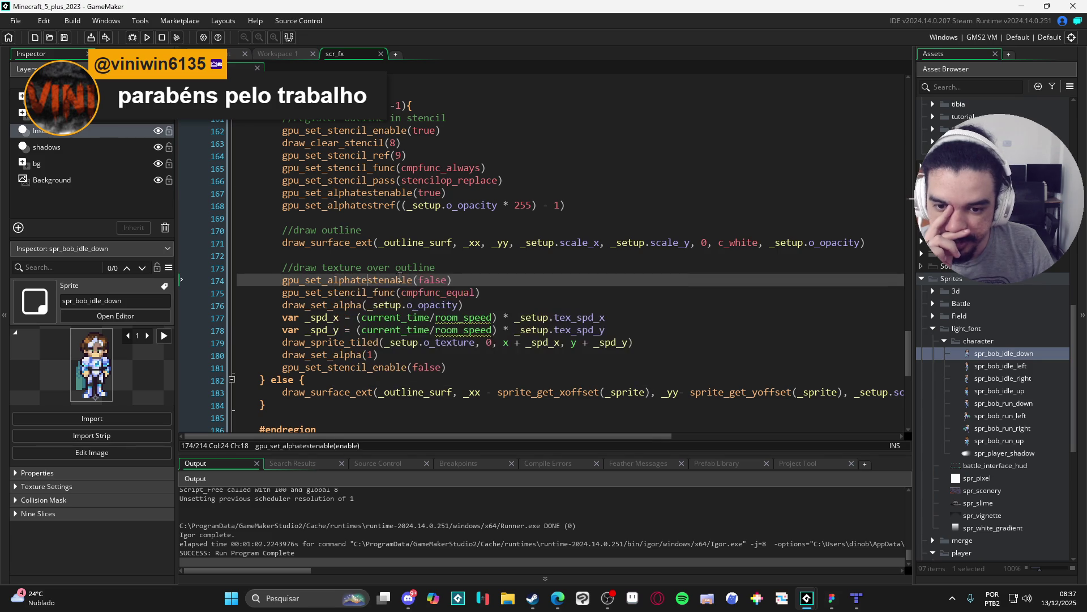
{"action": "scroll", "coordinate": [433, 268], "scroll_direction": "down", "scroll_amount": 1}
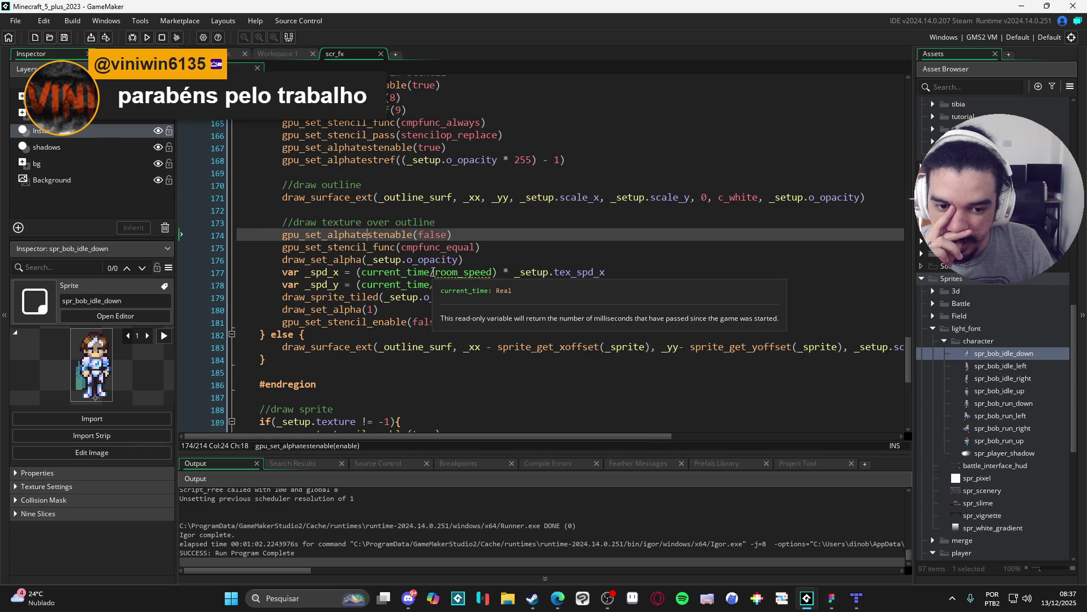
{"action": "left_click_drag", "start_coordinate": [432, 236], "coordinate": [284, 235]}
{"action": "key", "text": "ctrl+c"}
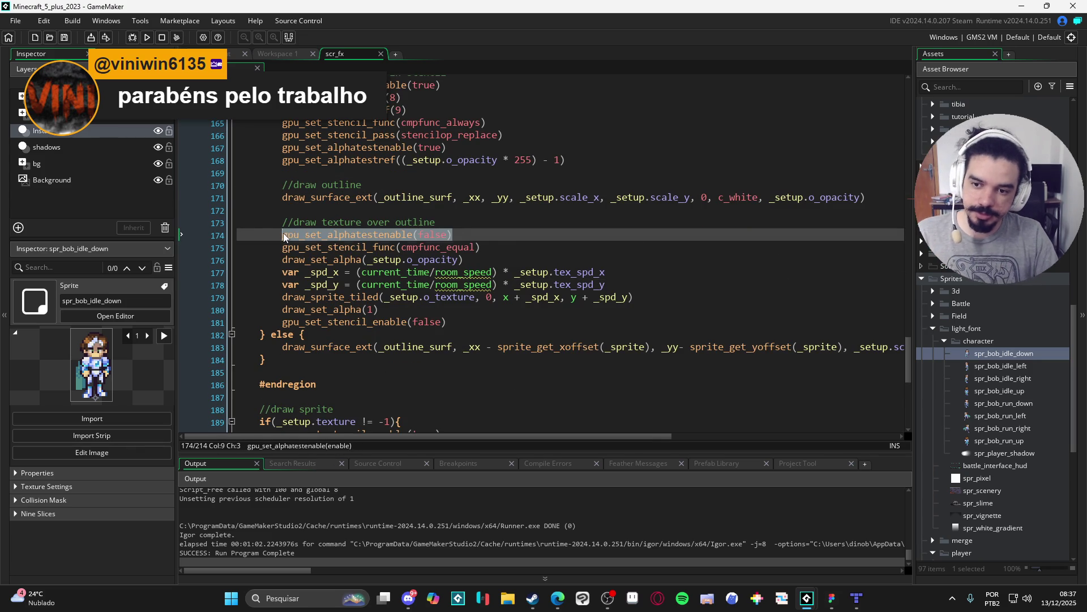
{"action": "scroll", "coordinate": [286, 236], "scroll_direction": "down", "scroll_amount": 7}
{"action": "scroll", "coordinate": [376, 327], "scroll_direction": "down", "scroll_amount": 1}
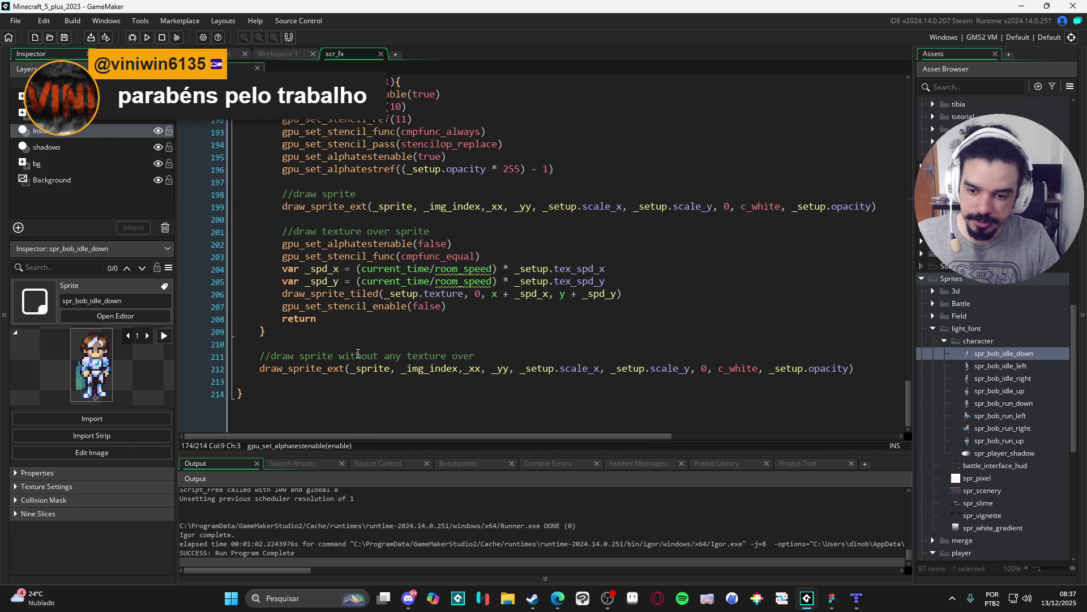
{"action": "left_click", "coordinate": [516, 362]}
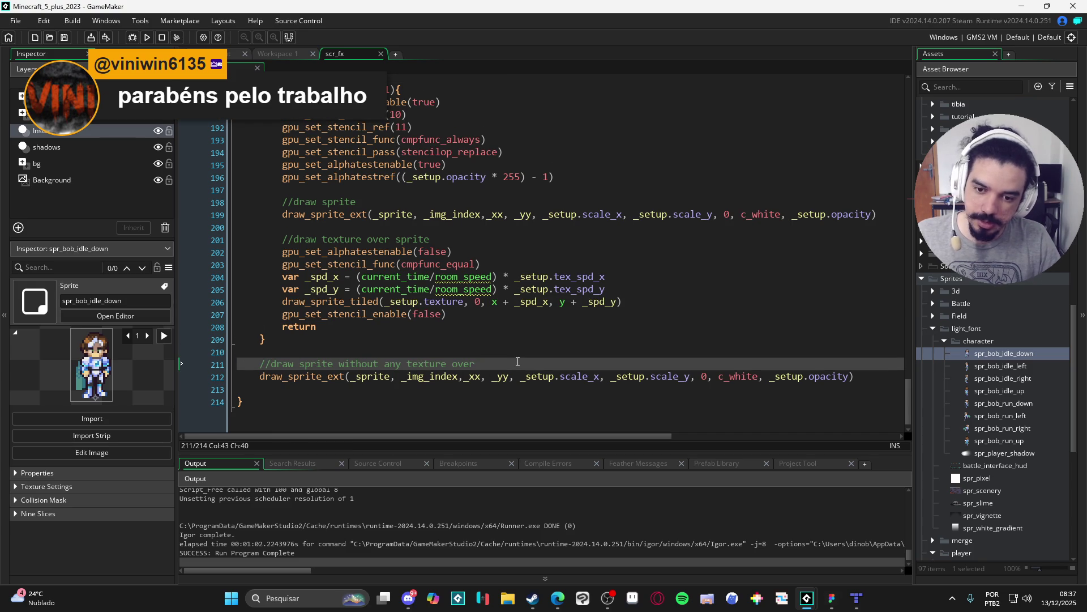
Insert gpu_set_alphatestenable(false) on a new line 212, test the game, and close it.
{"action": "key", "text": "Return"}
{"action": "key", "text": "ctrl+v"}
{"action": "key", "text": "F5"}
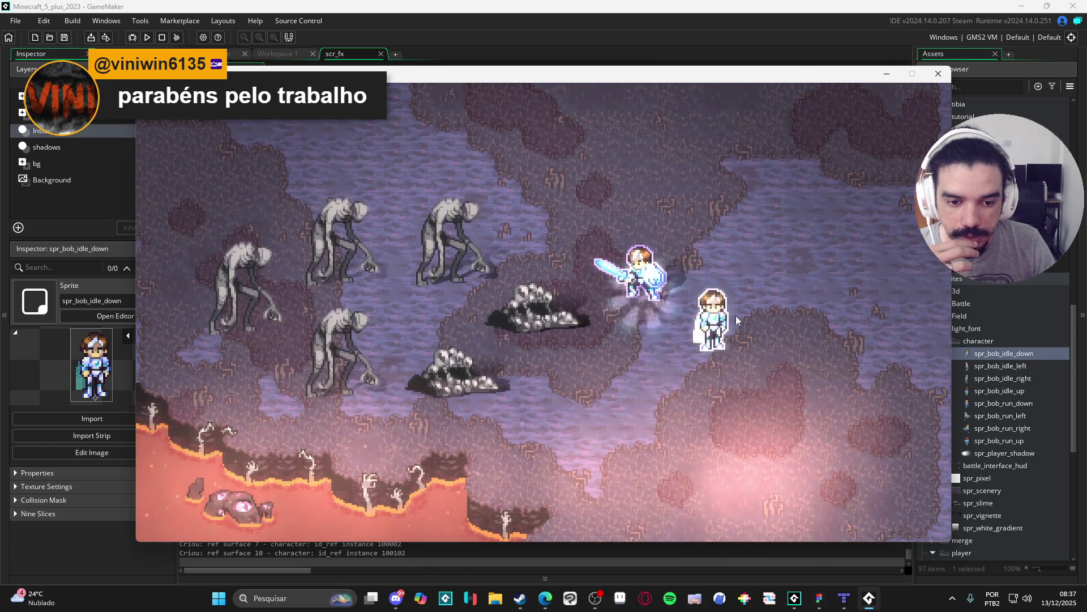
{"action": "left_click", "coordinate": [934, 70]}
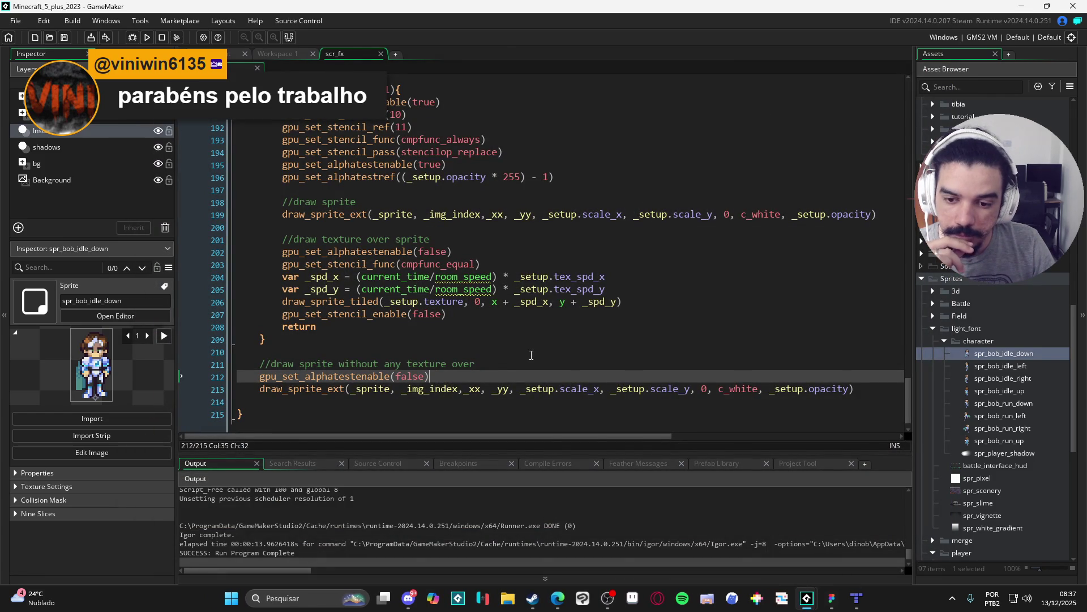
Delete the gpu_set_alphatestenable(false) line and scroll back up to the textured outline code.
{"action": "left_click_drag", "start_coordinate": [434, 377], "coordinate": [259, 378]}
{"action": "key", "text": "BackSpace"}
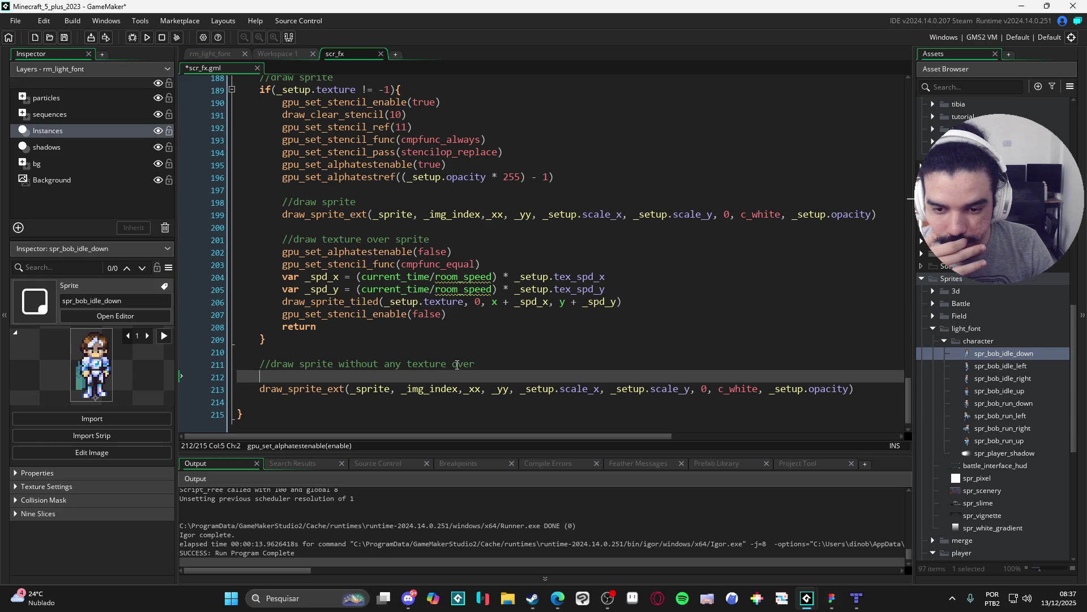
{"action": "scroll", "coordinate": [457, 365], "scroll_direction": "up", "scroll_amount": 2}
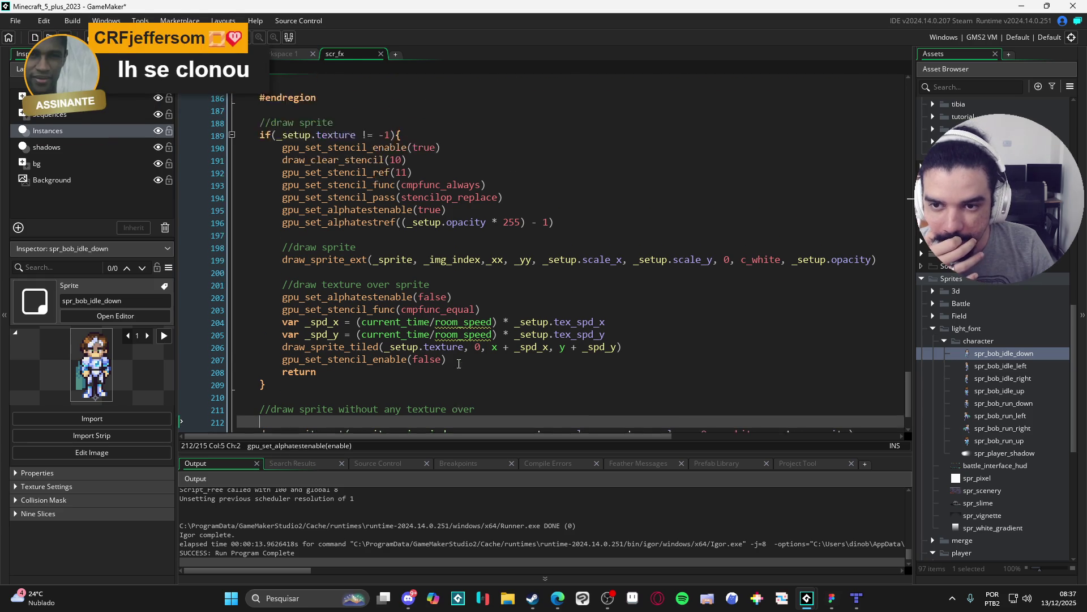
{"action": "scroll", "coordinate": [459, 365], "scroll_direction": "up", "scroll_amount": 2}
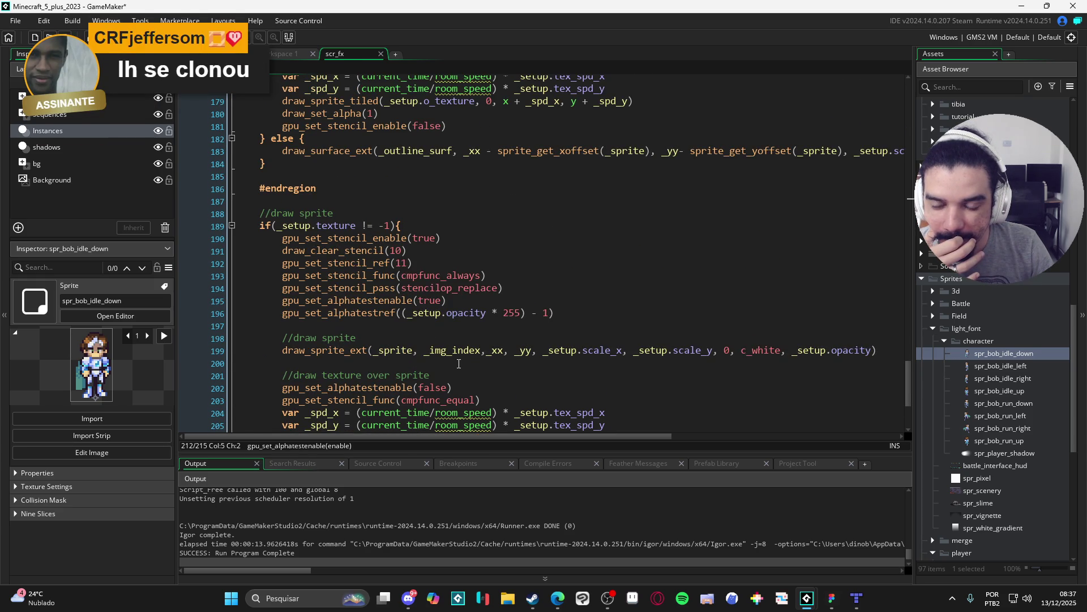
{"action": "scroll", "coordinate": [458, 363], "scroll_direction": "down", "scroll_amount": 3}
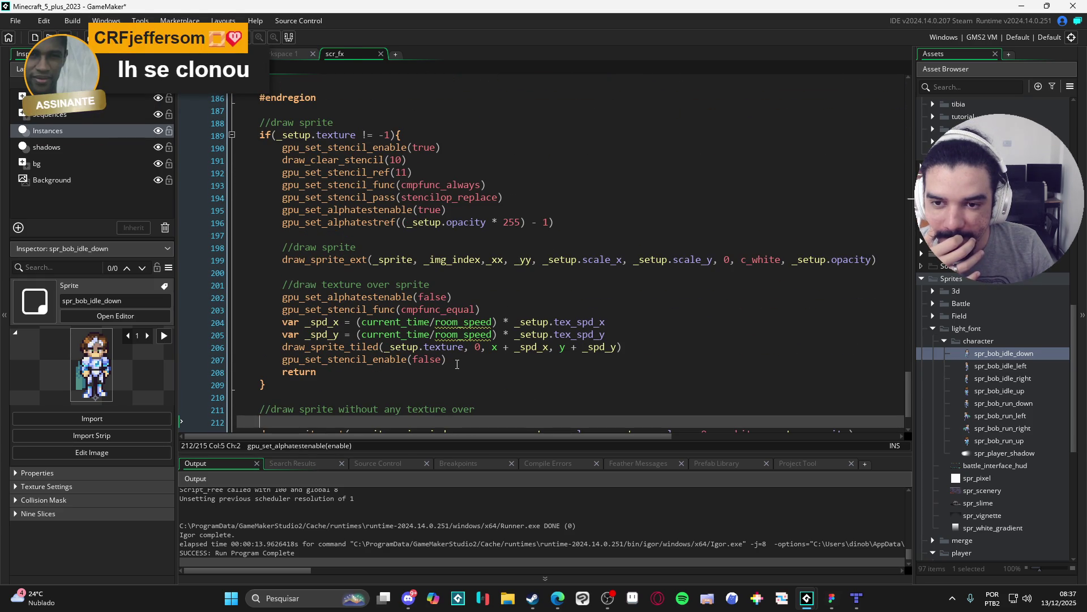
{"action": "scroll", "coordinate": [457, 364], "scroll_direction": "up", "scroll_amount": 6}
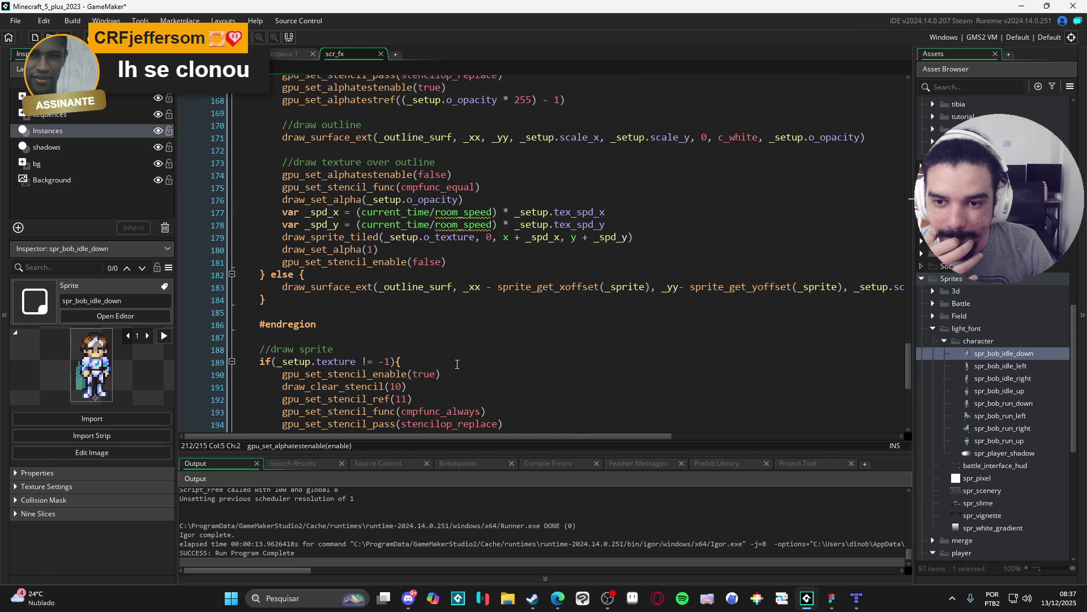
{"action": "scroll", "coordinate": [457, 364], "scroll_direction": "up", "scroll_amount": 3}
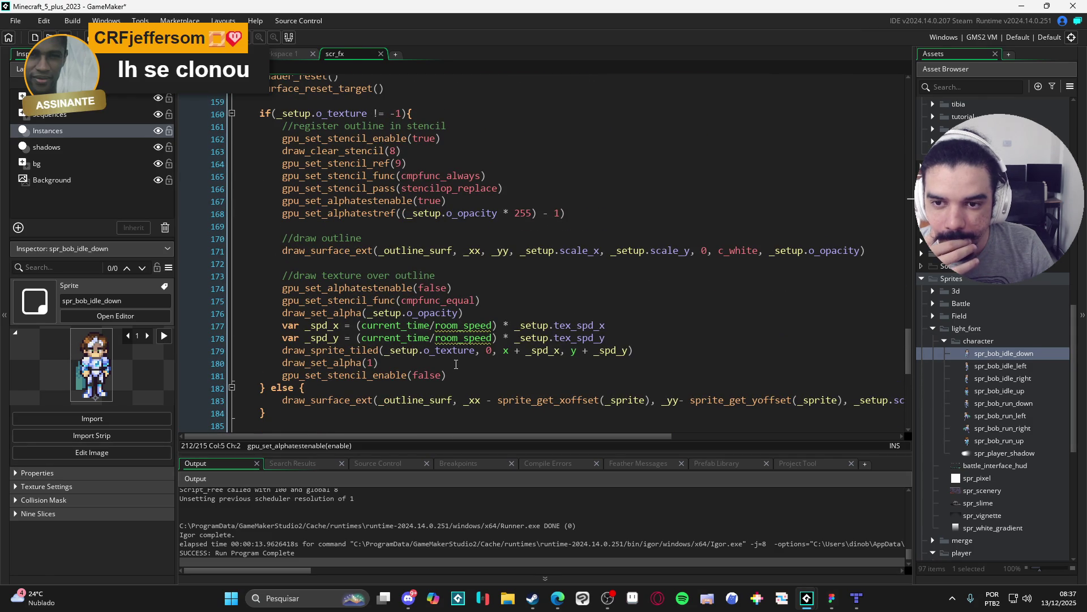
{"action": "scroll", "coordinate": [456, 364], "scroll_direction": "up", "scroll_amount": 1}
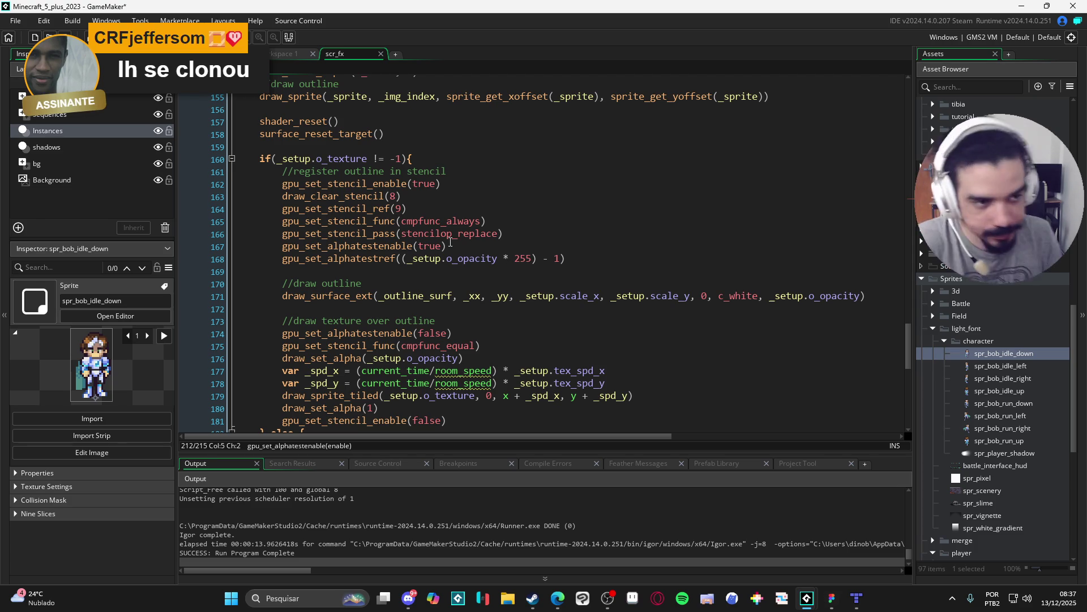
{"action": "left_click", "coordinate": [607, 603]}
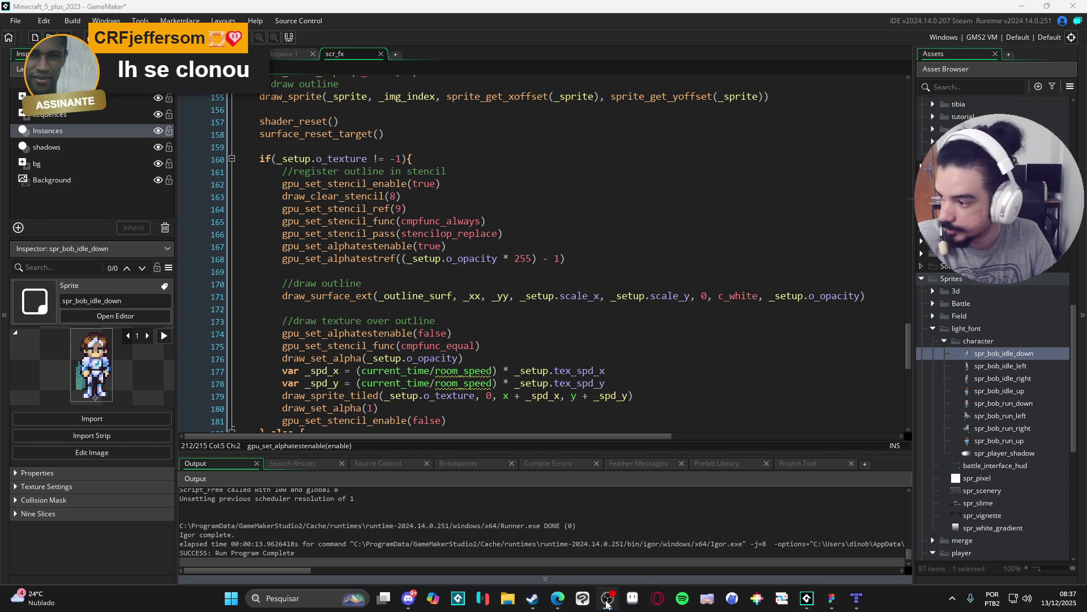
{"action": "left_click", "coordinate": [606, 604]}
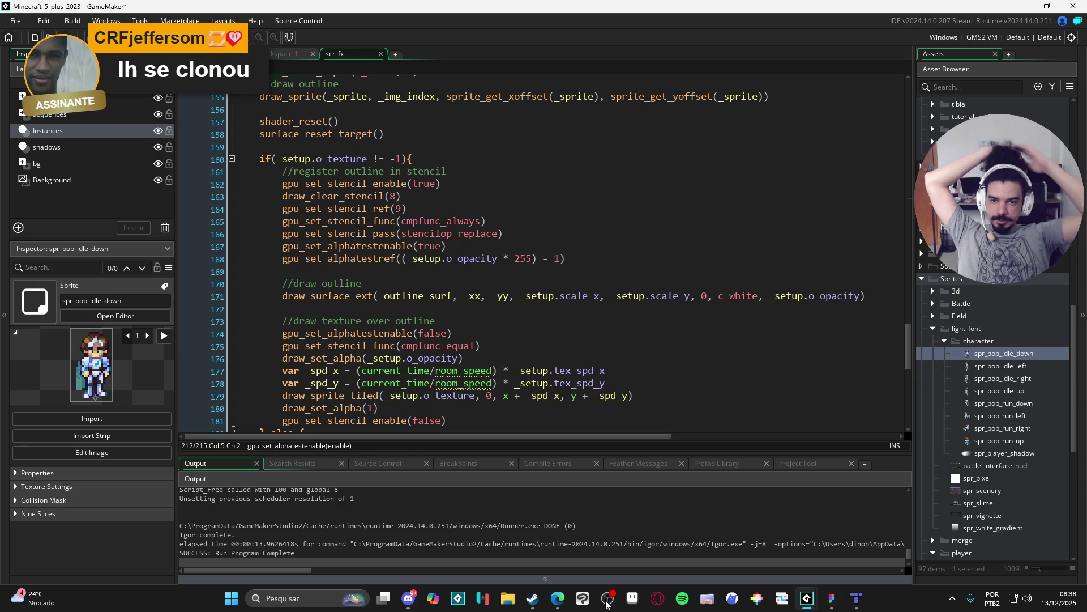
{"action": "left_click", "coordinate": [466, 297]}
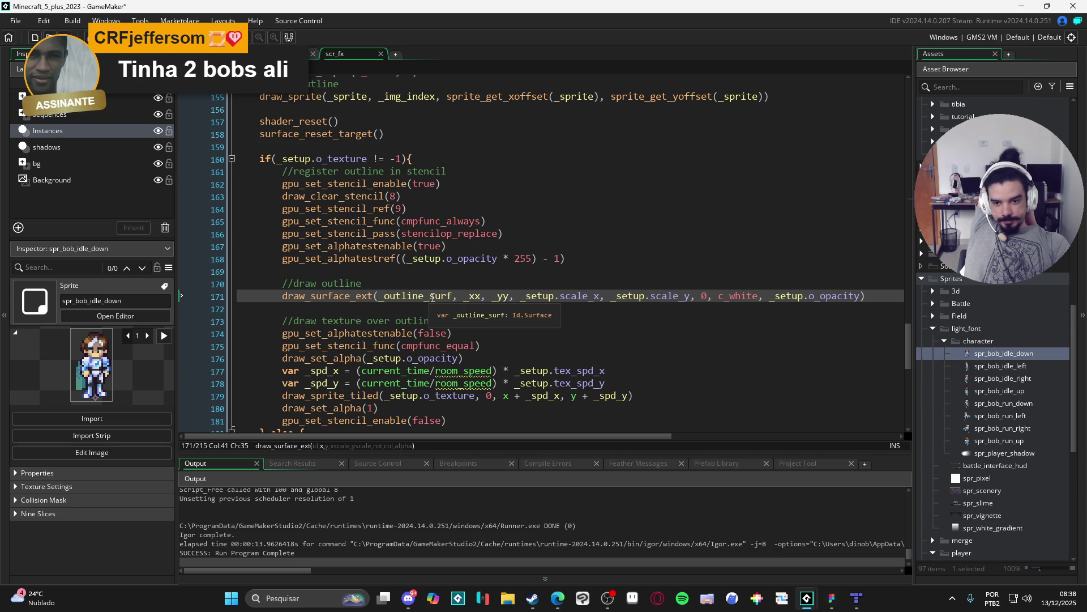
{"action": "scroll", "coordinate": [428, 306], "scroll_direction": "down", "scroll_amount": 3}
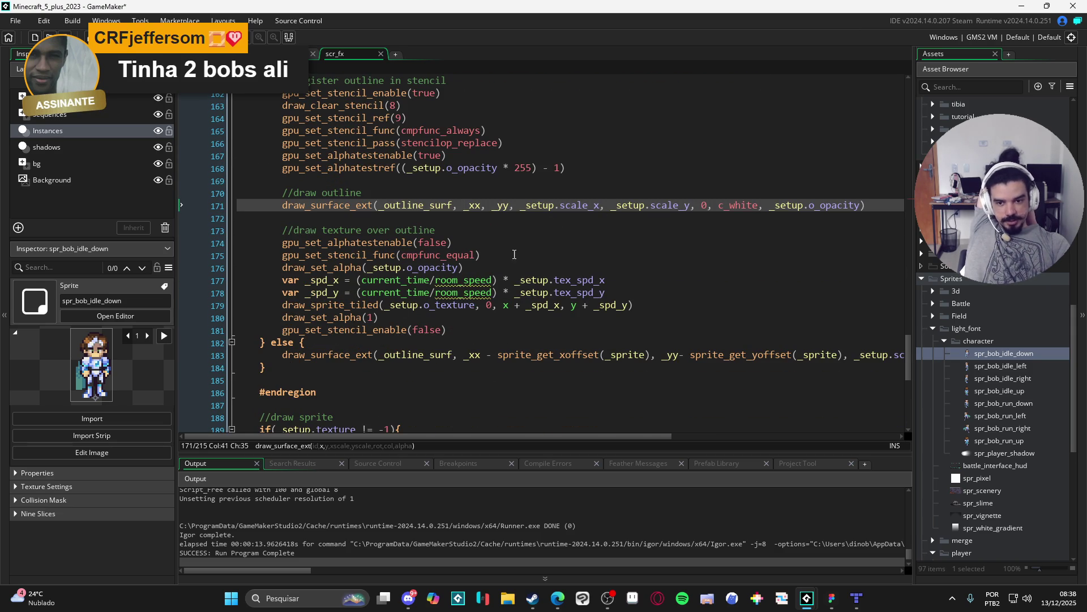
{"action": "scroll", "coordinate": [567, 235], "scroll_direction": "up", "scroll_amount": 3}
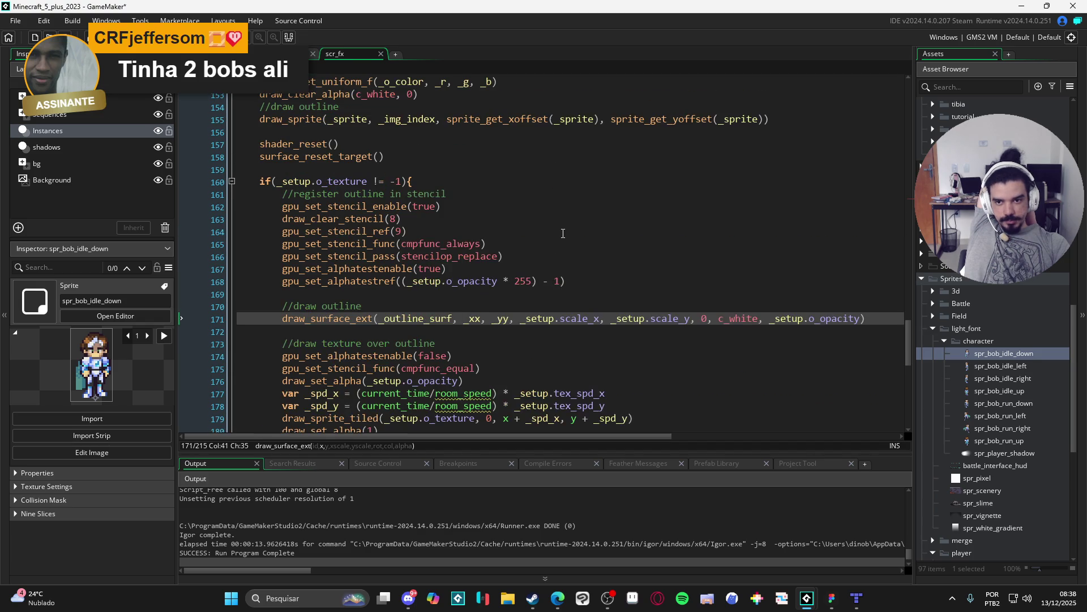
{"action": "scroll", "coordinate": [400, 203], "scroll_direction": "down", "scroll_amount": 3}
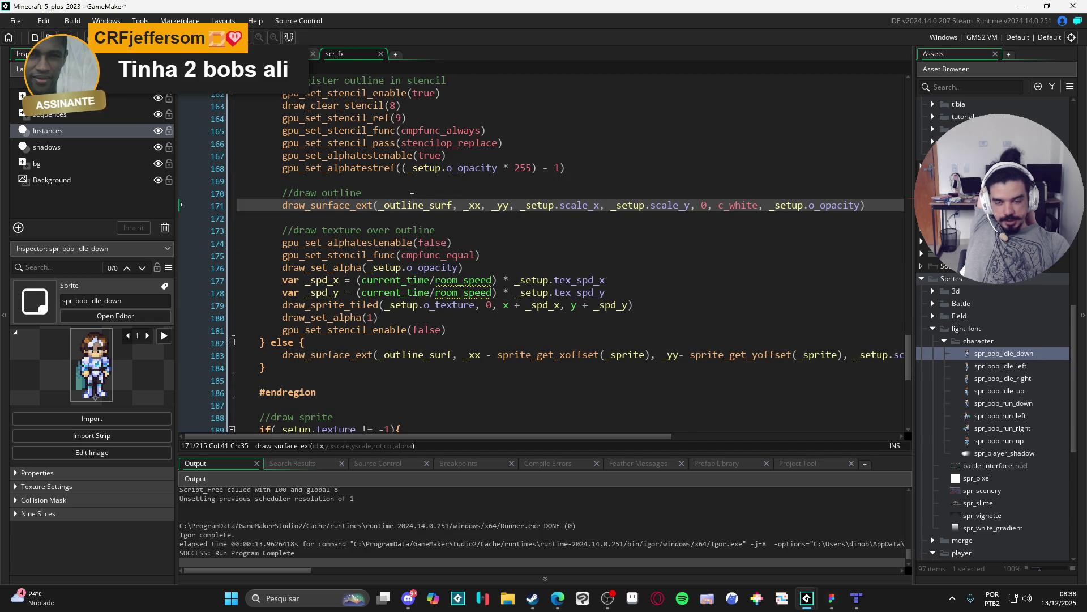
{"action": "scroll", "coordinate": [414, 197], "scroll_direction": "up", "scroll_amount": 3}
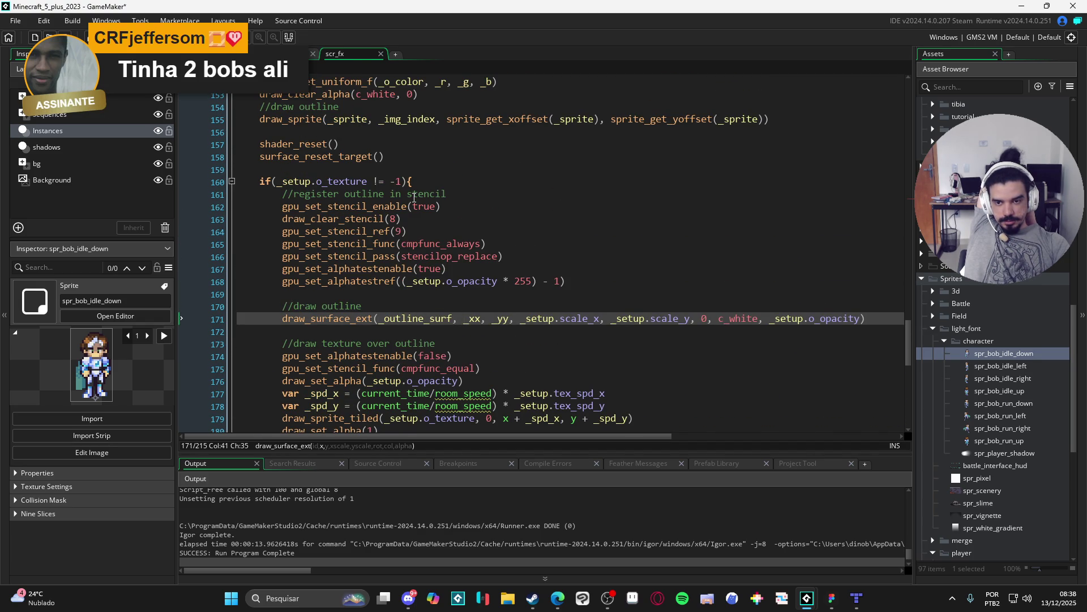
{"action": "scroll", "coordinate": [414, 197], "scroll_direction": "down", "scroll_amount": 3}
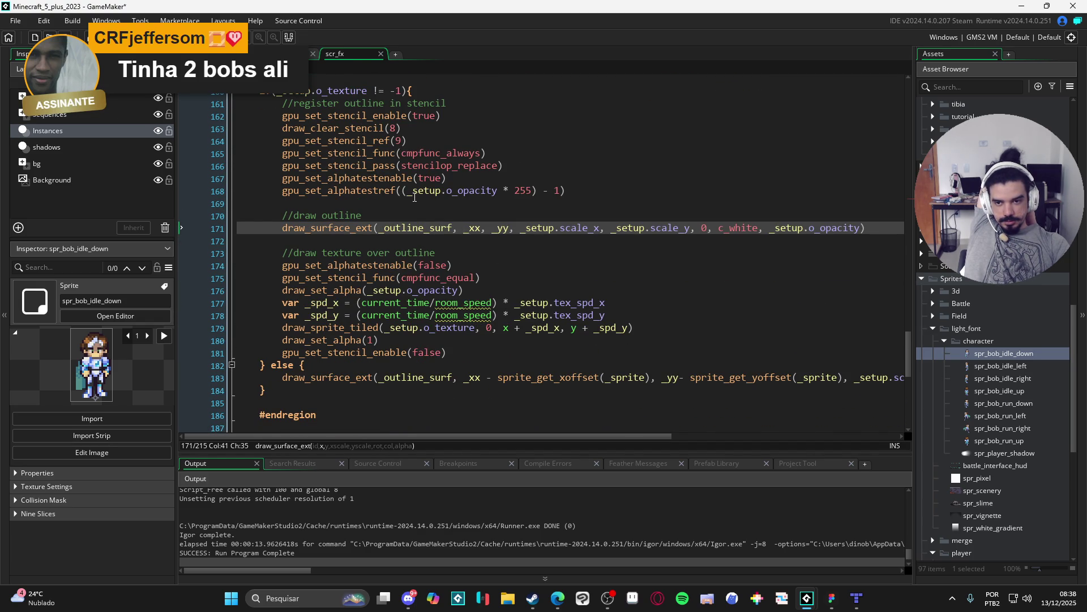
{"action": "scroll", "coordinate": [414, 197], "scroll_direction": "up", "scroll_amount": 3}
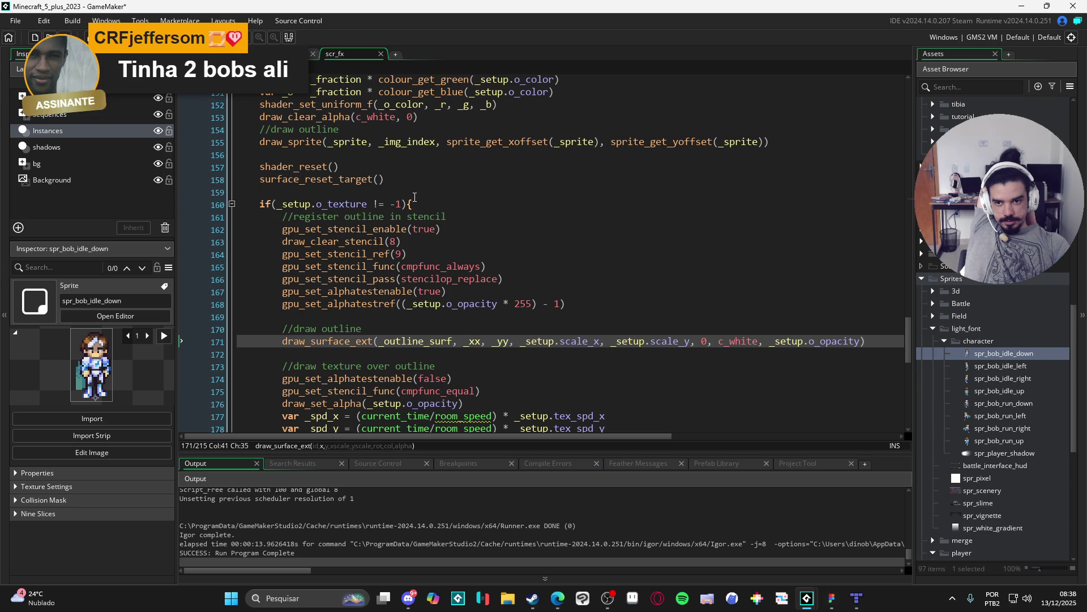
{"action": "scroll", "coordinate": [414, 197], "scroll_direction": "down", "scroll_amount": 1}
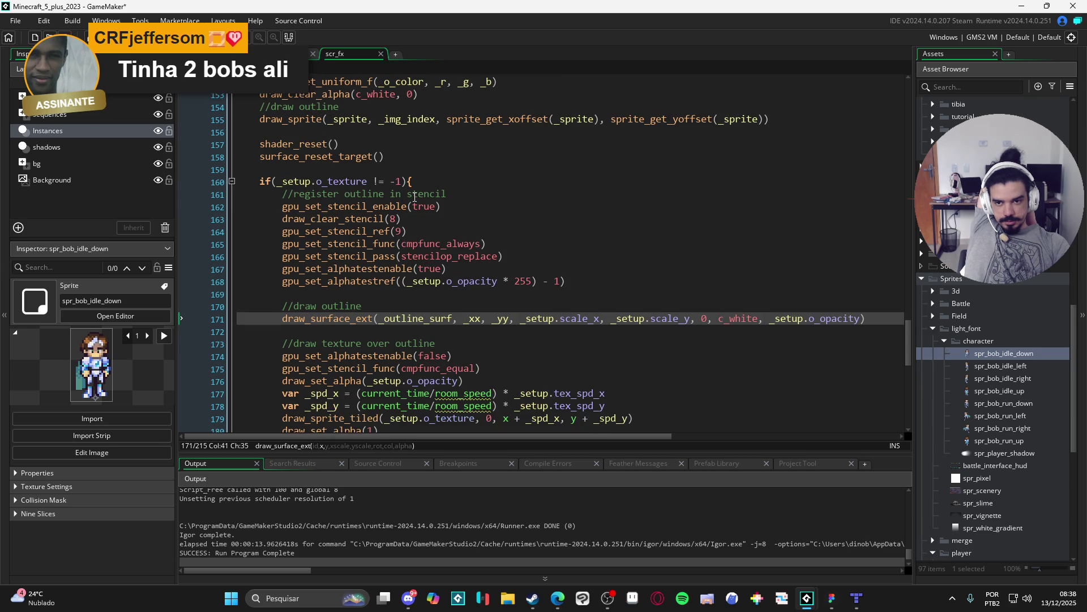
{"action": "scroll", "coordinate": [414, 197], "scroll_direction": "up", "scroll_amount": 2}
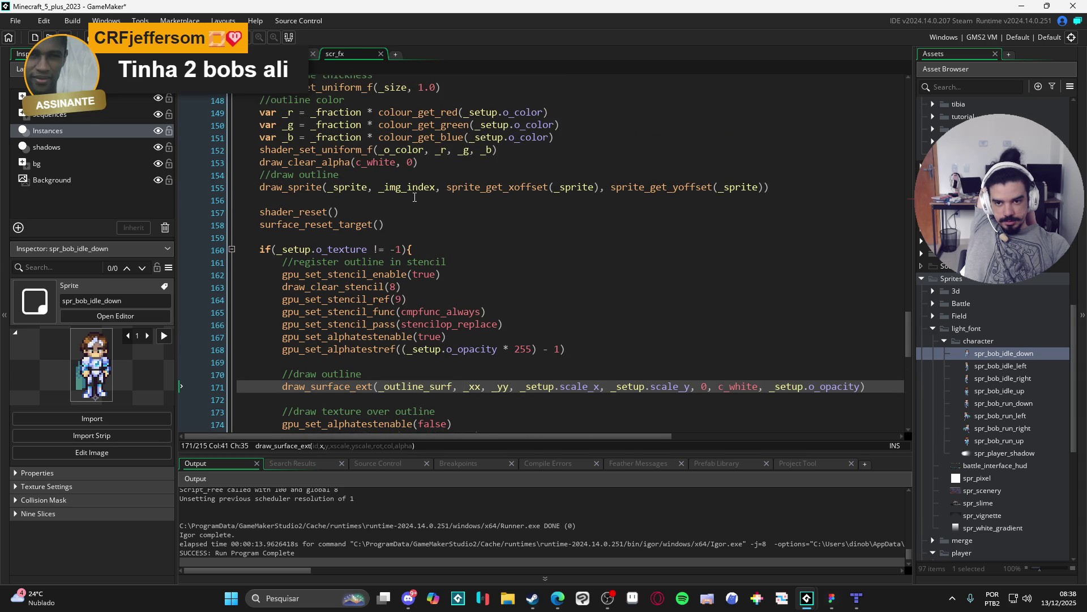
{"action": "scroll", "coordinate": [414, 197], "scroll_direction": "up", "scroll_amount": 1}
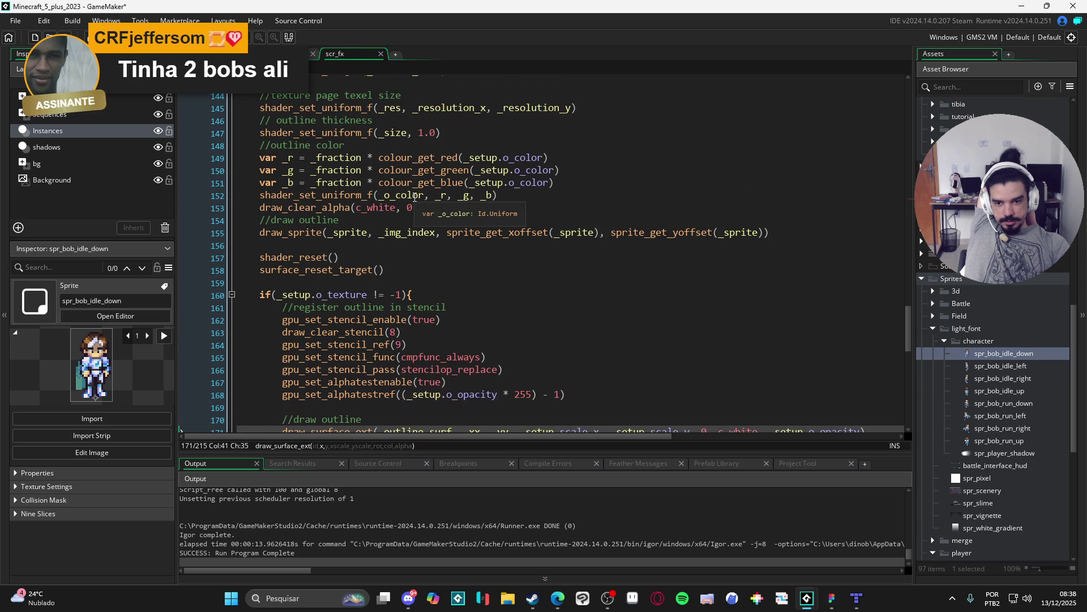
{"action": "scroll", "coordinate": [413, 198], "scroll_direction": "down", "scroll_amount": 5}
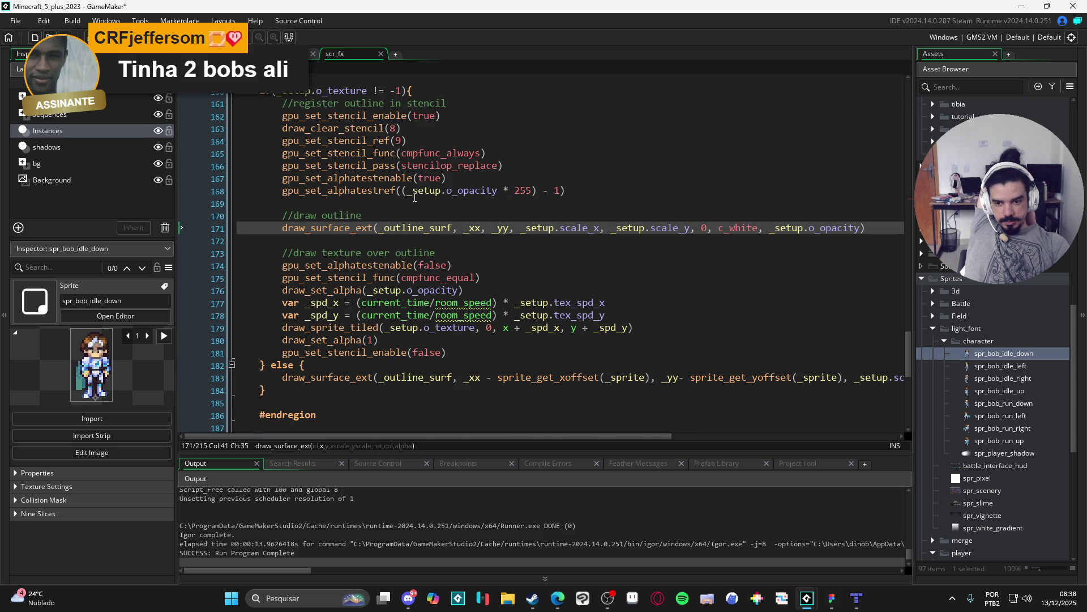
{"action": "scroll", "coordinate": [414, 197], "scroll_direction": "up", "scroll_amount": 6}
{"action": "scroll", "coordinate": [412, 199], "scroll_direction": "down", "scroll_amount": 6}
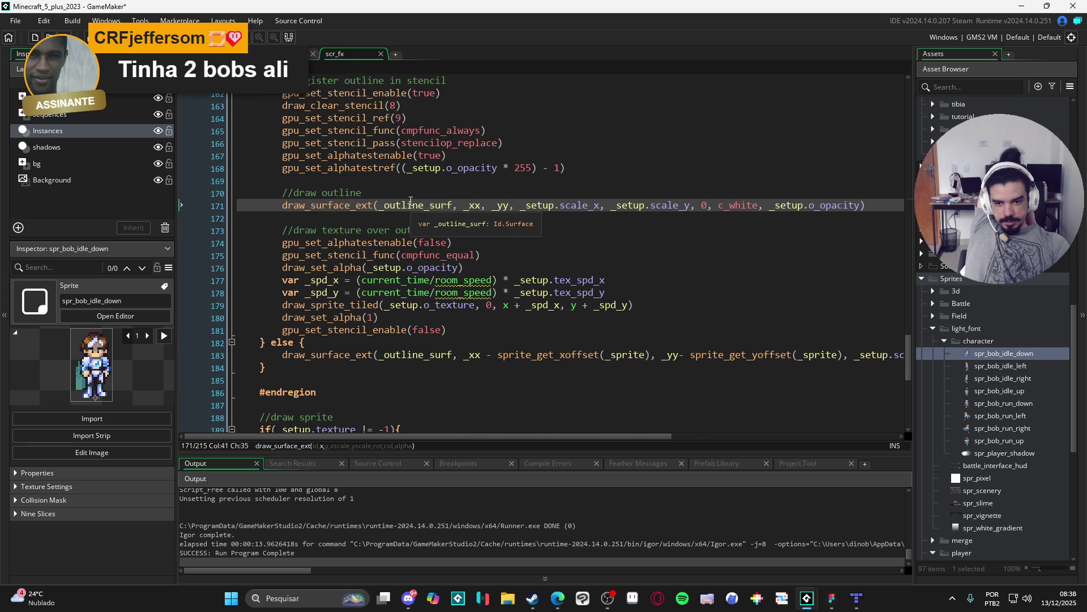
{"action": "scroll", "coordinate": [411, 201], "scroll_direction": "down", "scroll_amount": 1}
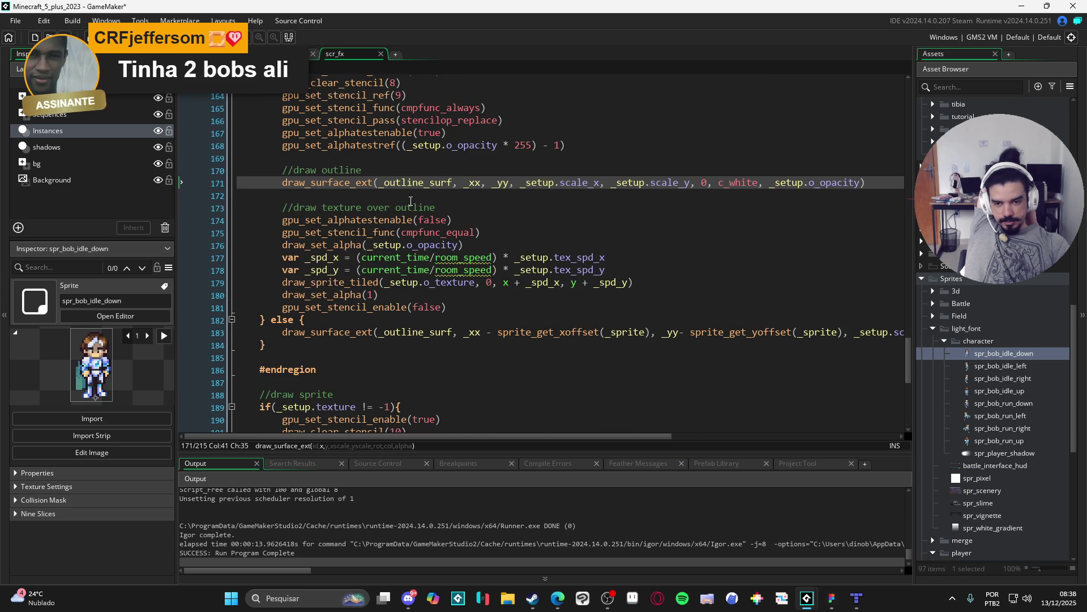
{"action": "scroll", "coordinate": [411, 201], "scroll_direction": "down", "scroll_amount": 7}
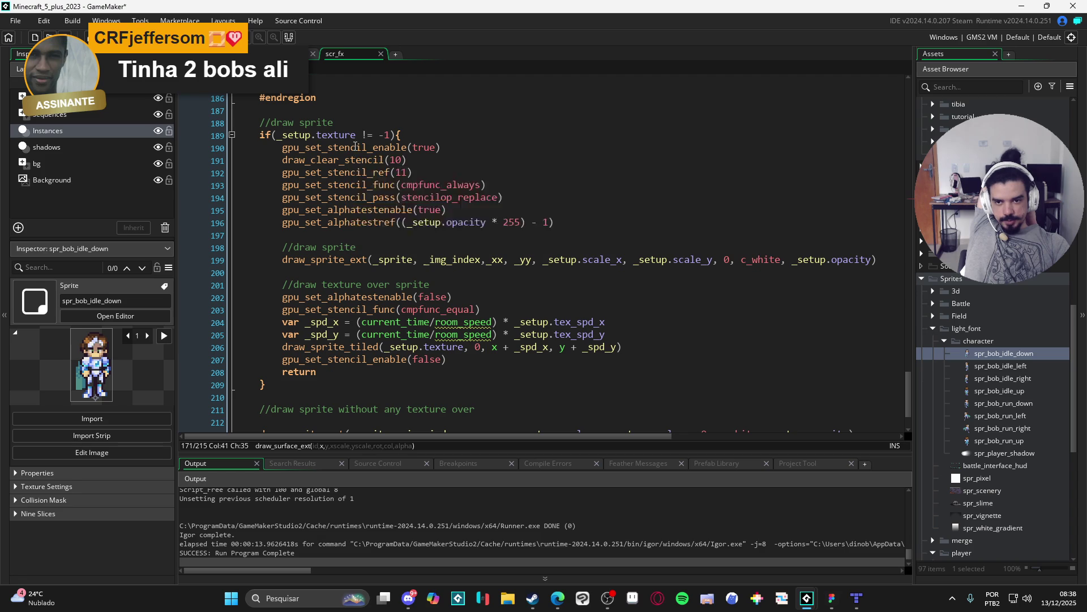
{"action": "scroll", "coordinate": [376, 137], "scroll_direction": "down", "scroll_amount": 1}
{"action": "scroll", "coordinate": [376, 138], "scroll_direction": "down", "scroll_amount": 1}
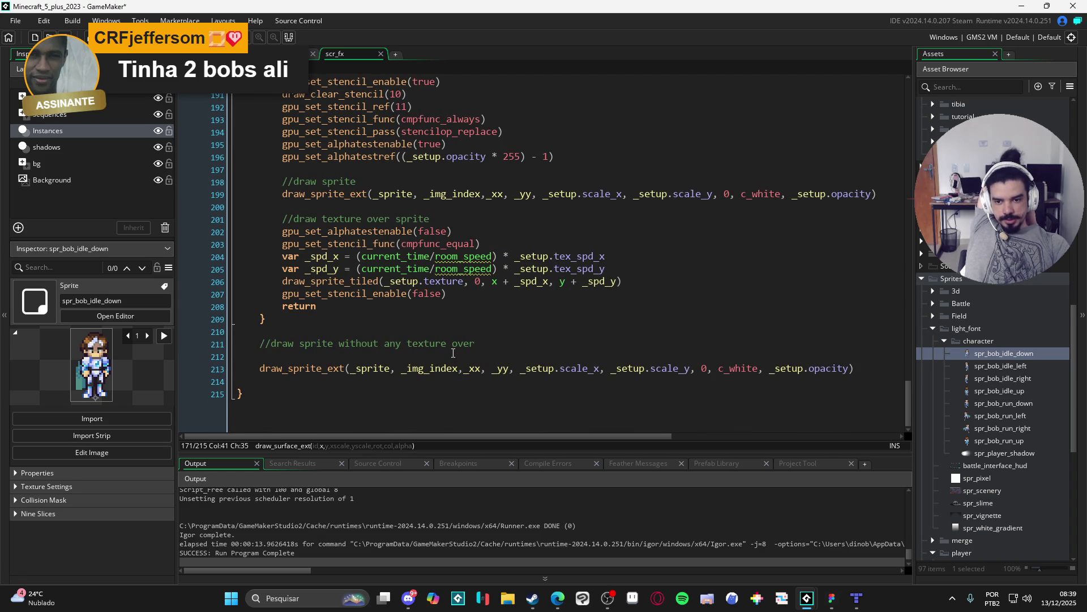
{"action": "left_click", "coordinate": [453, 352]}
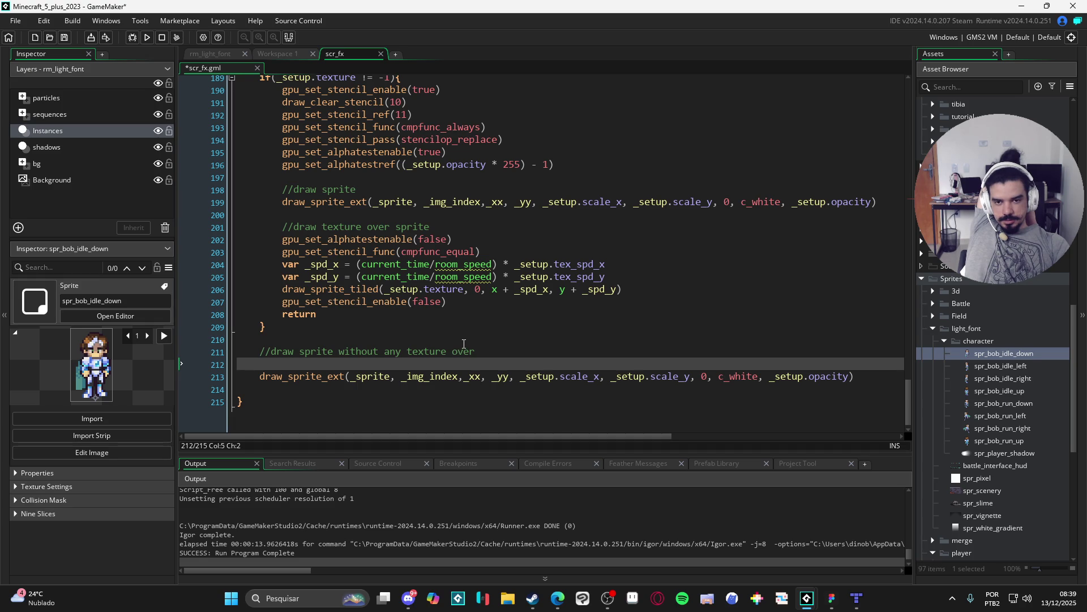
{"action": "left_click", "coordinate": [261, 55]}
{"action": "left_click", "coordinate": [345, 54]}
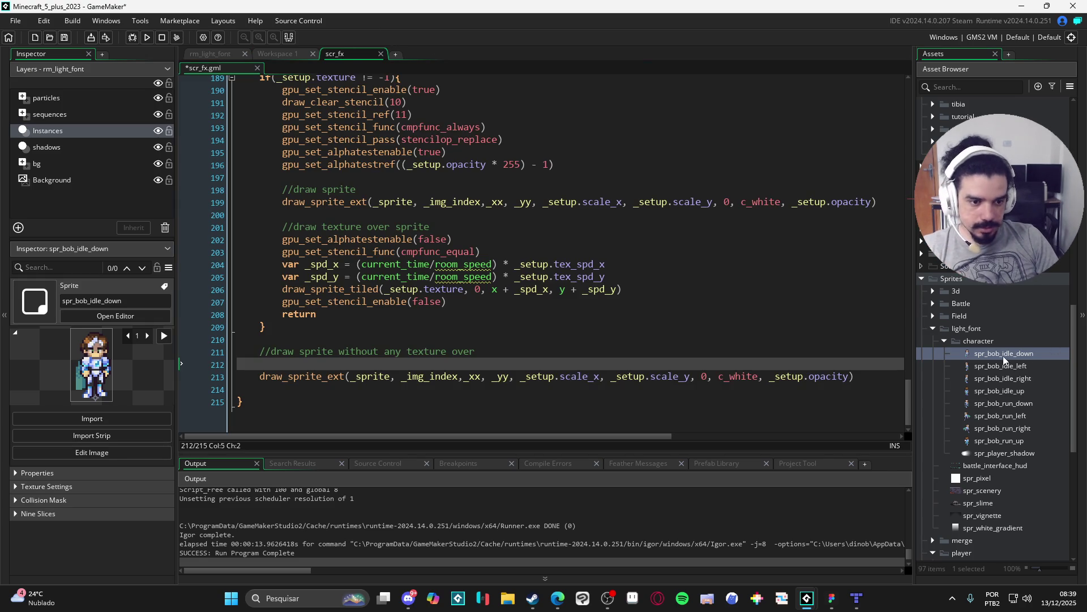
{"action": "scroll", "coordinate": [966, 302], "scroll_direction": "down", "scroll_amount": 10}
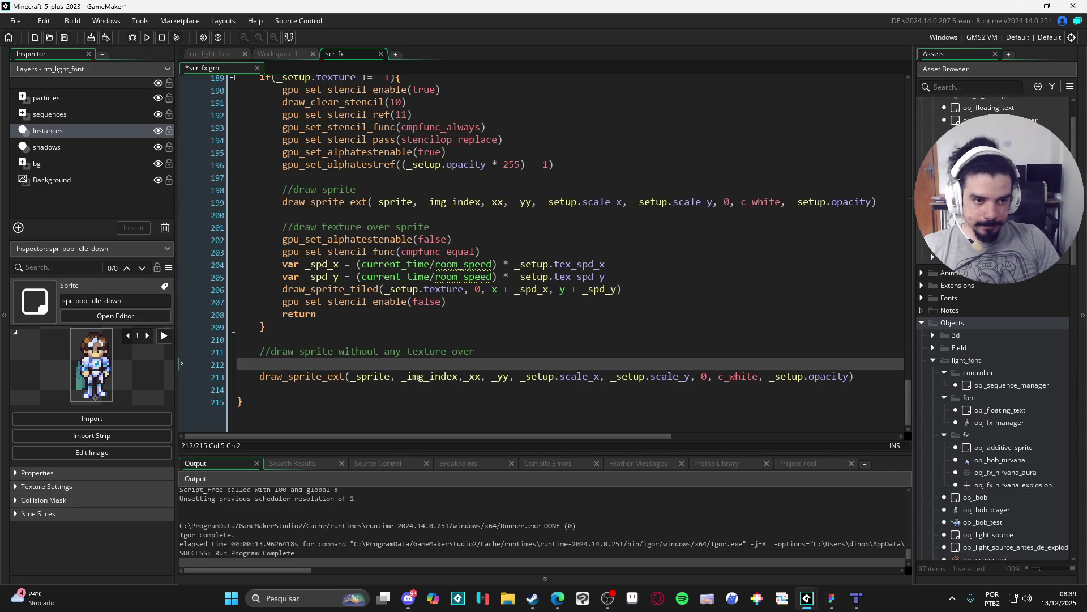
{"action": "scroll", "coordinate": [991, 328], "scroll_direction": "up", "scroll_amount": 2}
Change o_opacity in obj_fx_manager's Draw setup to .1 and run the game.
{"action": "double_click", "coordinate": [963, 127]}
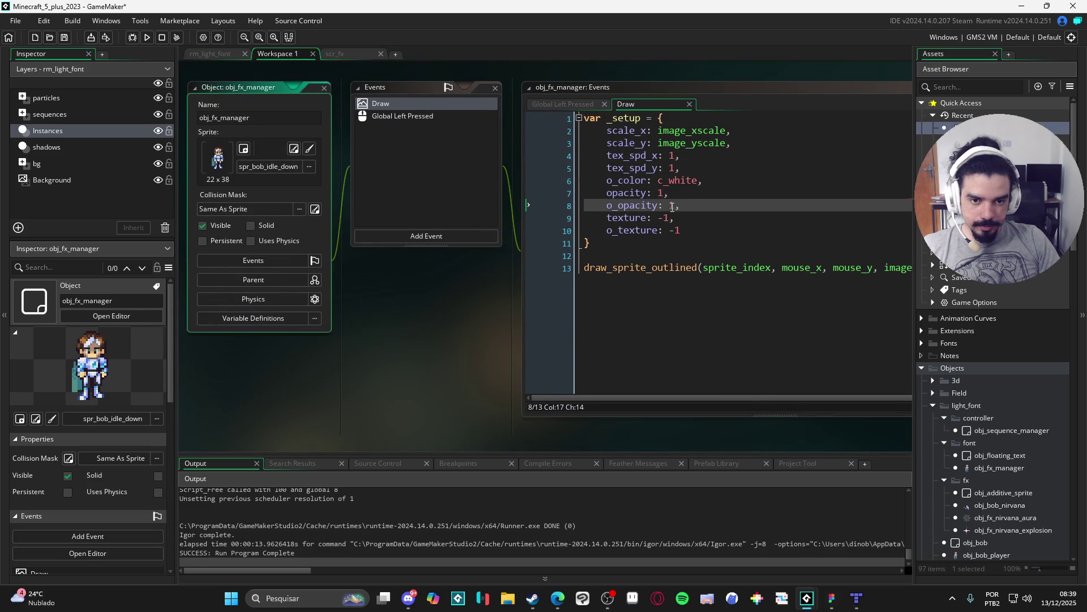
{"action": "left_click", "coordinate": [671, 206]}
{"action": "key", "text": "Delete"}
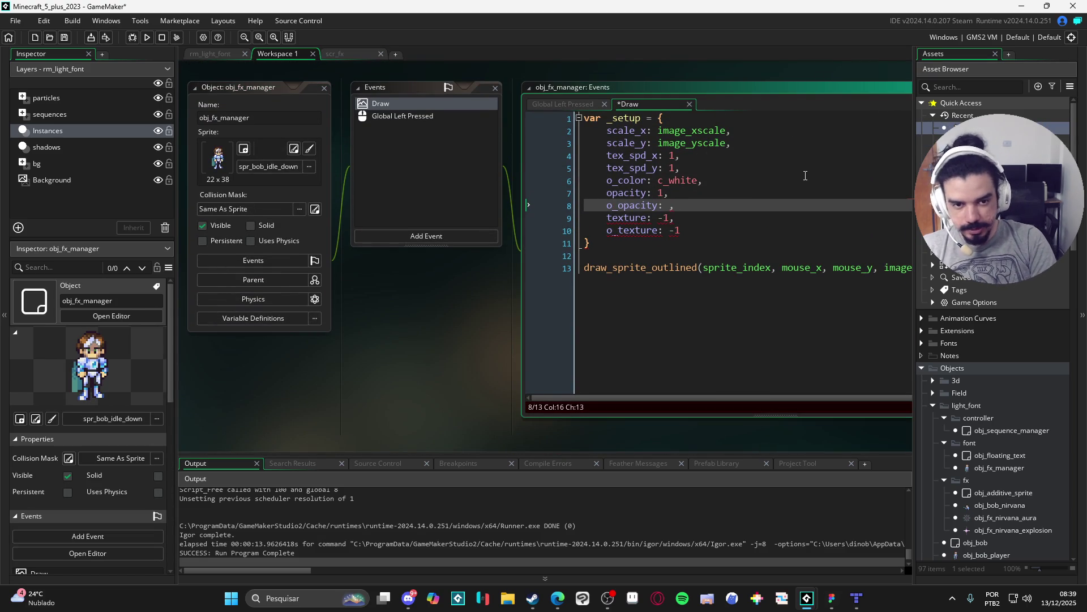
{"action": "type", "text": "0"}
{"action": "key", "text": "F5"}
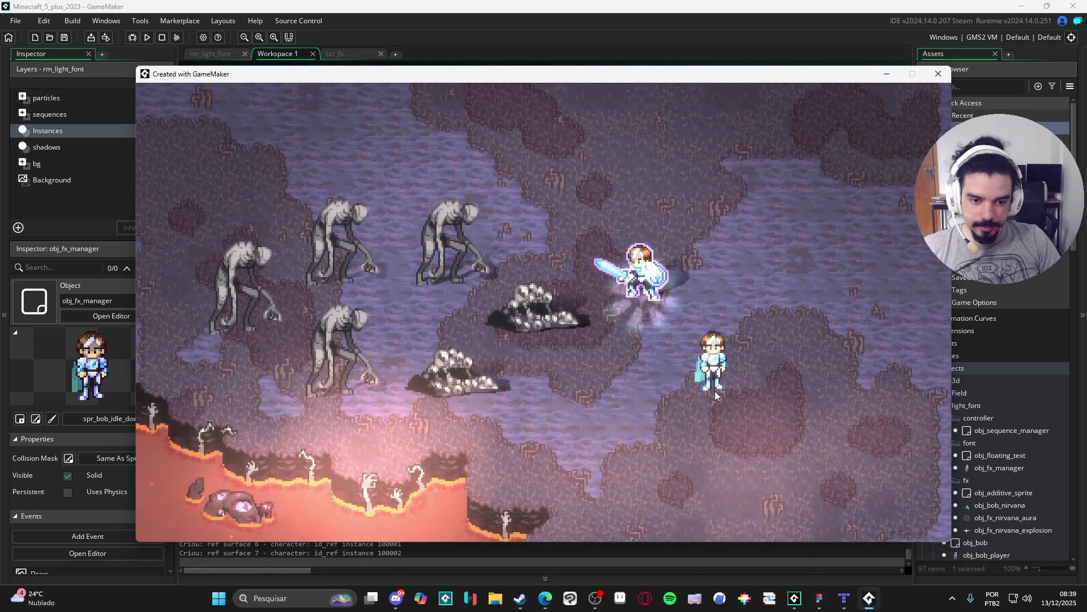
Rerun the game, trigger the sword effect to check outline transparency, then close it.
{"action": "left_click", "coordinate": [937, 73]}
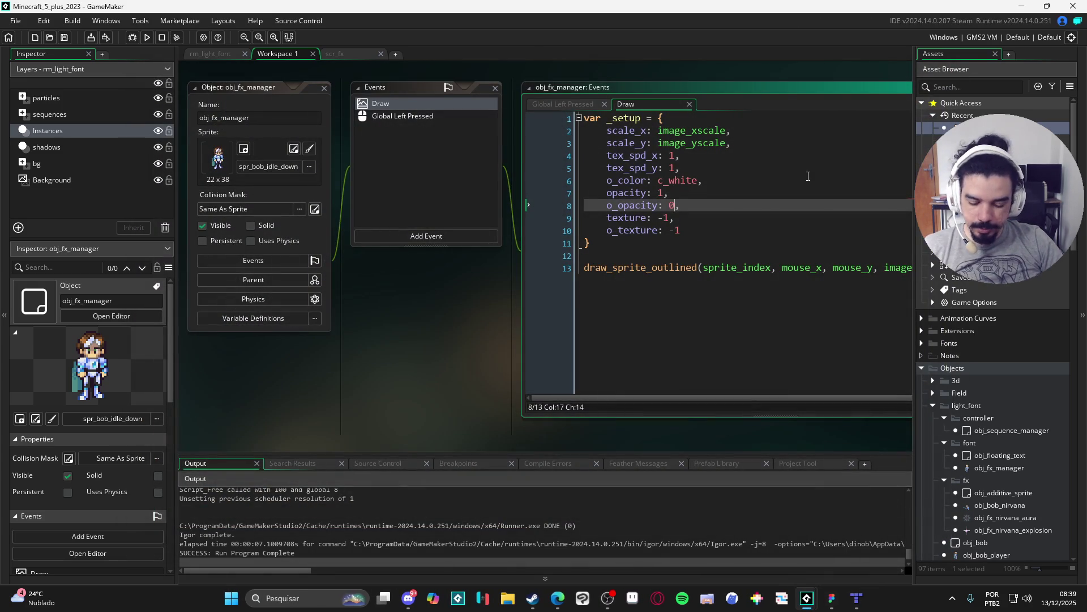
{"action": "key", "text": "F5"}
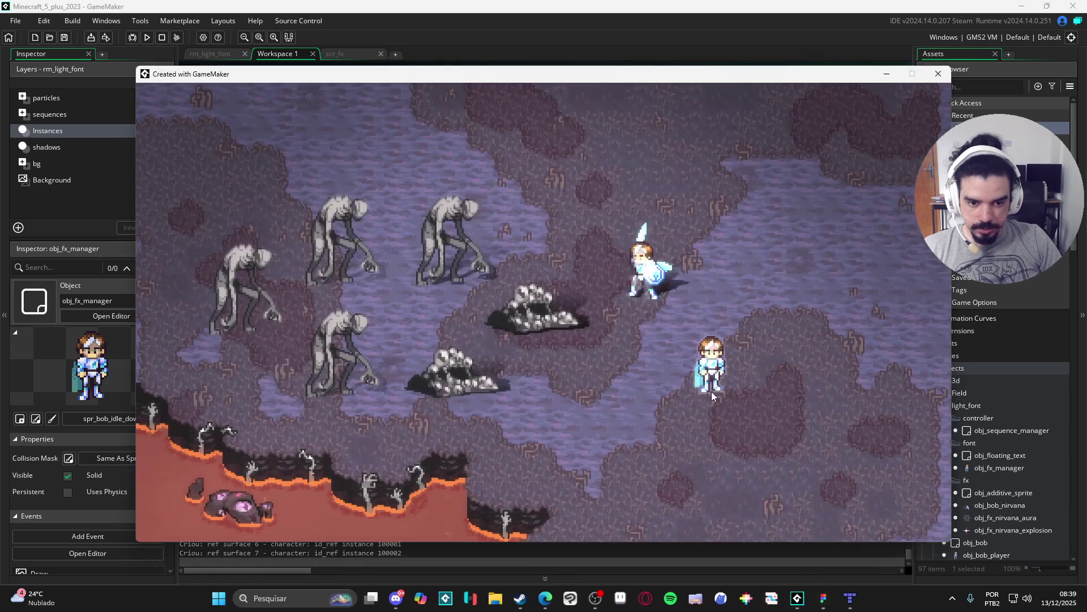
{"action": "left_click", "coordinate": [713, 392]}
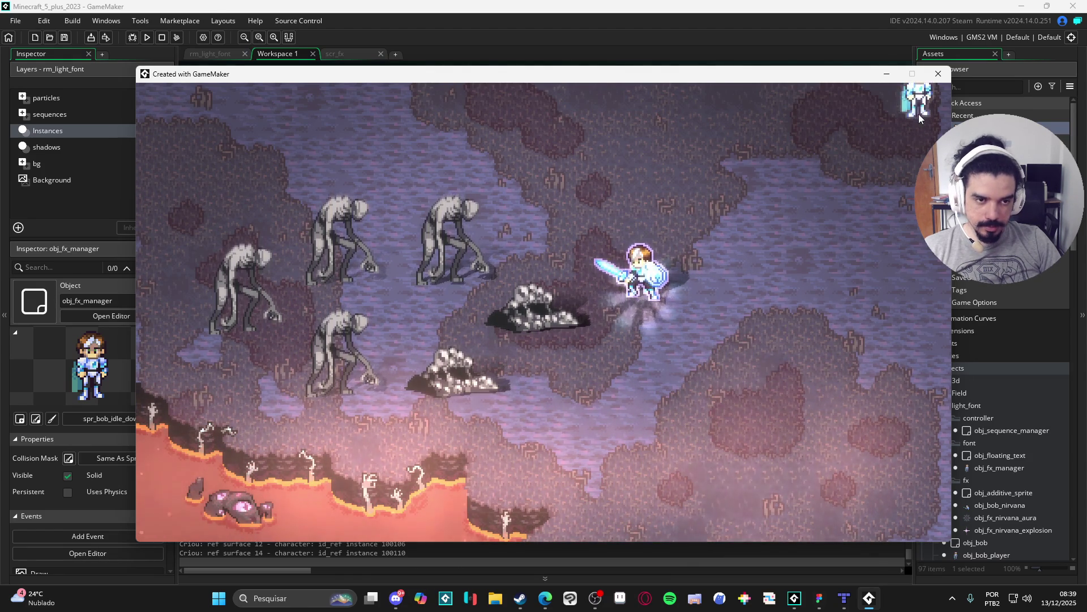
{"action": "left_click", "coordinate": [938, 74]}
Test the game with o_opacity at .5, then close it.
{"action": "key", "text": "BackSpace"}
{"action": "type", "text": "5,"}
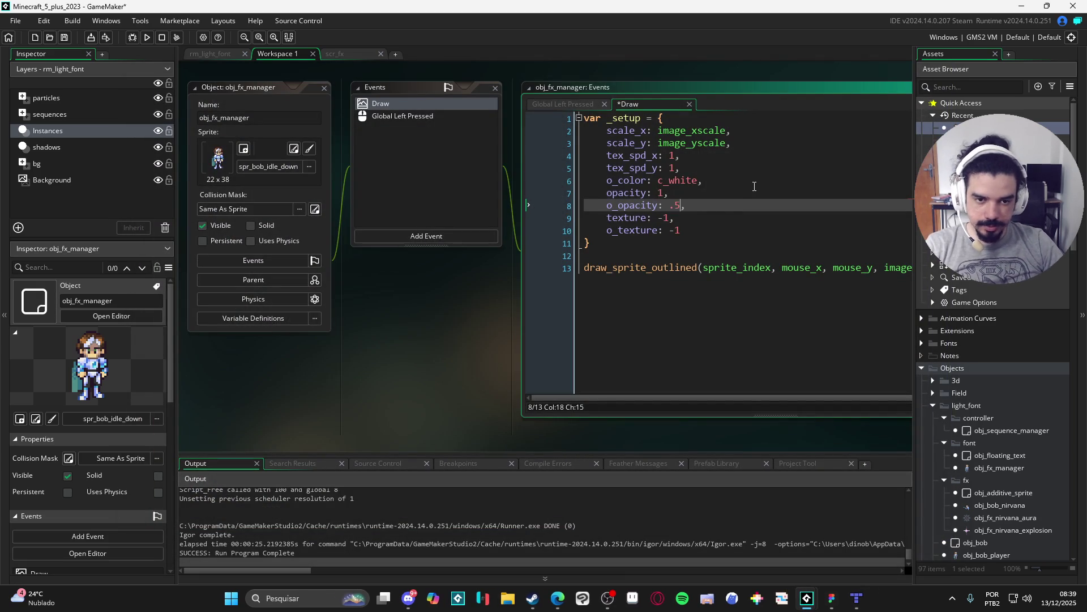
{"action": "key", "text": "F5"}
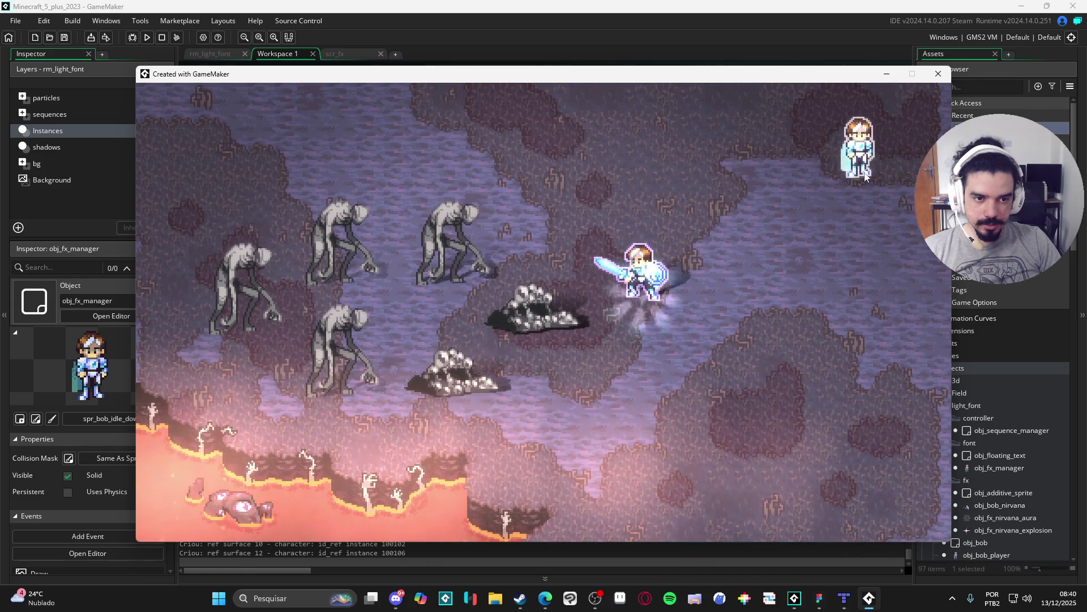
{"action": "left_click", "coordinate": [939, 74]}
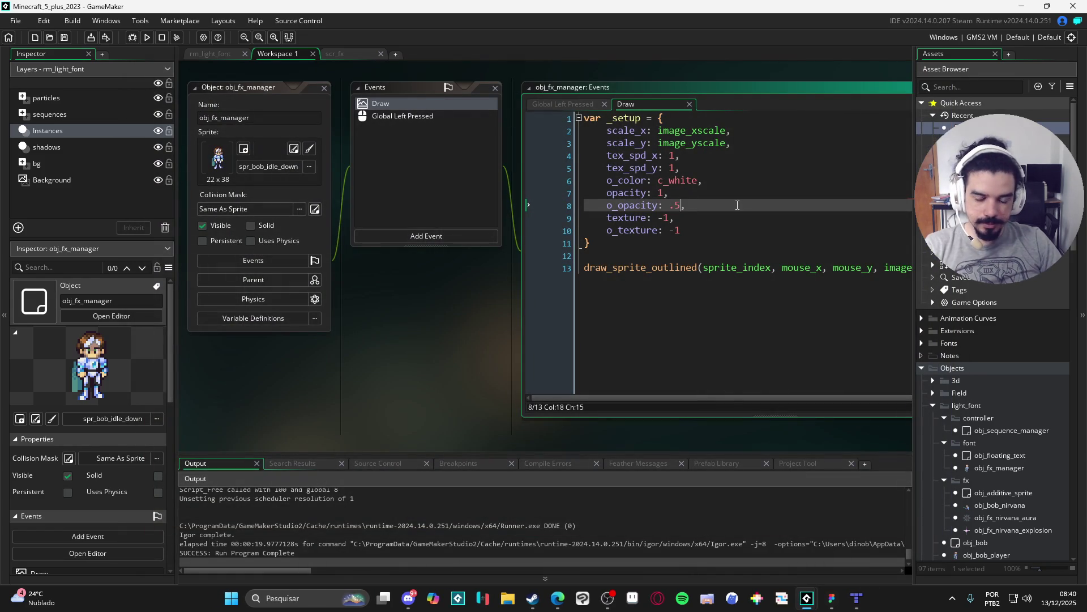
Test with o_opacity at .8, moving the outlined character toward the lava.
{"action": "key", "text": "BackSpace"}
{"action": "type", "text": "8"}
{"action": "key", "text": "F5"}
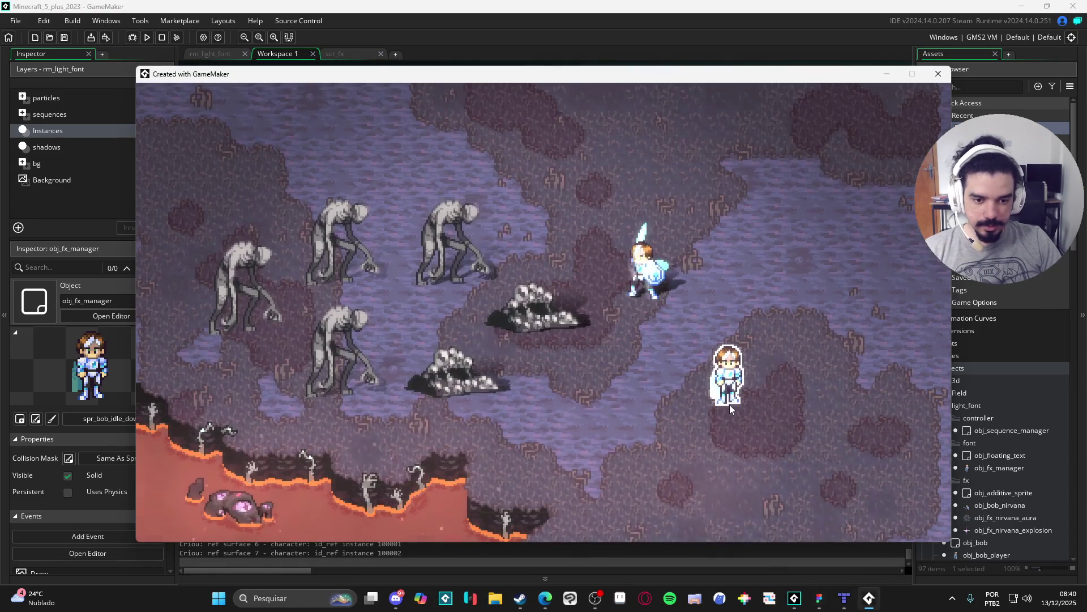
{"action": "mouse_move", "coordinate": [725, 402]}
{"action": "left_mouse_down"}
{"action": "mouse_move", "coordinate": [719, 393]}
{"action": "mouse_move", "coordinate": [690, 411]}
{"action": "mouse_move", "coordinate": [360, 495]}
{"action": "mouse_move", "coordinate": [779, 340]}
{"action": "mouse_move", "coordinate": [809, 176]}
{"action": "mouse_move", "coordinate": [940, 133]}
{"action": "mouse_move", "coordinate": [934, 119]}
{"action": "mouse_move", "coordinate": [886, 169]}
{"action": "mouse_move", "coordinate": [785, 321]}
{"action": "left_mouse_up"}
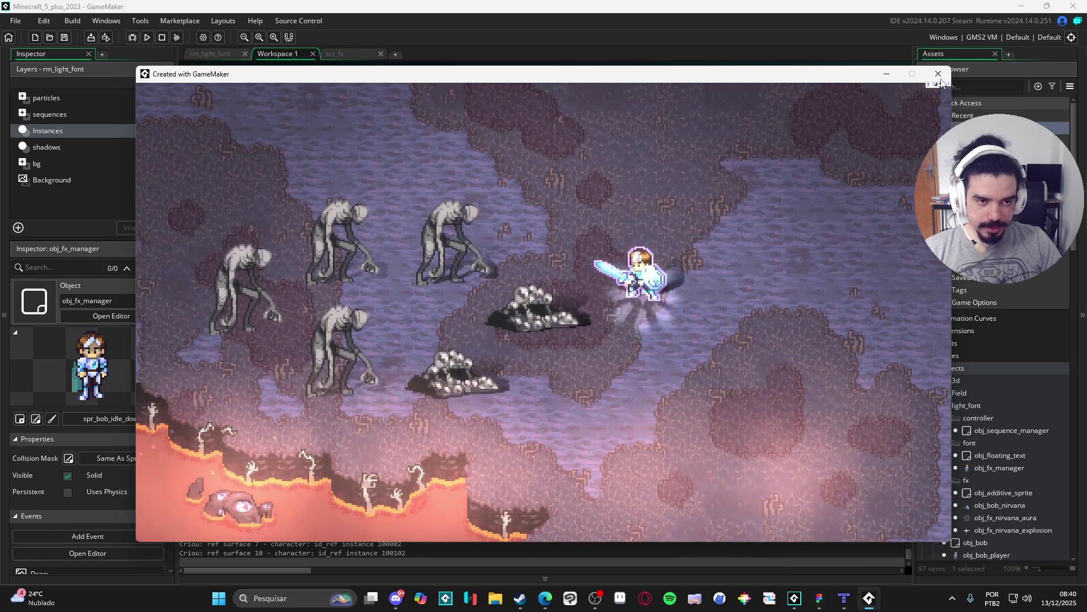
{"action": "key", "text": "alt+F4"}
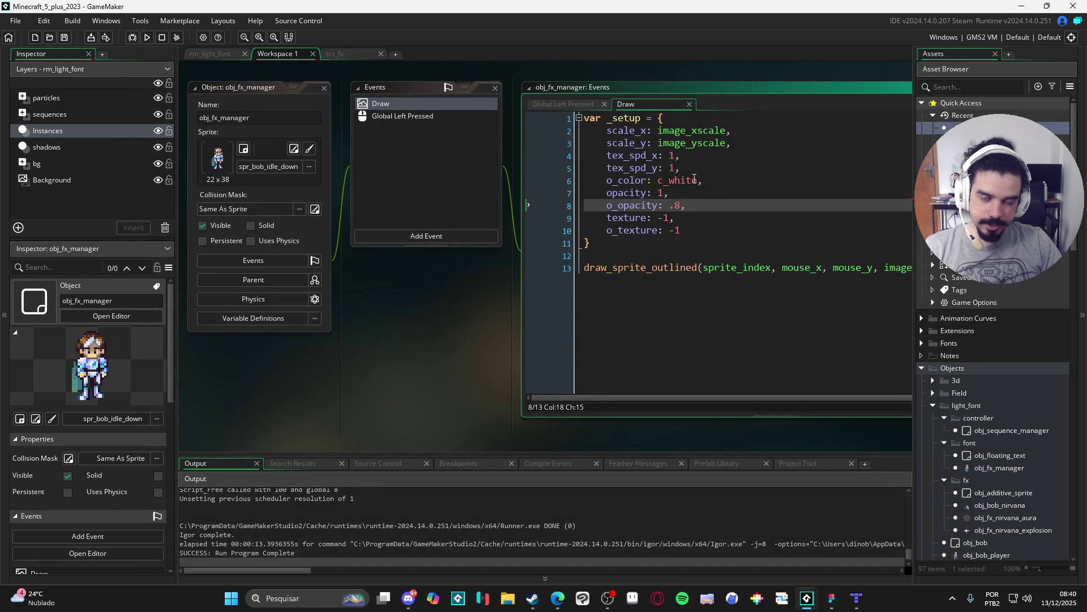
Restore o_opacity to 1, switch o_color to c_black, and try it in game.
{"action": "key", "text": "BackSpace"}
{"action": "key", "text": "BackSpace"}
{"action": "type", "text": "1"}
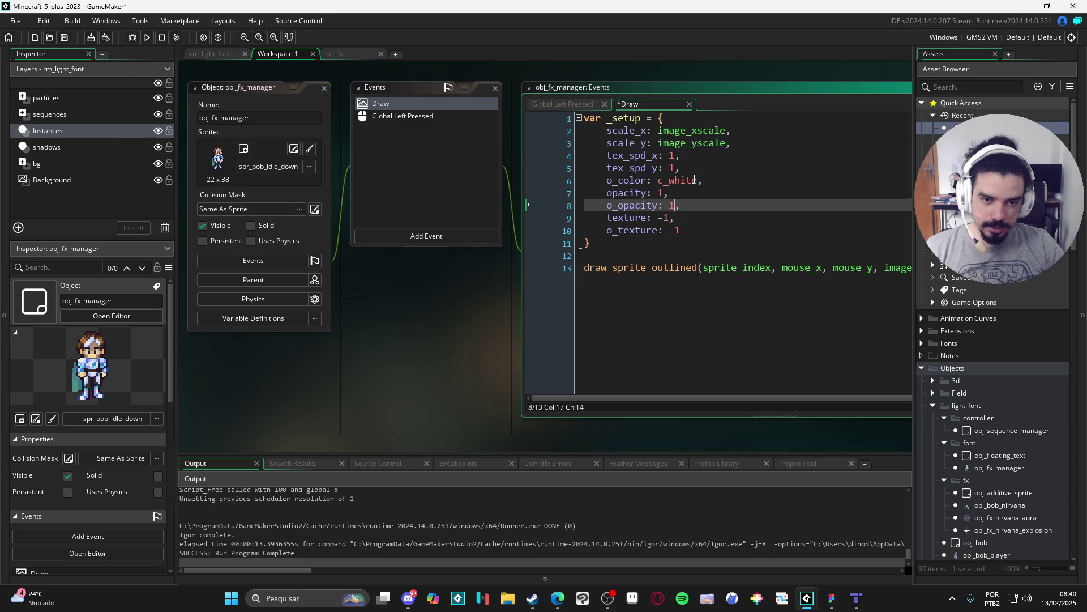
{"action": "key", "text": "ctrl+s"}
{"action": "double_click", "coordinate": [672, 180]}
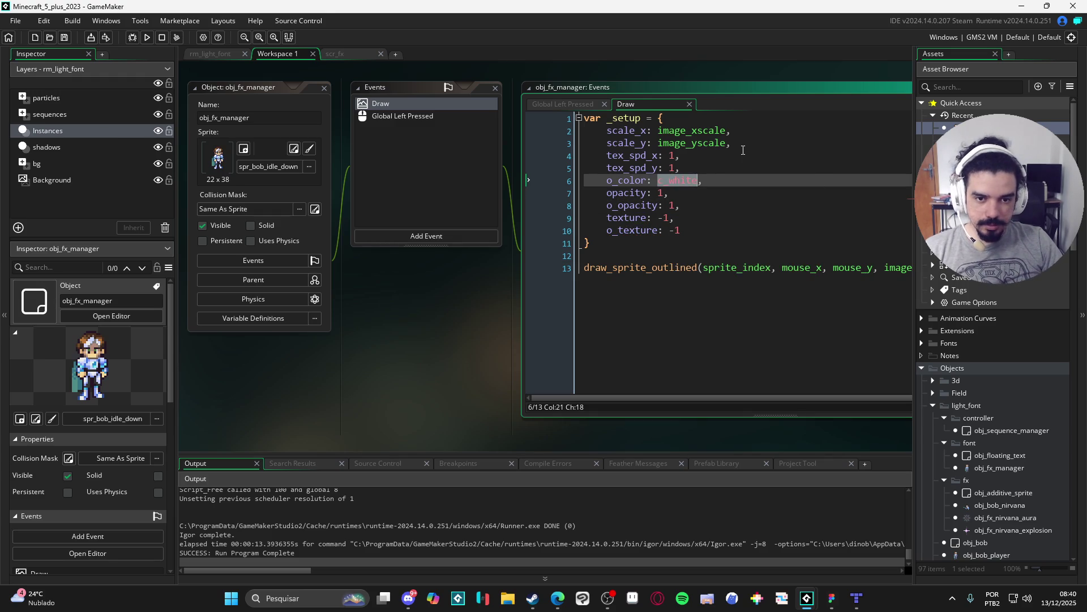
{"action": "type", "text": "c_black"}
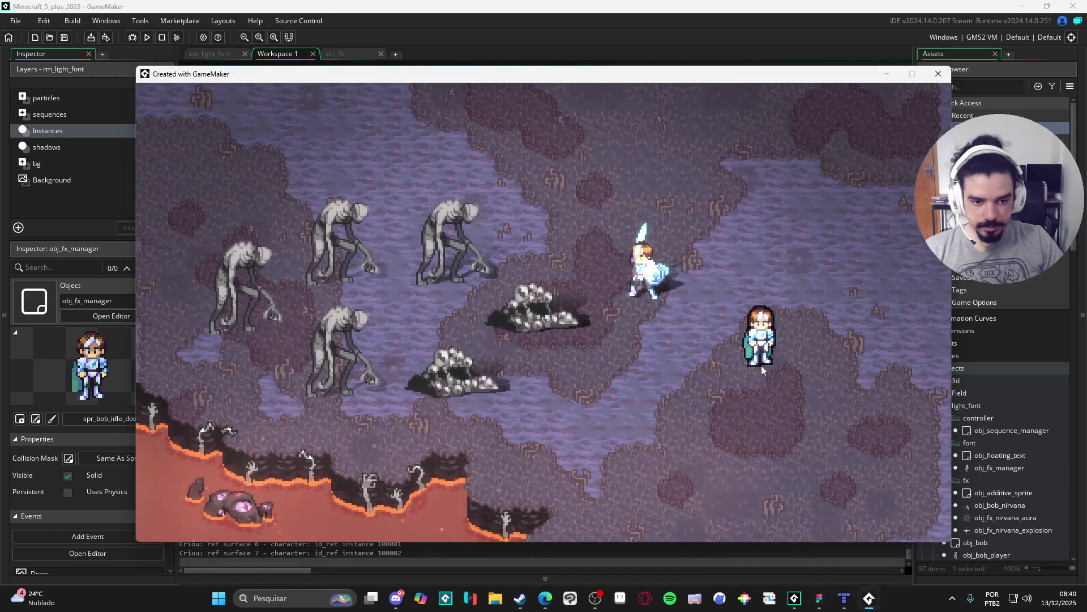
{"action": "left_click", "coordinate": [761, 365]}
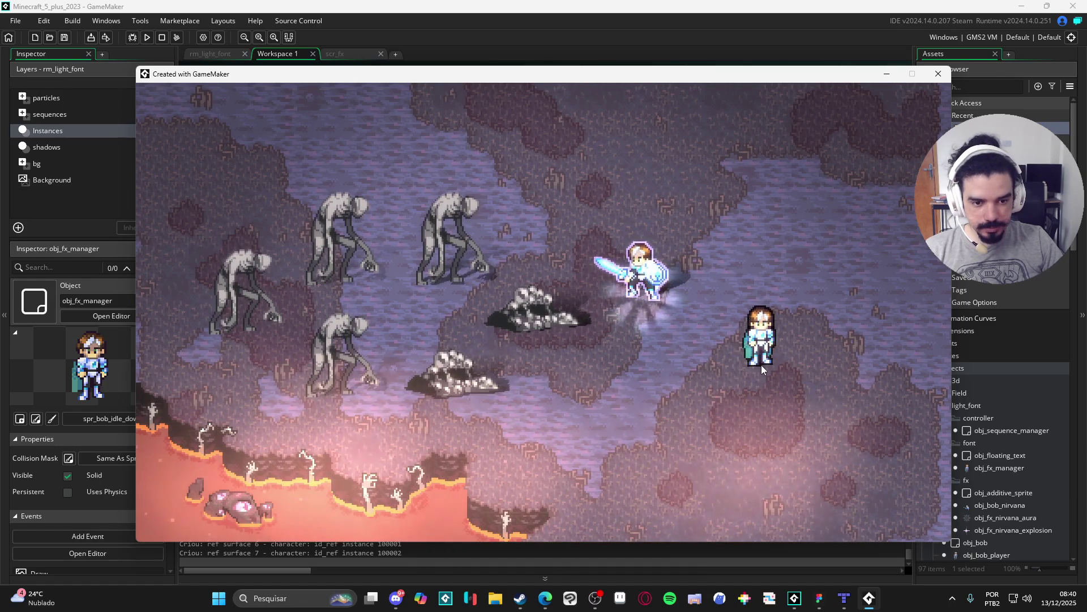
{"action": "left_click", "coordinate": [852, 247]}
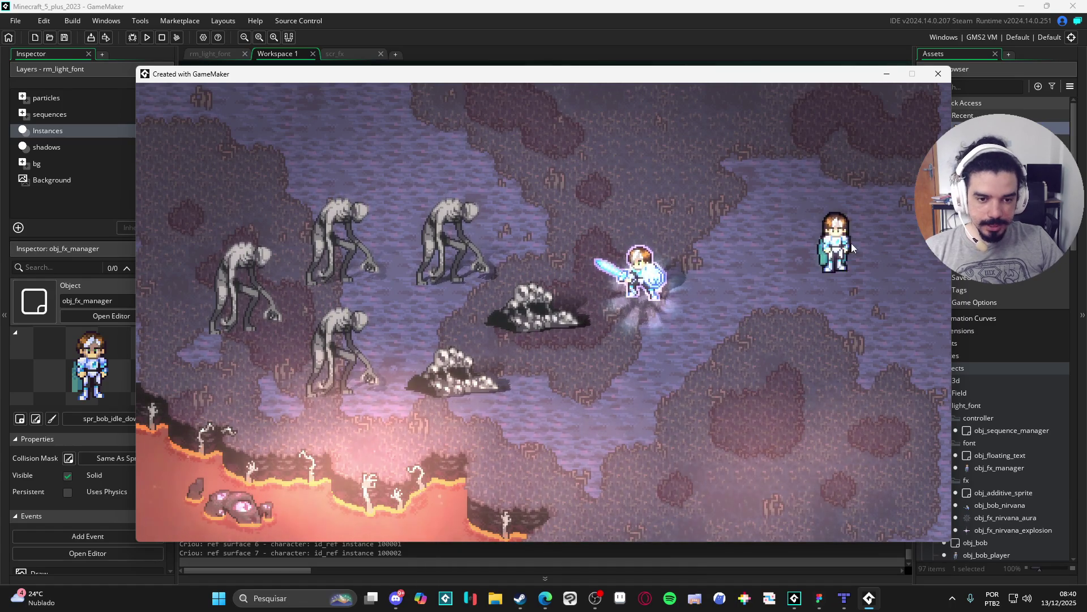
{"action": "left_click", "coordinate": [938, 74]}
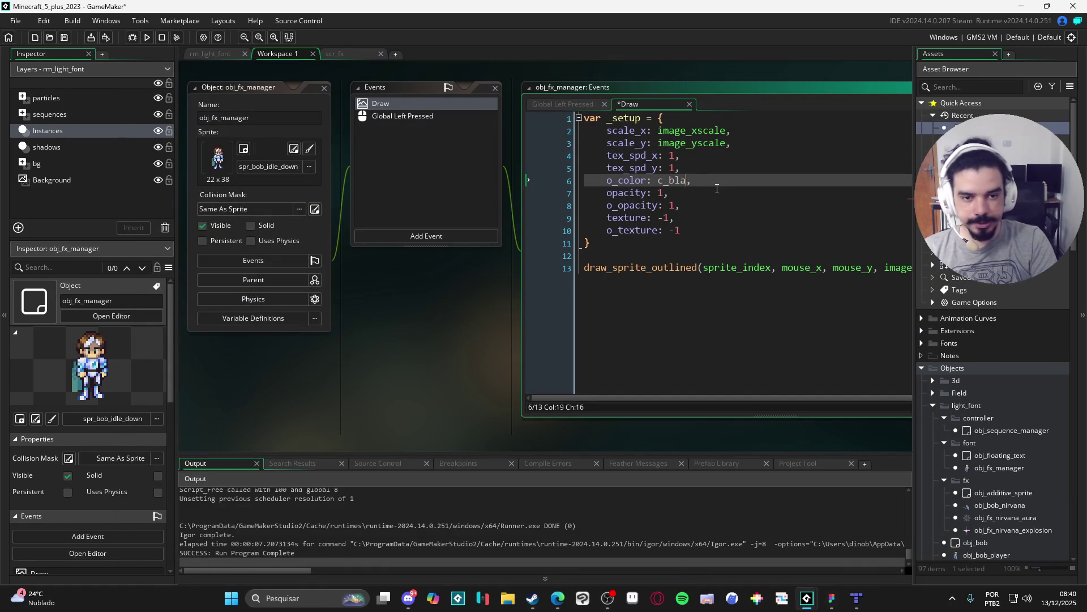
Set the outline colour o_color to c_white and save the Draw event code.
{"action": "key", "text": "BackSpace"}
{"action": "key", "text": "BackSpace"}
{"action": "type", "text": "white"}
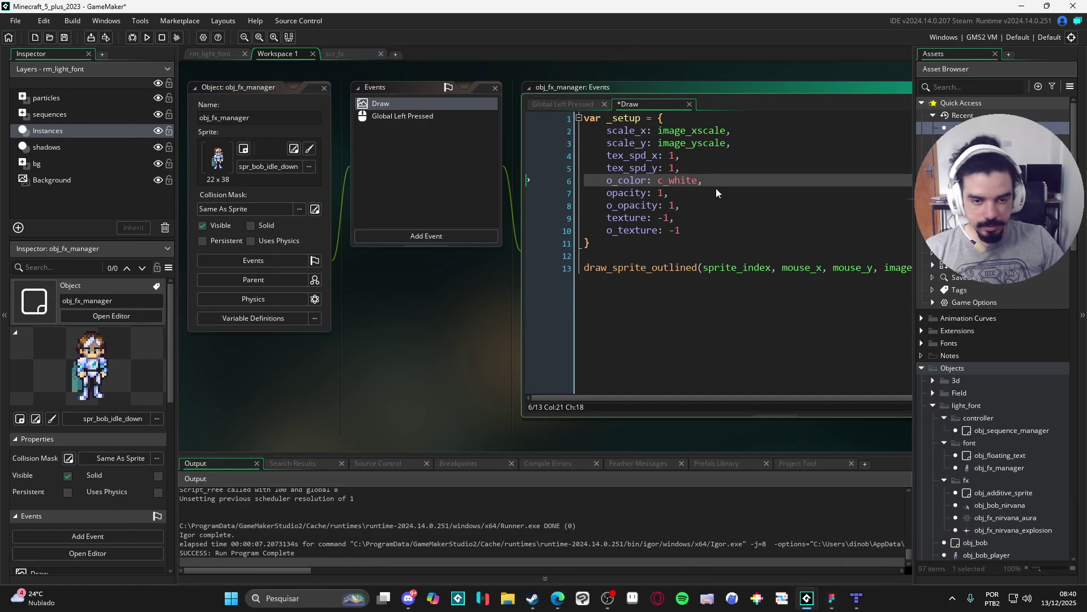
{"action": "key", "text": "Down"}
{"action": "key", "text": "ctrl+s"}
{"action": "scroll", "coordinate": [981, 457], "scroll_direction": "down", "scroll_amount": 15}
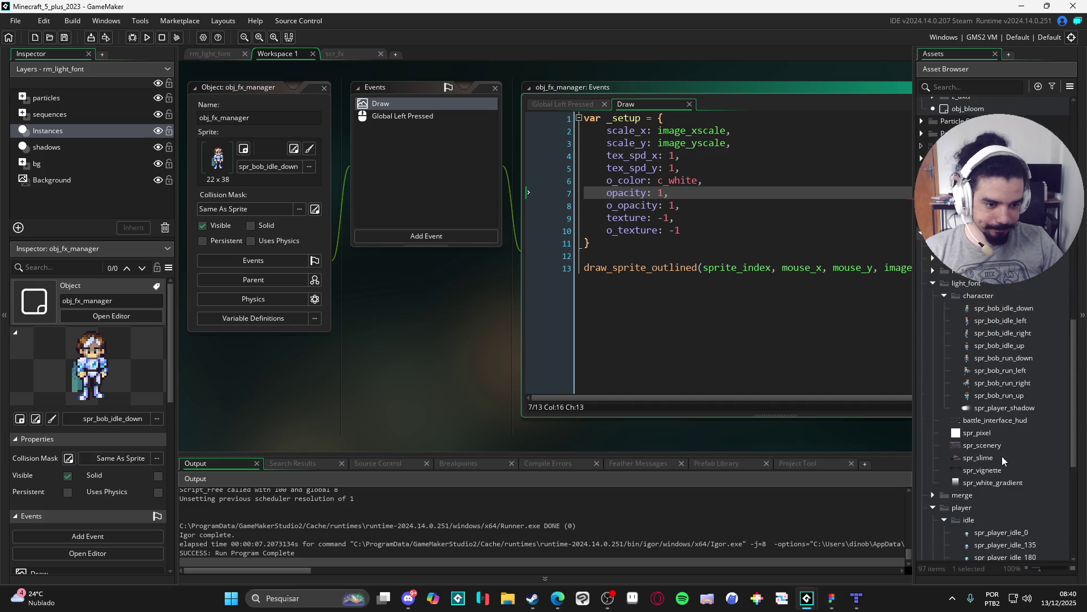
{"action": "scroll", "coordinate": [1018, 465], "scroll_direction": "down", "scroll_amount": 3}
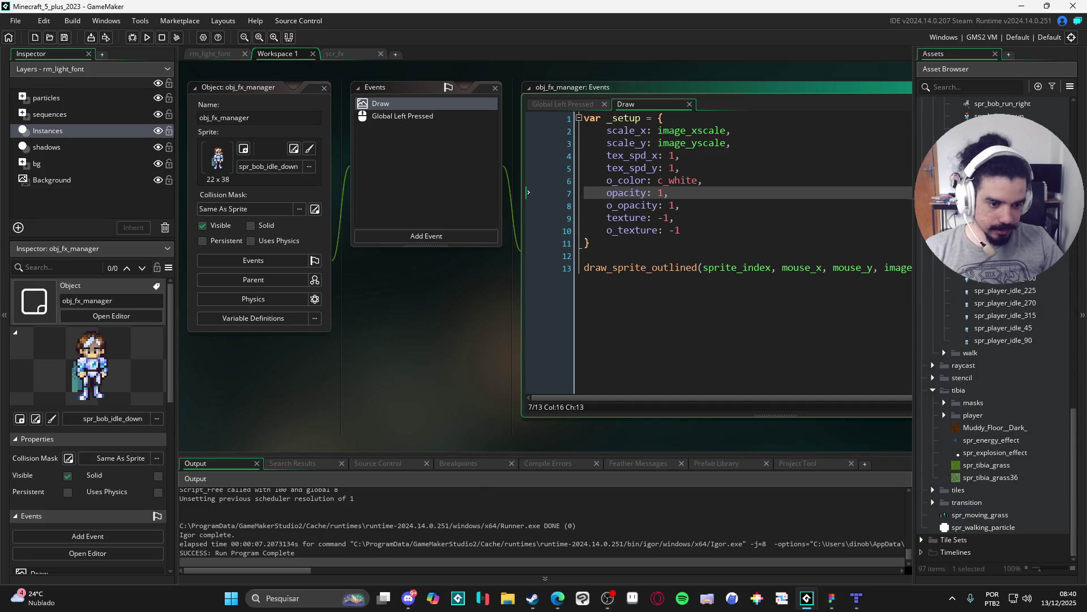
Search the Asset Browser for 'gradi' and pick the spr_nirvana_gradiend sprite.
{"action": "left_click", "coordinate": [965, 88]}
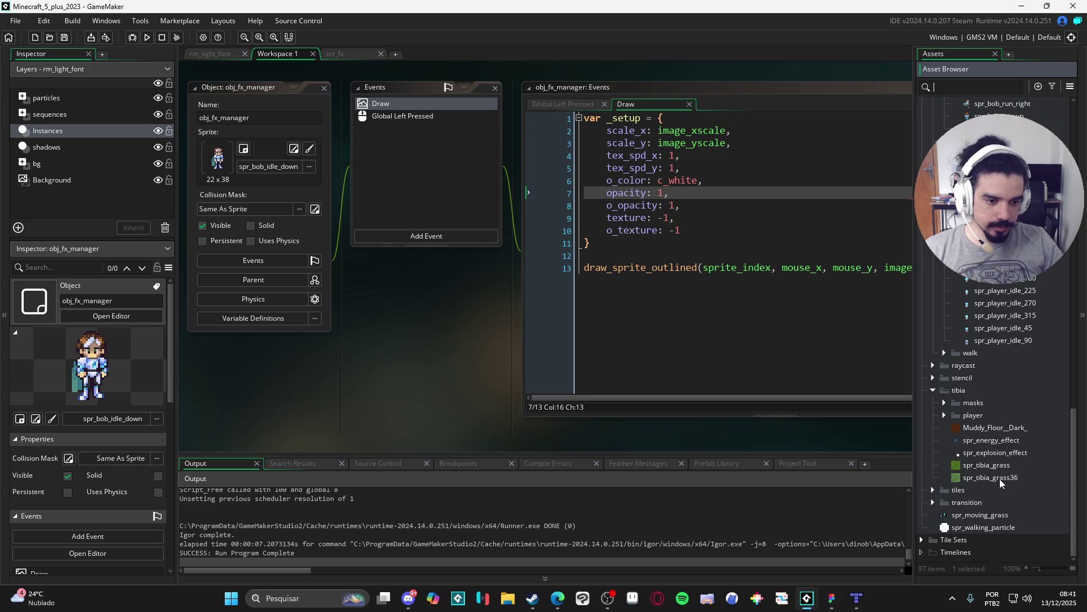
{"action": "scroll", "coordinate": [1000, 473], "scroll_direction": "up", "scroll_amount": 10}
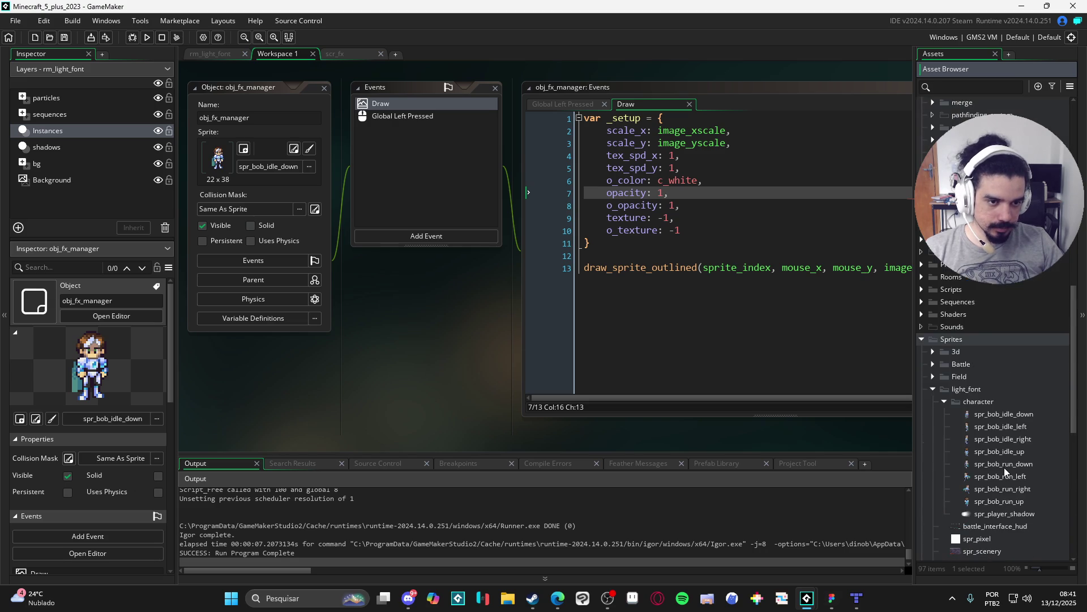
{"action": "scroll", "coordinate": [1003, 468], "scroll_direction": "down", "scroll_amount": 6}
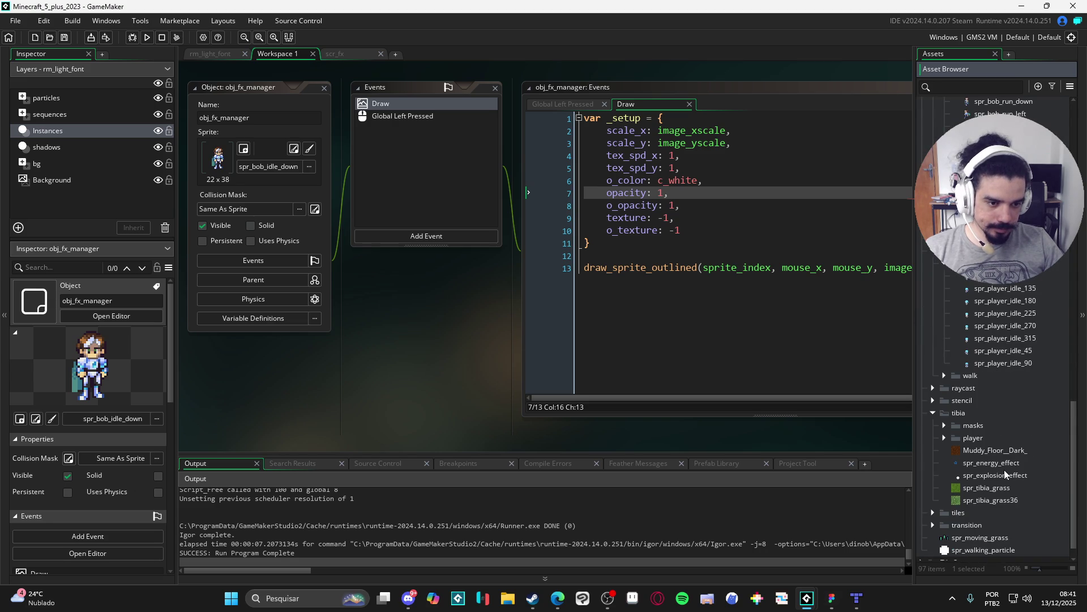
{"action": "scroll", "coordinate": [1004, 467], "scroll_direction": "up", "scroll_amount": 3}
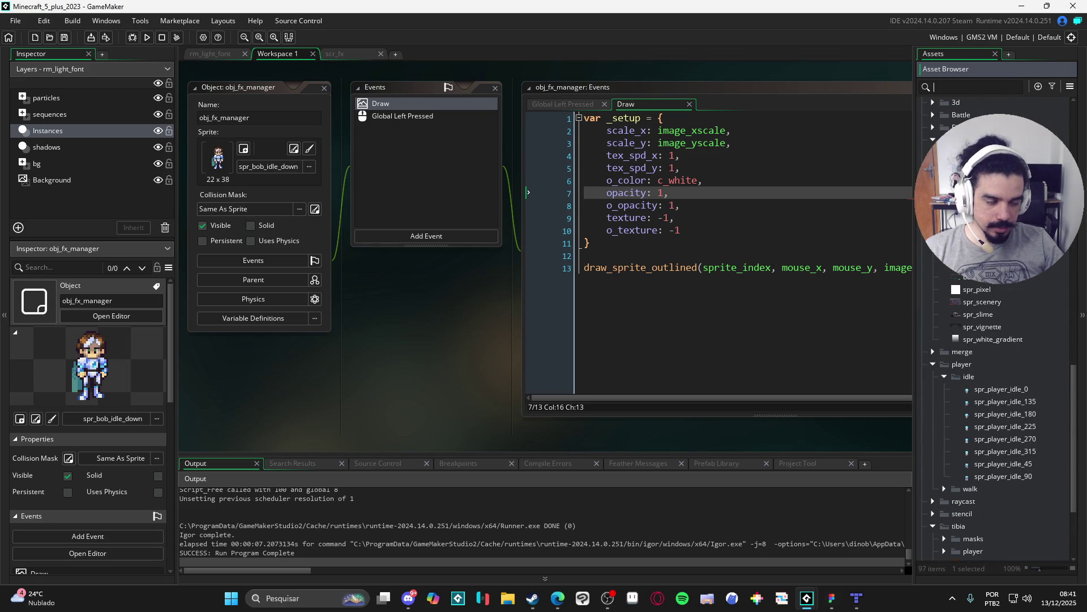
{"action": "left_click", "coordinate": [964, 87]}
{"action": "type", "text": "gradi"}
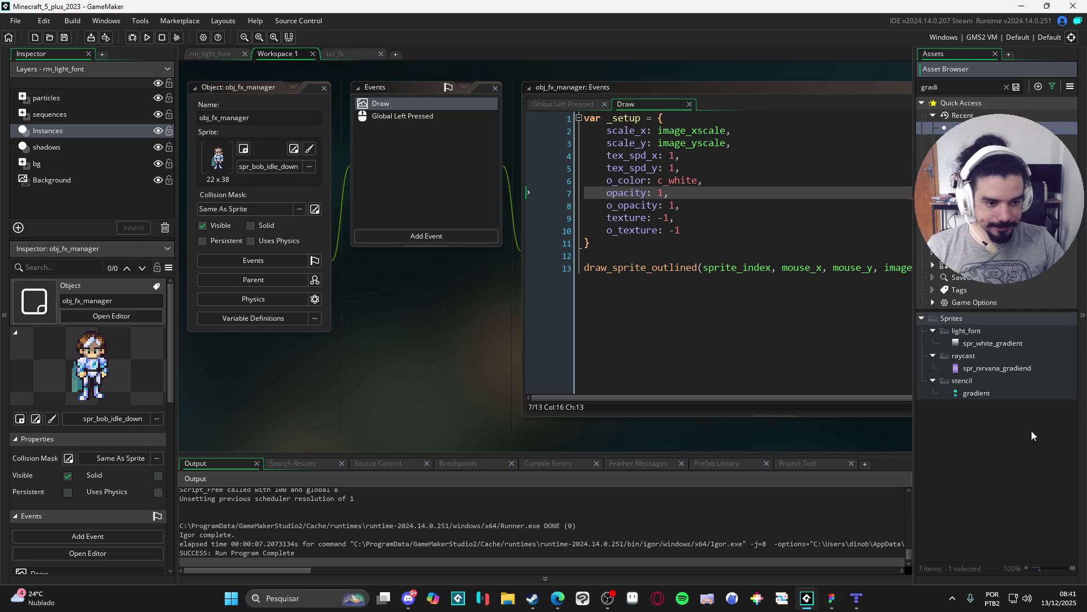
{"action": "left_click", "coordinate": [985, 367]}
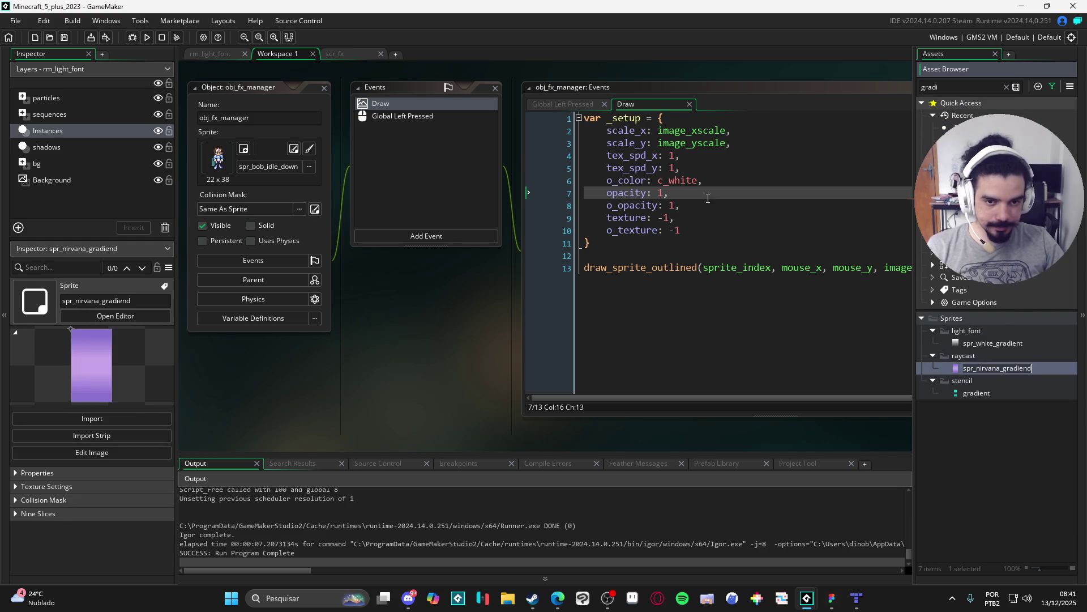
Move to the o_texture line, close the test game, and switch to the scr_fx script.
{"action": "left_click", "coordinate": [669, 219]}
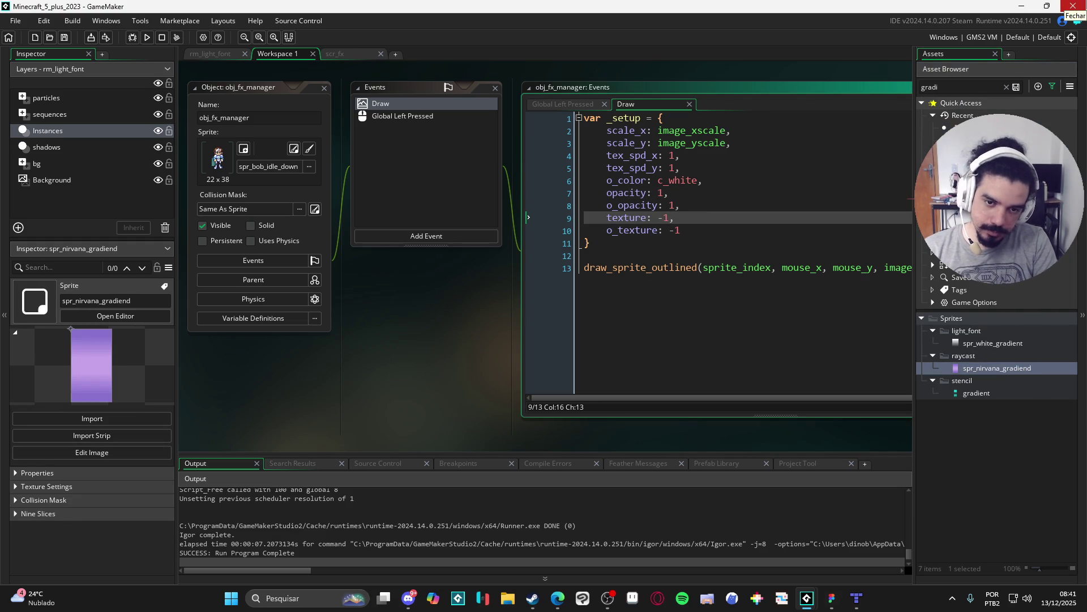
{"action": "key", "text": "Down"}
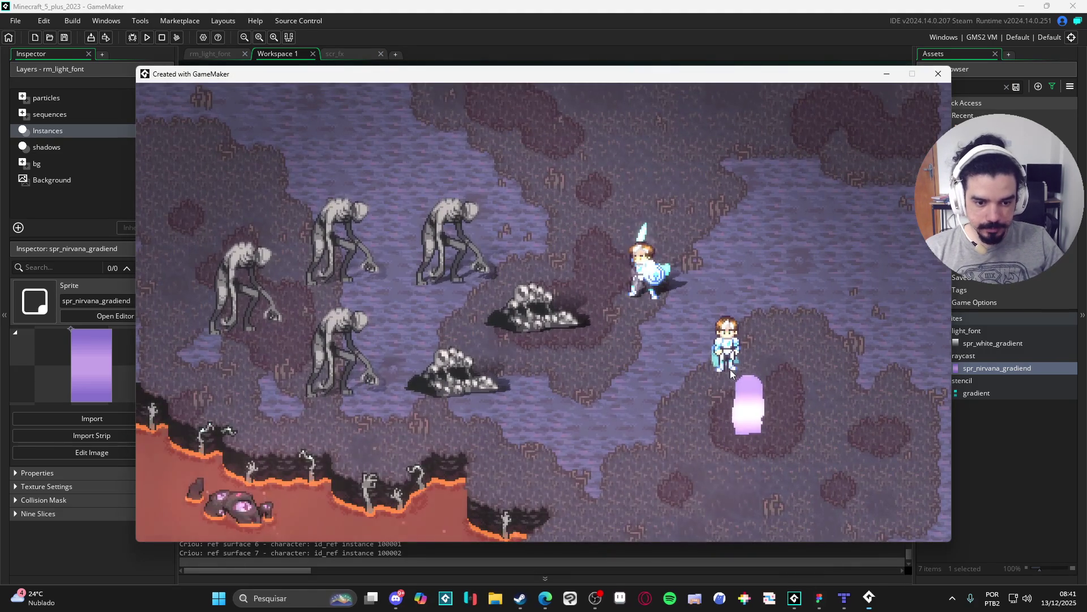
{"action": "left_click", "coordinate": [938, 74]}
{"action": "left_click", "coordinate": [340, 54]}
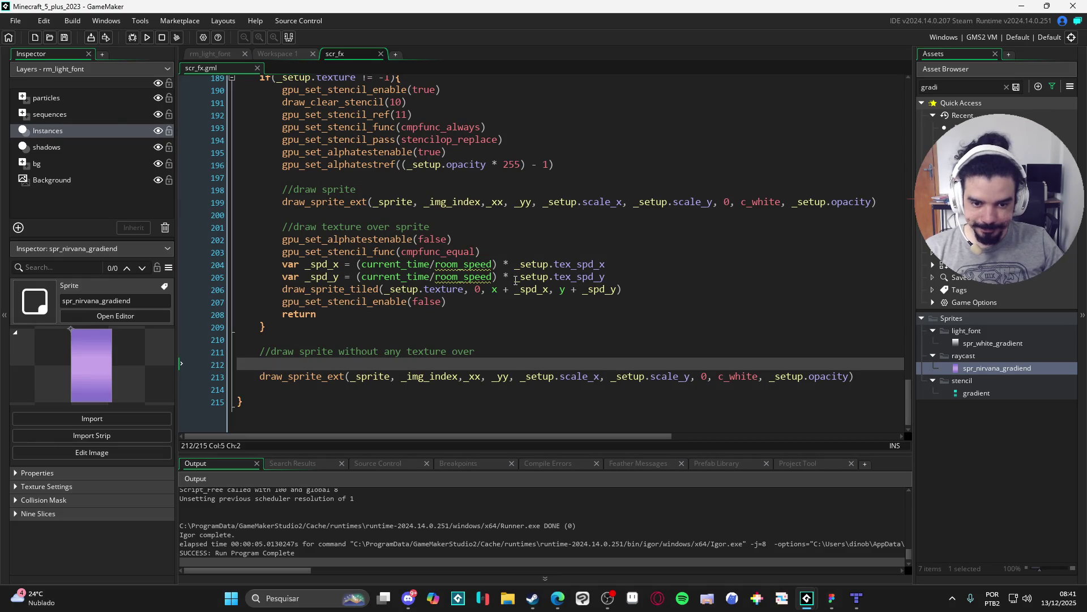
Add a new offset variable line in the else branch and cut the draw call's x offset expression.
{"action": "scroll", "coordinate": [491, 314], "scroll_direction": "up", "scroll_amount": 10}
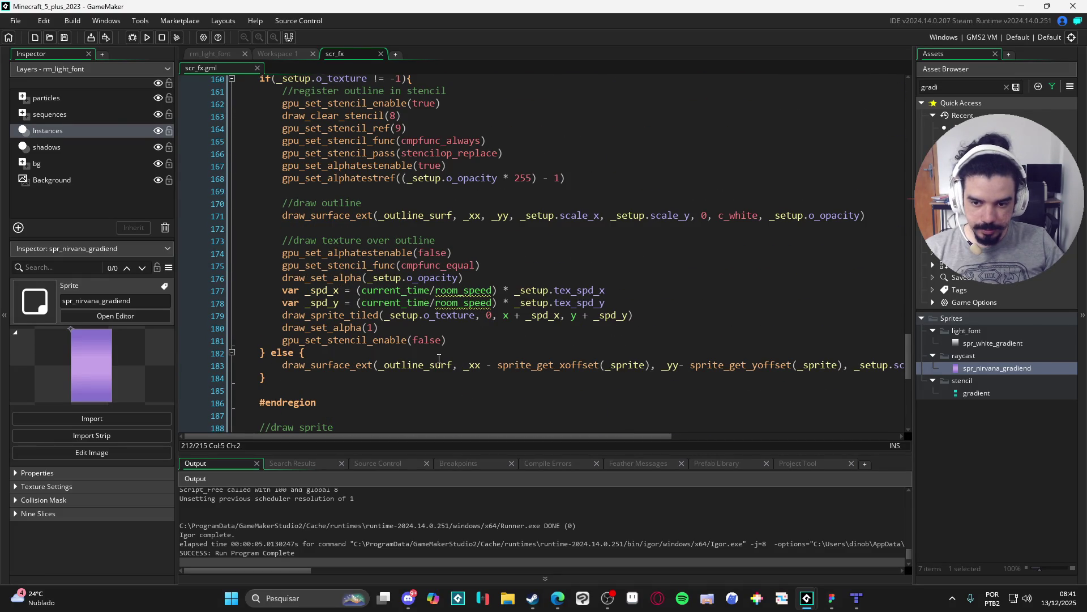
{"action": "left_click", "coordinate": [441, 353]}
{"action": "key", "text": "Return"}
{"action": "type", "text": "_xx ="}
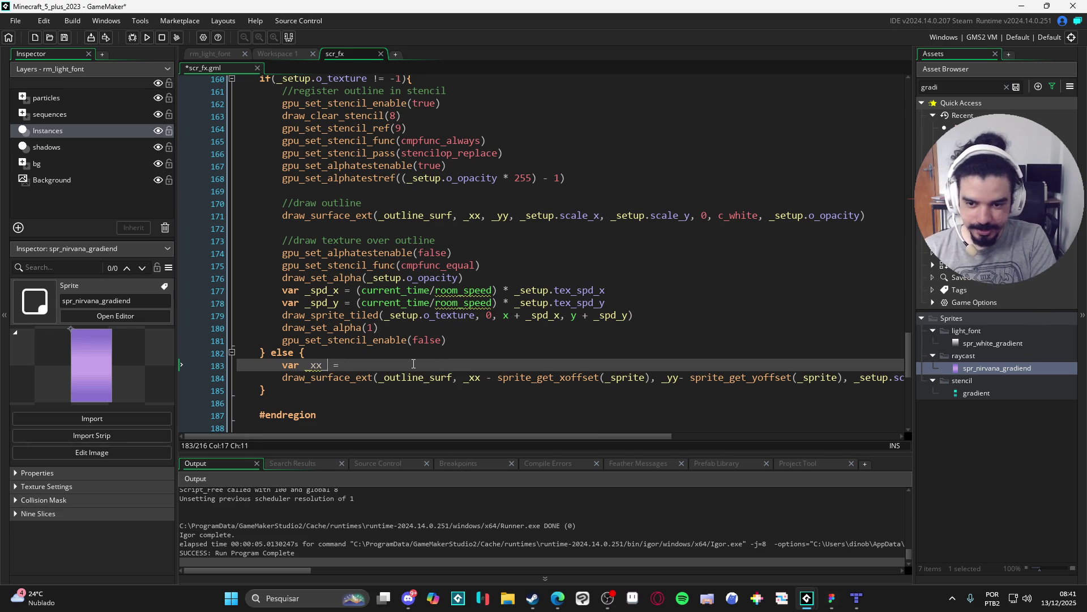
{"action": "key", "text": "BackSpace"}
{"action": "type", "text": "x"}
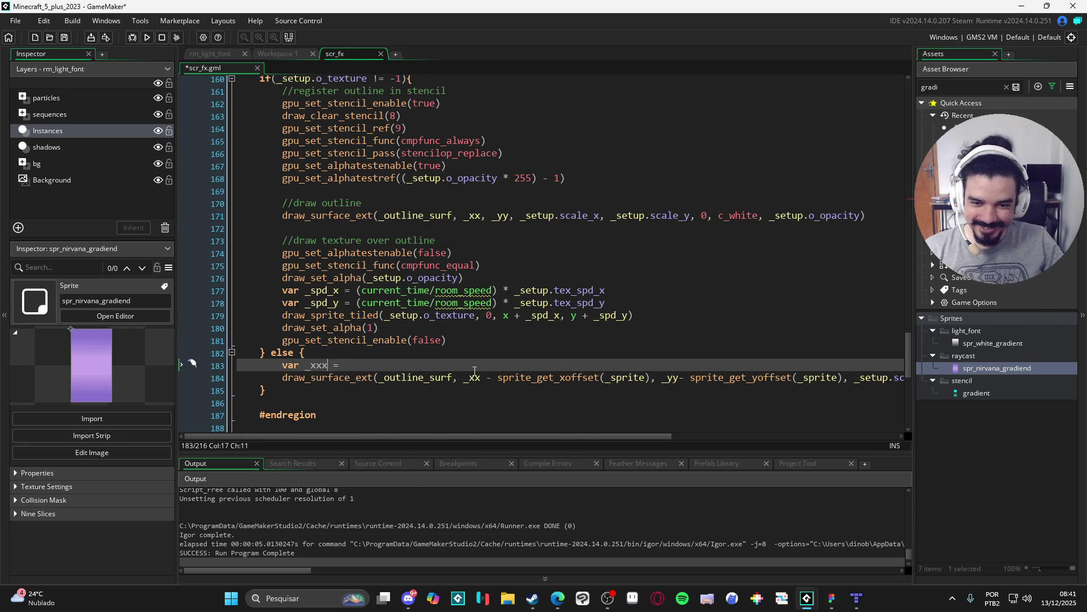
{"action": "left_click_drag", "start_coordinate": [464, 378], "coordinate": [660, 386]}
{"action": "key", "text": "ctrl+x"}
Duplicate the offset line for y and tidy the variable names to __xx and __yy.
{"action": "left_click", "coordinate": [345, 365]}
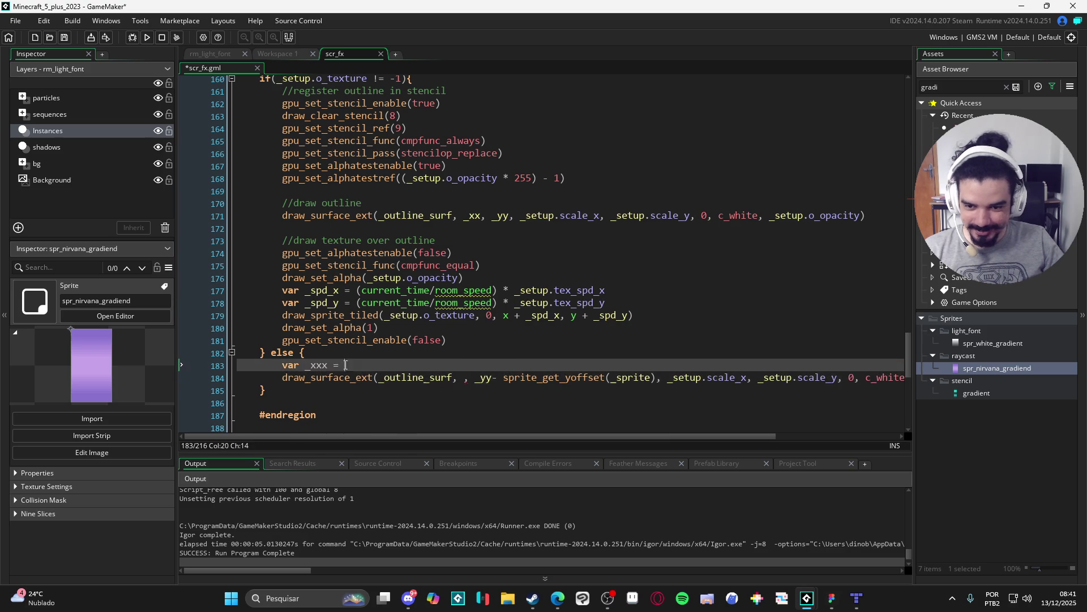
{"action": "key", "text": "ctrl+d"}
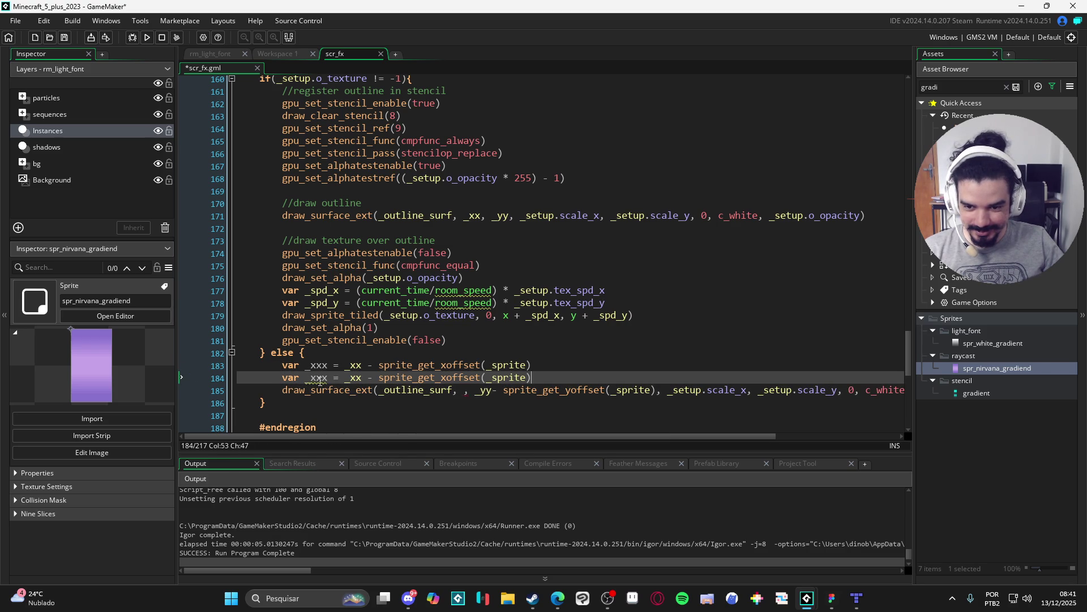
{"action": "double_click", "coordinate": [317, 377]}
{"action": "type", "text": "_yyy"}
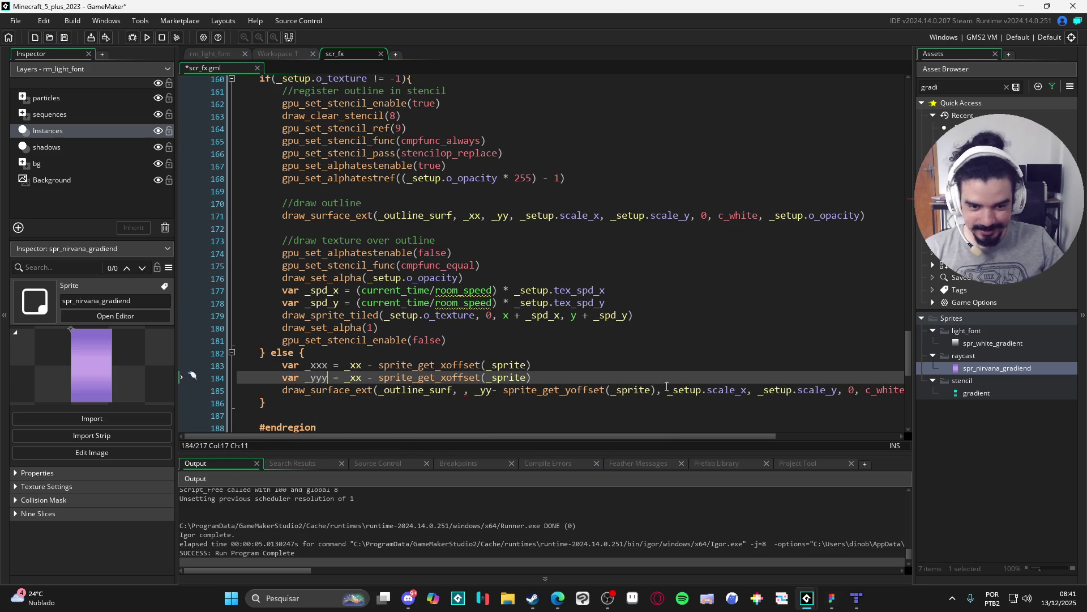
{"action": "double_click", "coordinate": [477, 390]}
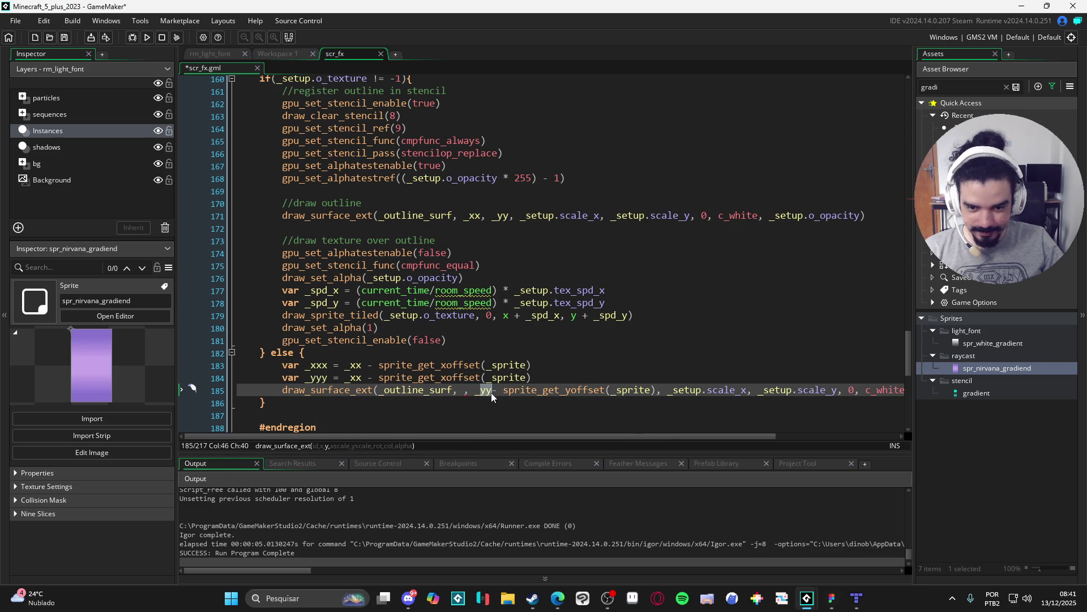
{"action": "left_click", "coordinate": [311, 365]}
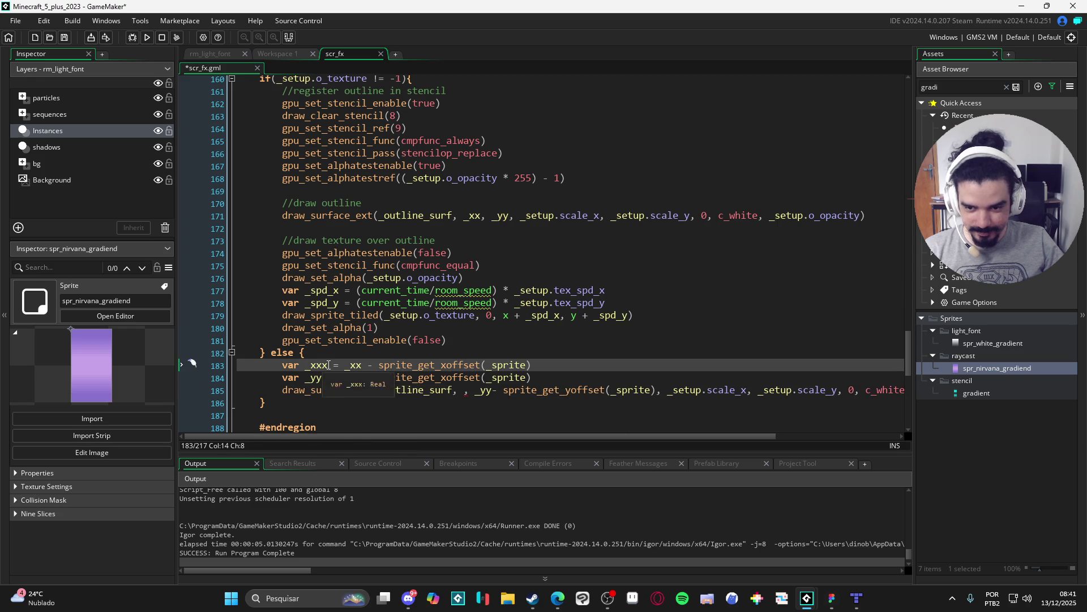
{"action": "key", "text": "BackSpace"}
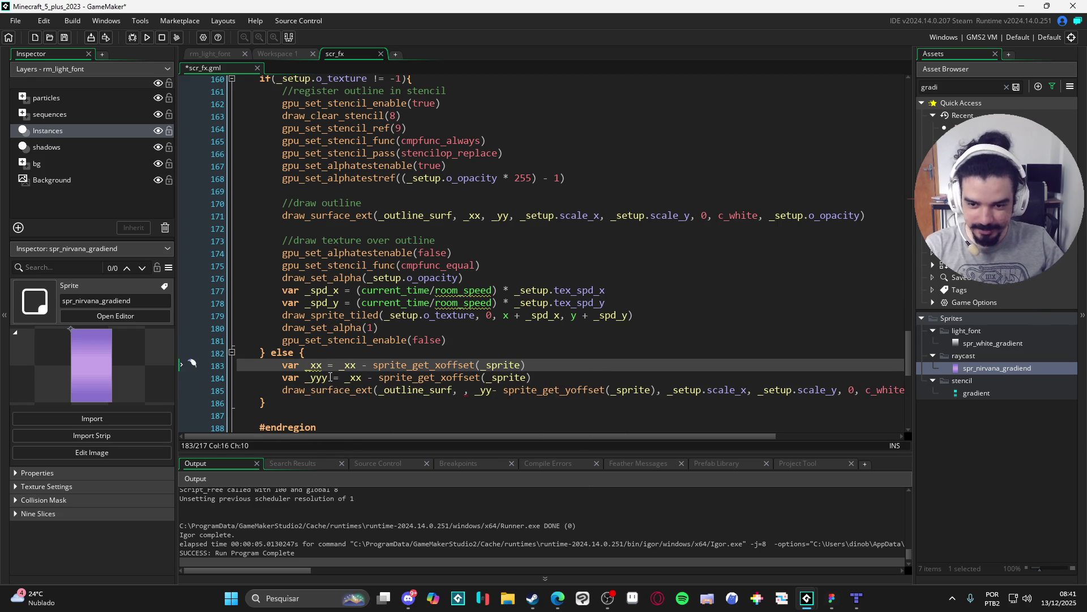
{"action": "left_click", "coordinate": [330, 378]}
{"action": "key", "text": "BackSpace"}
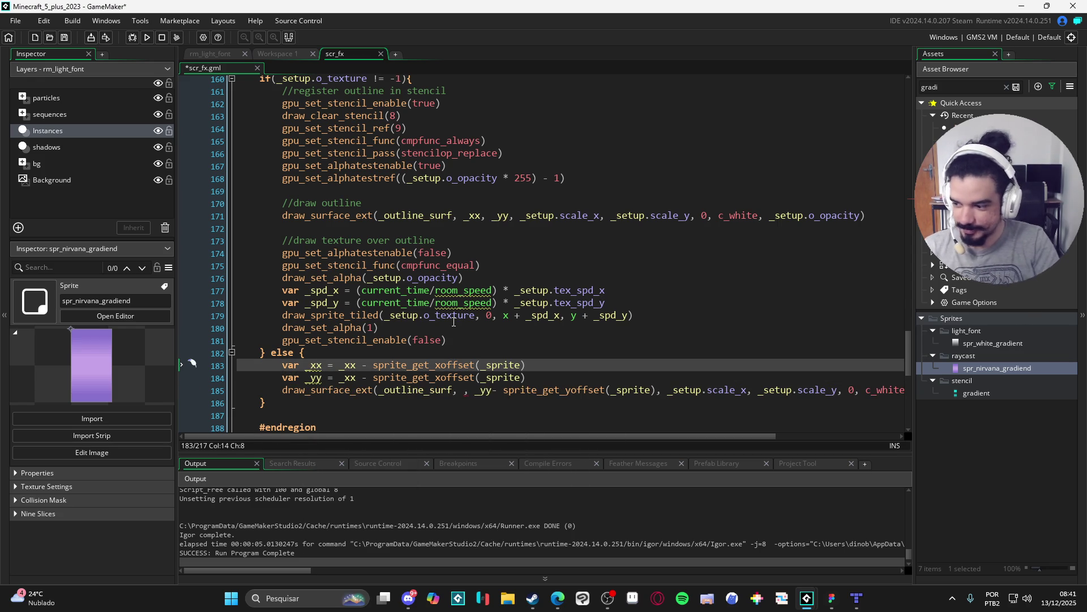
Use __xx and __yy as the x and y arguments of the draw call.
{"action": "key", "text": "Down"}
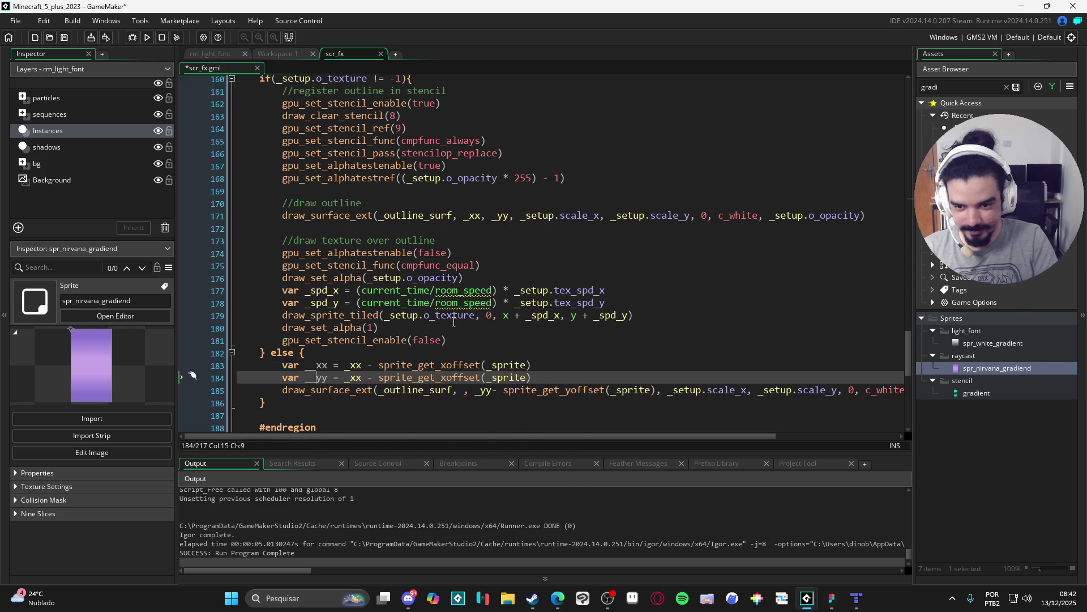
{"action": "double_click", "coordinate": [317, 365]}
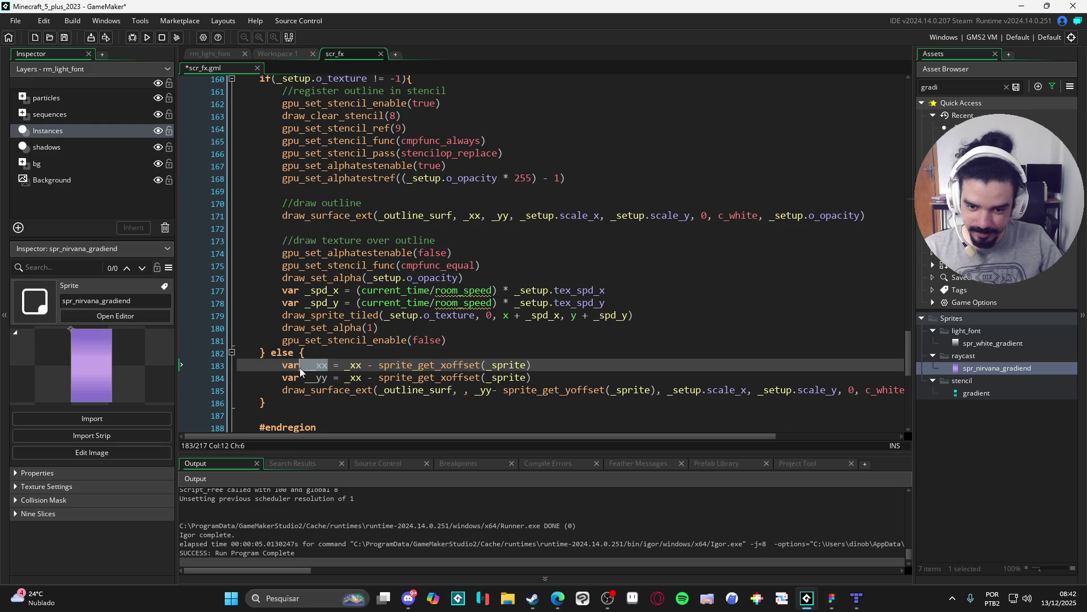
{"action": "left_click", "coordinate": [462, 390]}
{"action": "key", "text": "ctrl+v"}
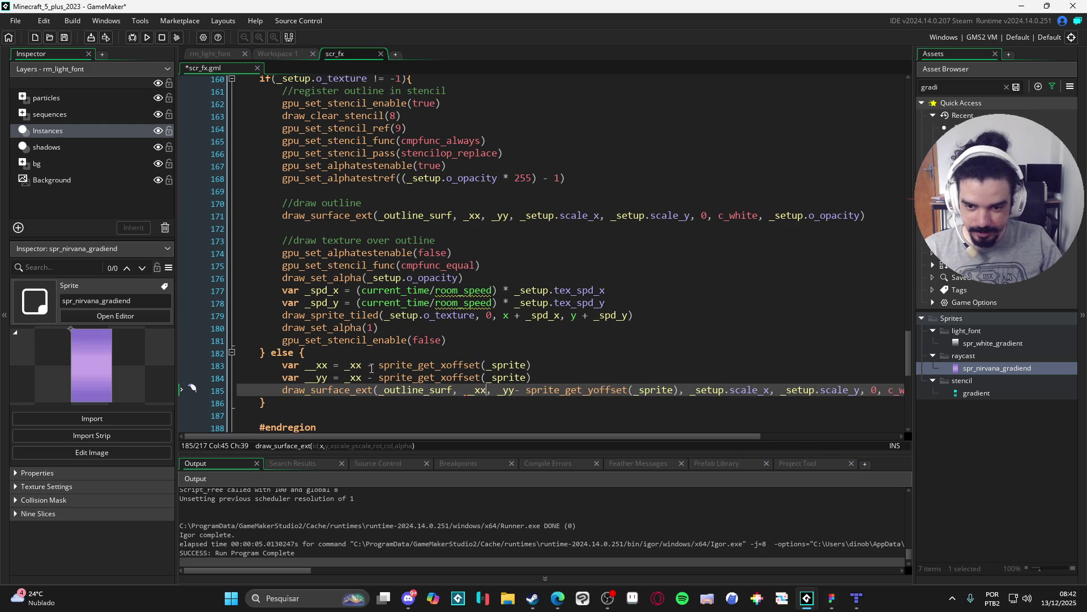
{"action": "left_click", "coordinate": [318, 378]}
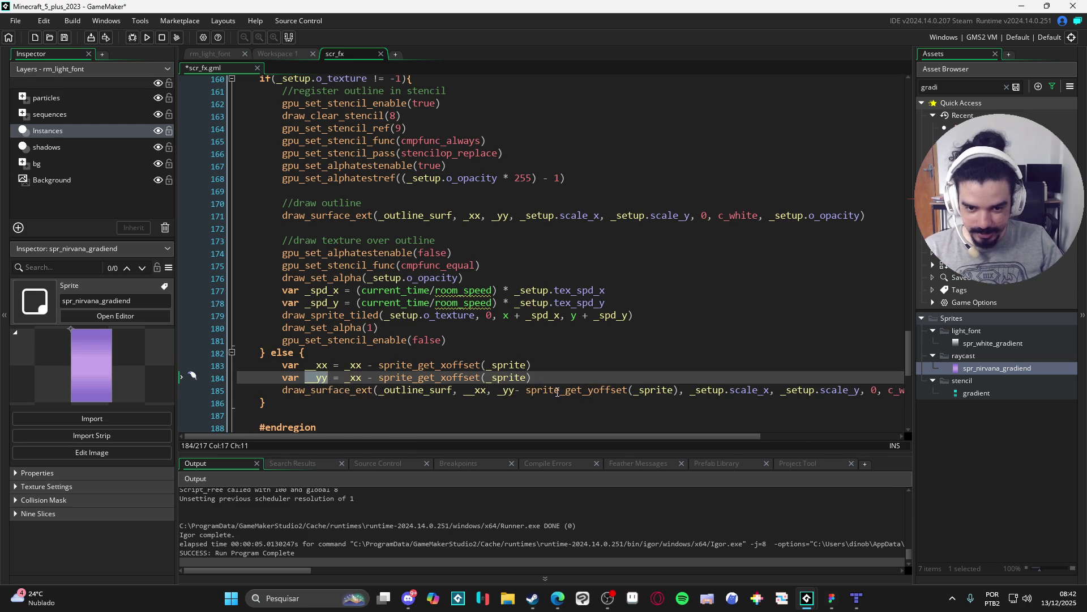
{"action": "left_click_drag", "start_coordinate": [498, 391], "coordinate": [681, 396]}
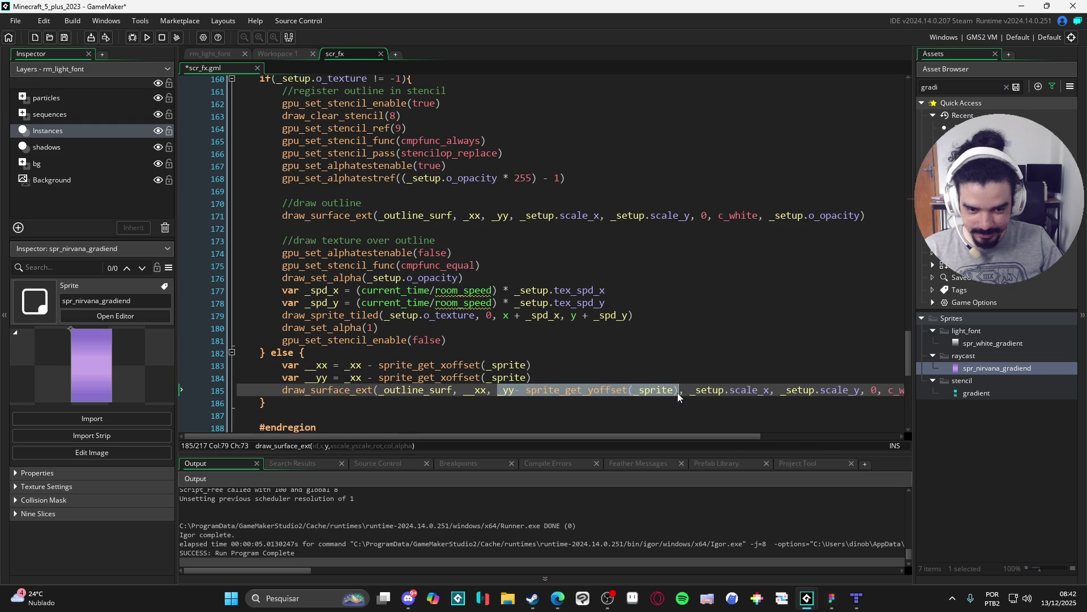
{"action": "key", "text": "ctrl+v"}
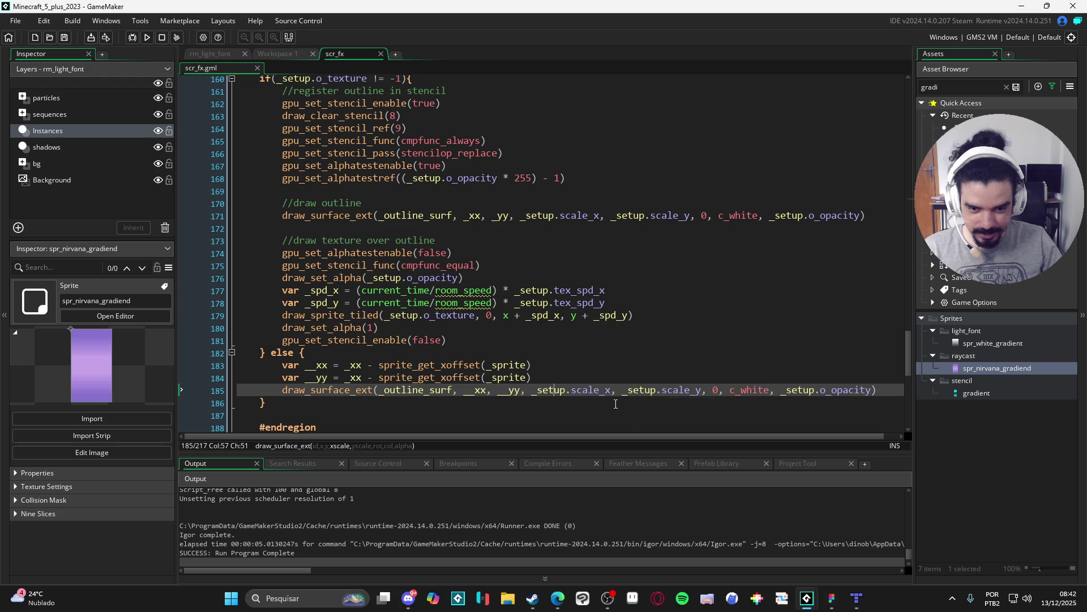
Change the __yy line to sprite_get_yoffset and select the __xx and __yy lines.
{"action": "left_click", "coordinate": [527, 376]}
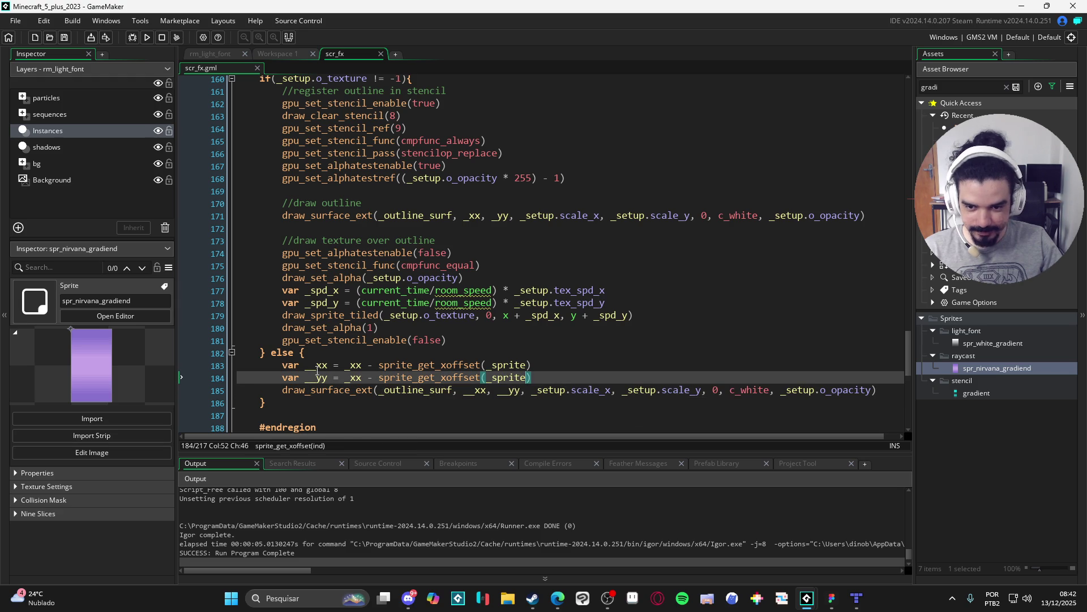
{"action": "left_click", "coordinate": [441, 379]}
{"action": "key", "text": "Delete"}
{"action": "type", "text": "y"}
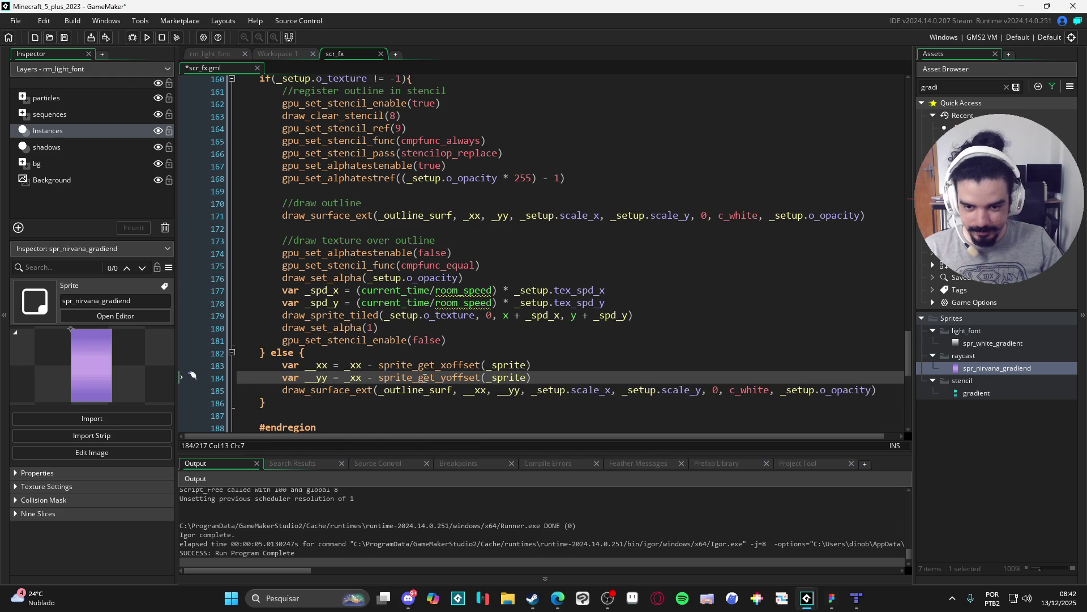
{"action": "scroll", "coordinate": [593, 372], "scroll_direction": "up", "scroll_amount": 4}
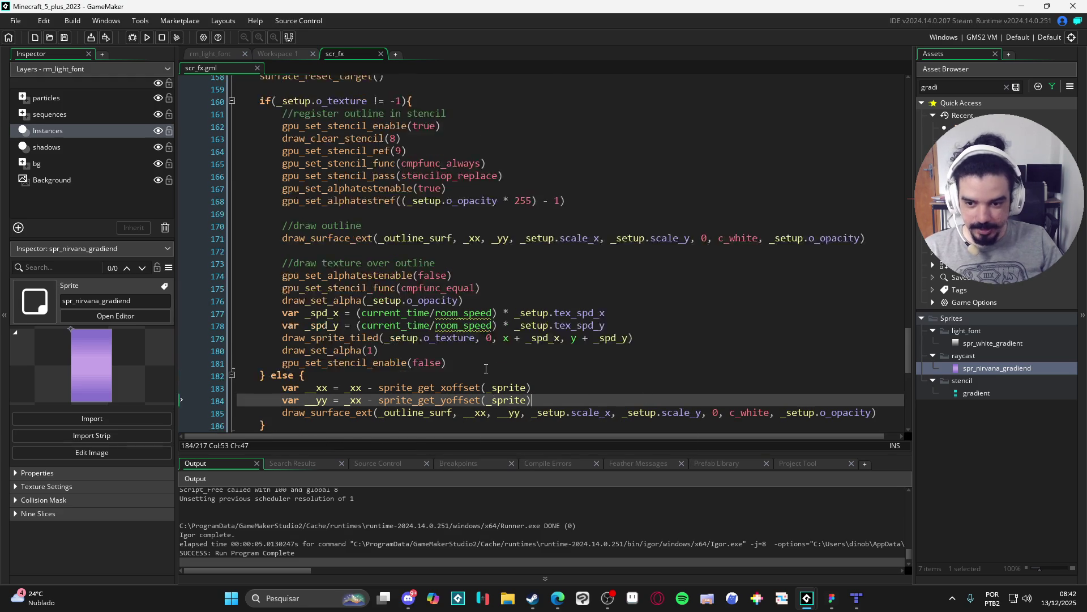
{"action": "scroll", "coordinate": [377, 313], "scroll_direction": "down", "scroll_amount": 2}
{"action": "scroll", "coordinate": [385, 313], "scroll_direction": "up", "scroll_amount": 1}
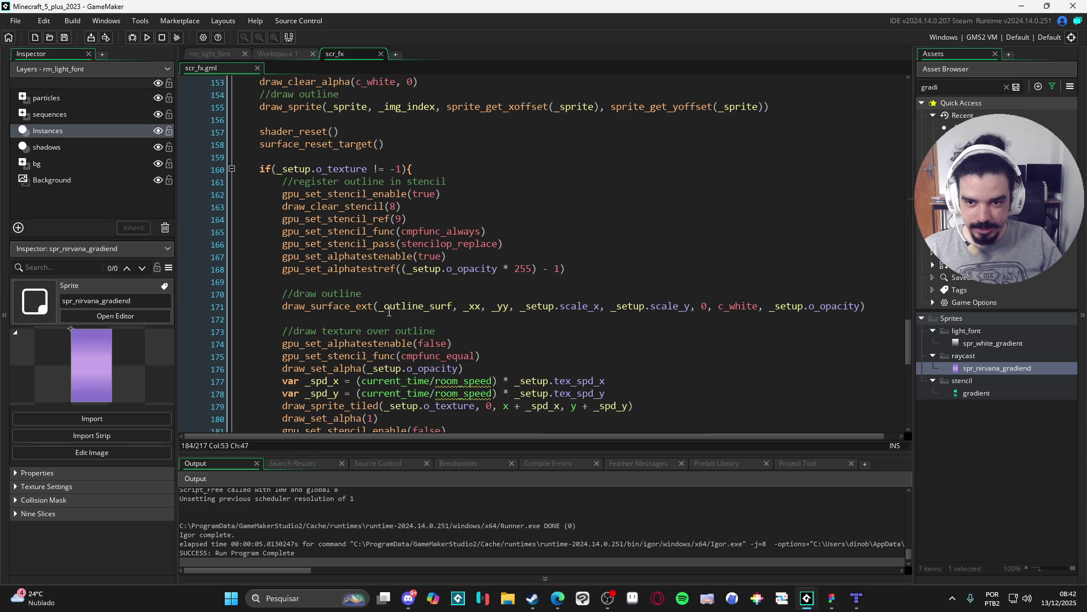
{"action": "scroll", "coordinate": [406, 301], "scroll_direction": "down", "scroll_amount": 3}
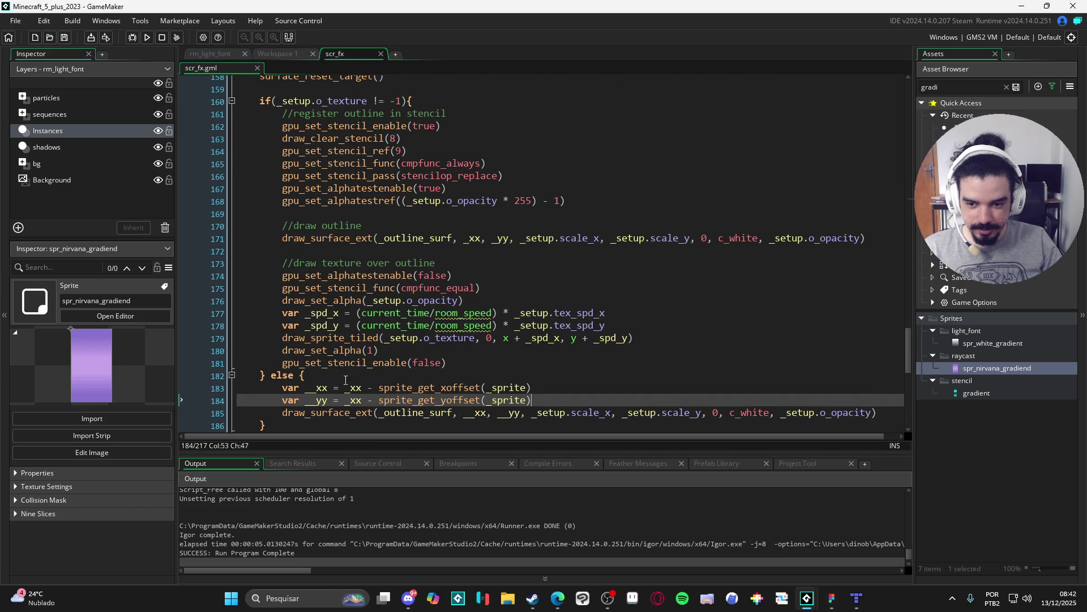
{"action": "left_click_drag", "start_coordinate": [281, 392], "coordinate": [526, 402]}
Move the __xx and __yy lines above if(_setup.o_texture != -1), separated by blank lines.
{"action": "key", "text": "ctrl+x"}
{"action": "scroll", "coordinate": [363, 254], "scroll_direction": "up", "scroll_amount": 2}
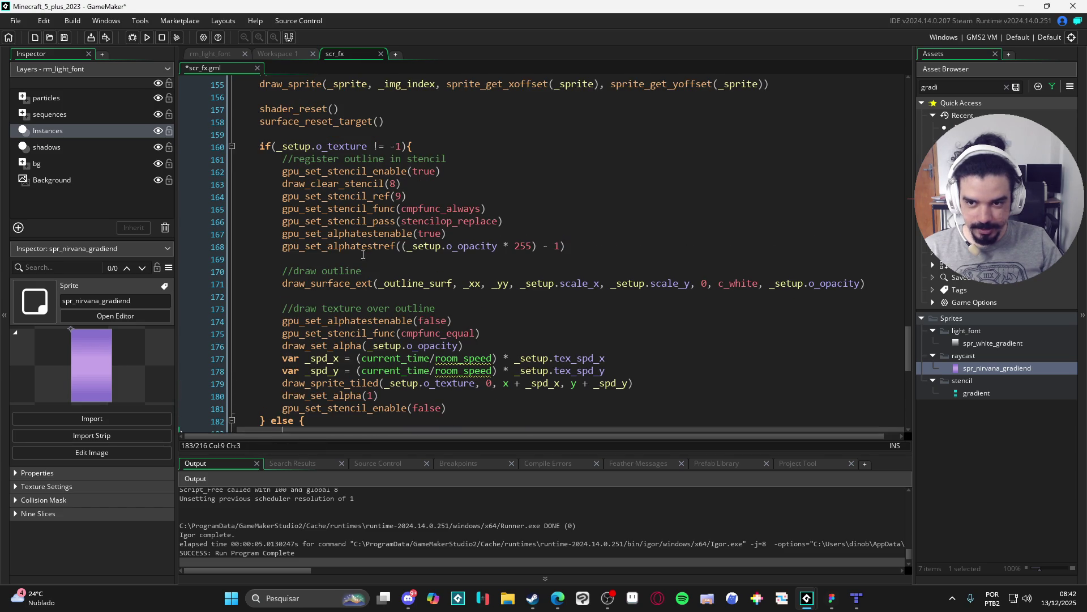
{"action": "left_click", "coordinate": [293, 136]}
{"action": "key", "text": "ctrl+v"}
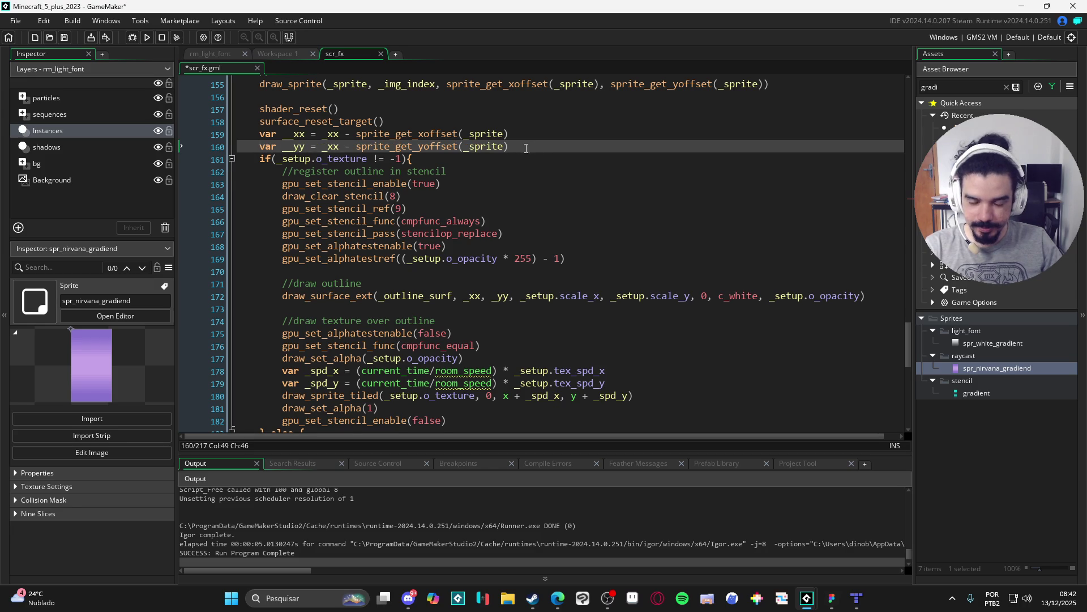
{"action": "key", "text": "Return"}
{"action": "key", "text": "Up"}
{"action": "key", "text": "Up"}
{"action": "key", "text": "Up"}
{"action": "key", "text": "End"}
{"action": "key", "text": "Return"}
Change the outline draw_surface_ext arguments from _xx/_yy to __xx/__yy and run the game with F5.
{"action": "scroll", "coordinate": [356, 166], "scroll_direction": "down", "scroll_amount": 2}
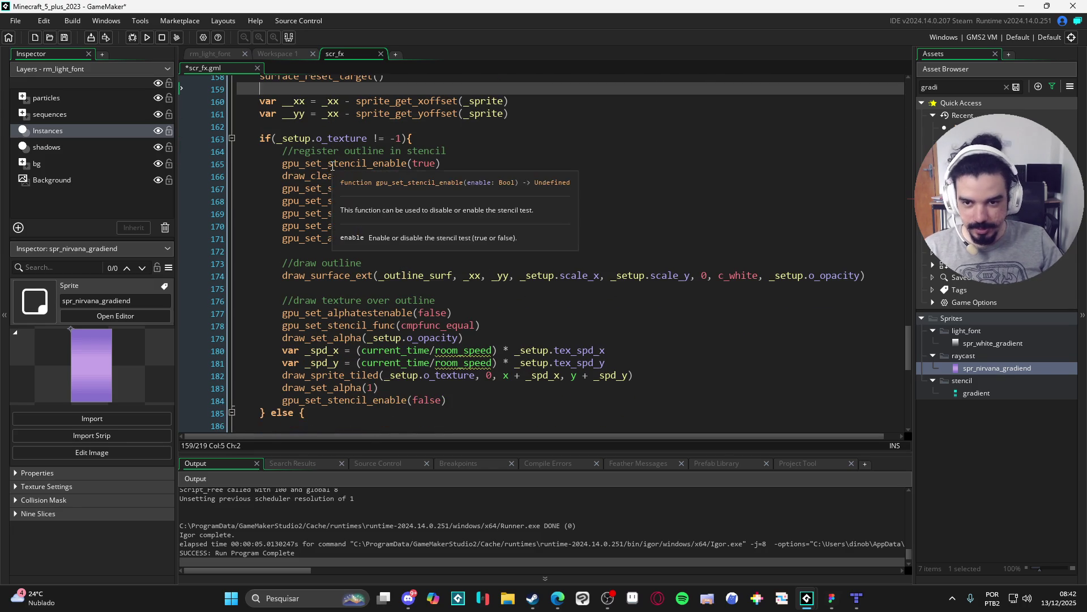
{"action": "double_click", "coordinate": [296, 101]}
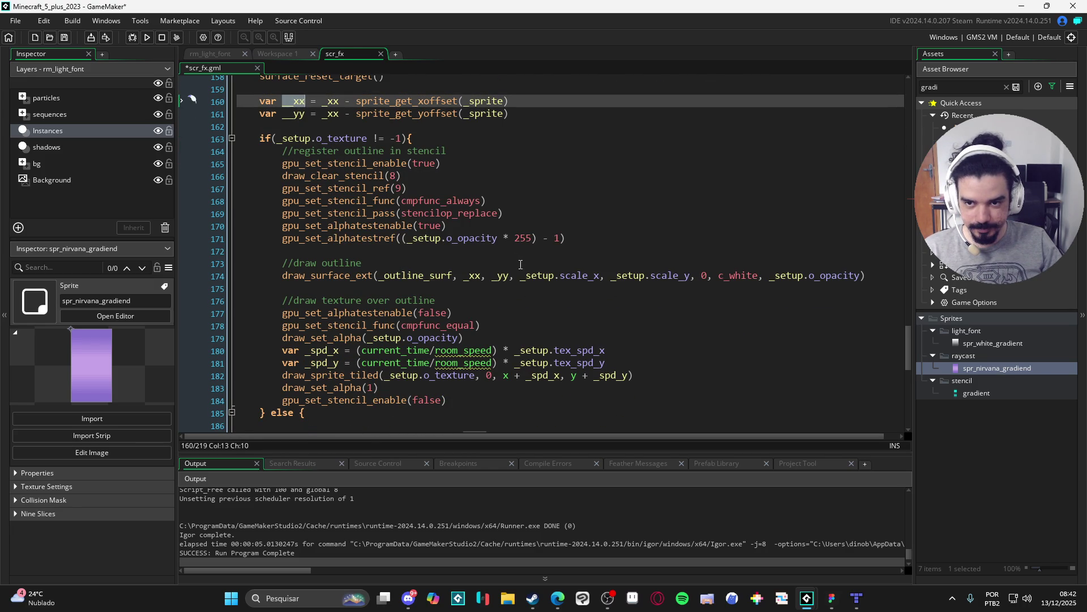
{"action": "scroll", "coordinate": [505, 317], "scroll_direction": "down", "scroll_amount": 2}
{"action": "scroll", "coordinate": [520, 294], "scroll_direction": "up", "scroll_amount": 2}
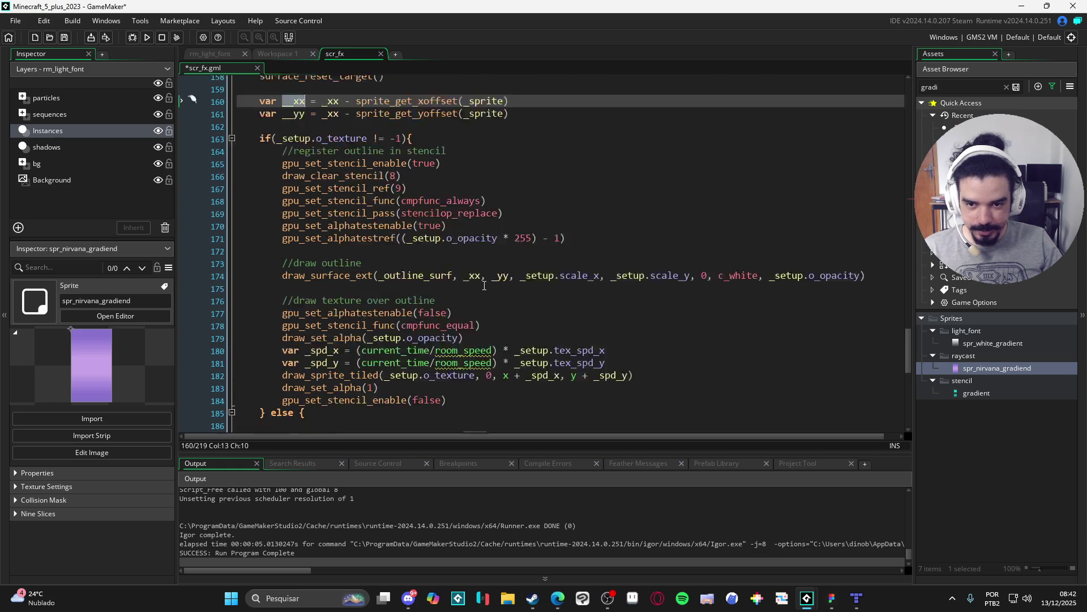
{"action": "scroll", "coordinate": [530, 317], "scroll_direction": "down", "scroll_amount": 2}
{"action": "scroll", "coordinate": [472, 357], "scroll_direction": "up", "scroll_amount": 2}
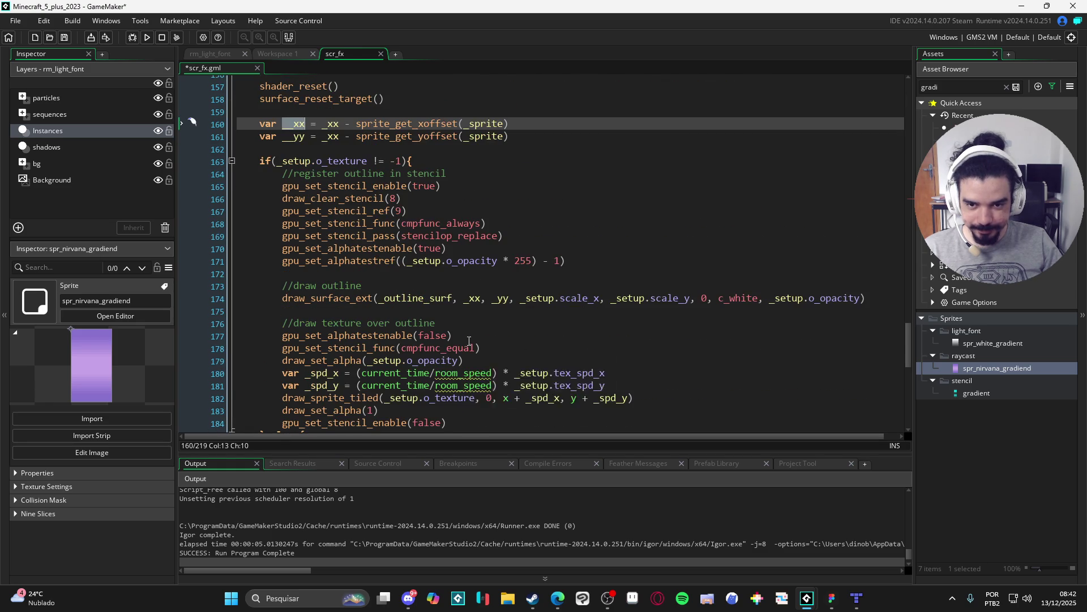
{"action": "left_click", "coordinate": [474, 299]}
{"action": "left_click", "coordinate": [294, 136]}
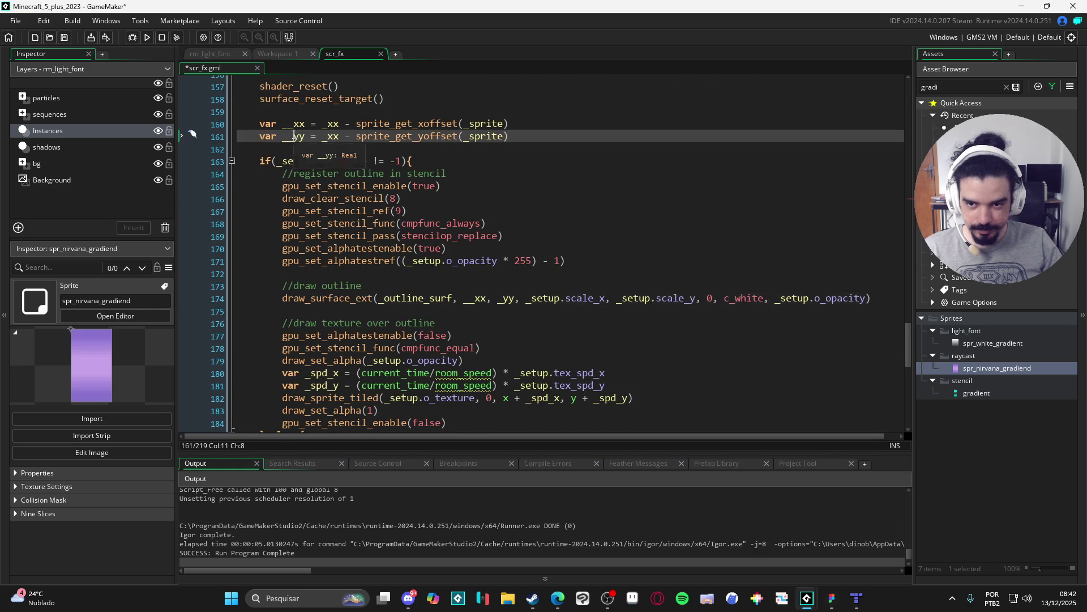
{"action": "type", "text": "_"}
{"action": "left_click", "coordinate": [521, 300]}
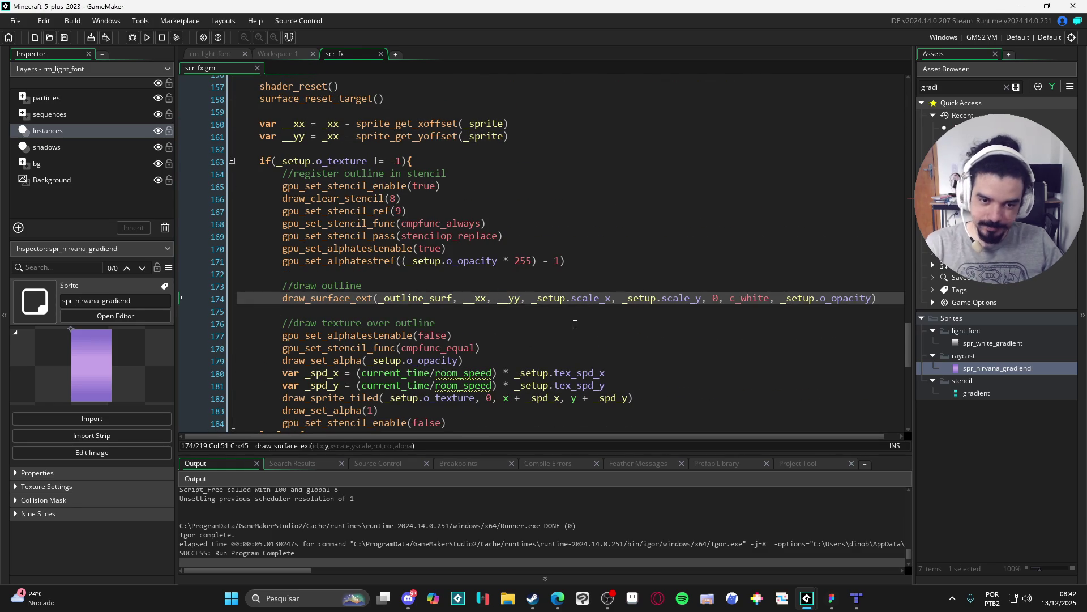
{"action": "key", "text": "F5"}
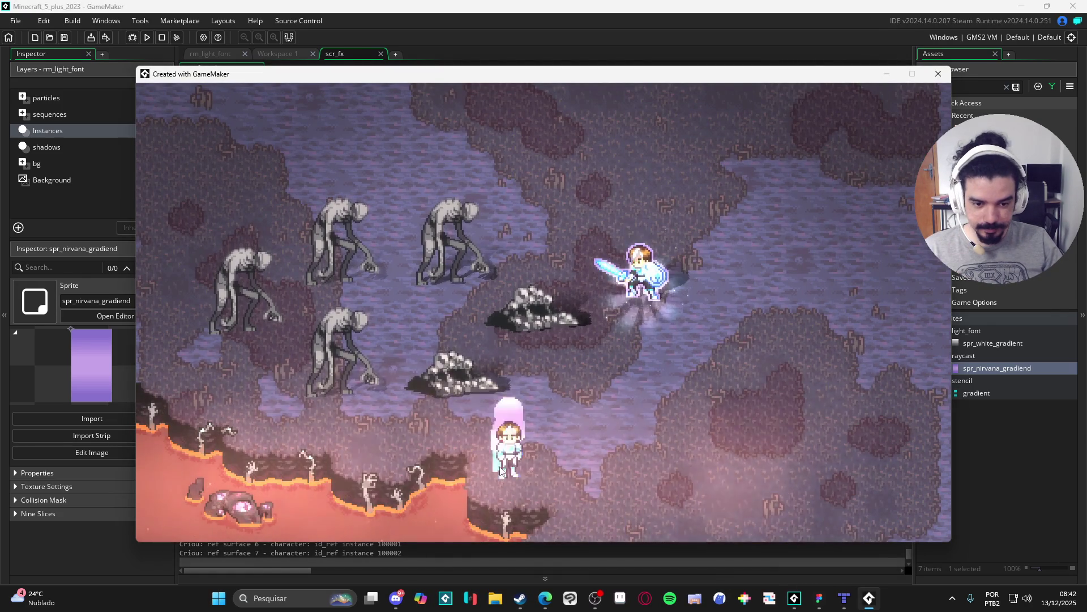
Close the game and go to the _xx reference in the __yy declaration to make it _yy.
{"action": "left_click", "coordinate": [938, 74]}
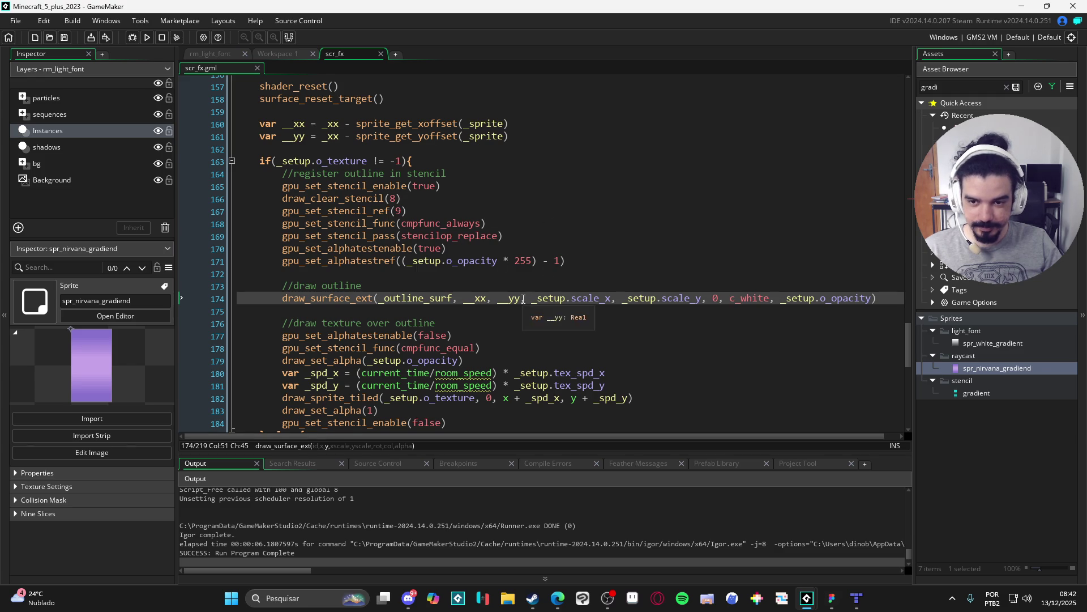
{"action": "scroll", "coordinate": [552, 332], "scroll_direction": "down", "scroll_amount": 1}
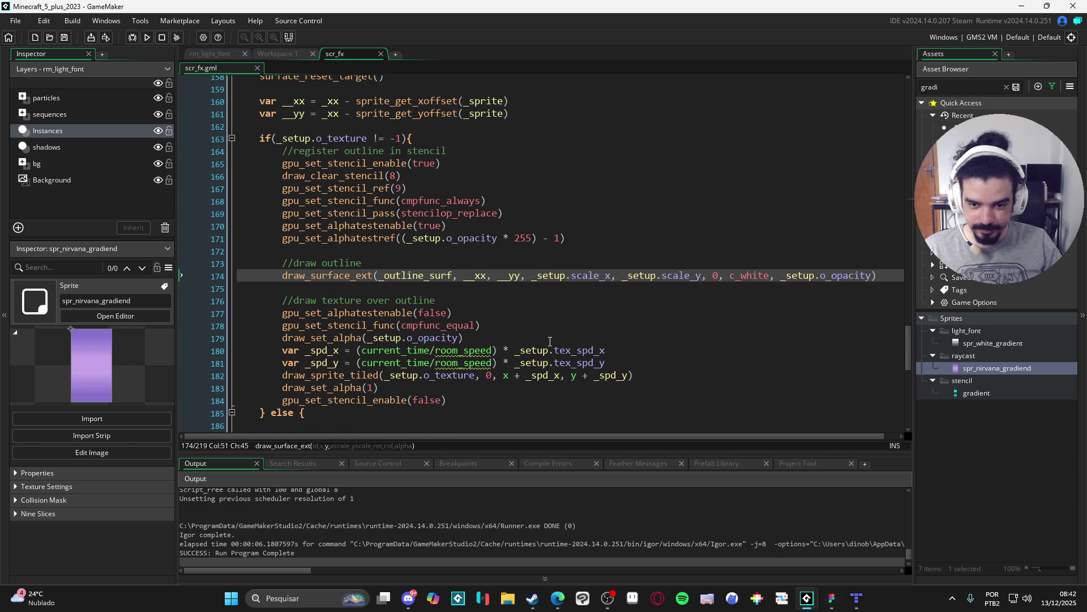
{"action": "scroll", "coordinate": [553, 334], "scroll_direction": "up", "scroll_amount": 2}
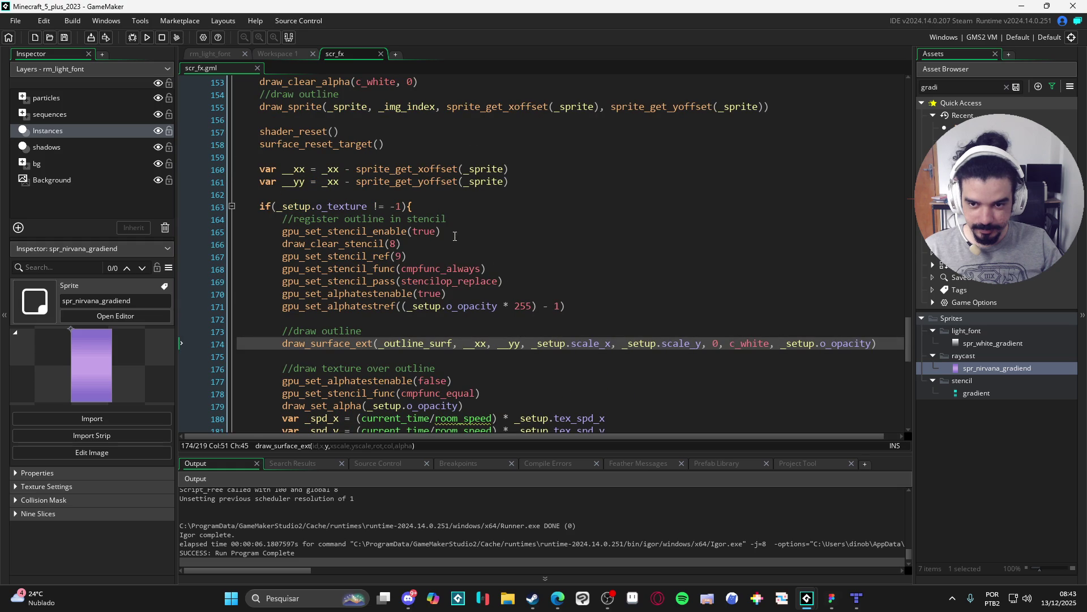
{"action": "left_click", "coordinate": [330, 187]}
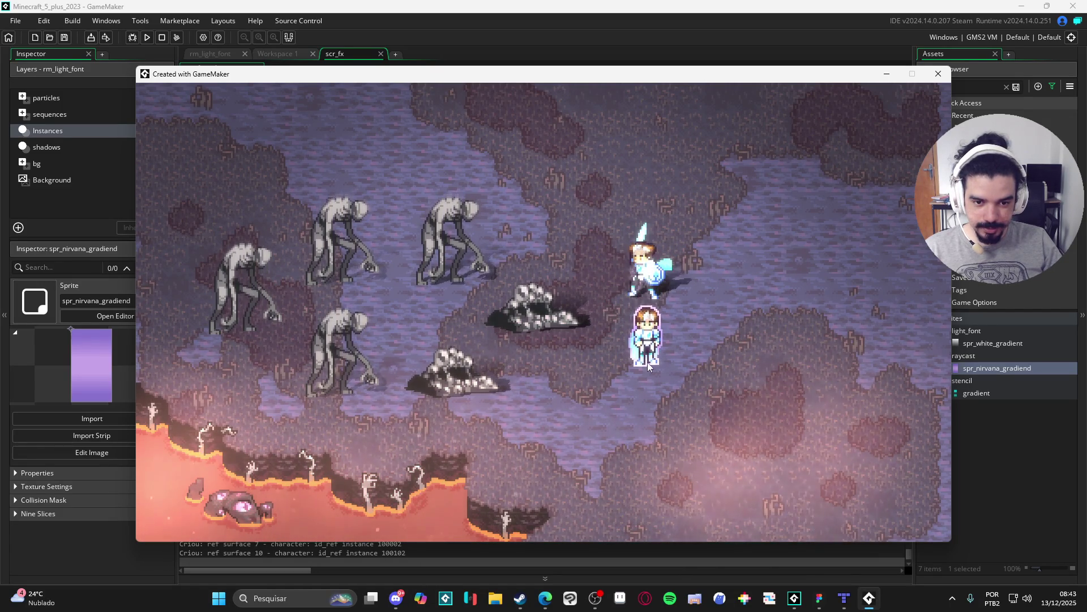
Move the __xx and __yy declarations to the start of draw_sprite_outlined and fix their indent.
{"action": "left_click", "coordinate": [938, 74]}
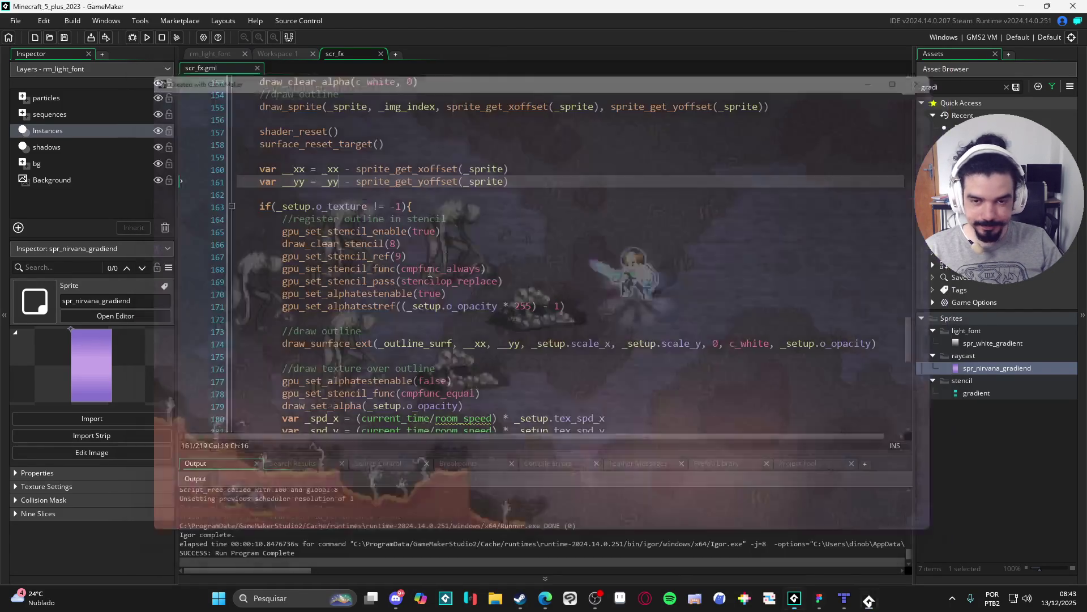
{"action": "left_click_drag", "start_coordinate": [529, 181], "coordinate": [238, 169]}
{"action": "key", "text": "ctrl+x"}
{"action": "scroll", "coordinate": [331, 187], "scroll_direction": "up", "scroll_amount": 15}
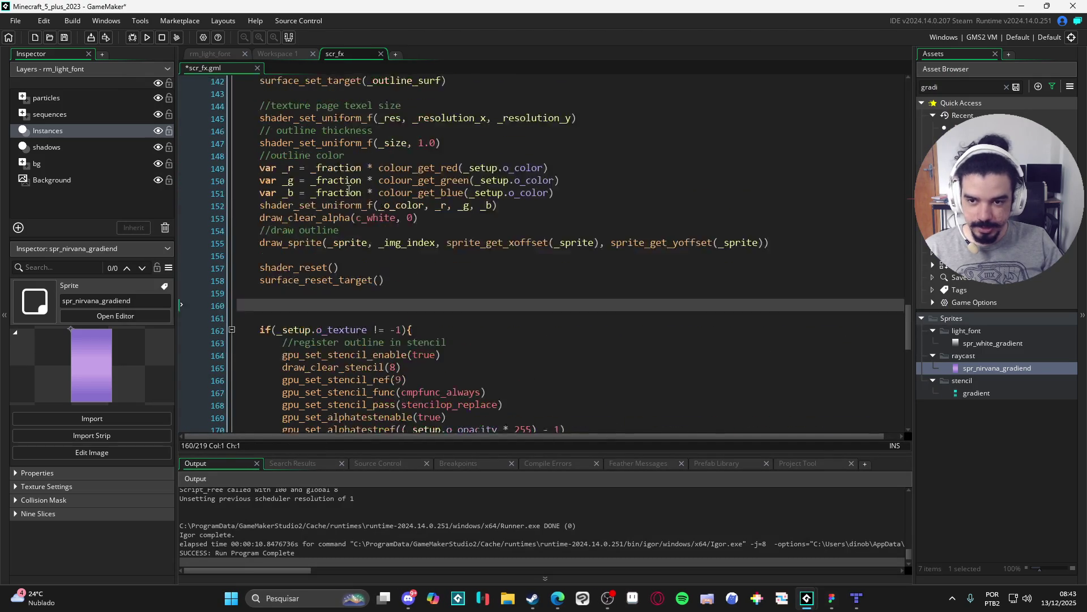
{"action": "left_click", "coordinate": [317, 250]}
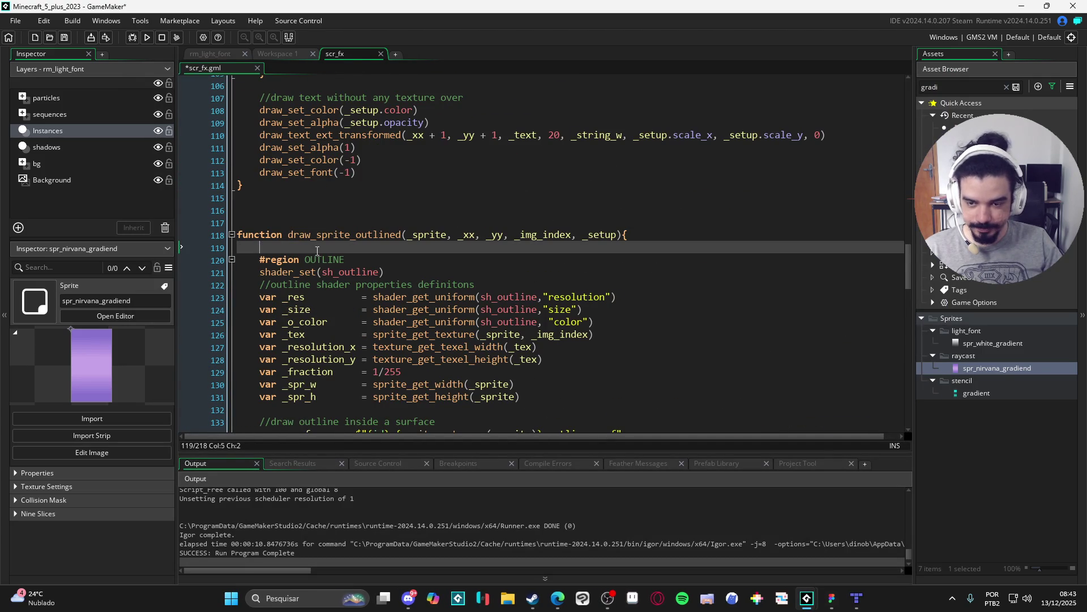
{"action": "key", "text": "ctrl+v"}
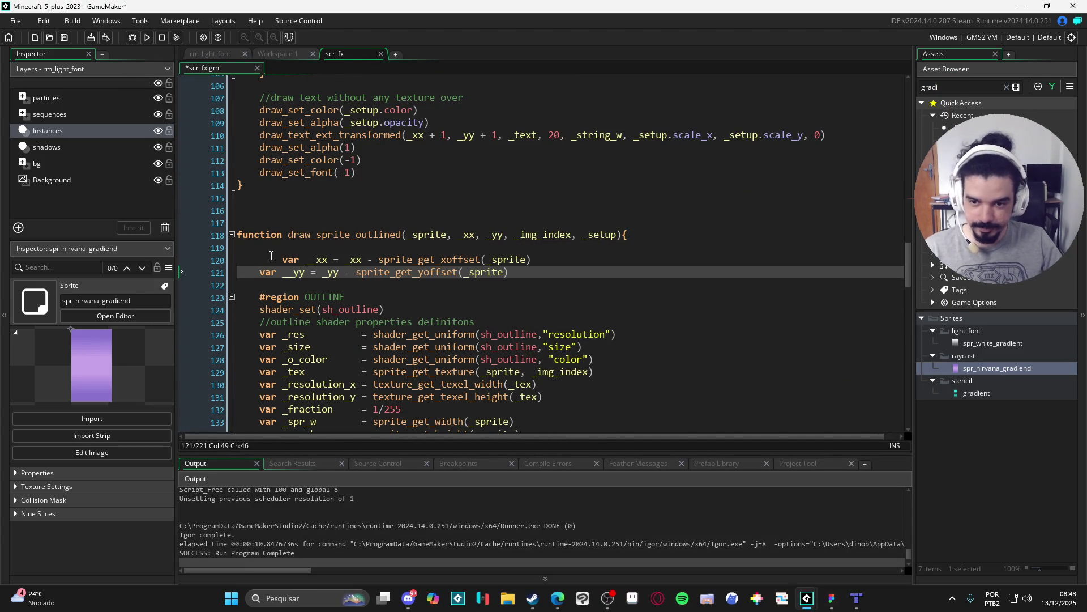
{"action": "left_click", "coordinate": [283, 259]}
{"action": "key", "text": "BackSpace"}
Run the game with F5 to test the change, then close it.
{"action": "scroll", "coordinate": [510, 255], "scroll_direction": "down", "scroll_amount": 4}
{"action": "key", "text": "F5"}
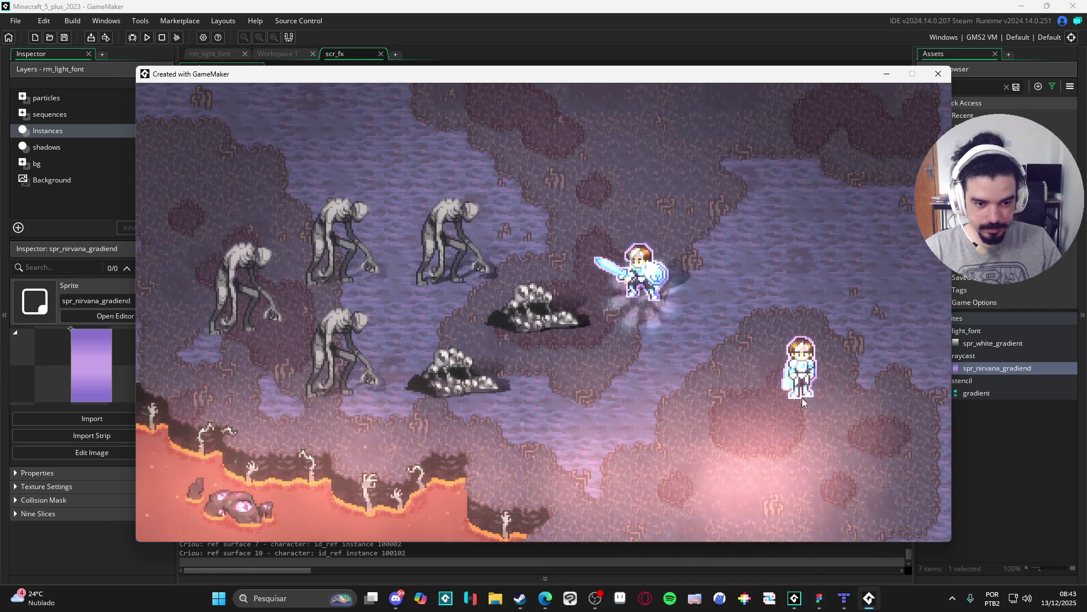
{"action": "left_click", "coordinate": [938, 74]}
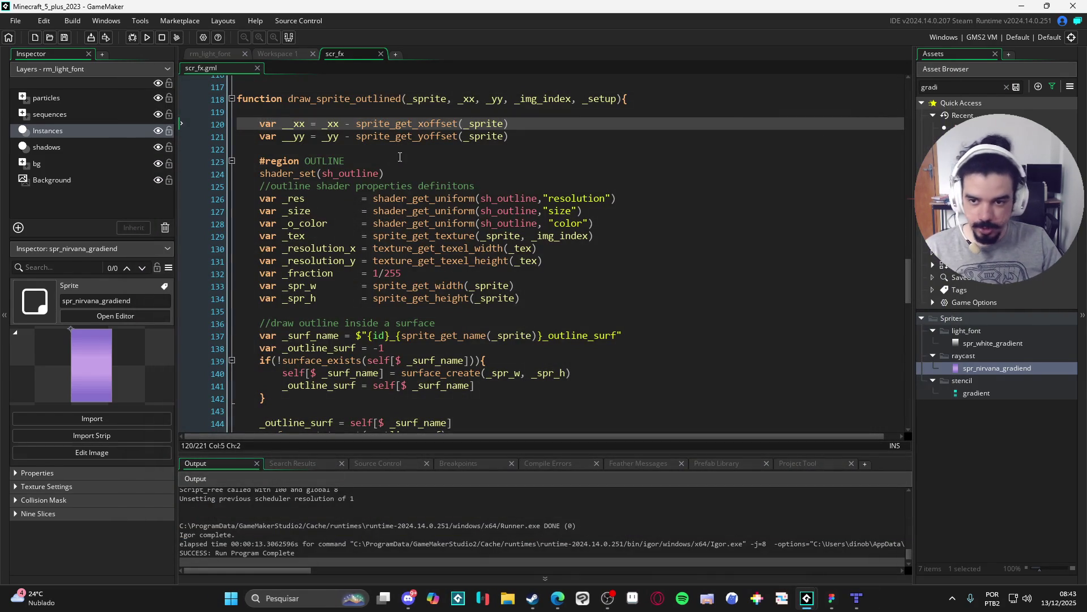
Delete the leftover blank lines near line 163 and the empty line in the else branch.
{"action": "scroll", "coordinate": [400, 159], "scroll_direction": "down", "scroll_amount": 2}
{"action": "scroll", "coordinate": [400, 159], "scroll_direction": "down", "scroll_amount": 10}
{"action": "scroll", "coordinate": [399, 159], "scroll_direction": "up", "scroll_amount": 1}
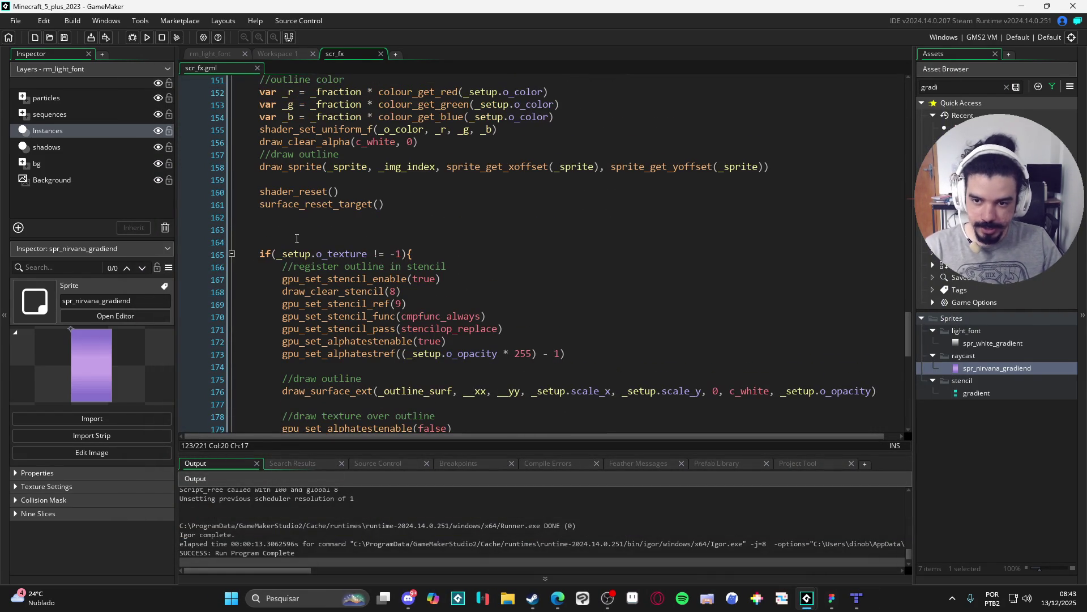
{"action": "left_click", "coordinate": [222, 223]}
{"action": "key", "text": "BackSpace"}
{"action": "key", "text": "BackSpace"}
{"action": "scroll", "coordinate": [407, 259], "scroll_direction": "down", "scroll_amount": 10}
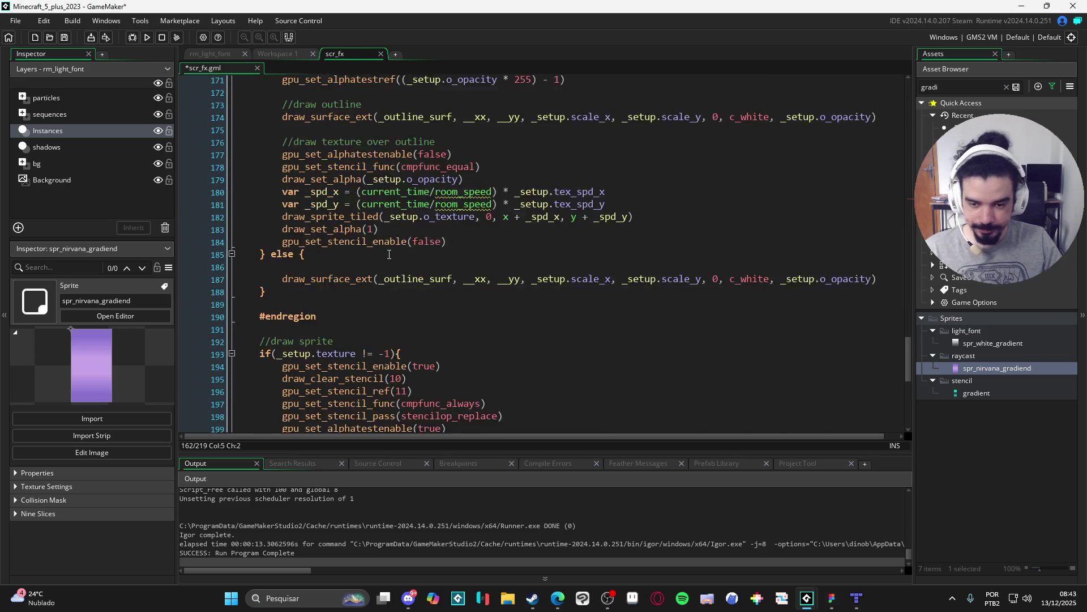
{"action": "scroll", "coordinate": [365, 285], "scroll_direction": "up", "scroll_amount": 4}
{"action": "left_click_drag", "start_coordinate": [324, 250], "coordinate": [163, 243]}
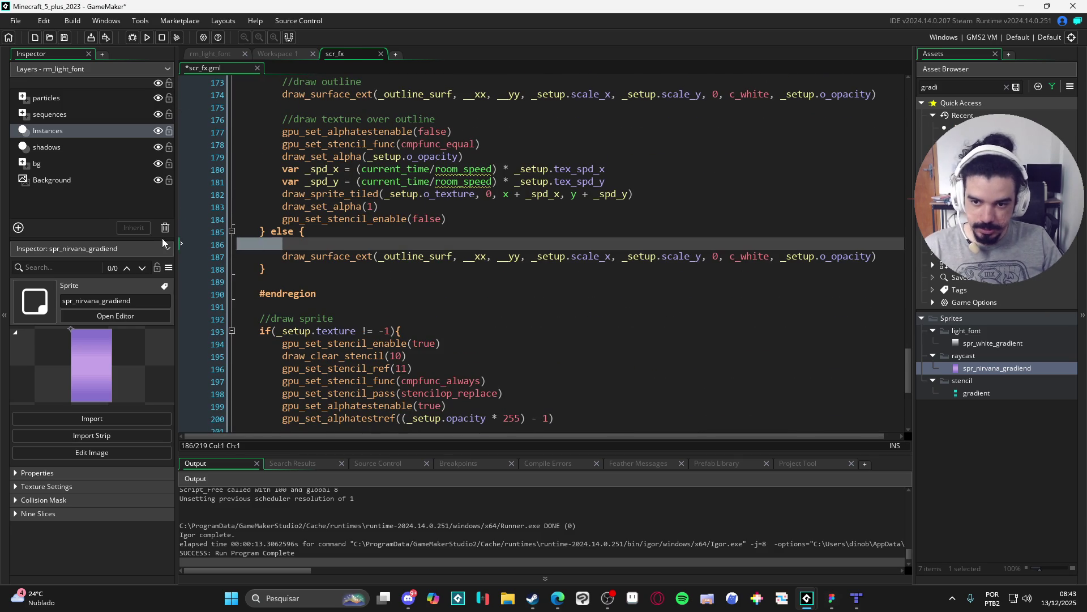
{"action": "key", "text": "BackSpace"}
{"action": "key", "text": "BackSpace"}
Remove the blank lines before the final draw_sprite_ext and select the gradient sprite asset.
{"action": "scroll", "coordinate": [286, 341], "scroll_direction": "down", "scroll_amount": 6}
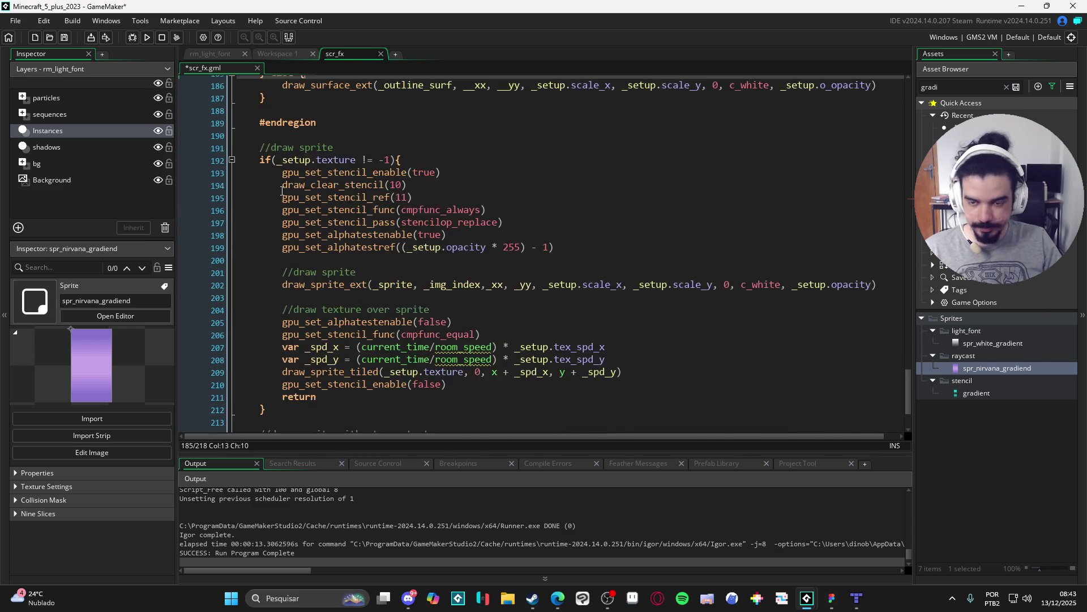
{"action": "left_click", "coordinate": [344, 380]}
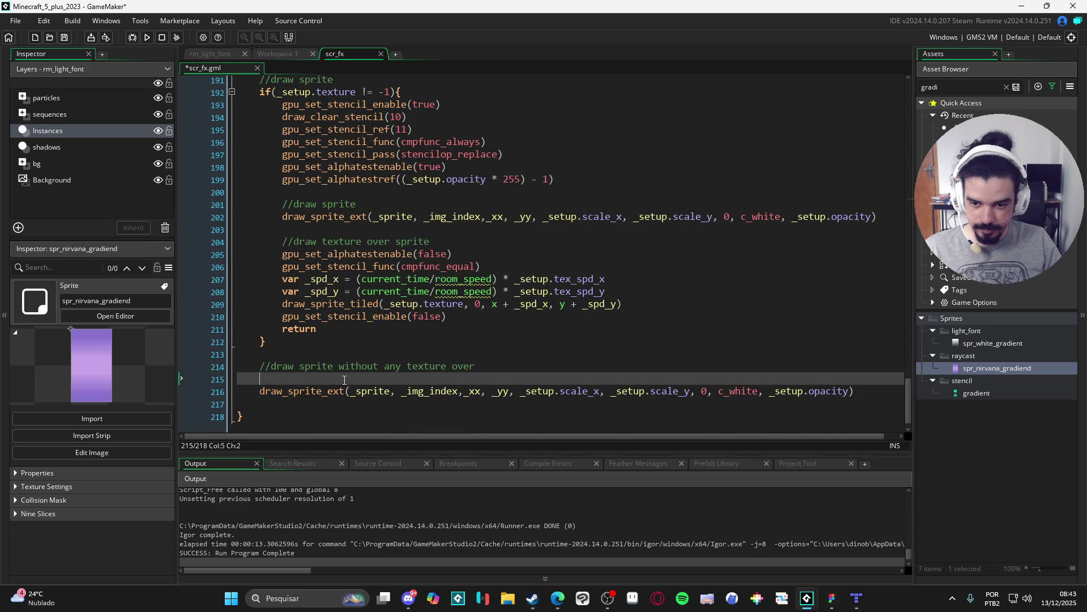
{"action": "key", "text": "BackSpace"}
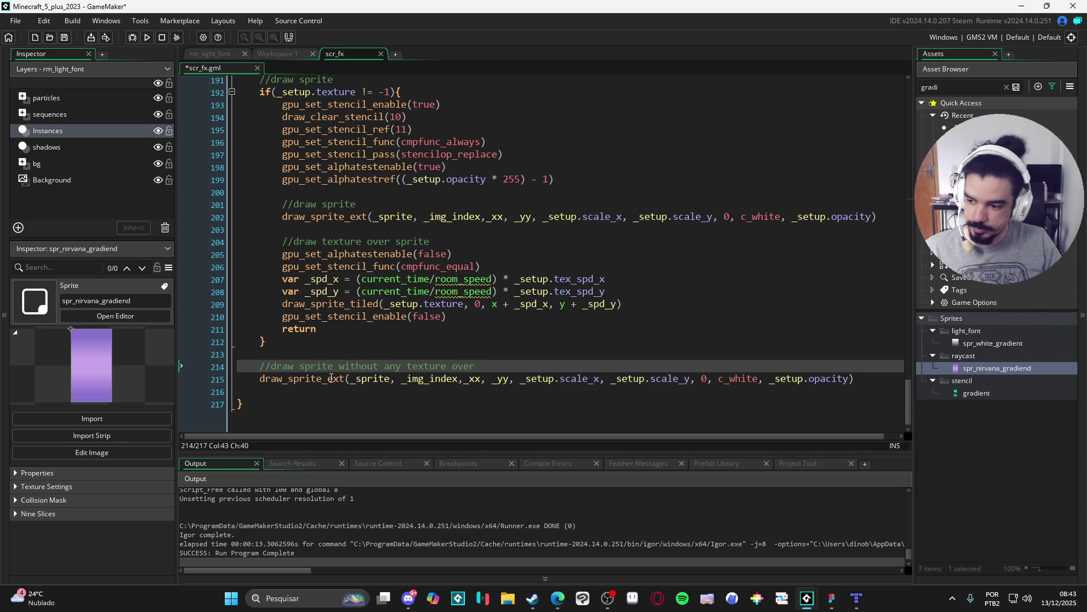
{"action": "left_click", "coordinate": [277, 393]}
{"action": "key", "text": "BackSpace"}
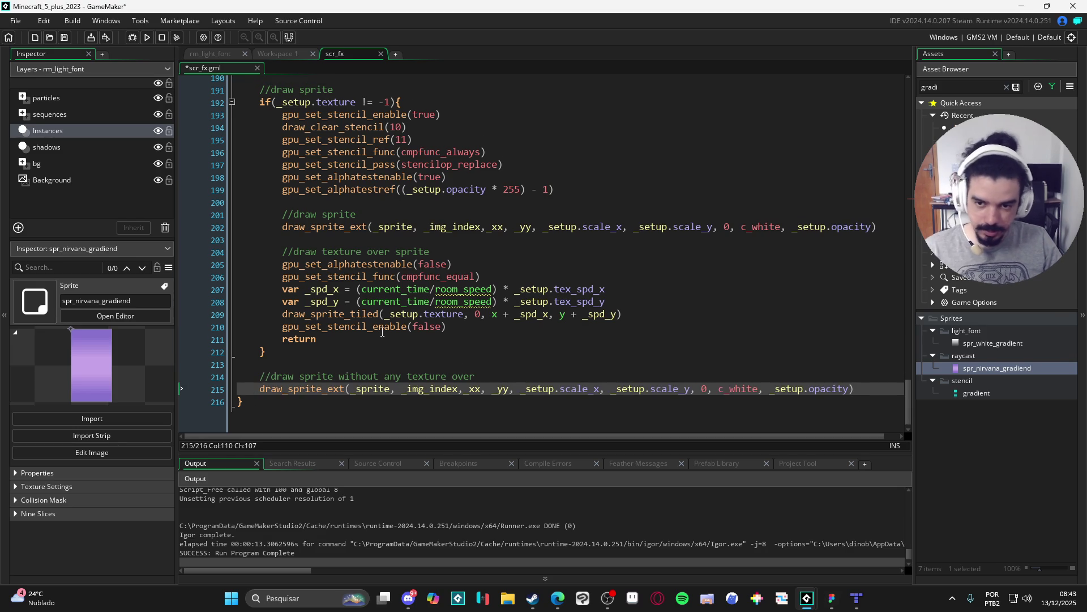
{"action": "scroll", "coordinate": [422, 317], "scroll_direction": "up", "scroll_amount": 7}
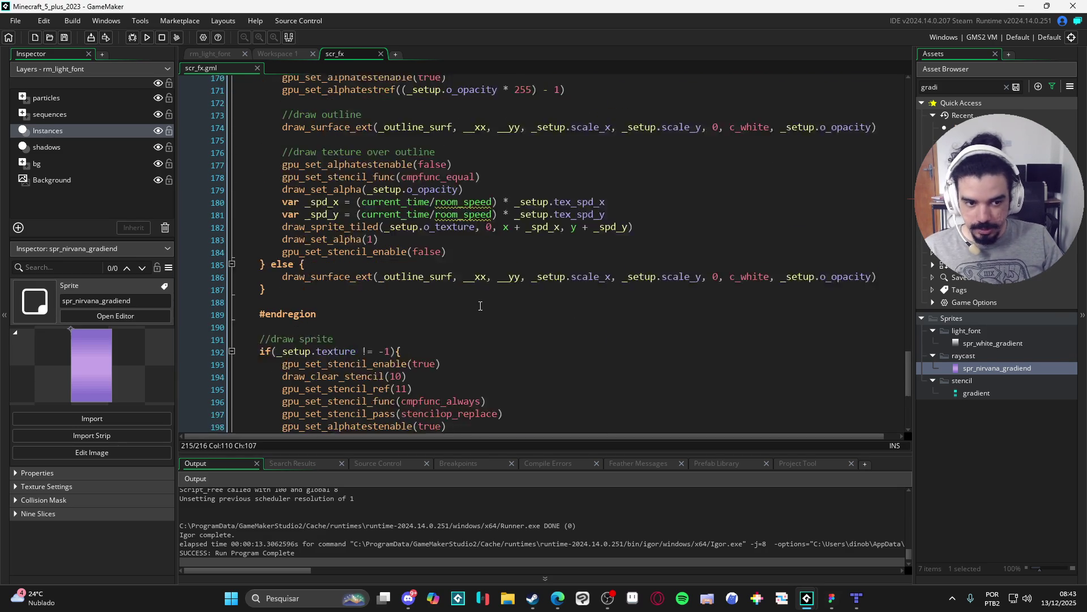
{"action": "left_click", "coordinate": [1002, 391]}
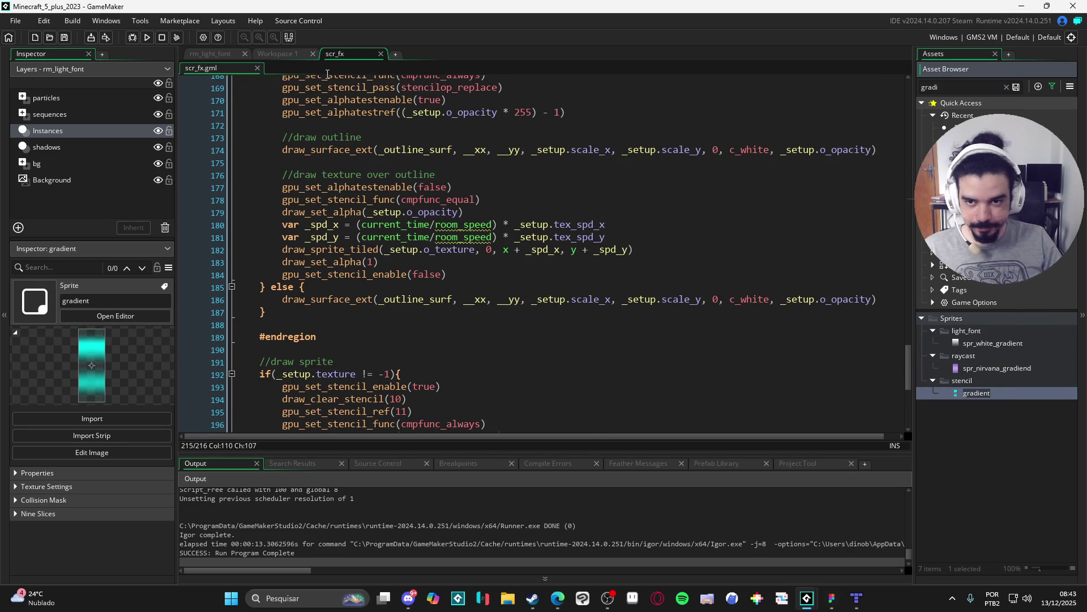
In obj_fx_manager's Draw code, change texture from -1 to gradient and test run the game.
{"action": "left_click", "coordinate": [285, 56]}
{"action": "key", "text": "Left"}
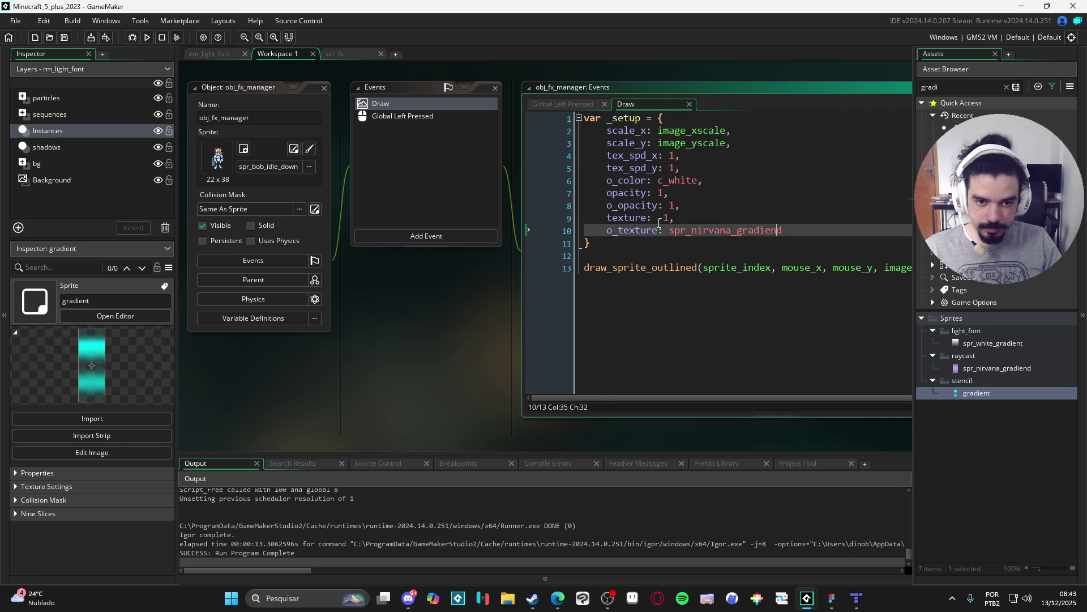
{"action": "left_click_drag", "start_coordinate": [671, 220], "coordinate": [659, 220]}
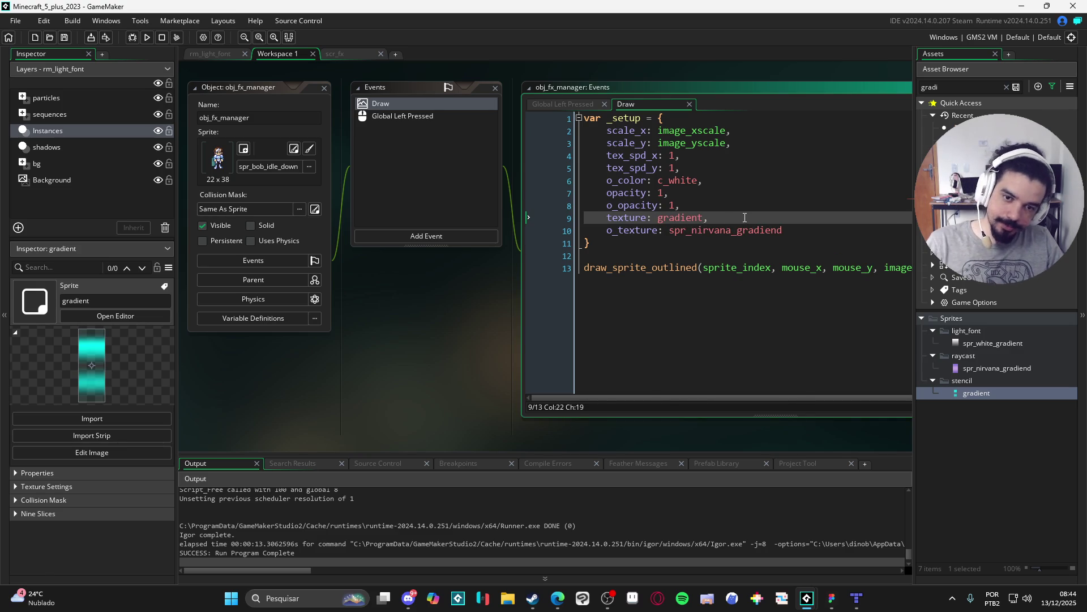
{"action": "key", "text": "F5"}
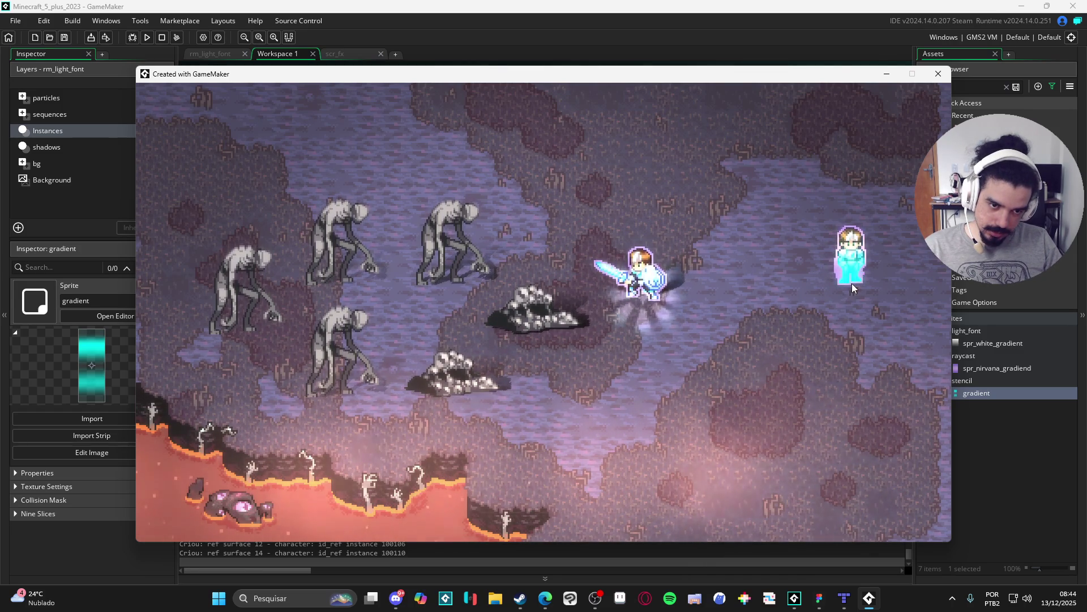
{"action": "left_click", "coordinate": [938, 74]}
{"action": "double_click", "coordinate": [704, 230]}
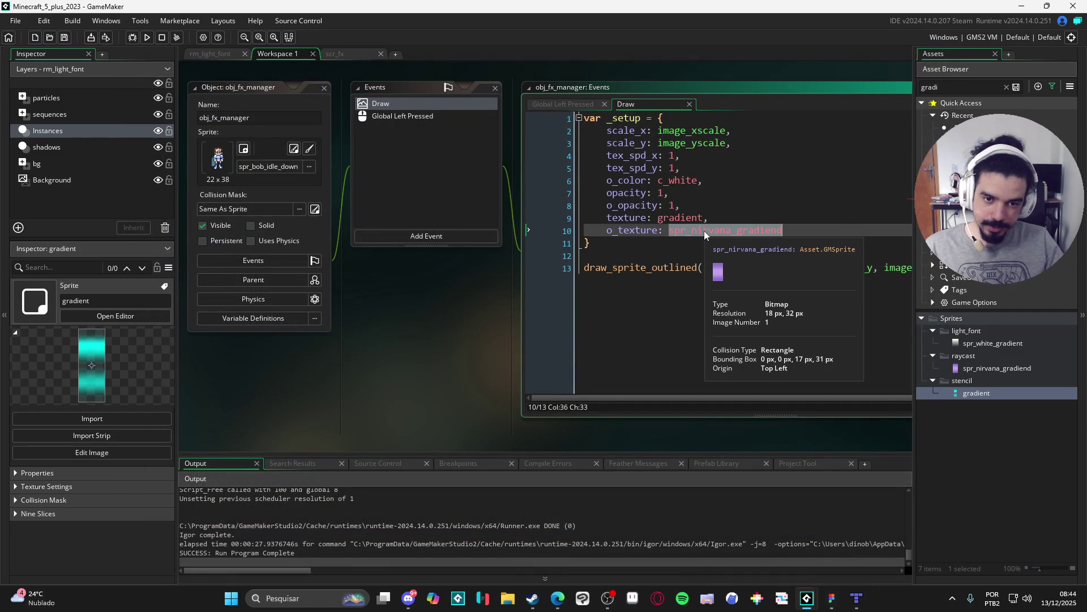
Replace the gradient texture value with -1 and run the game with F5 to compare.
{"action": "key", "text": "Up"}
{"action": "key", "text": "Left"}
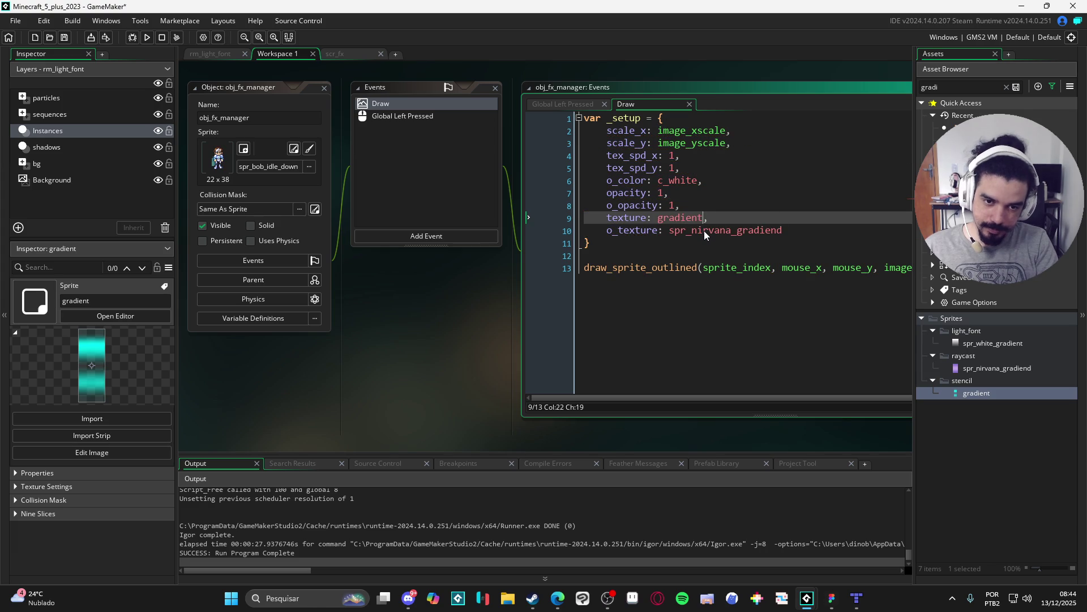
{"action": "key", "text": "ctrl+BackSpace"}
{"action": "type", "text": "-1"}
{"action": "key", "text": "F5"}
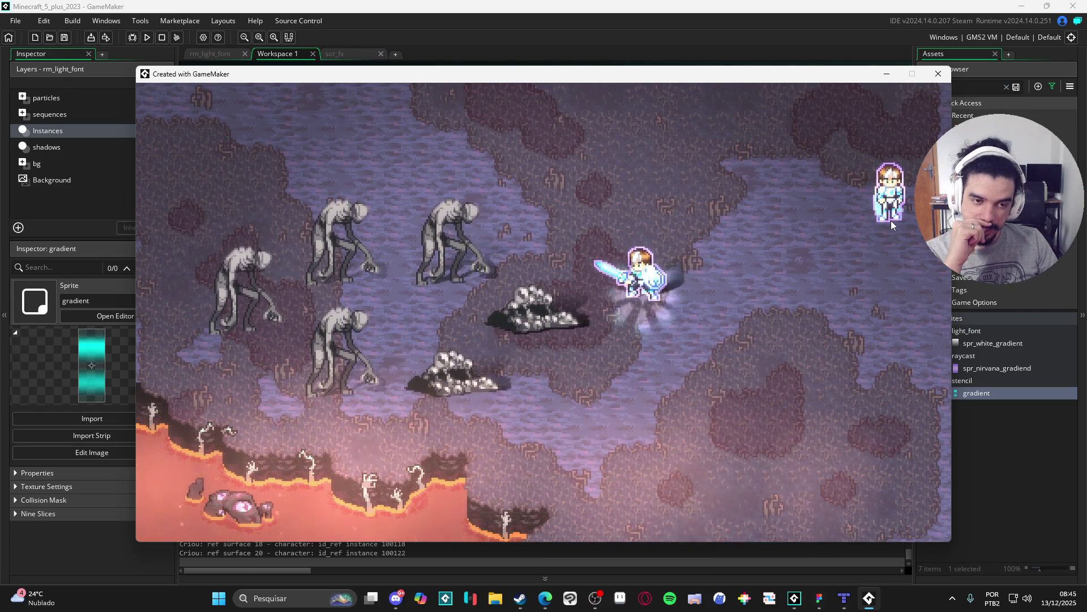
Set opacity to .5 and texture to gradient, then run the game to check it.
{"action": "left_click", "coordinate": [939, 81]}
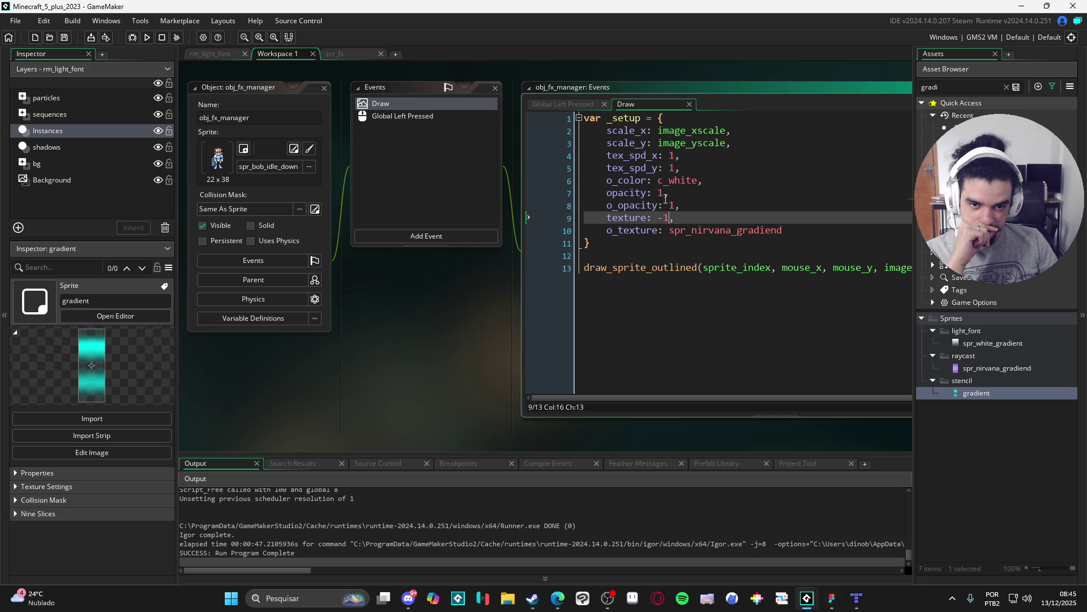
{"action": "left_click", "coordinate": [665, 195]}
{"action": "type", "text": ".5"}
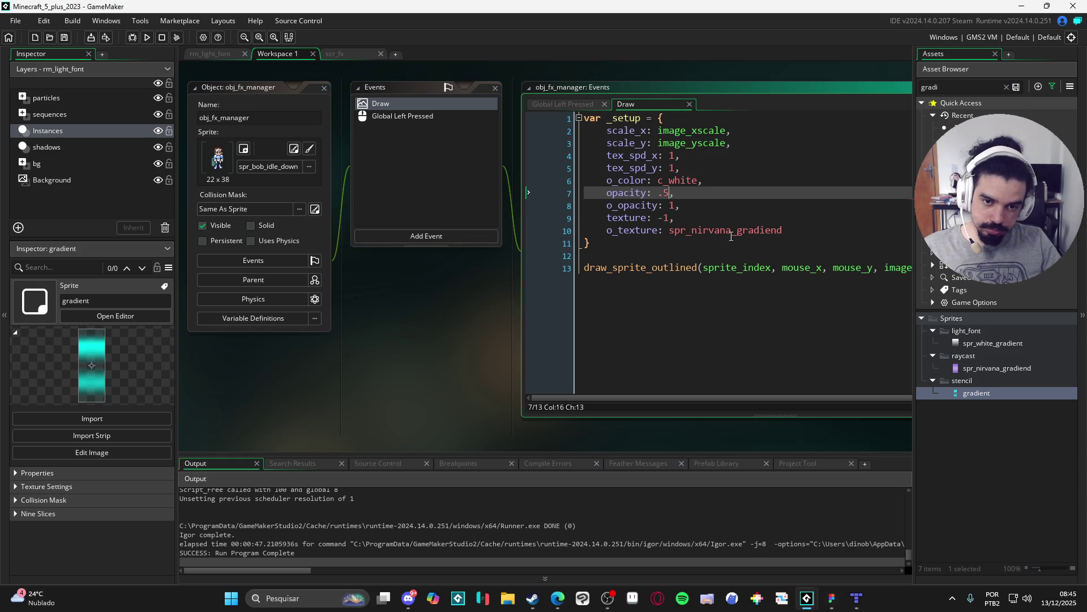
{"action": "mouse_move", "coordinate": [740, 232]}
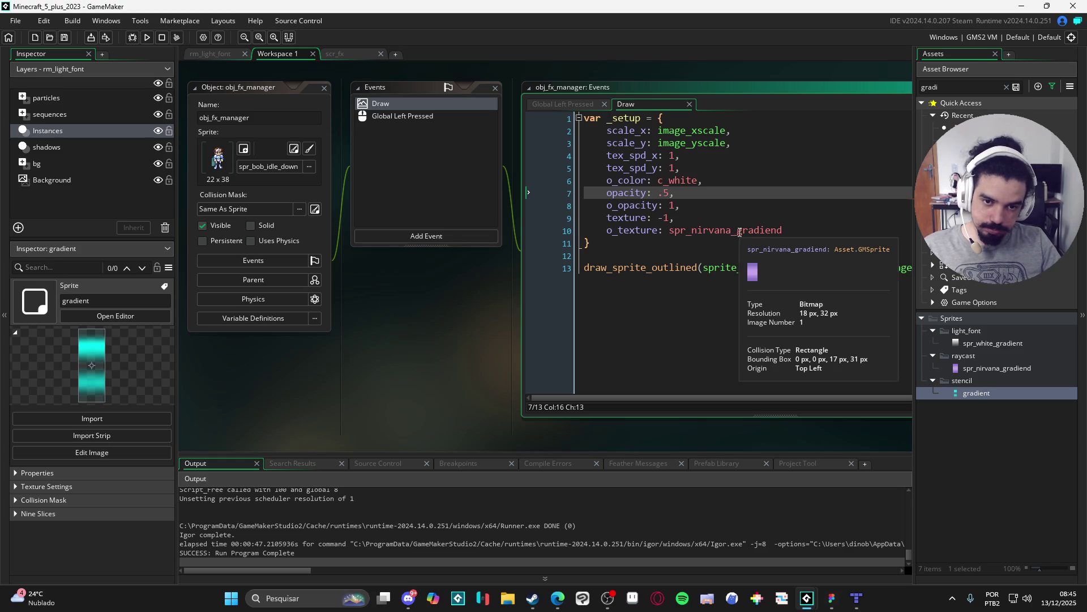
{"action": "double_click", "coordinate": [665, 219]}
{"action": "type", "text": "gradient"}
{"action": "key", "text": "F5"}
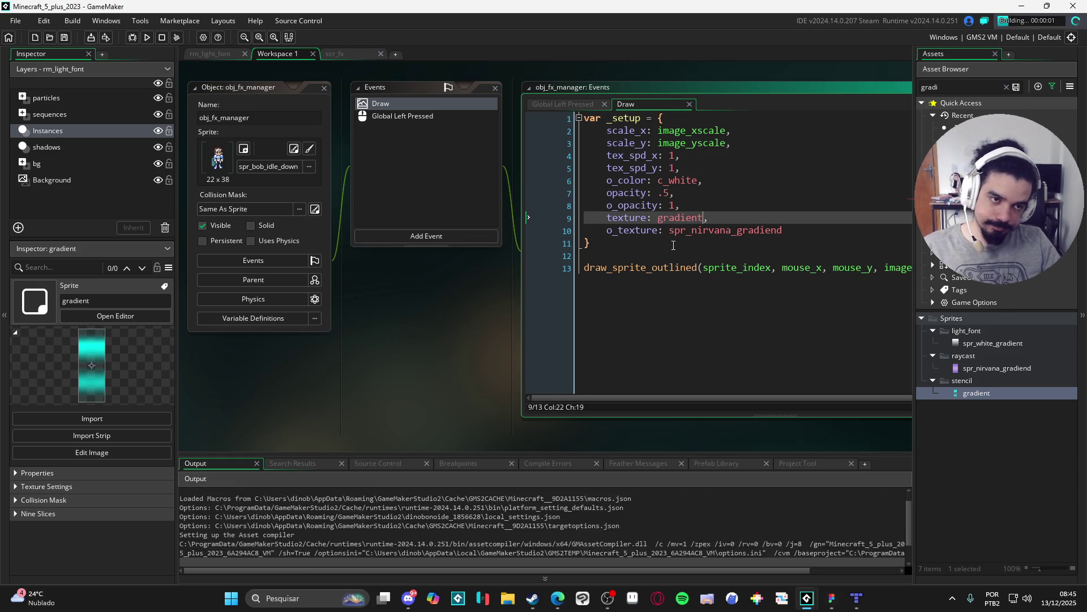
{"action": "mouse_move", "coordinate": [696, 270]}
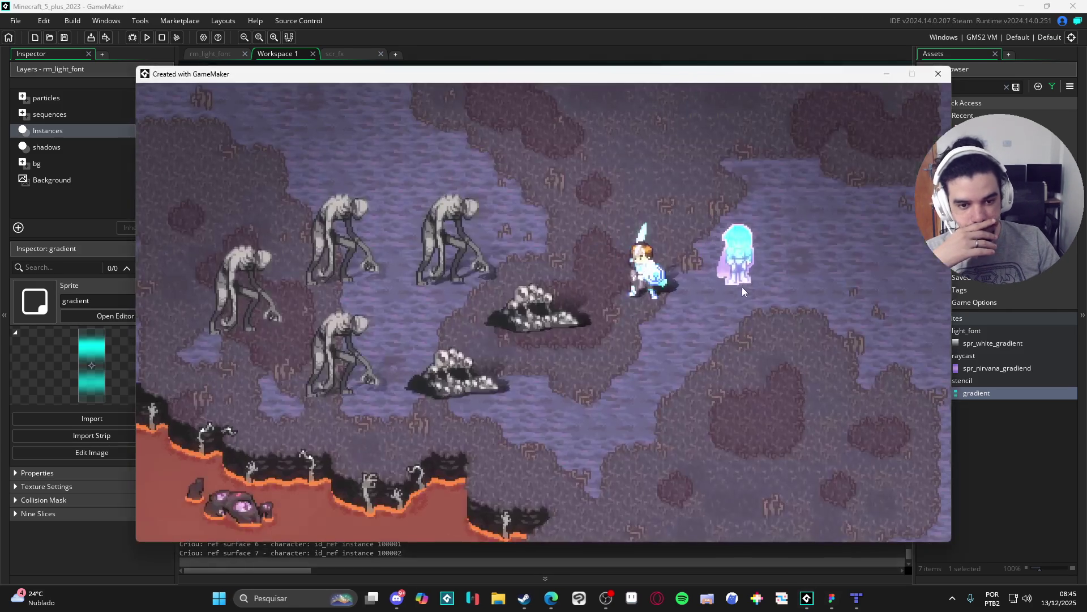
{"action": "left_click", "coordinate": [753, 309]}
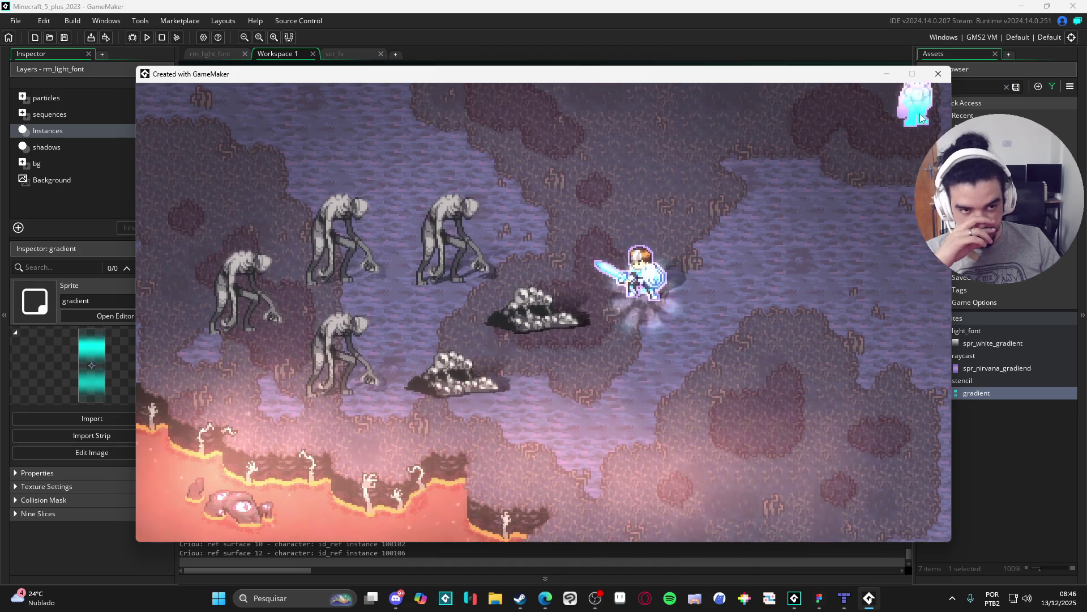
Test opacity .1 in game by moving the ghost sprite around, then rerun at opacity 1.
{"action": "left_click", "coordinate": [938, 74]}
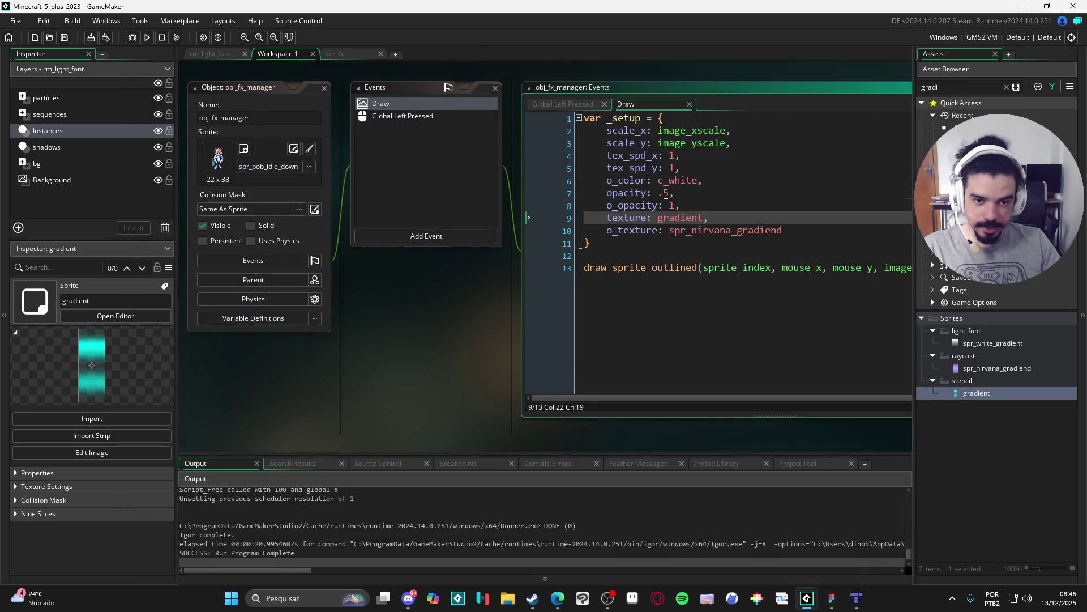
{"action": "left_click", "coordinate": [666, 194]}
{"action": "key", "text": "F5"}
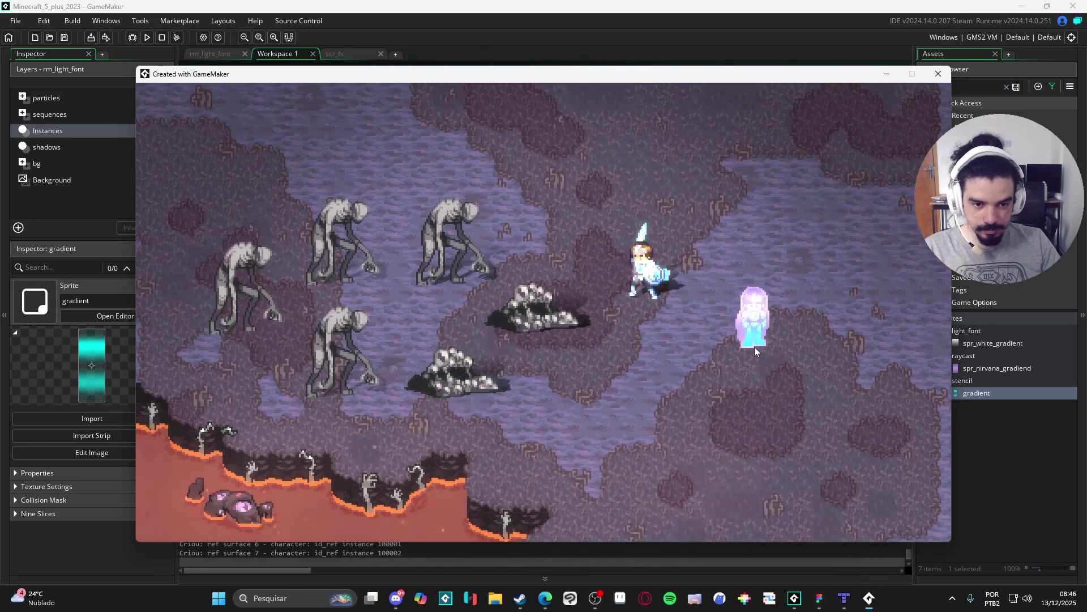
{"action": "left_click", "coordinate": [940, 75]}
{"action": "key", "text": "F5"}
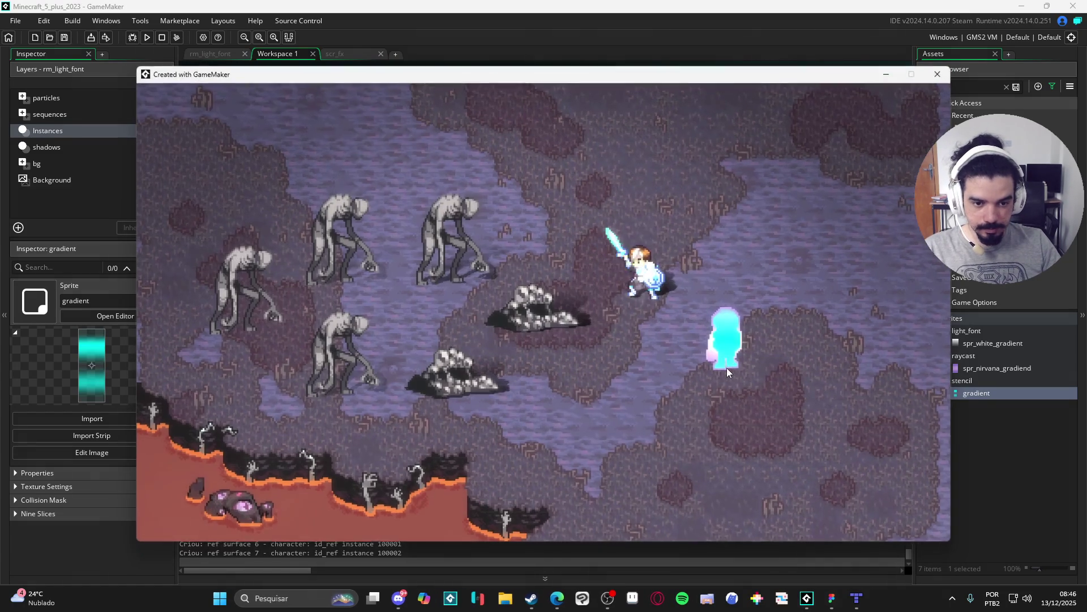
{"action": "left_click", "coordinate": [732, 368]}
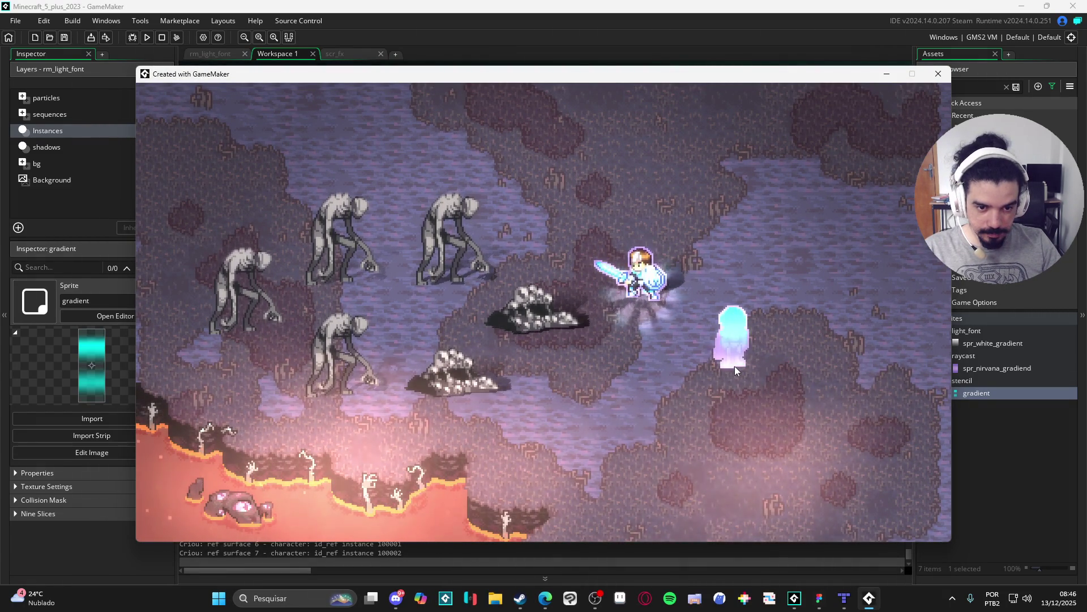
{"action": "mouse_move", "coordinate": [735, 367]}
{"action": "left_mouse_down"}
{"action": "mouse_move", "coordinate": [936, 101]}
{"action": "mouse_move", "coordinate": [815, 295]}
{"action": "left_mouse_up"}
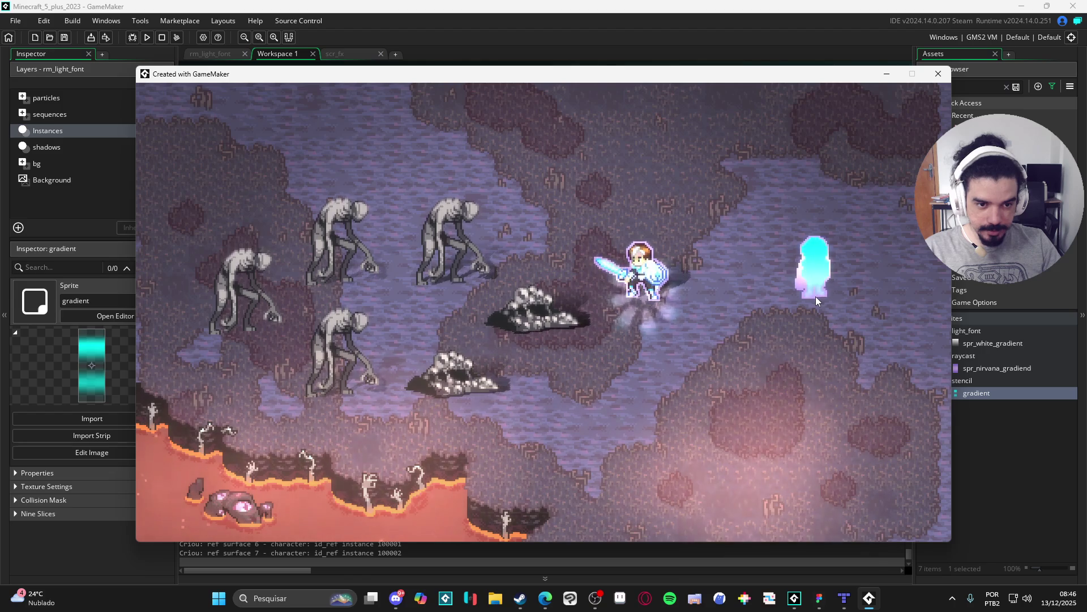
{"action": "left_click", "coordinate": [815, 296]}
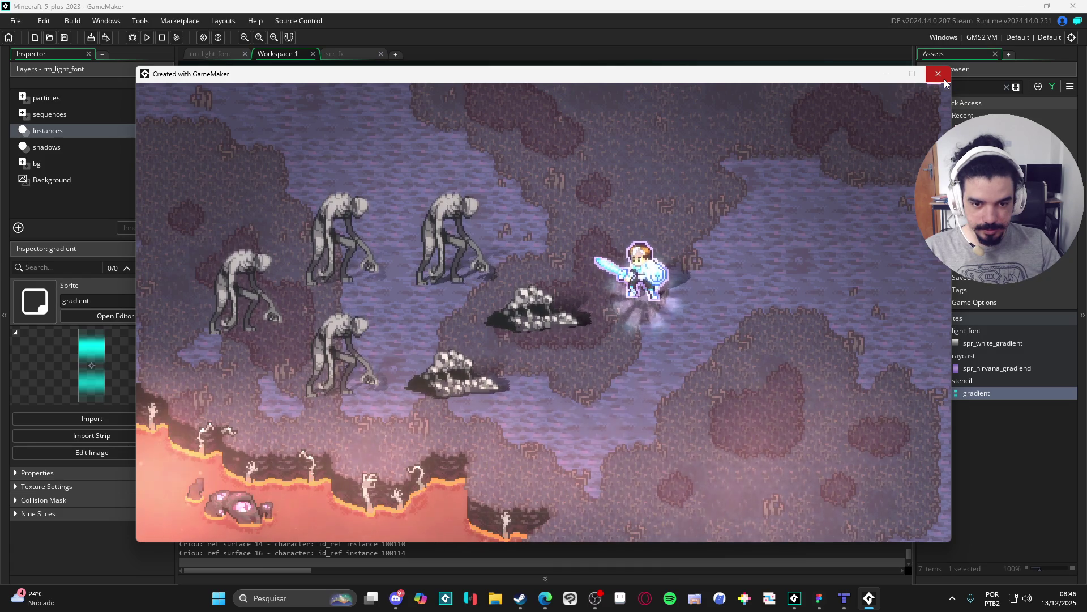
{"action": "left_click", "coordinate": [944, 79]}
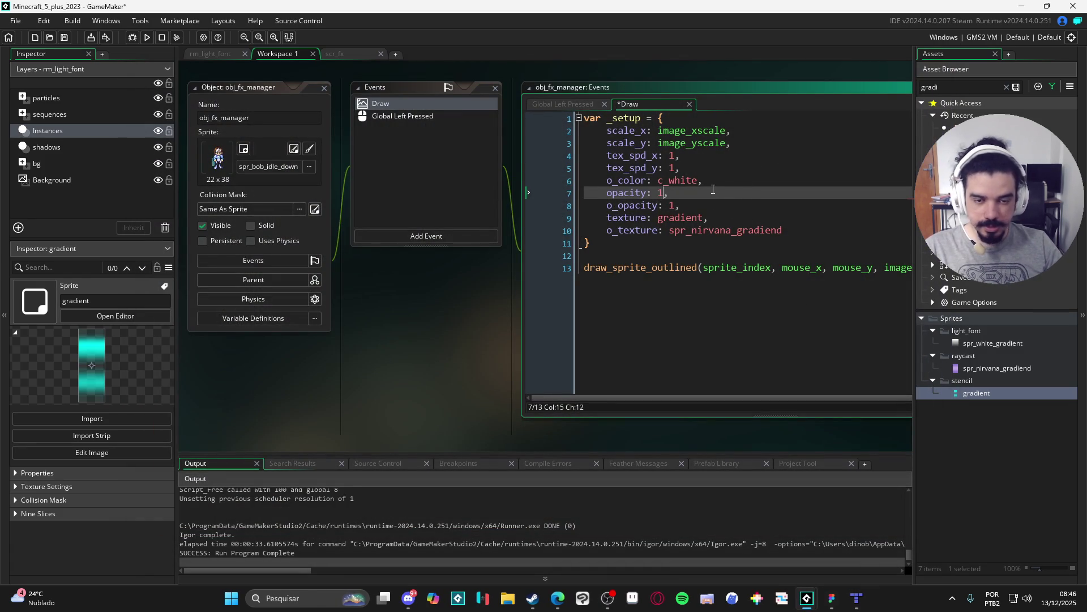
{"action": "key", "text": "F5"}
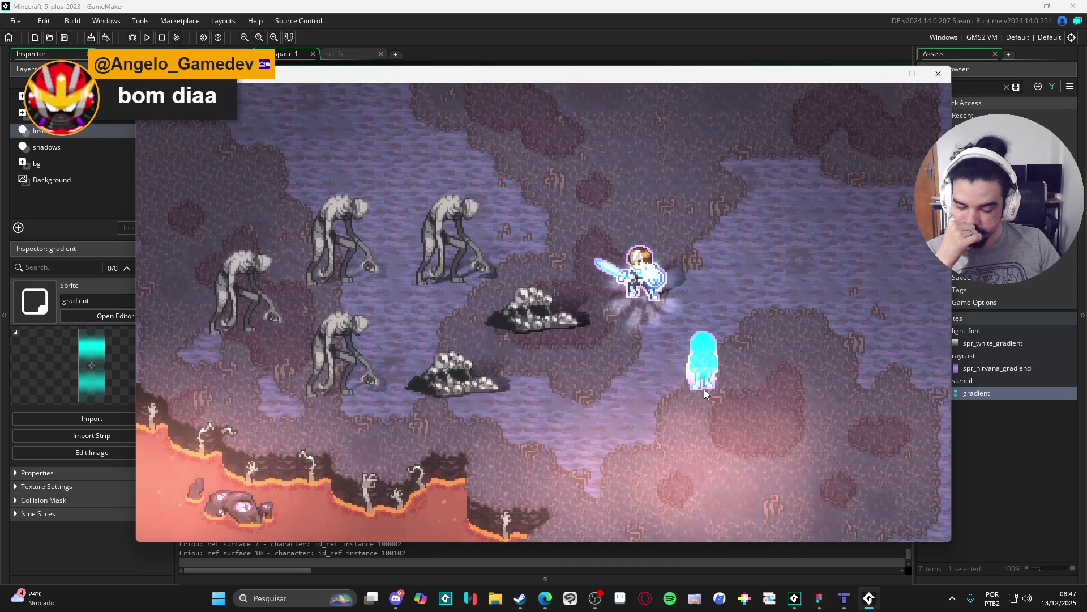
Close the running game and return to the texture drawing code in scr_fx.
{"action": "left_click", "coordinate": [939, 73]}
{"action": "left_click", "coordinate": [356, 55]}
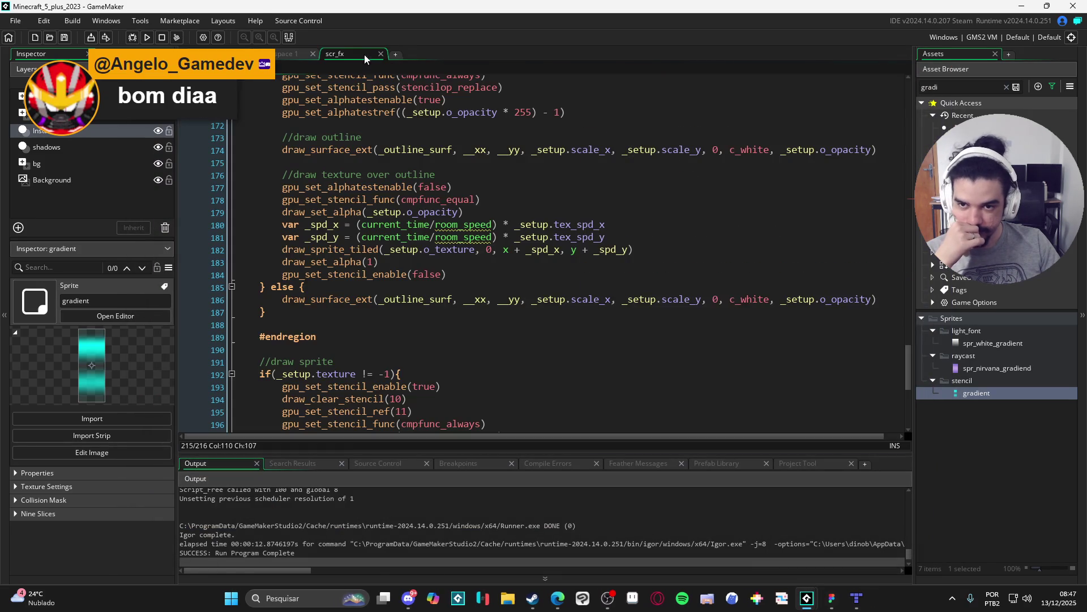
{"action": "left_click", "coordinate": [555, 297]}
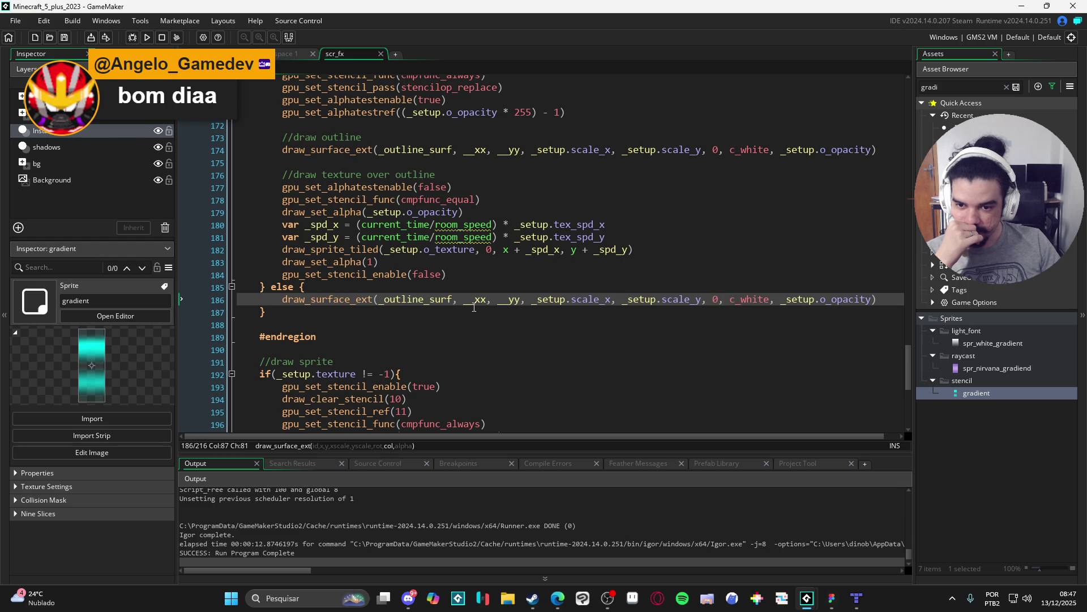
{"action": "scroll", "coordinate": [474, 307], "scroll_direction": "down", "scroll_amount": 5}
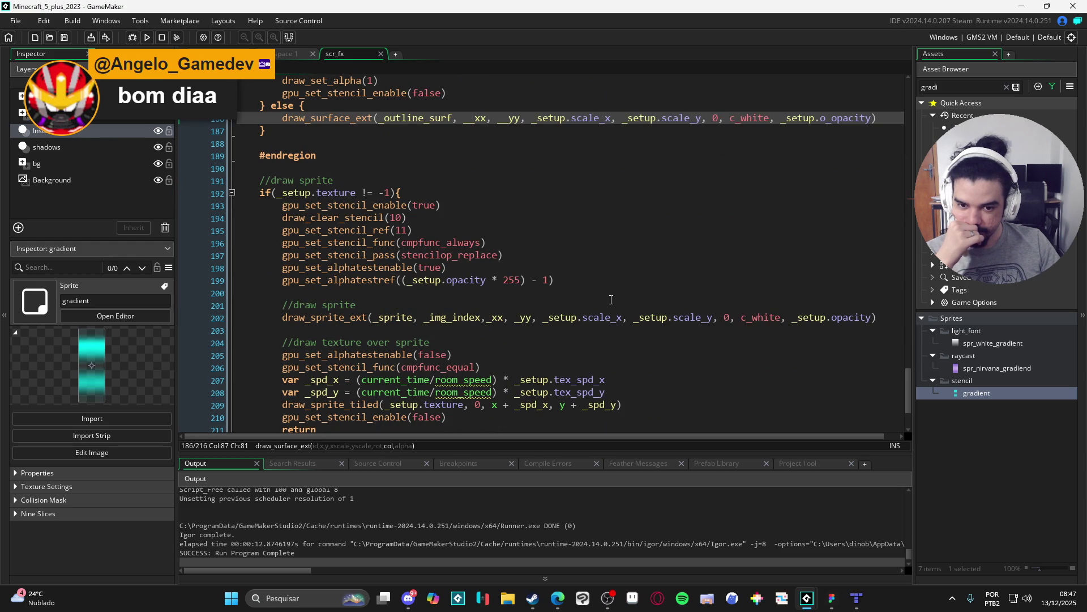
{"action": "scroll", "coordinate": [612, 299], "scroll_direction": "up", "scroll_amount": 3}
{"action": "scroll", "coordinate": [612, 298], "scroll_direction": "down", "scroll_amount": 3}
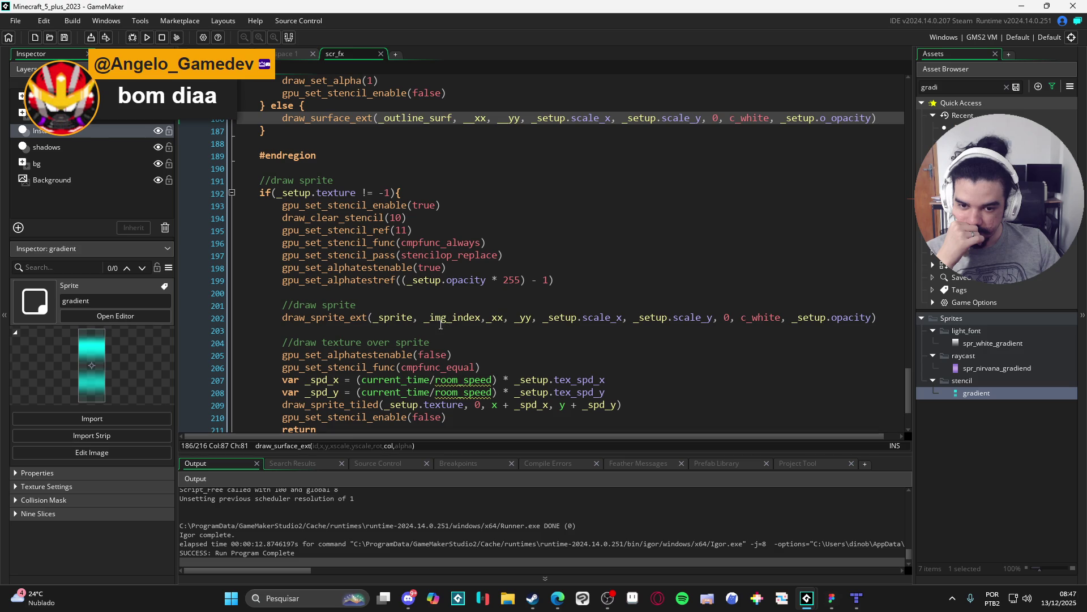
{"action": "scroll", "coordinate": [438, 326], "scroll_direction": "down", "scroll_amount": 3}
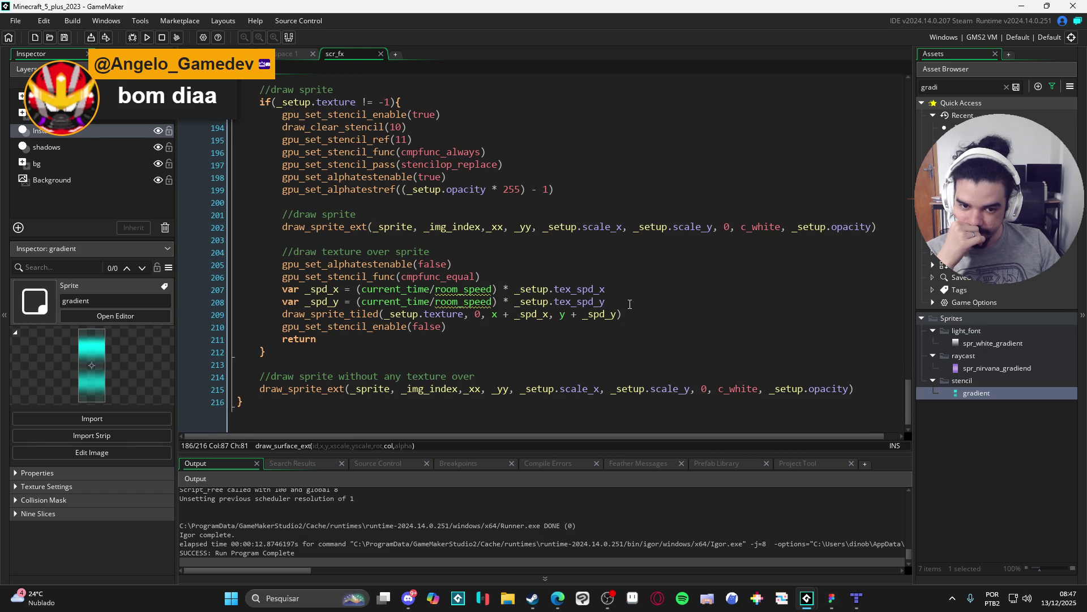
Add draw_set_alpha(_setup.opacity) before the draw_sprite_tiled texture call.
{"action": "left_click", "coordinate": [630, 304]}
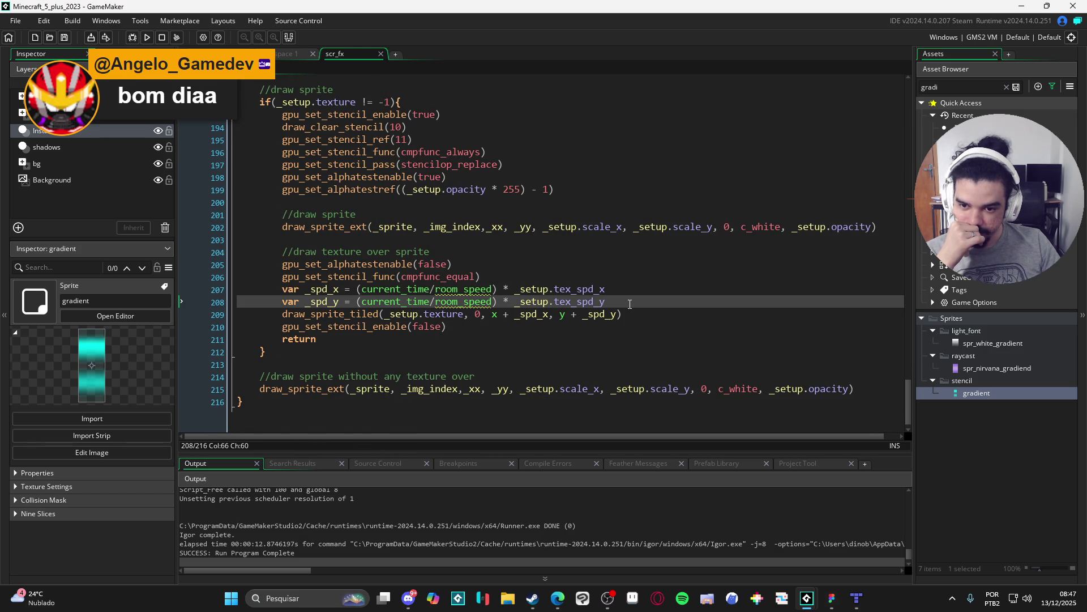
{"action": "key", "text": "Return"}
{"action": "type", "text": "draw_set_al"}
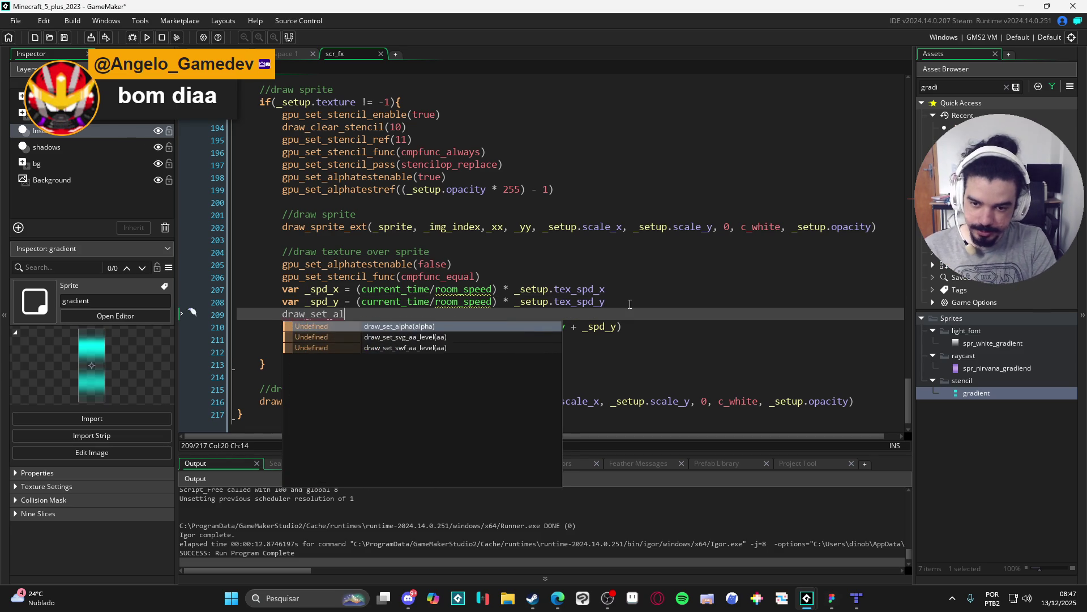
{"action": "key", "text": "Return"}
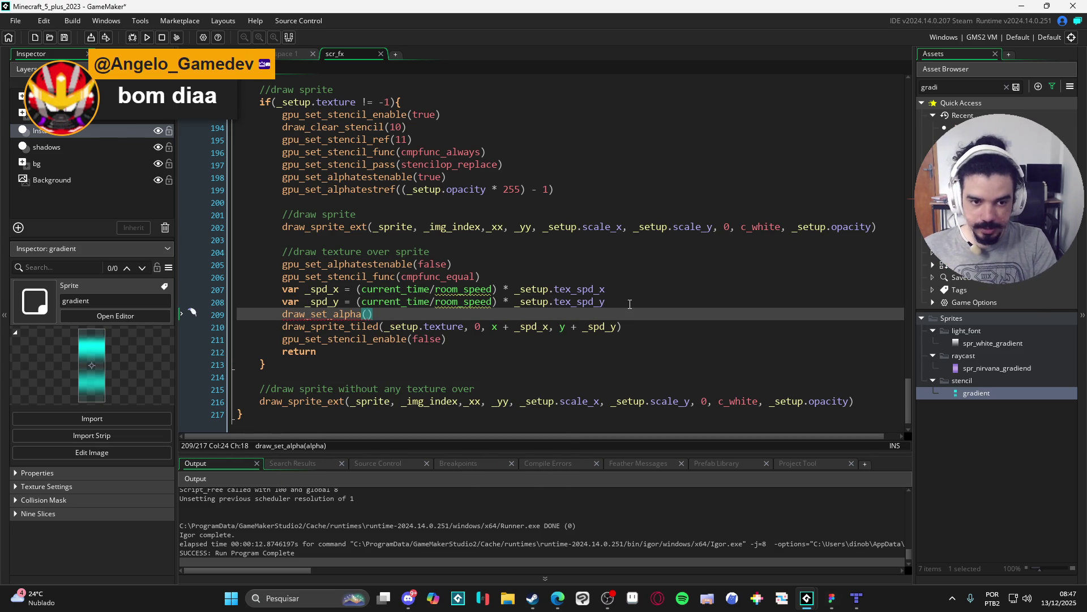
{"action": "left_click_drag", "start_coordinate": [792, 227], "coordinate": [873, 229]}
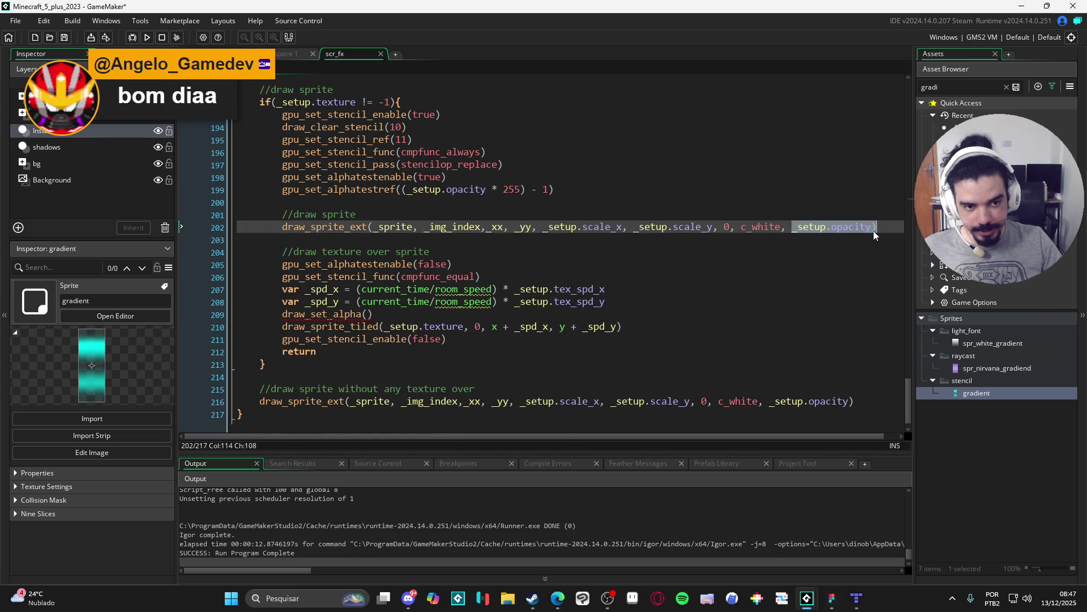
{"action": "left_click", "coordinate": [369, 313]}
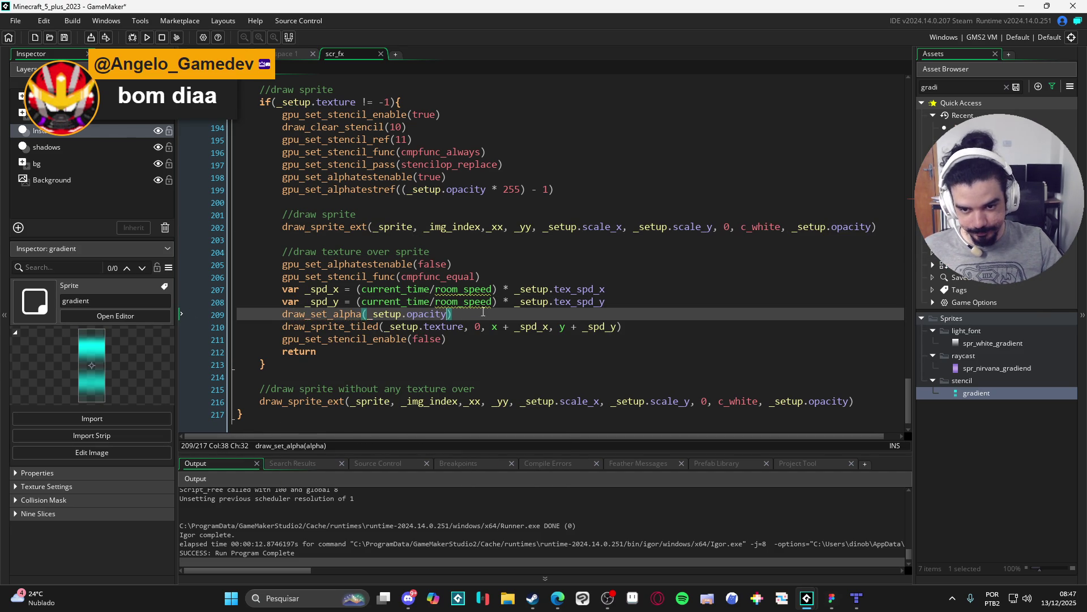
Add draw_set_alpha(1) after draw_sprite_tiled to reset the alpha.
{"action": "left_click", "coordinate": [663, 327], "text": "shift"}
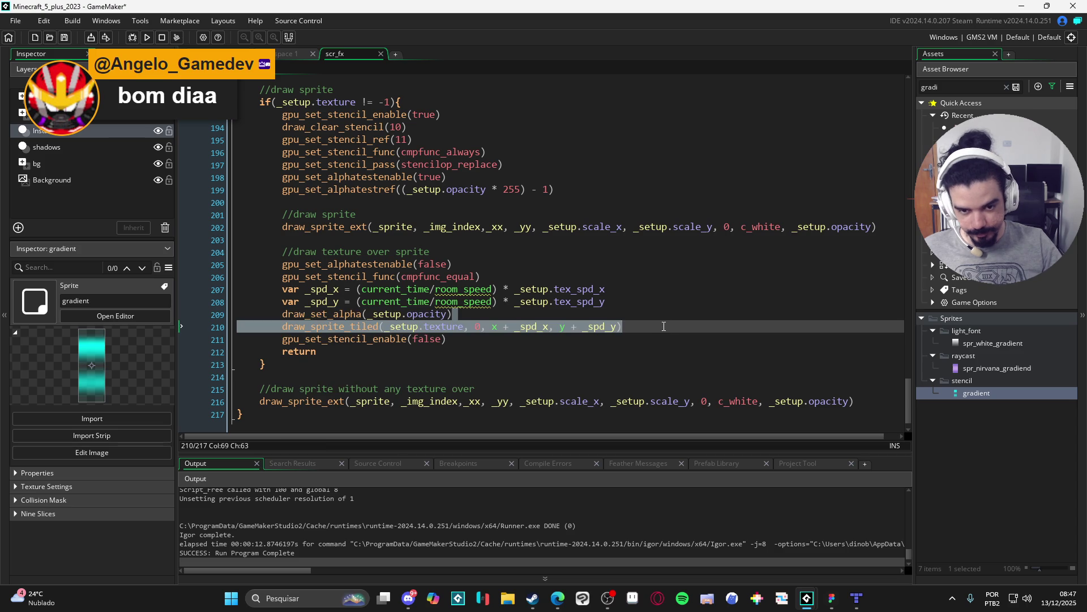
{"action": "key", "text": "Right"}
{"action": "key", "text": "Return"}
{"action": "type", "text": "draw_set_alpha(_setup.opacity)"}
{"action": "key", "text": "shift+Left"}
{"action": "key", "text": "shift+Left"}
{"action": "key", "text": "shift+Left"}
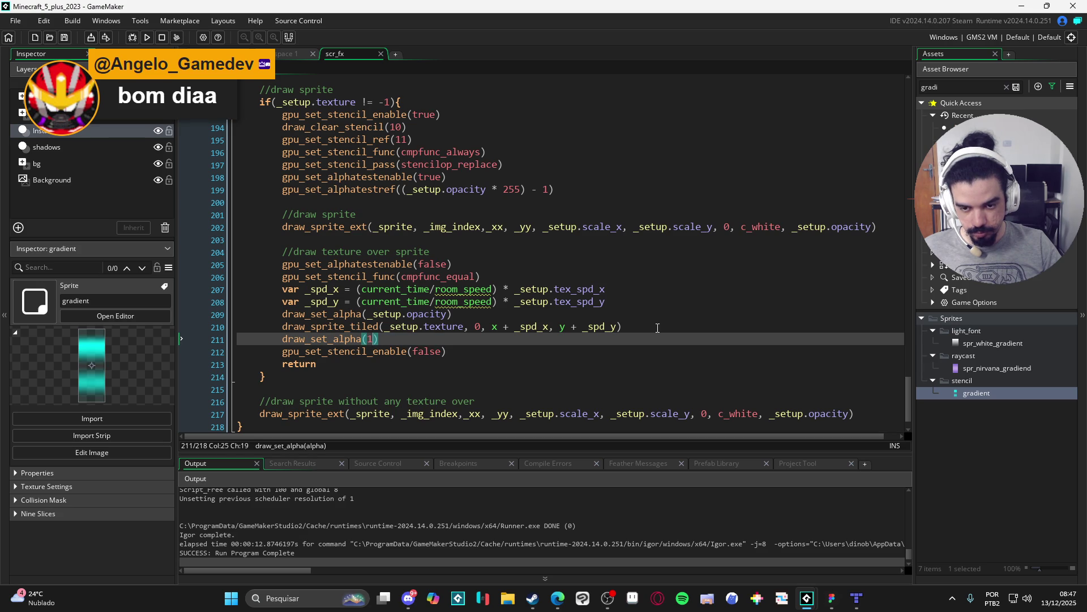
Run the game with F5 to test the texture opacity, then close it.
{"action": "scroll", "coordinate": [658, 328], "scroll_direction": "up", "scroll_amount": 6}
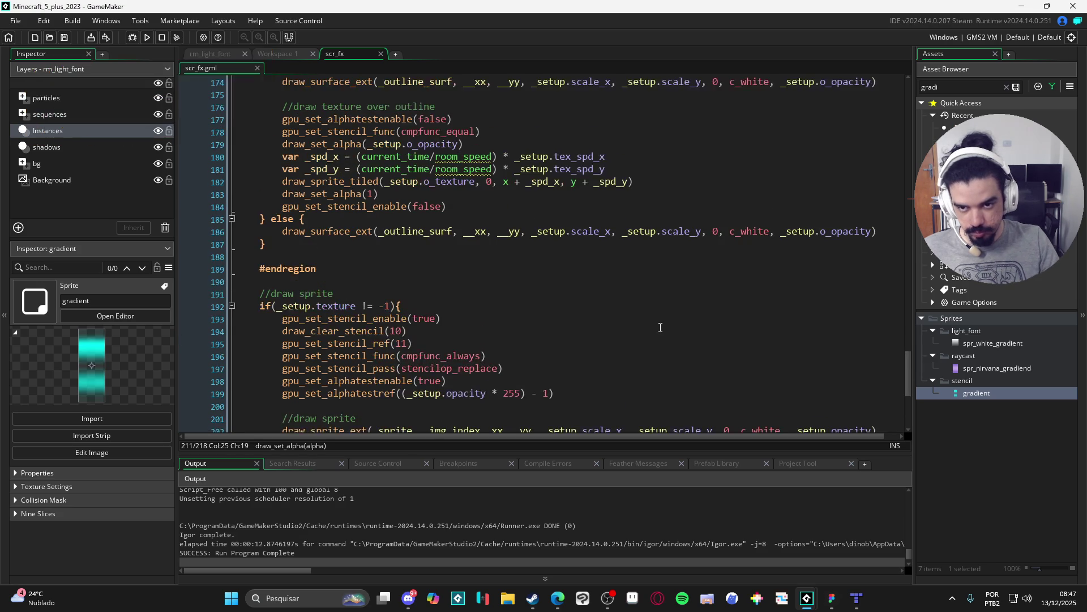
{"action": "key", "text": "F5"}
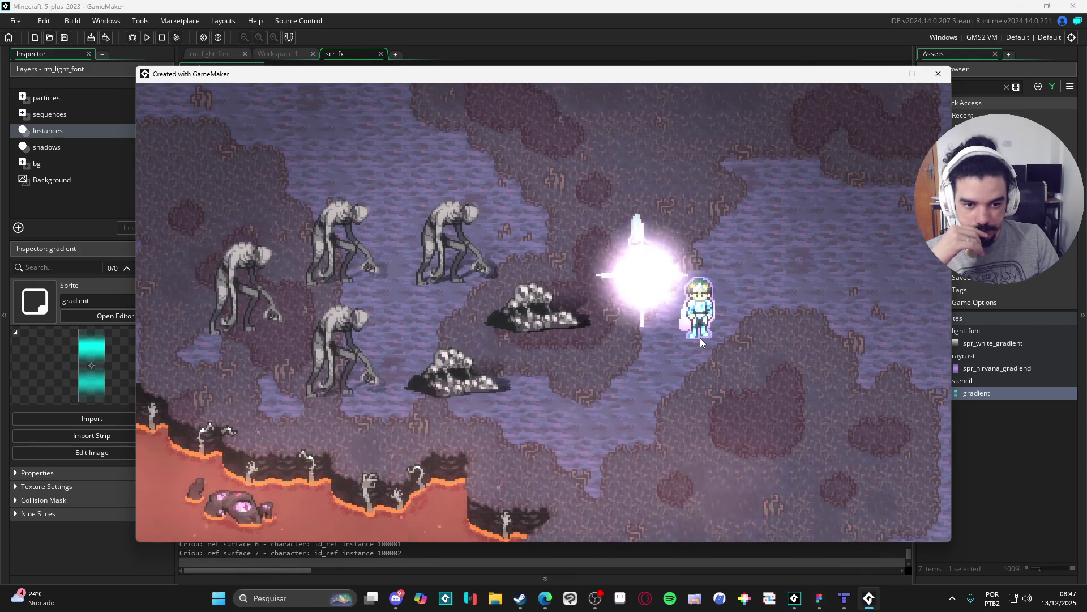
{"action": "left_click", "coordinate": [938, 74]}
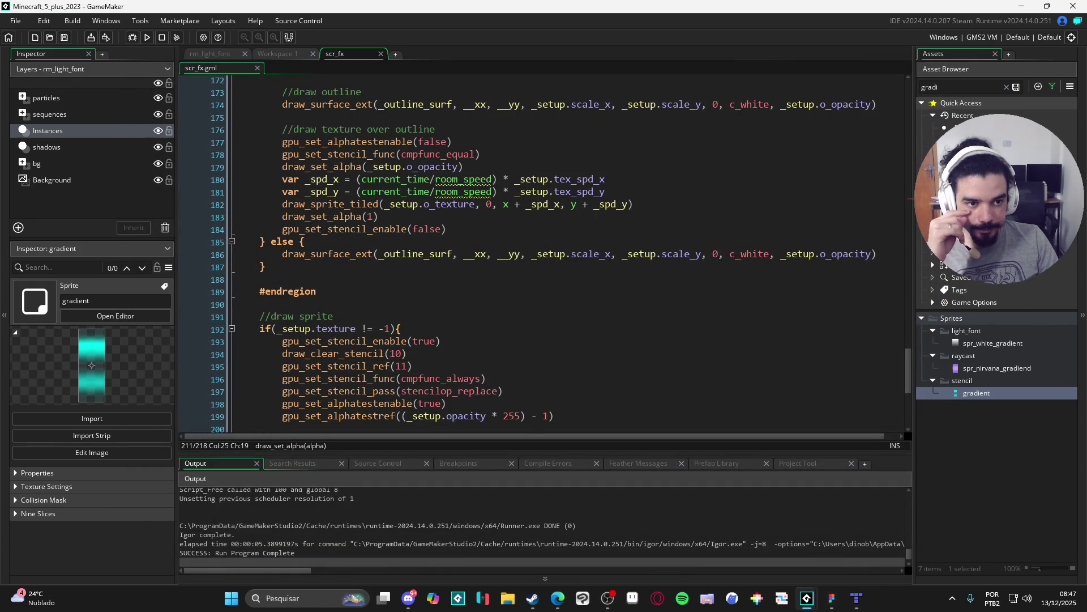
Set opacity to .5 in obj_fx_manager's Draw event and test it in game.
{"action": "double_click", "coordinate": [952, 128]}
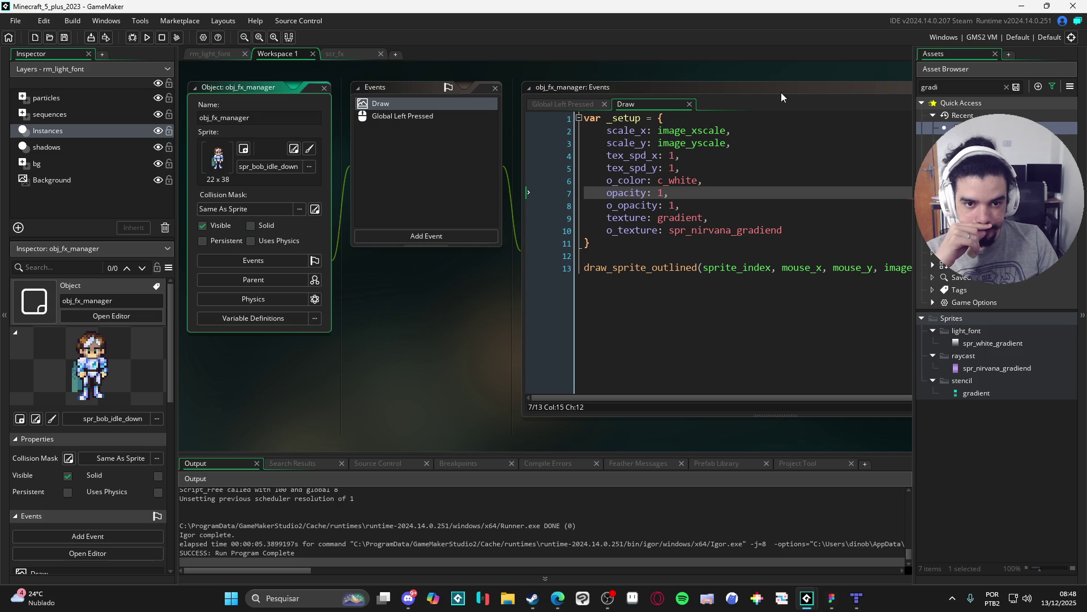
{"action": "left_click", "coordinate": [786, 91]}
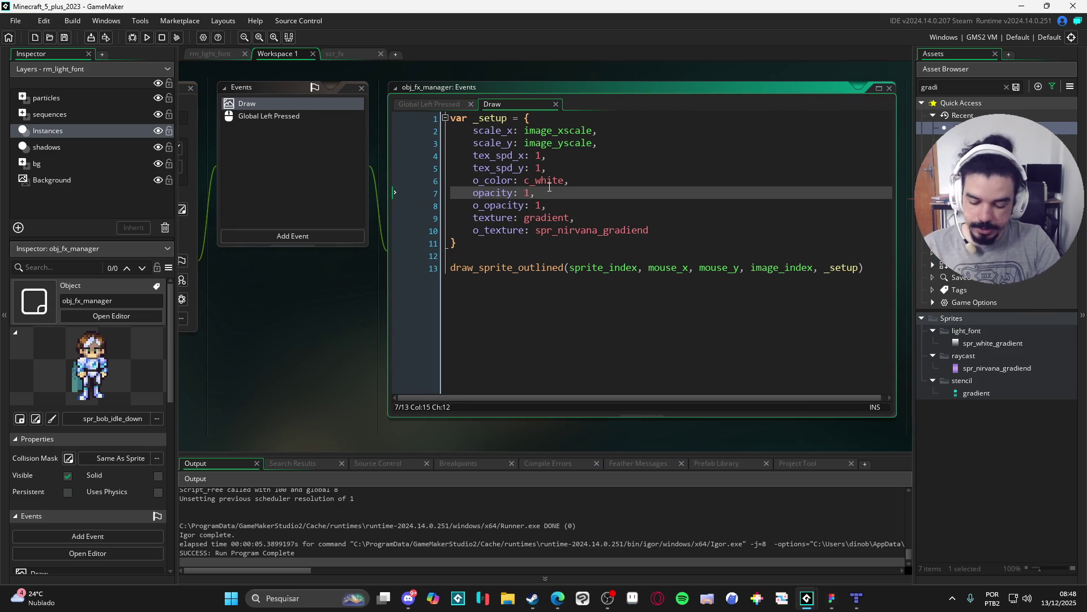
{"action": "type", "text": ".5"}
{"action": "key", "text": "F5"}
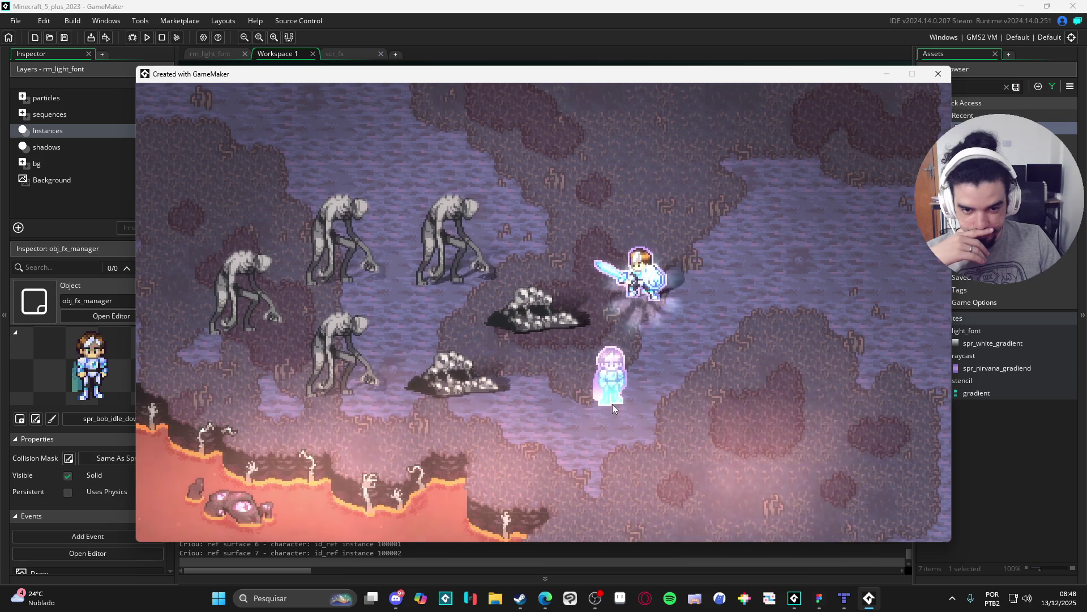
{"action": "left_click", "coordinate": [947, 80]}
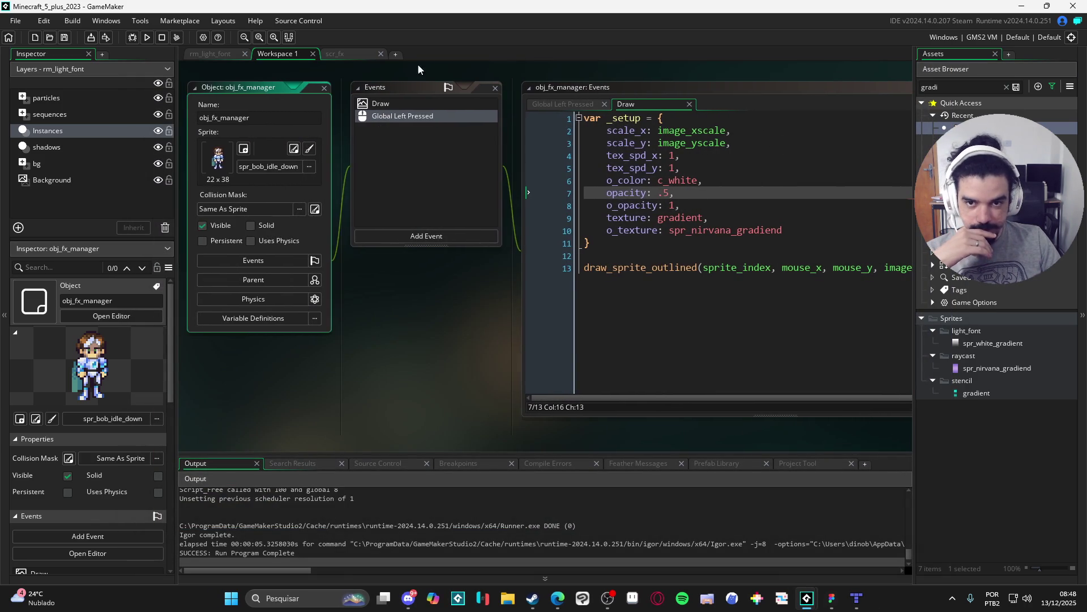
Go back to the scr_fx script and review the texture opacity code.
{"action": "left_click", "coordinate": [349, 55]}
{"action": "left_click", "coordinate": [721, 303]}
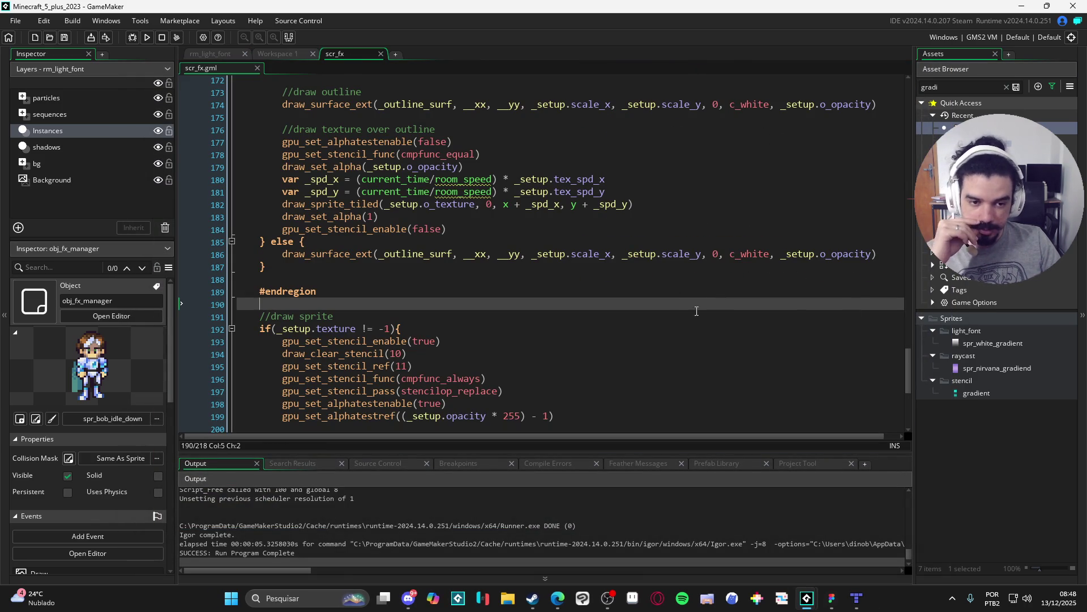
{"action": "scroll", "coordinate": [622, 306], "scroll_direction": "up", "scroll_amount": 5}
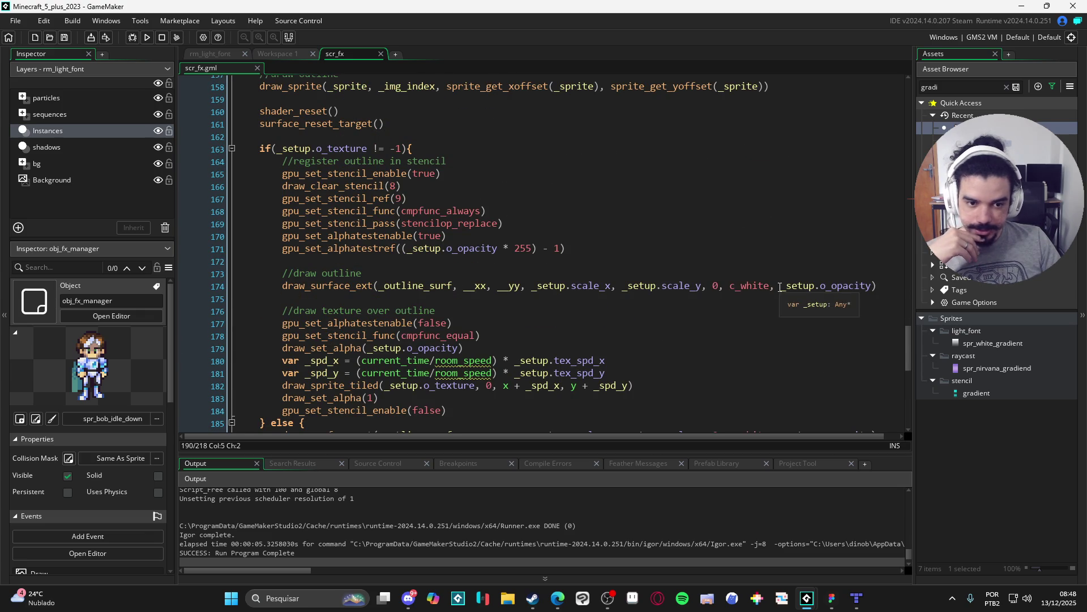
{"action": "scroll", "coordinate": [777, 291], "scroll_direction": "down", "scroll_amount": 10}
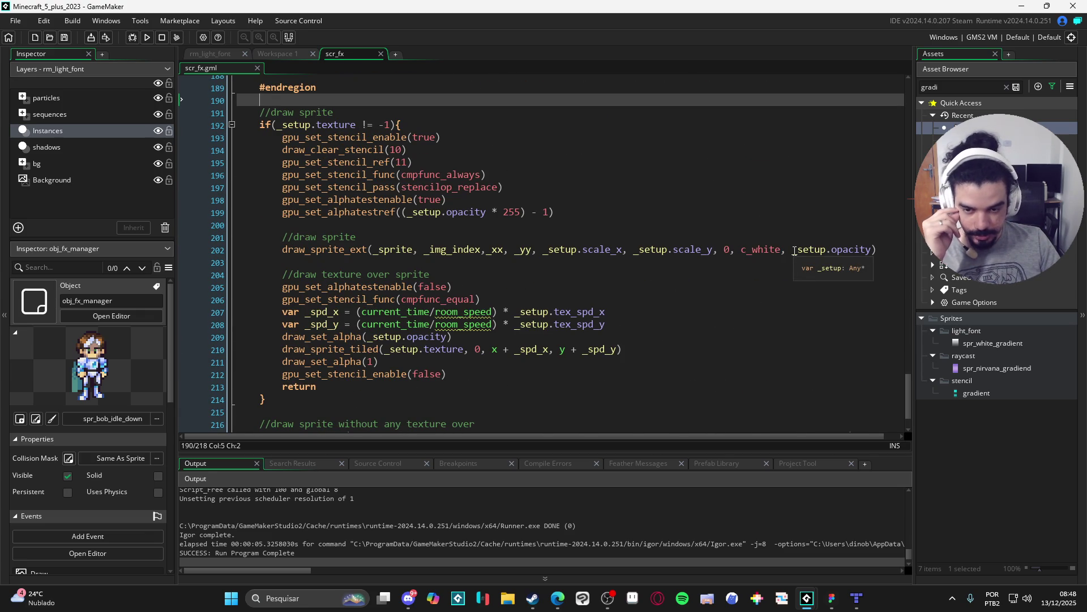
{"action": "scroll", "coordinate": [794, 251], "scroll_direction": "up", "scroll_amount": 1}
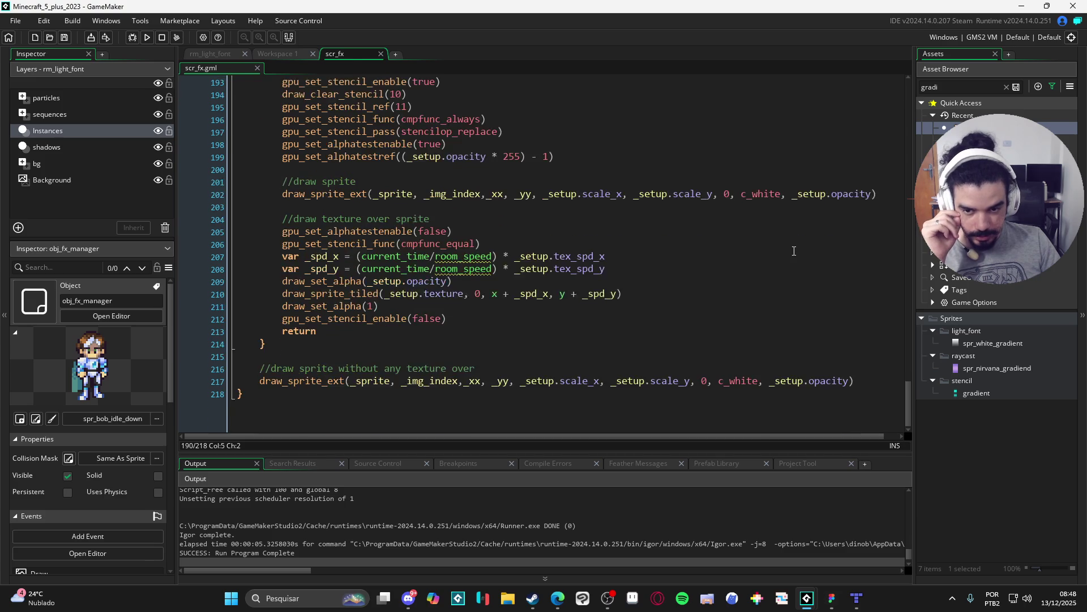
Wrap draw_sprite_outlined in draw_set_alpha calls for a global alpha of .3 and test it.
{"action": "left_click_drag", "start_coordinate": [786, 262], "coordinate": [871, 269]}
{"action": "type", "text": "1"}
{"action": "key", "text": "F5"}
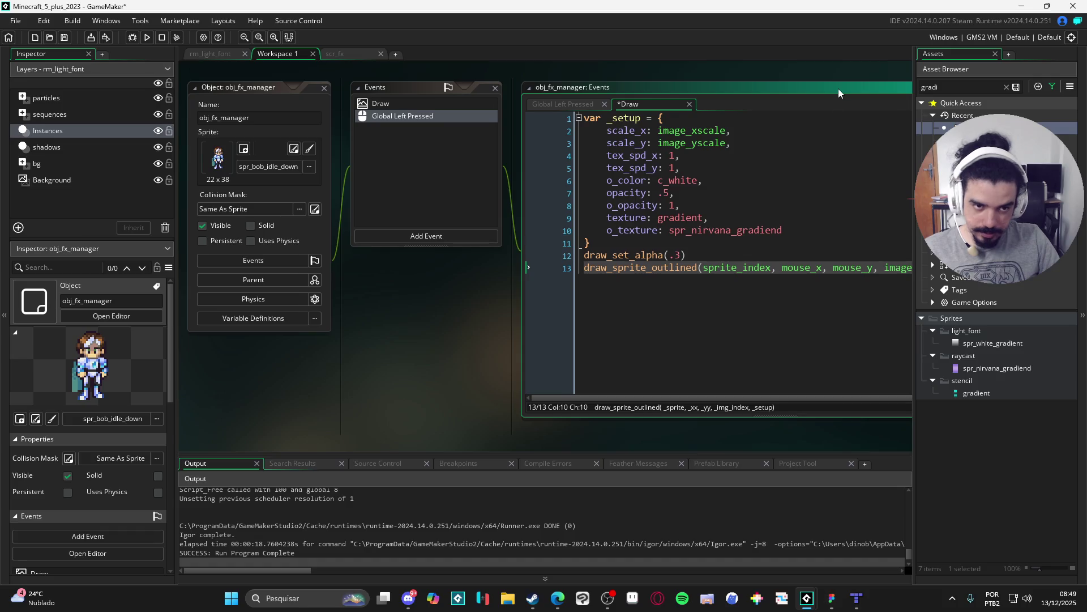
{"action": "key", "text": "Return"}
{"action": "type", "text": "draw_set_alpha(.3)"}
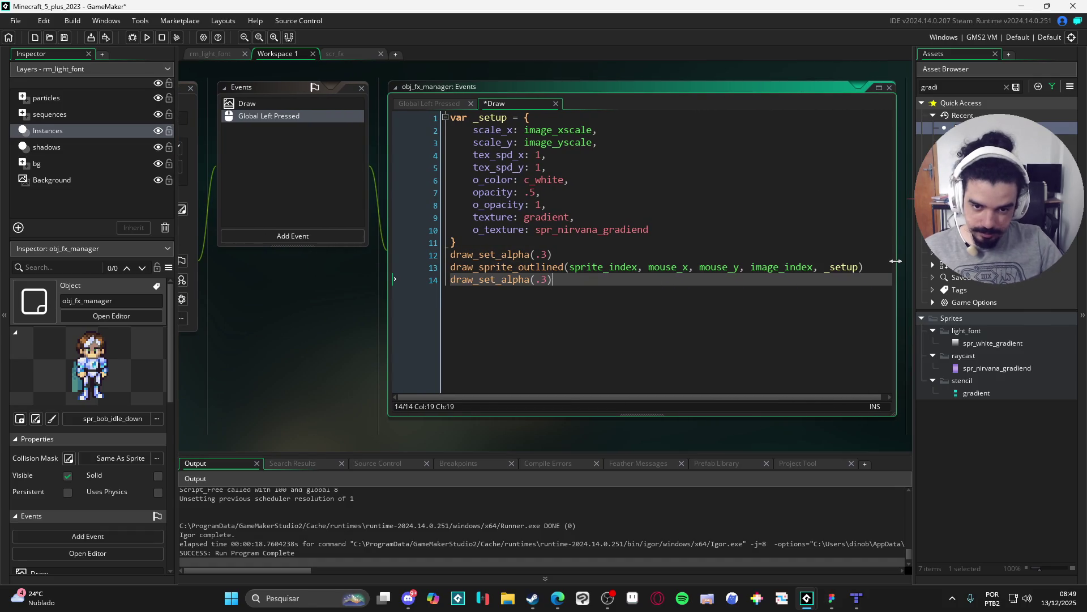
{"action": "key", "text": "F5"}
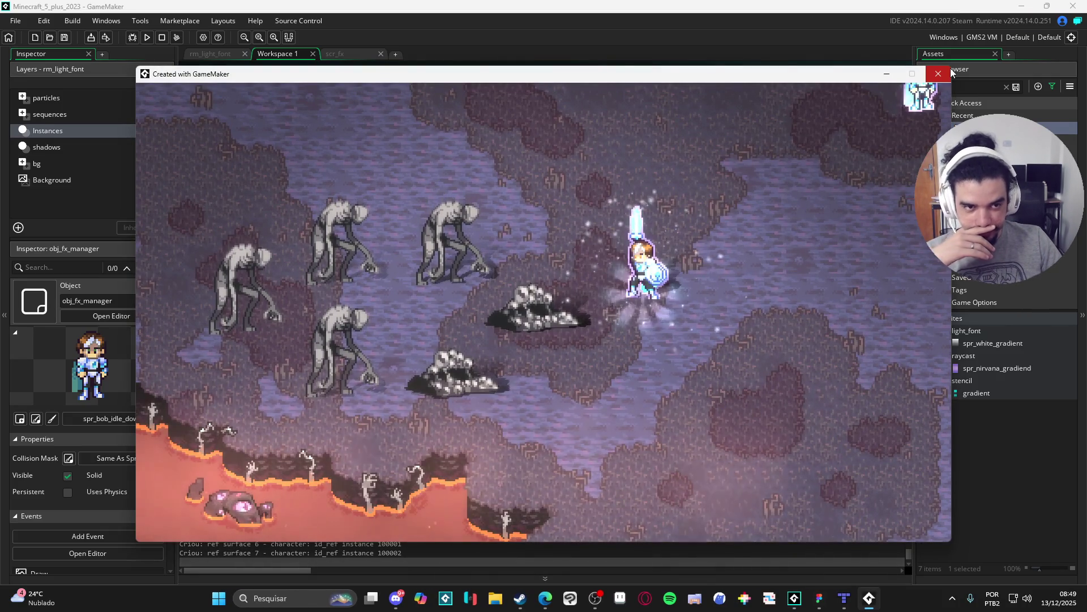
{"action": "left_click", "coordinate": [951, 68]}
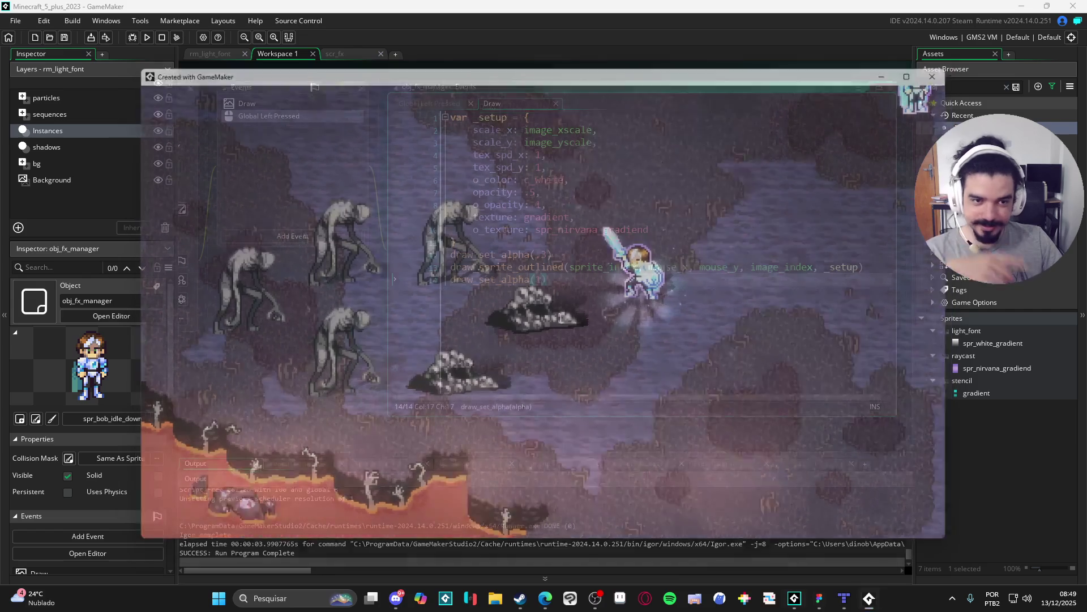
Remove both draw_set_alpha lines around draw_sprite_outlined, save, and rerun the game.
{"action": "key", "text": "shift+Home"}
{"action": "key", "text": "BackSpace"}
{"action": "left_click", "coordinate": [571, 254]}
{"action": "key", "text": "shift+Home"}
{"action": "key", "text": "BackSpace"}
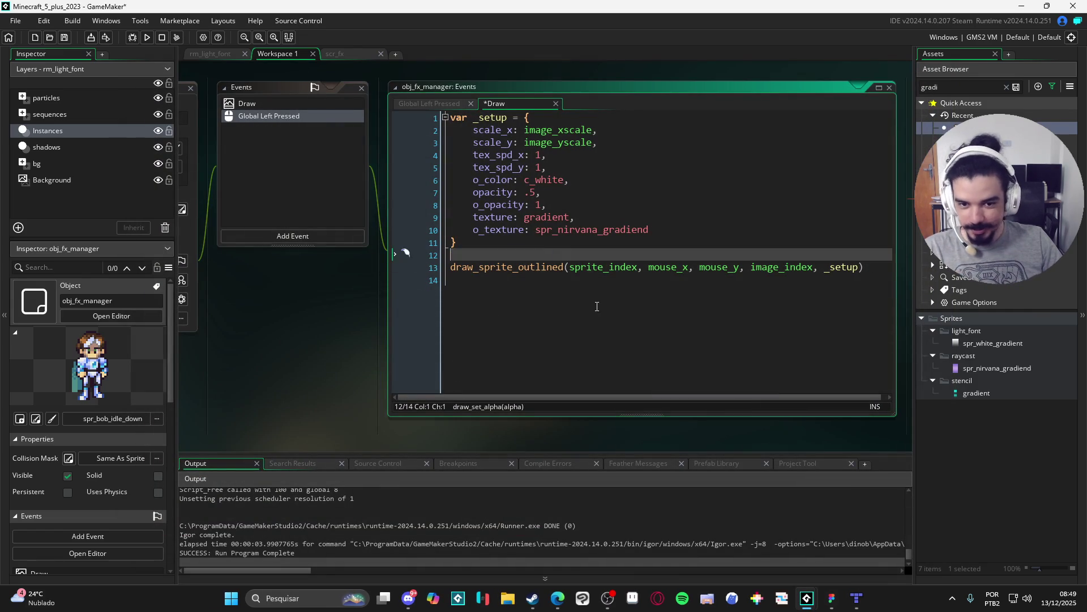
{"action": "left_click", "coordinate": [596, 306]}
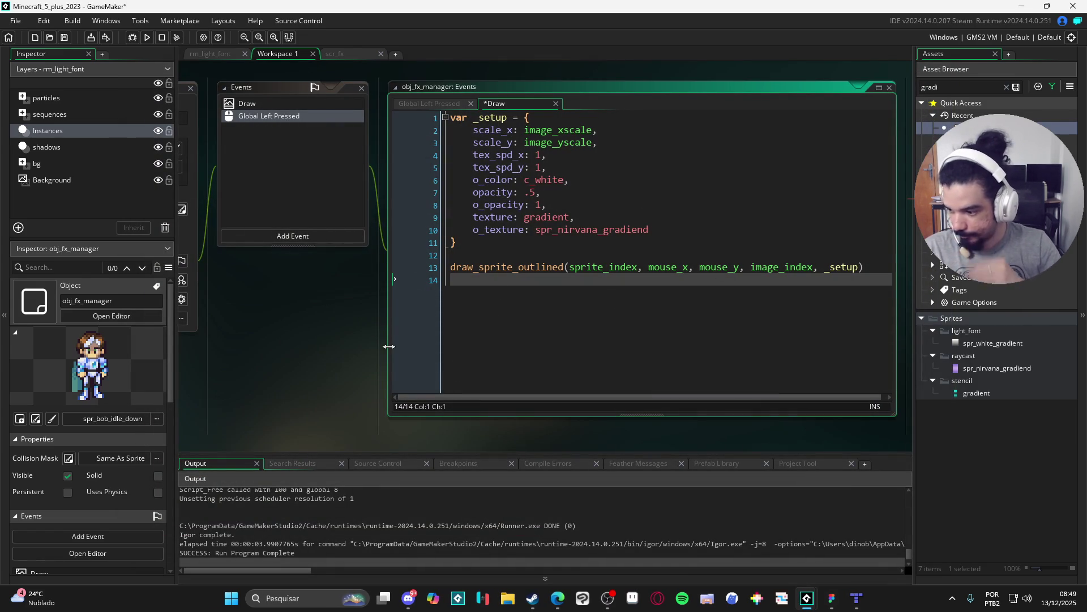
{"action": "key", "text": "BackSpace"}
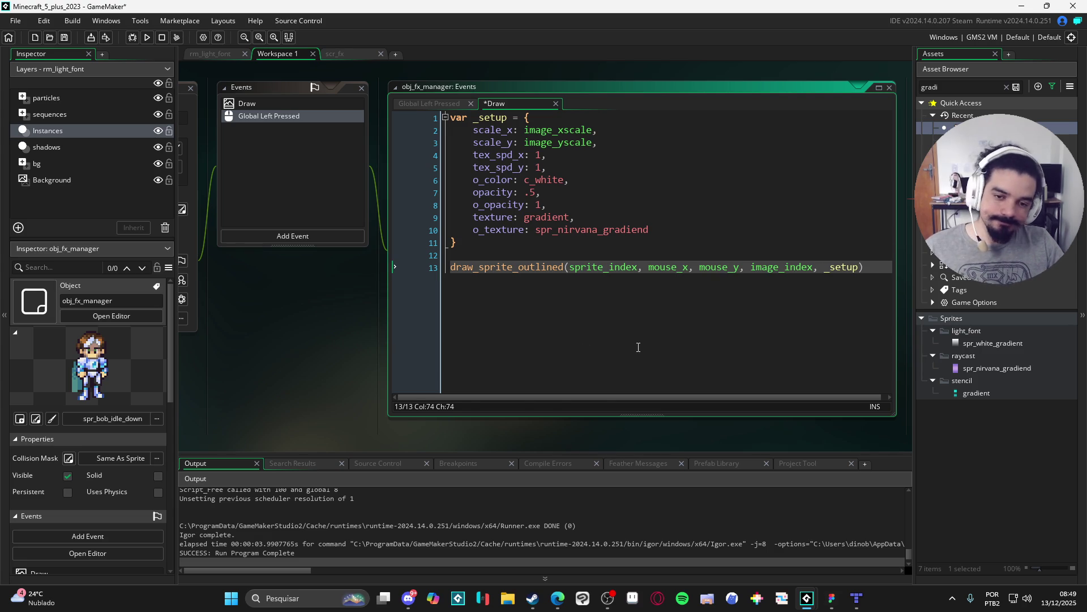
{"action": "left_click", "coordinate": [638, 347]}
{"action": "key", "text": "ctrl+s"}
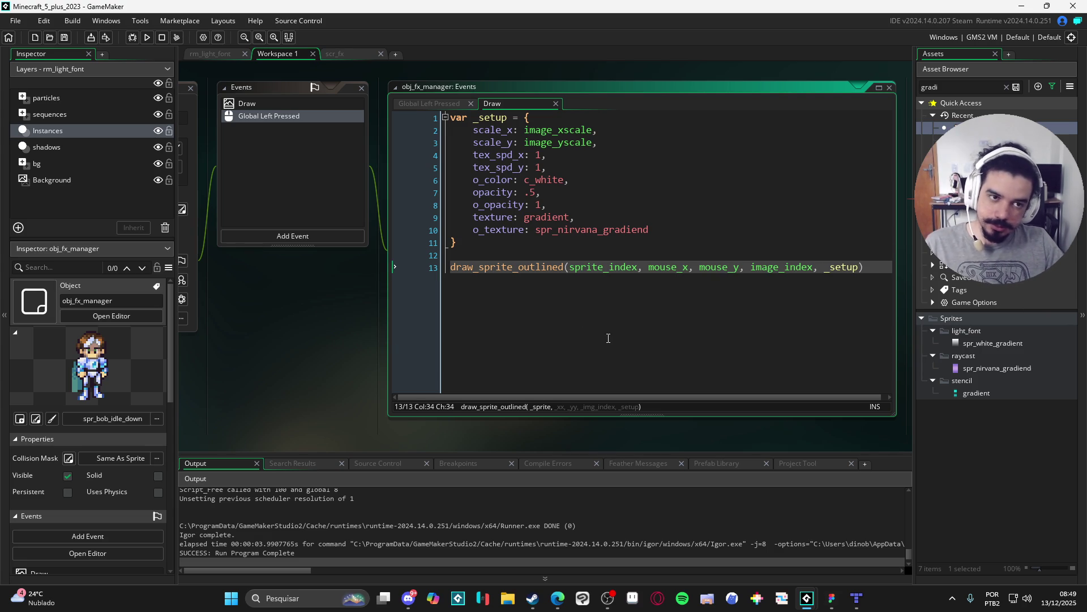
{"action": "key", "text": "F5"}
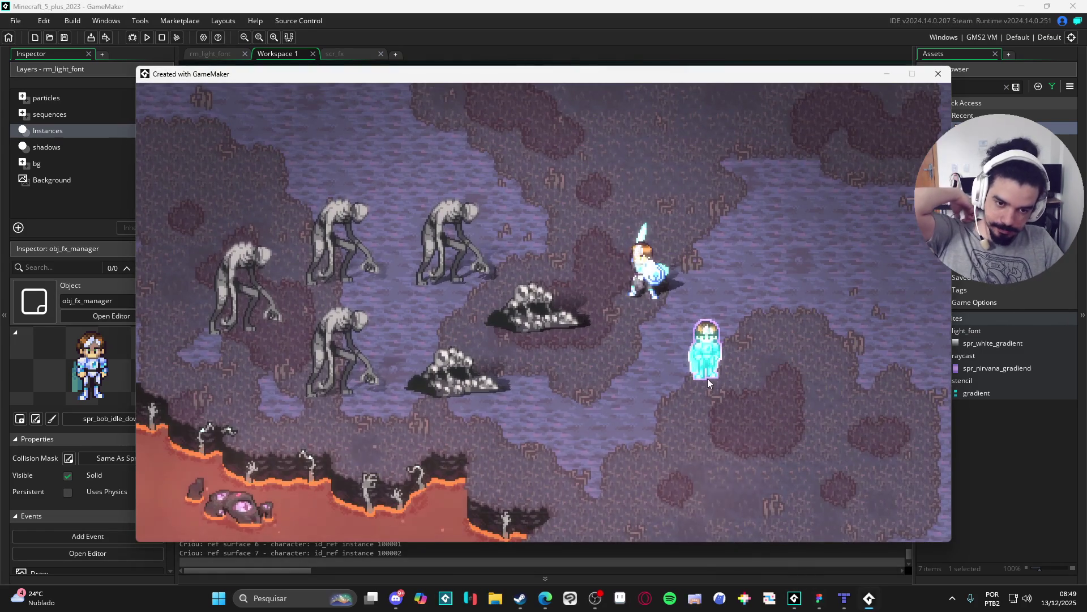
{"action": "left_click", "coordinate": [938, 74]}
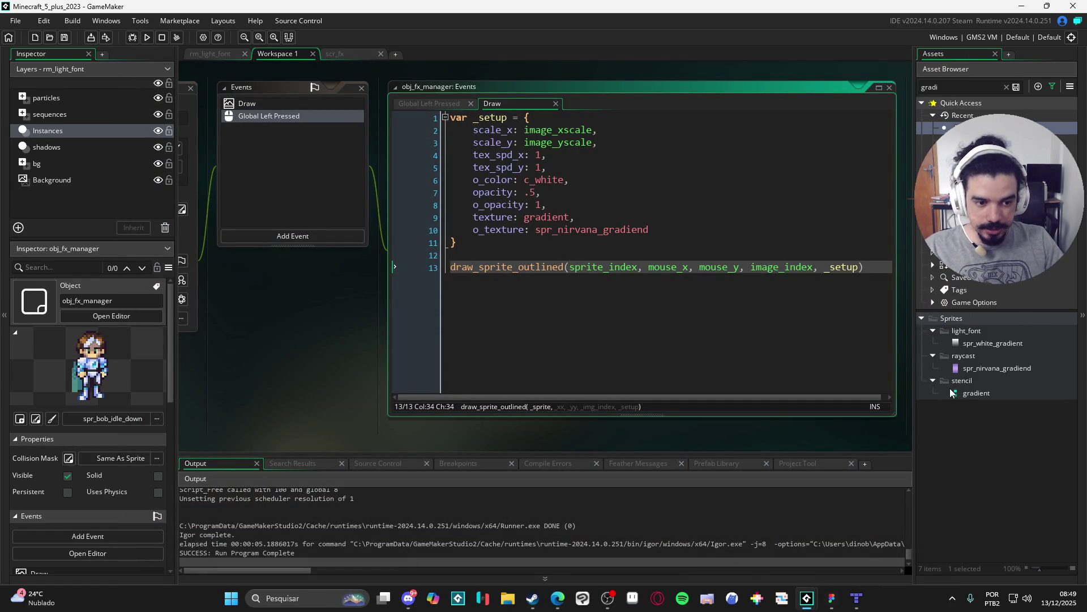
Change tex_spd_y to 5 in the Draw setup and save.
{"action": "left_click", "coordinate": [539, 156]}
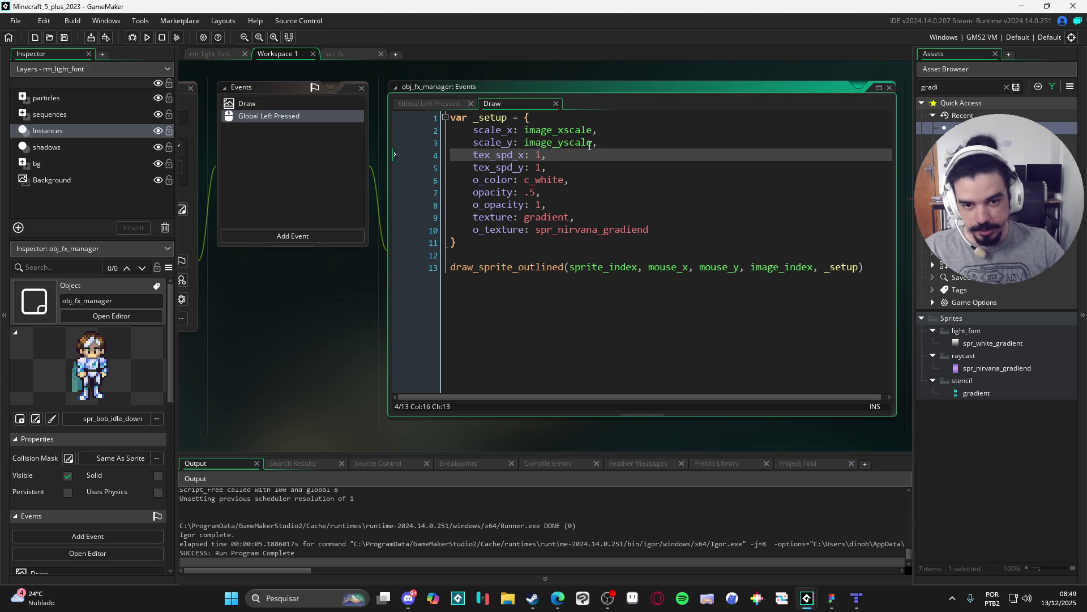
{"action": "key", "text": "Down"}
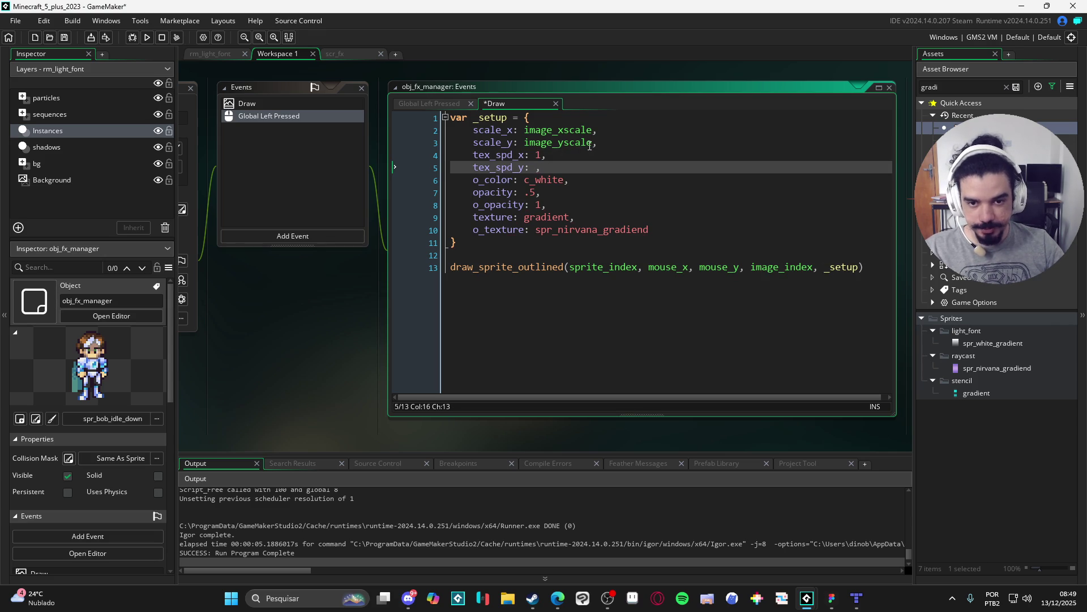
{"action": "type", "text": "5"}
{"action": "key", "text": "ctrl+s"}
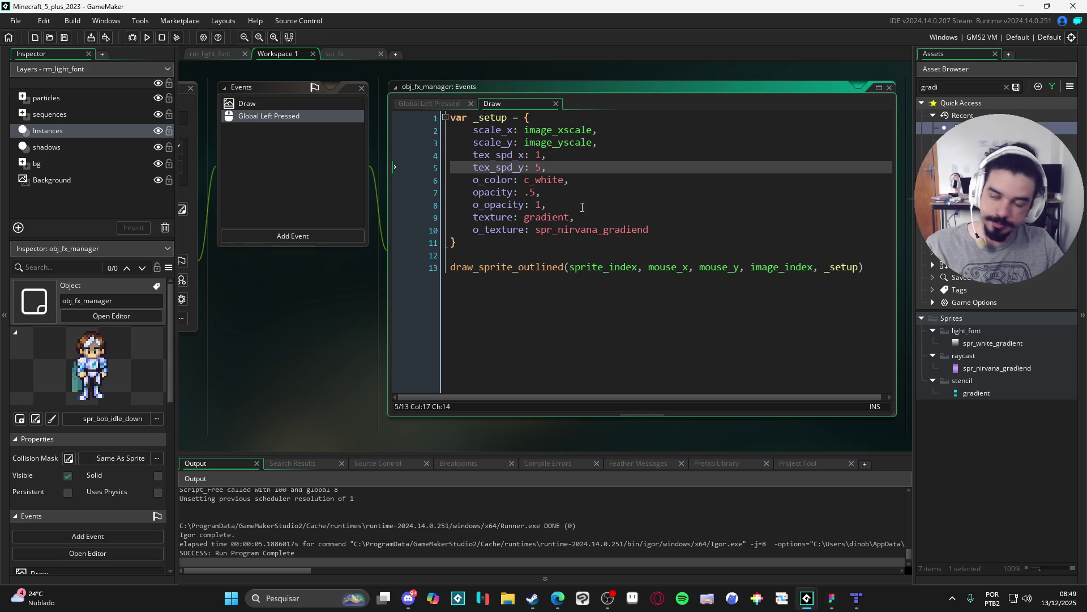
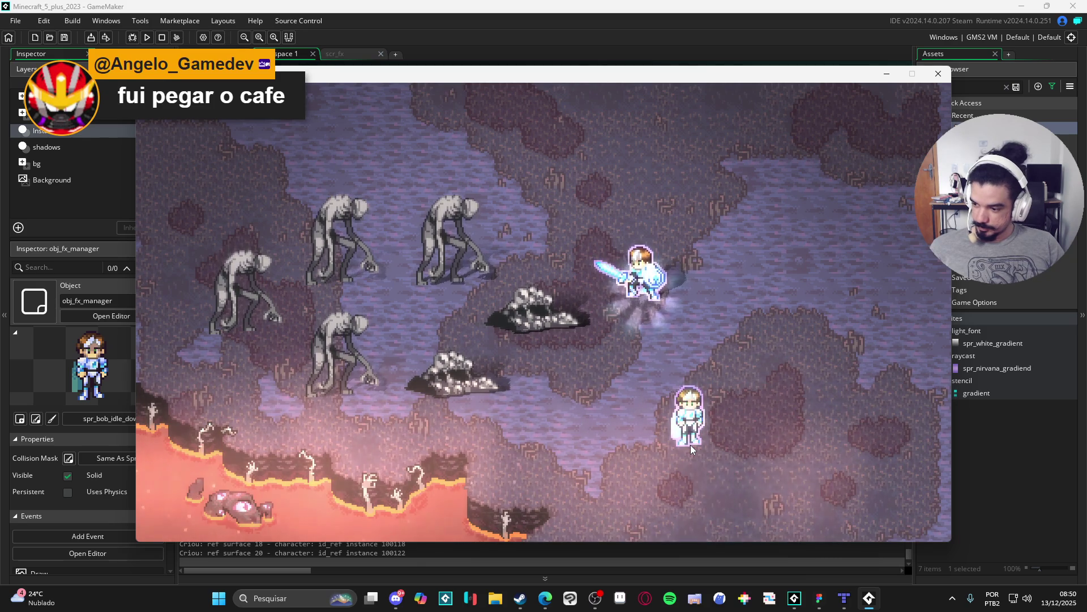
Close the running game and review the scr_fx script code.
{"action": "left_click", "coordinate": [939, 73]}
{"action": "left_click", "coordinate": [334, 54]}
{"action": "left_click", "coordinate": [674, 232]}
{"action": "scroll", "coordinate": [675, 240], "scroll_direction": "down", "scroll_amount": 17}
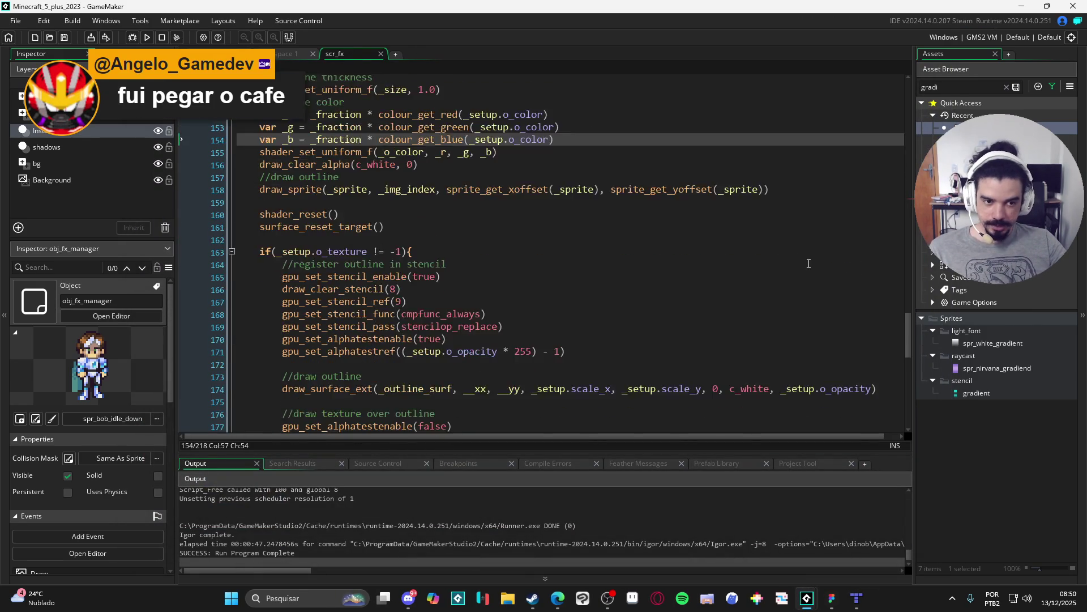
{"action": "mouse_move", "coordinate": [905, 398]}
{"action": "left_mouse_down"}
{"action": "mouse_move", "coordinate": [900, 217]}
{"action": "mouse_move", "coordinate": [889, 252]}
{"action": "left_mouse_up"}
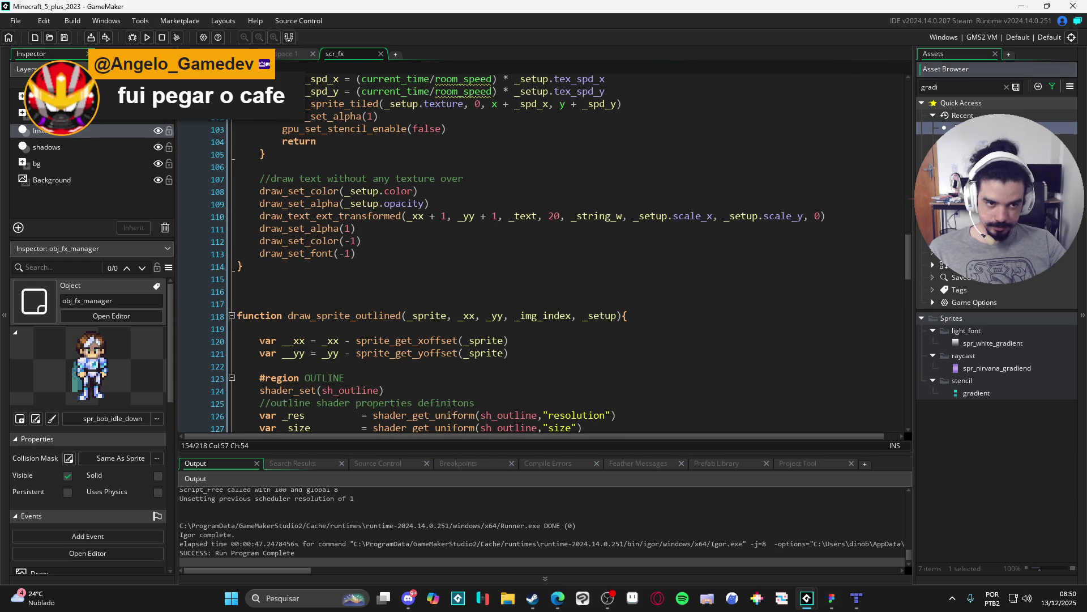
Make obj_bob the parent of obj_fx_manager.
{"action": "key", "text": "ctrl+Tab"}
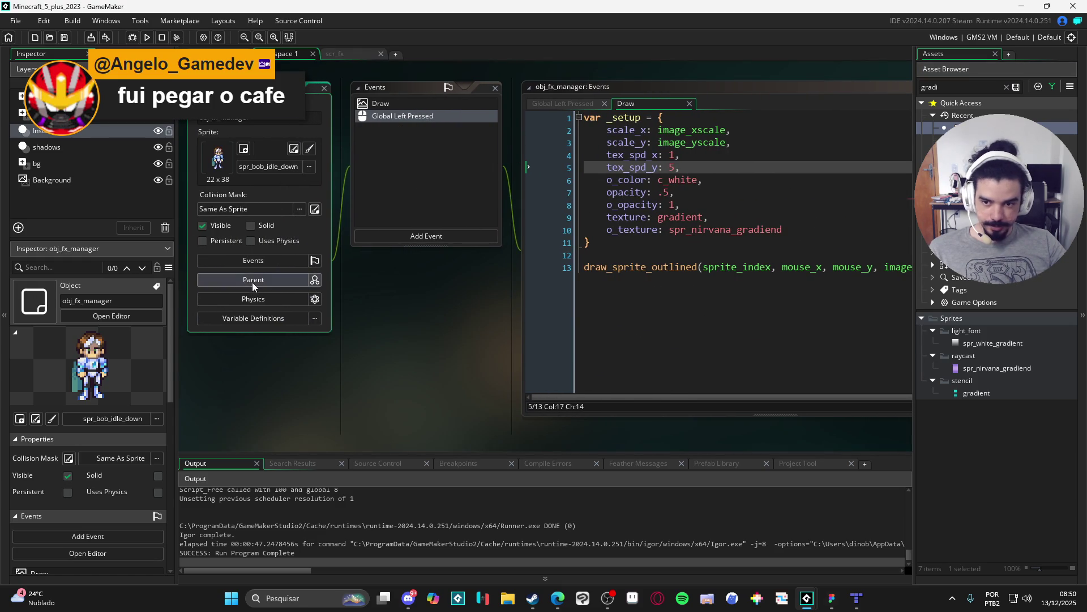
{"action": "left_click", "coordinate": [253, 280]}
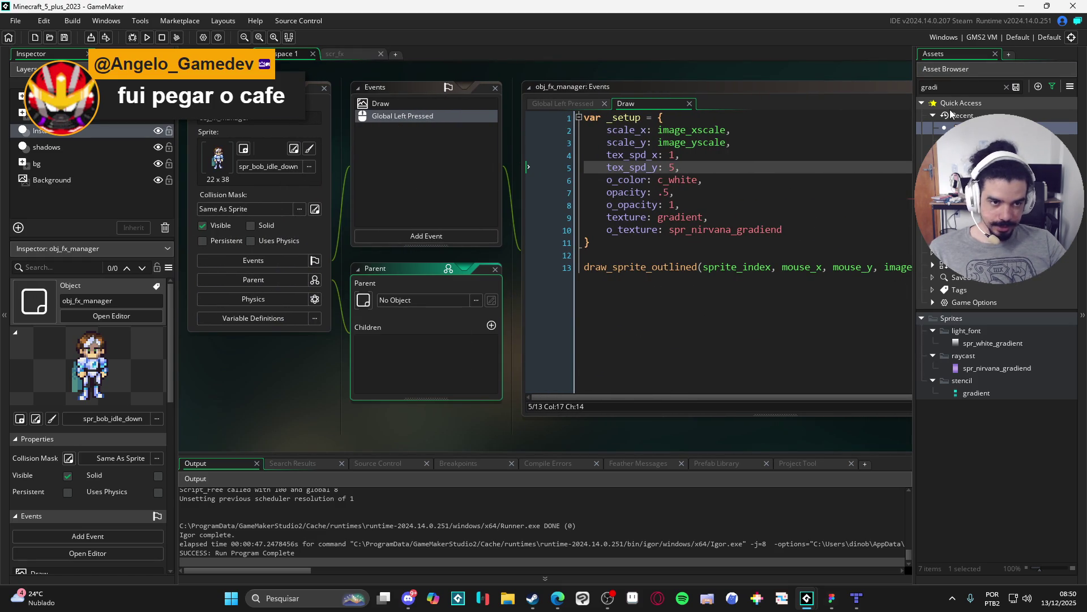
{"action": "double_click", "coordinate": [942, 91]}
{"action": "type", "text": "obj_bo"}
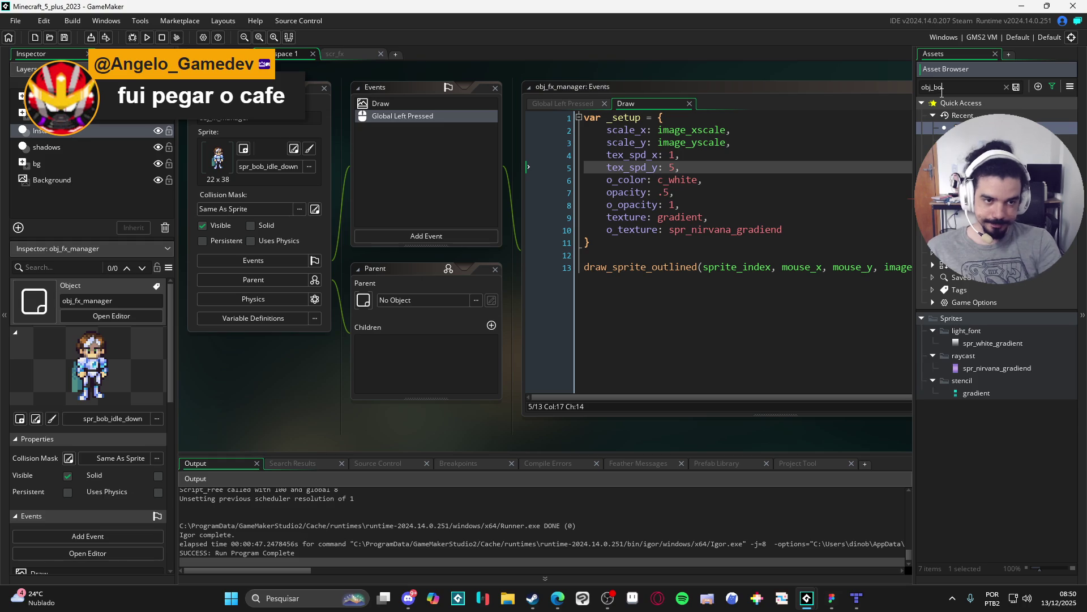
{"action": "type", "text": "b"}
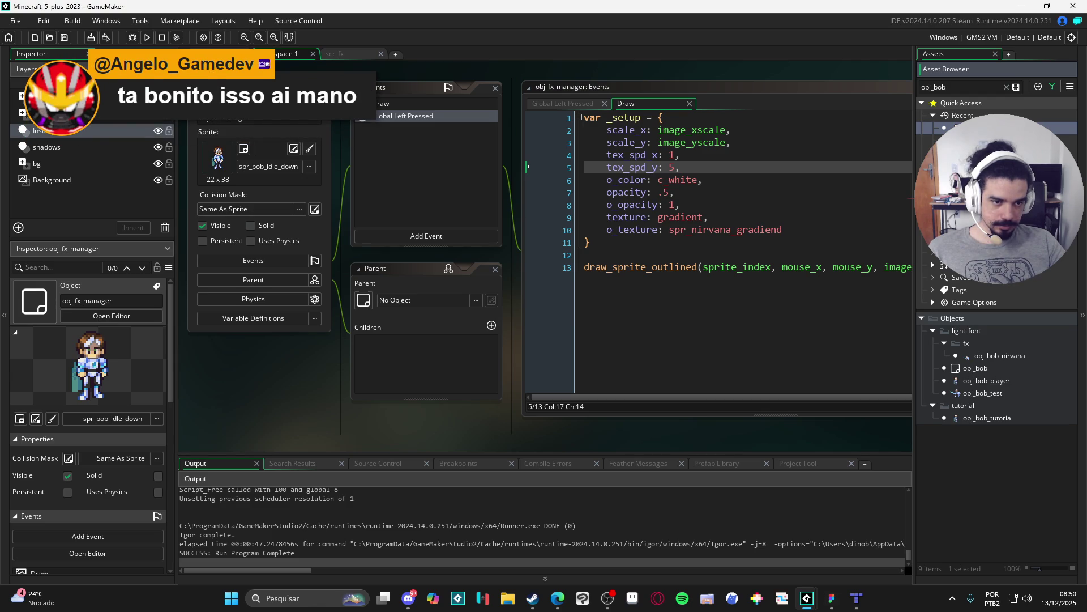
{"action": "mouse_move", "coordinate": [991, 366]}
{"action": "left_mouse_down"}
{"action": "mouse_move", "coordinate": [439, 322]}
{"action": "mouse_move", "coordinate": [445, 310]}
{"action": "left_mouse_up"}
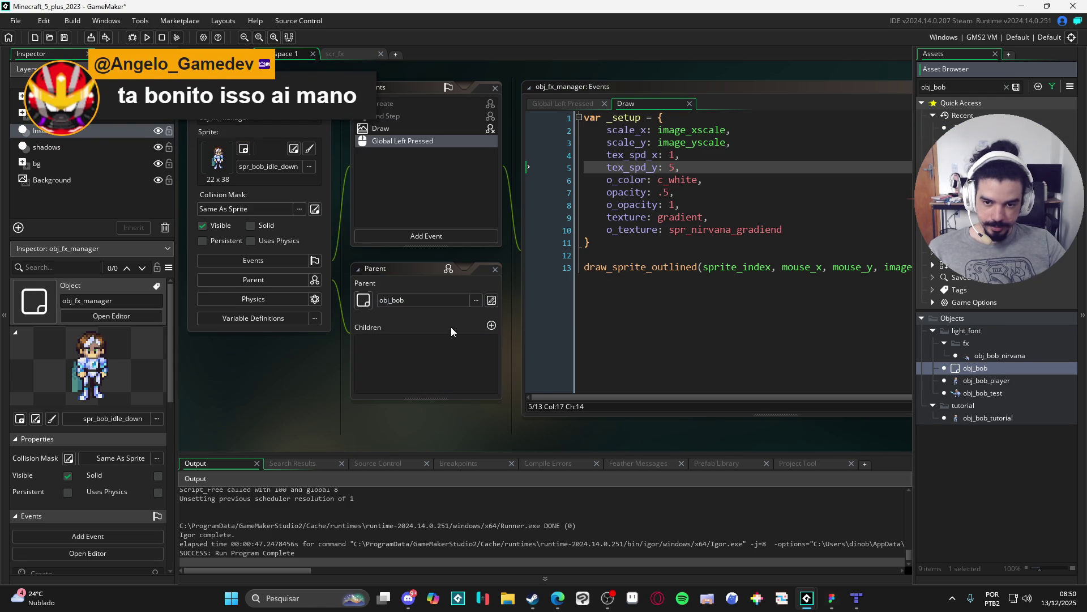
Override obj_fx_manager's inherited End Step event and open its empty code.
{"action": "left_click", "coordinate": [424, 118]}
{"action": "right_click", "coordinate": [423, 116]}
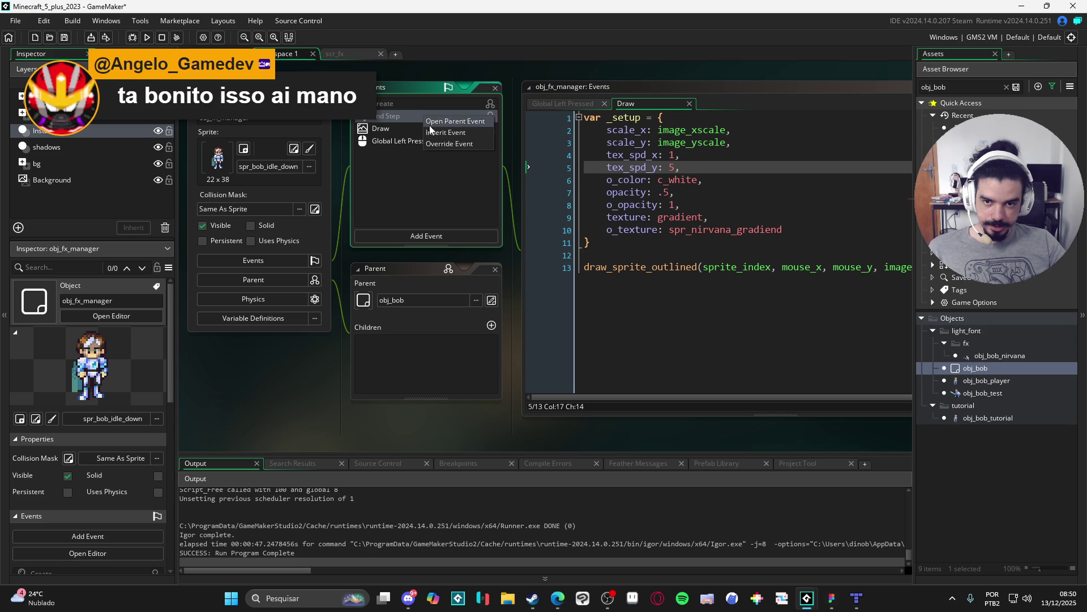
{"action": "left_click", "coordinate": [469, 144]}
{"action": "left_click", "coordinate": [457, 135]}
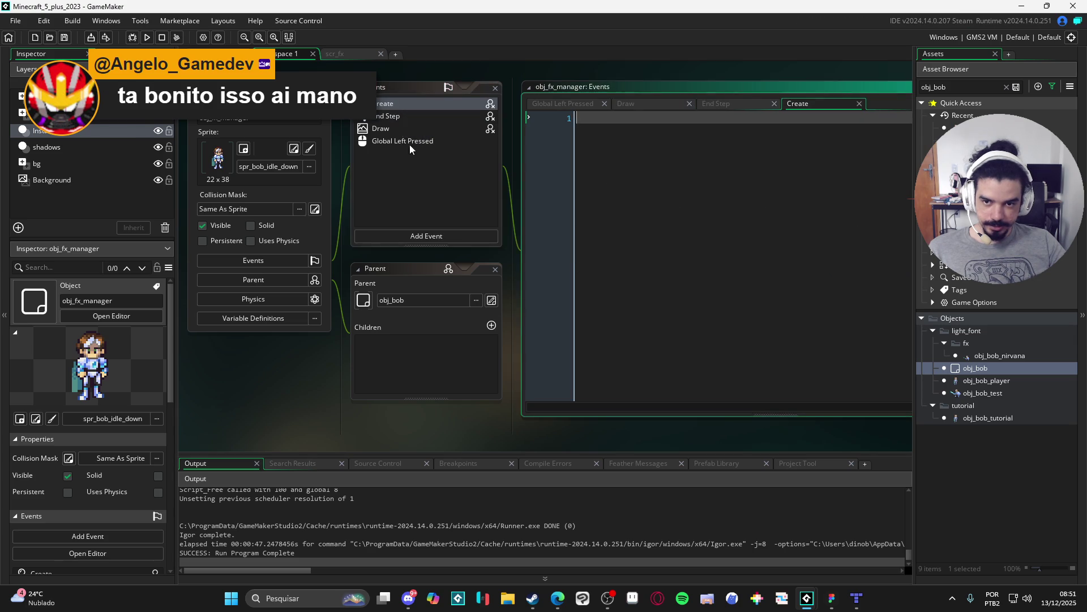
{"action": "left_click", "coordinate": [400, 130]}
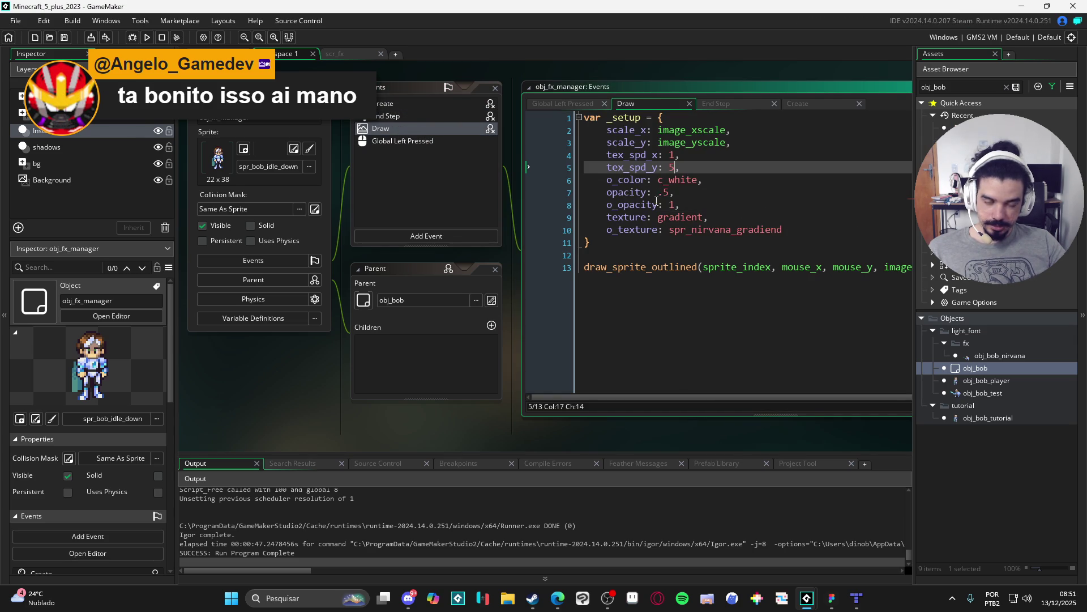
{"action": "left_click", "coordinate": [427, 116]}
Write x = mouse_x and y = mouse_y in End Step, then run the game with F5.
{"action": "type", "text": "x = mouse_x"}
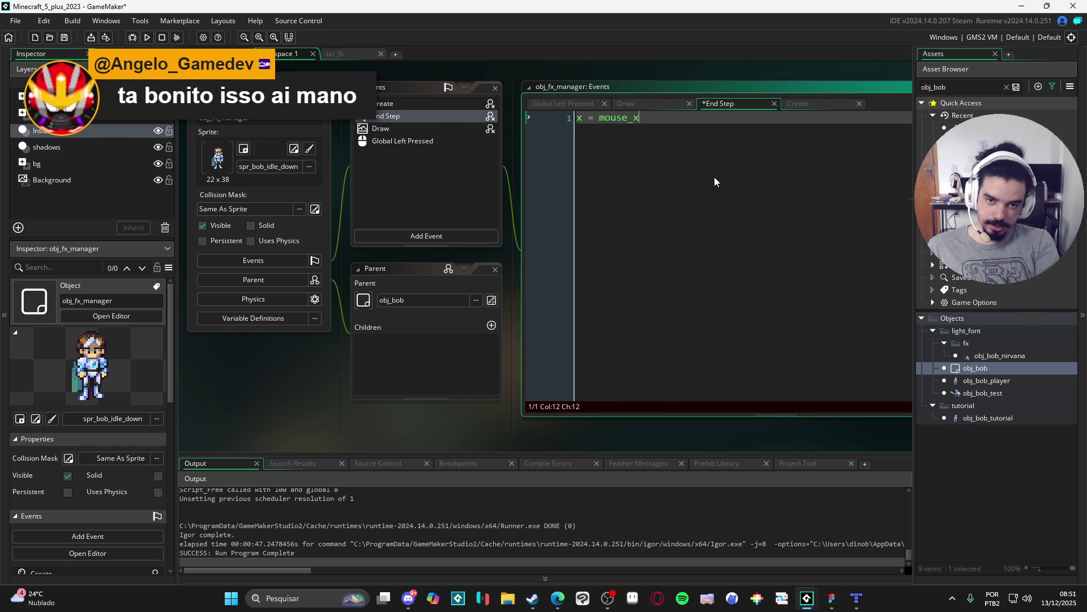
{"action": "key", "text": "BackSpace"}
{"action": "key", "text": "Return"}
{"action": "key", "text": "Return"}
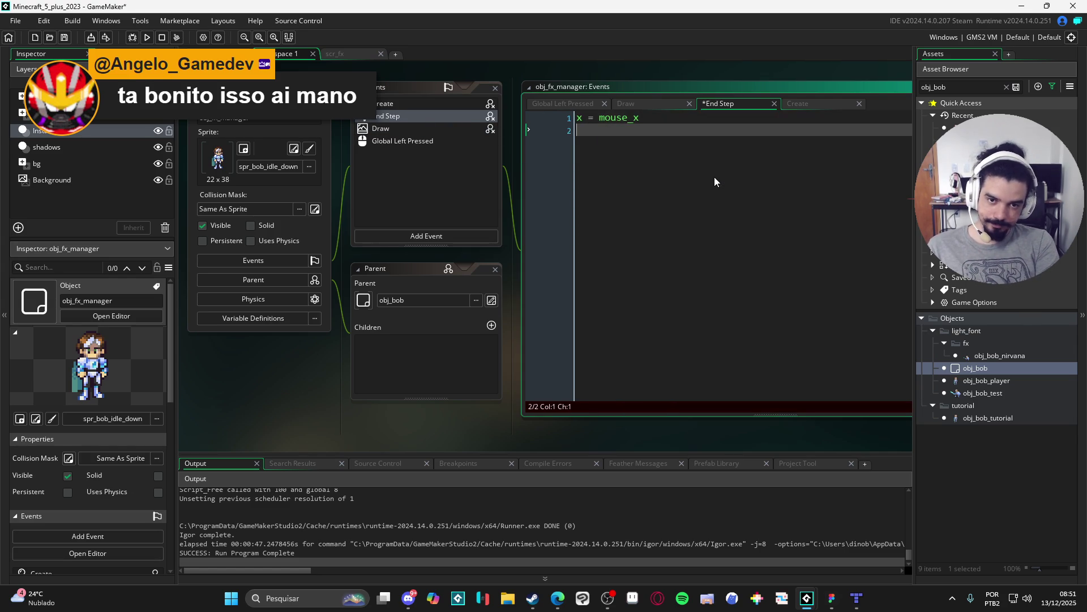
{"action": "type", "text": "y = mouse_y"}
{"action": "key", "text": "F5"}
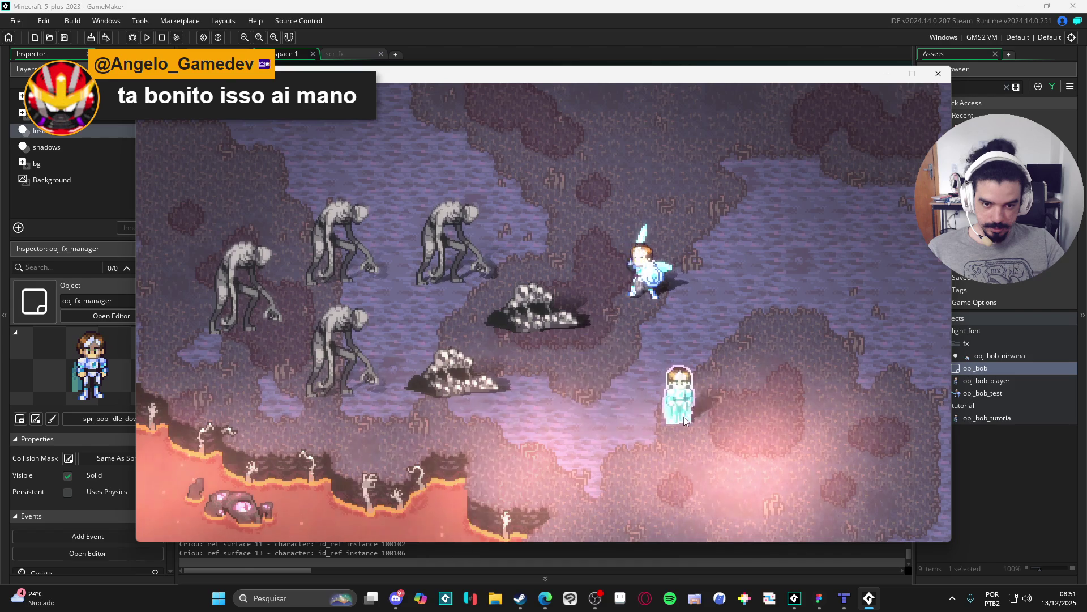
Place the outlined figure beside the player and onto a monster, then close the game.
{"action": "left_click", "coordinate": [680, 317]}
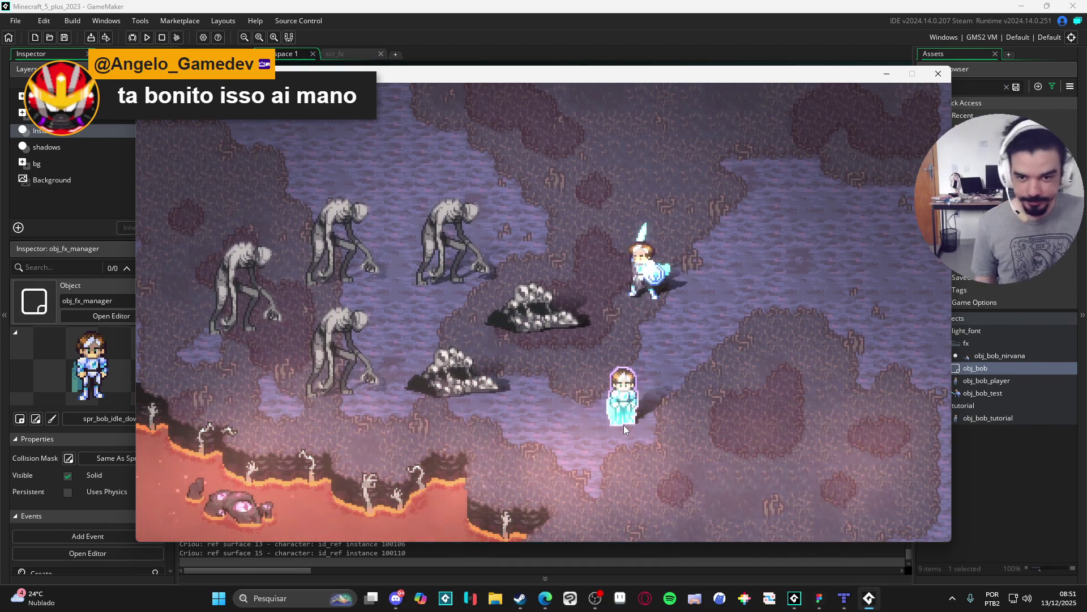
{"action": "left_click", "coordinate": [457, 238]}
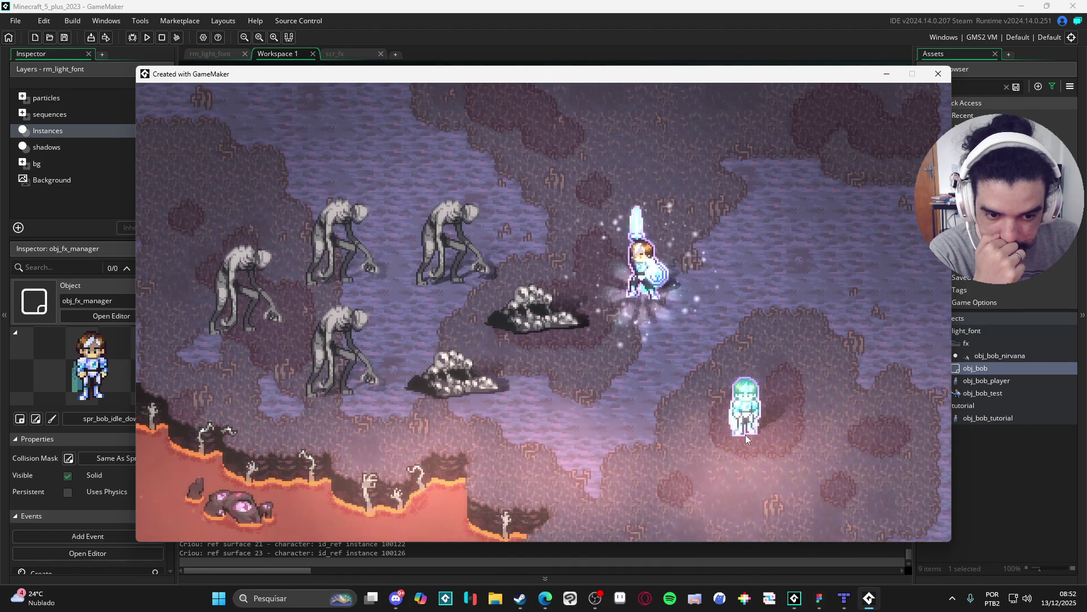
{"action": "left_click", "coordinate": [941, 72]}
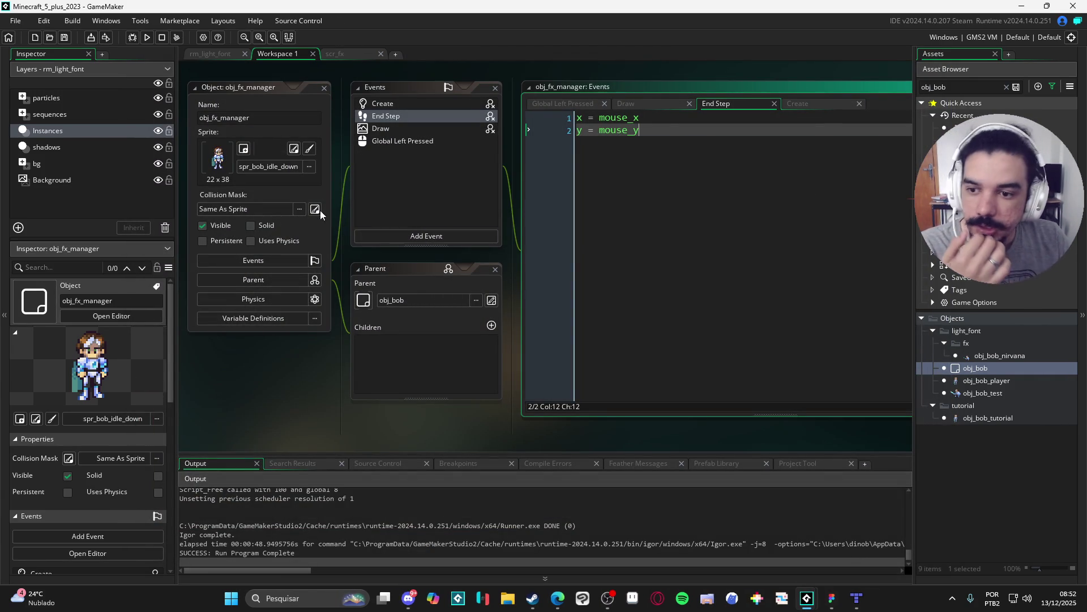
In rm_light_font, open obj_light_source from the shadows layer and show its Draw End code.
{"action": "left_click", "coordinate": [208, 54]}
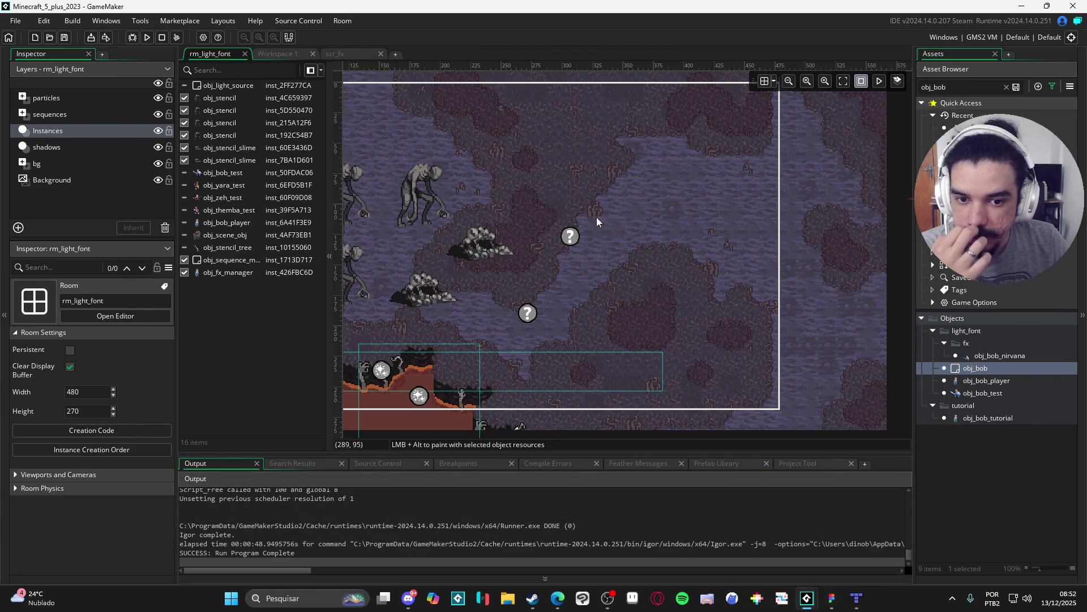
{"action": "left_click", "coordinate": [82, 148]}
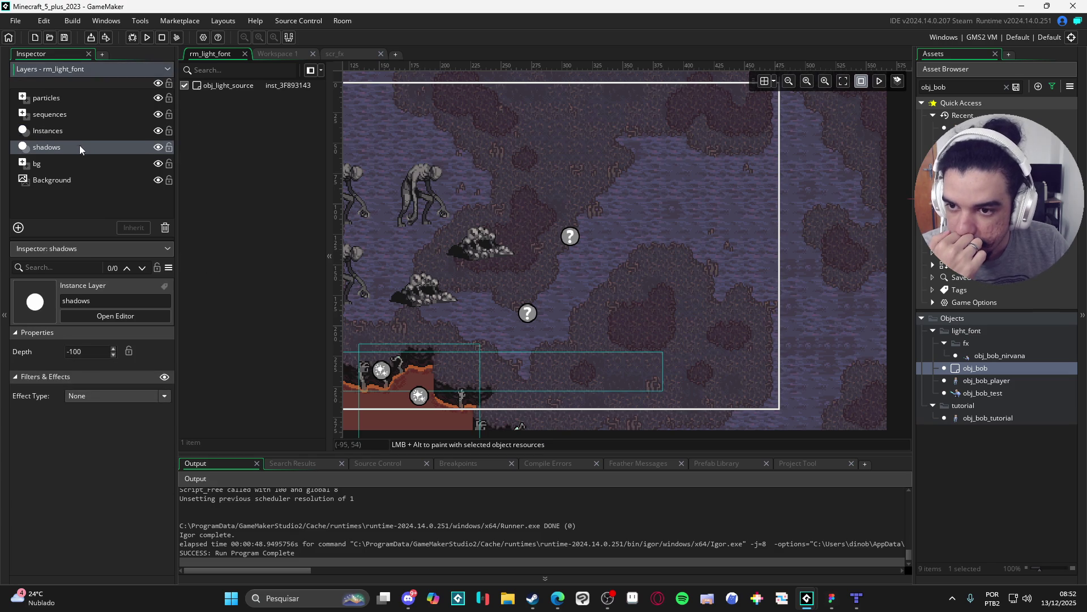
{"action": "double_click", "coordinate": [246, 85]}
{"action": "left_click", "coordinate": [646, 191]}
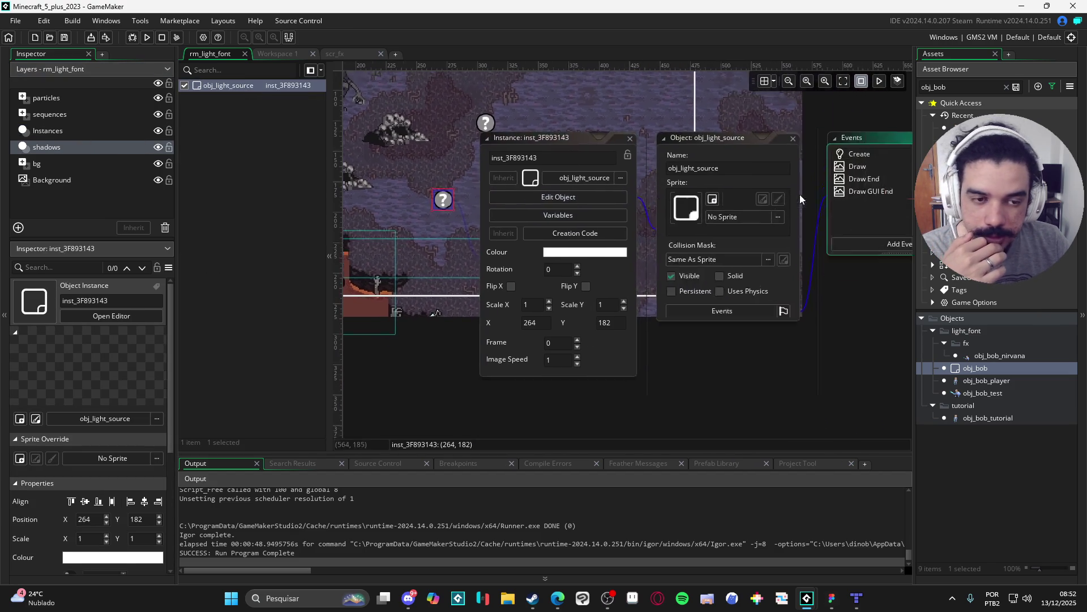
{"action": "left_click", "coordinate": [617, 212]}
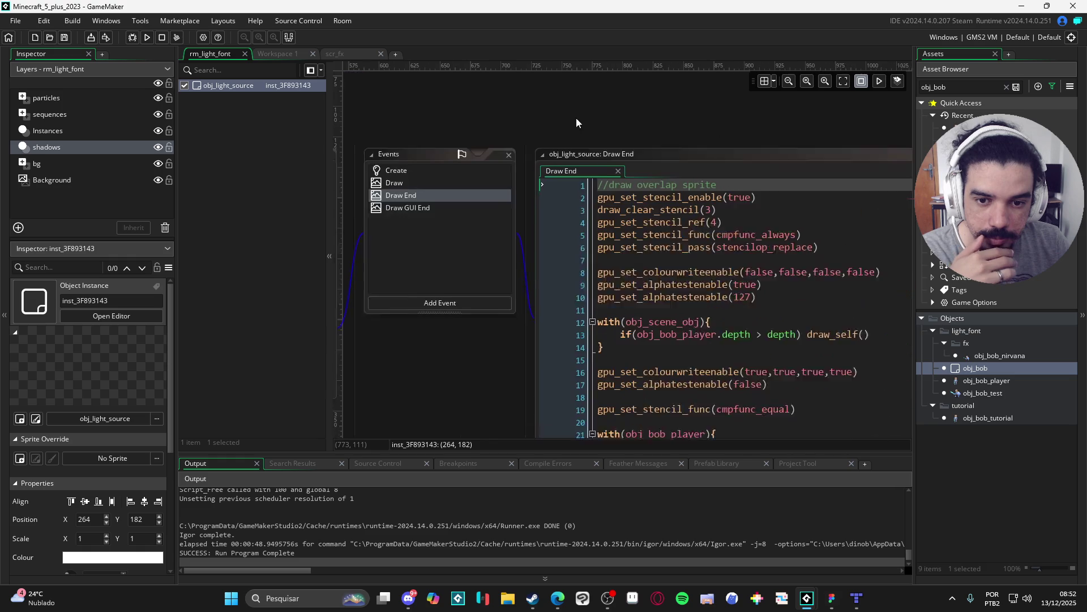
Pan and scroll the workspace to read the Draw End stencil code.
{"action": "mouse_move", "coordinate": [557, 121]}
{"action": "left_mouse_down"}
{"action": "mouse_move", "coordinate": [643, 97]}
{"action": "mouse_move", "coordinate": [590, 84]}
{"action": "left_mouse_up"}
{"action": "scroll", "coordinate": [667, 215], "scroll_direction": "down", "scroll_amount": 2}
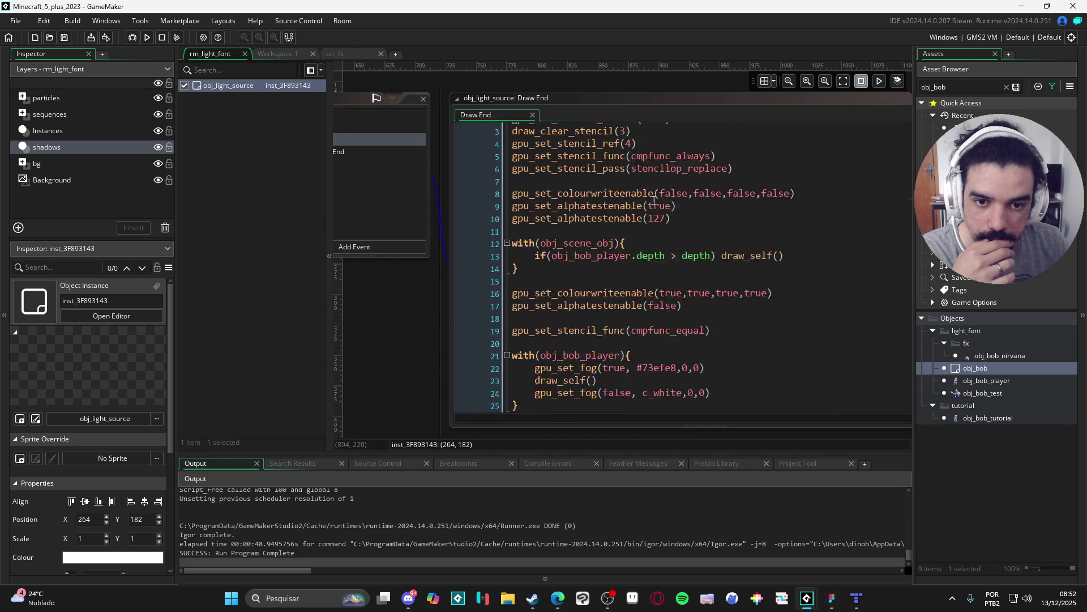
{"action": "left_click_drag", "start_coordinate": [409, 326], "coordinate": [457, 309]}
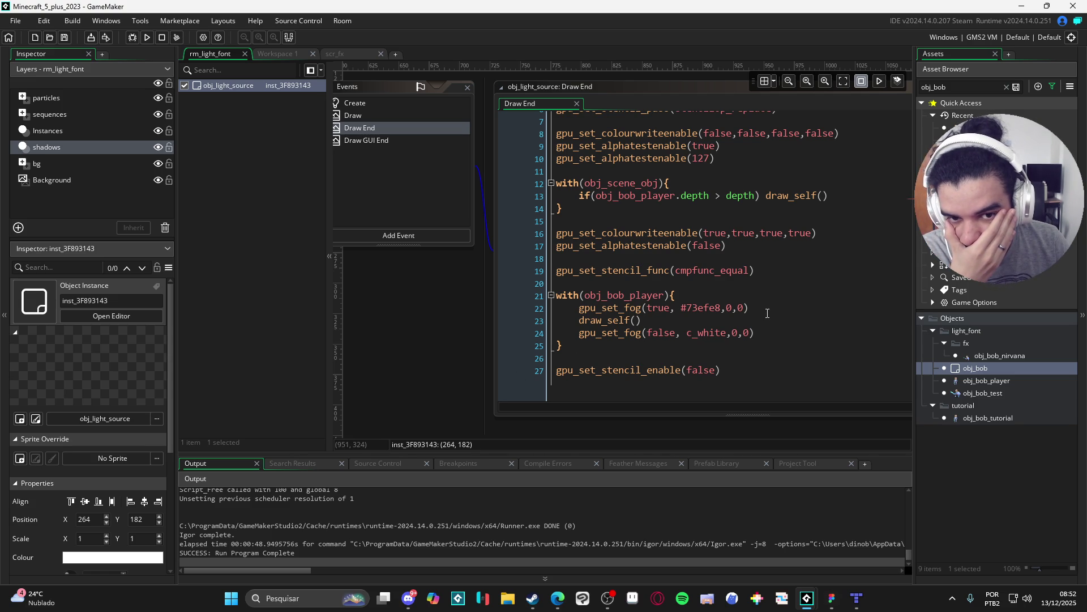
{"action": "scroll", "coordinate": [768, 313], "scroll_direction": "up", "scroll_amount": 2}
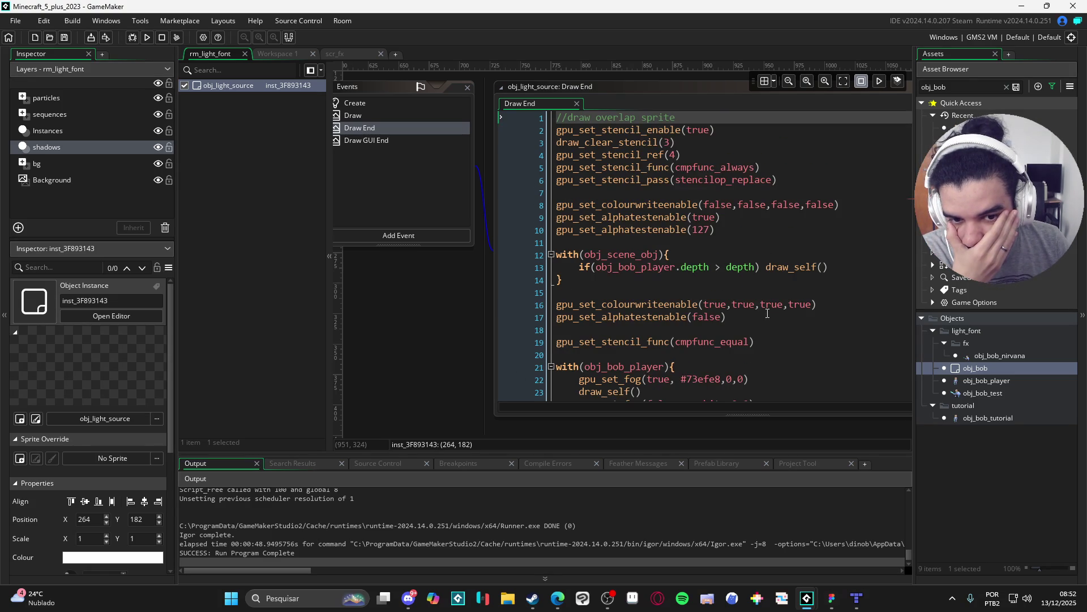
{"action": "scroll", "coordinate": [768, 313], "scroll_direction": "down", "scroll_amount": 2}
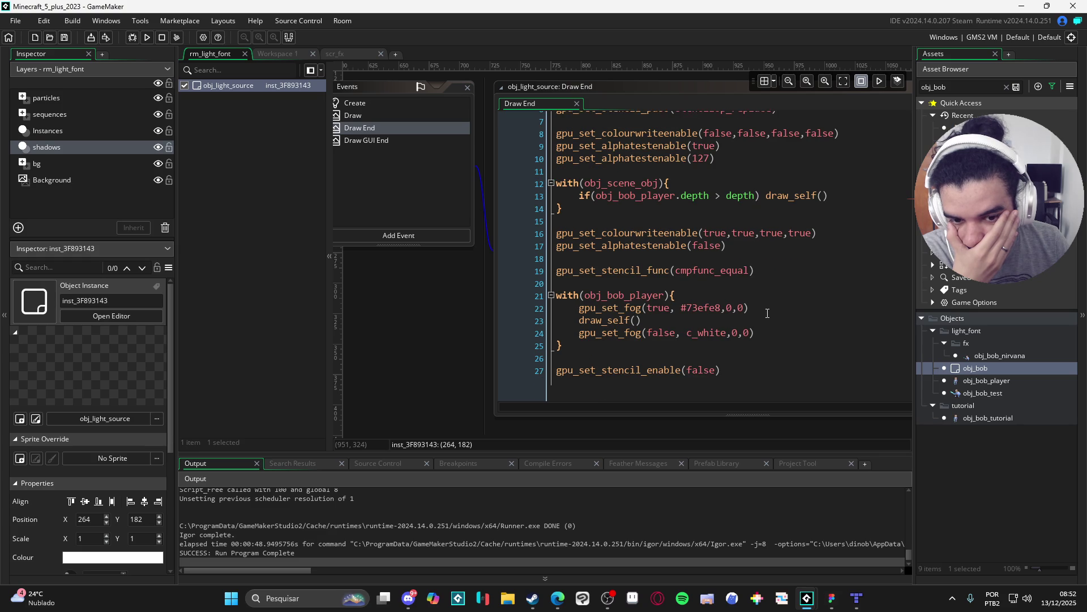
{"action": "scroll", "coordinate": [768, 313], "scroll_direction": "up", "scroll_amount": 2}
{"action": "scroll", "coordinate": [767, 313], "scroll_direction": "down", "scroll_amount": 2}
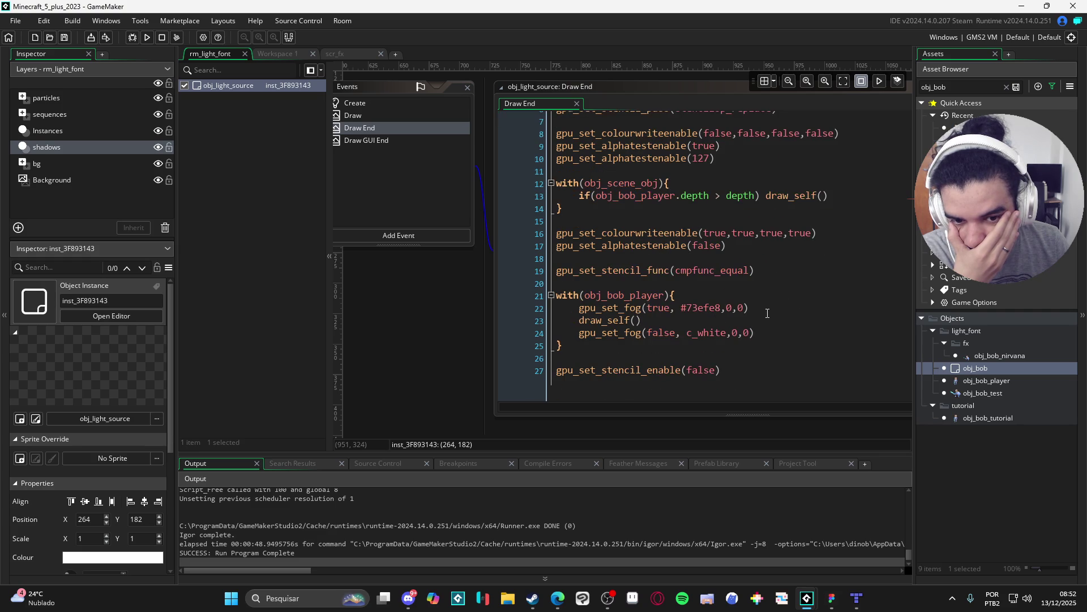
{"action": "scroll", "coordinate": [768, 313], "scroll_direction": "up", "scroll_amount": 2}
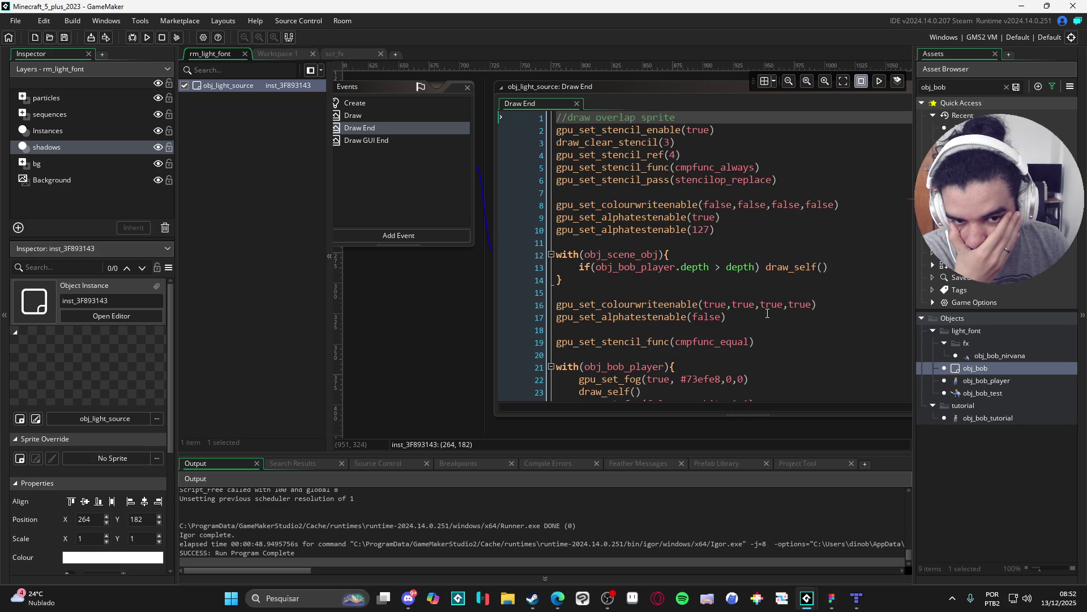
{"action": "left_click_drag", "start_coordinate": [418, 353], "coordinate": [500, 368]}
Look through the Draw GUI End and Draw End events, then open the Draw event's shadow code.
{"action": "left_click", "coordinate": [475, 157]}
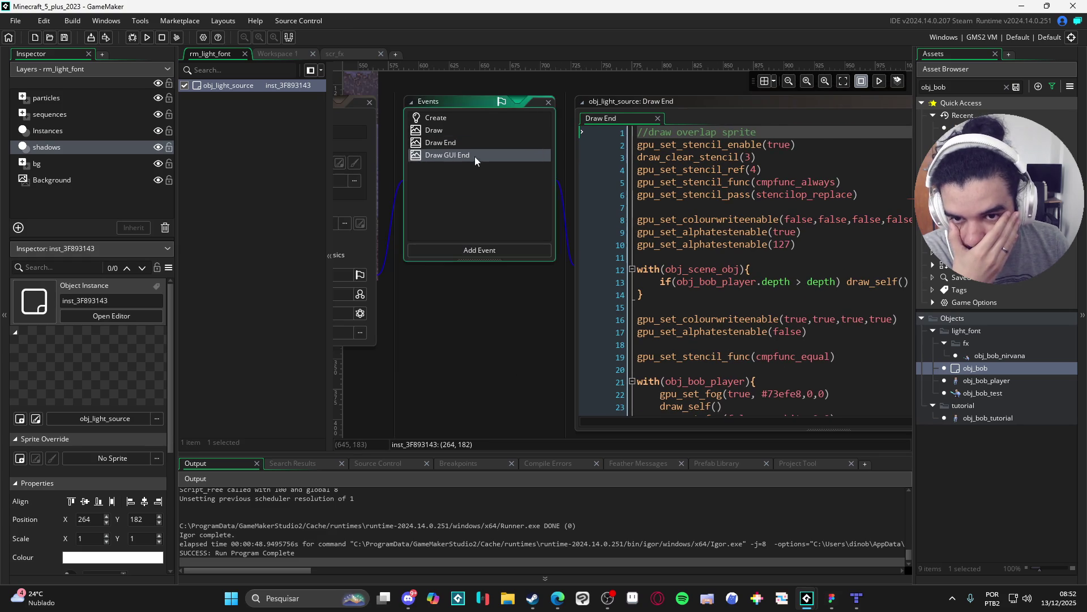
{"action": "left_click", "coordinate": [446, 144]}
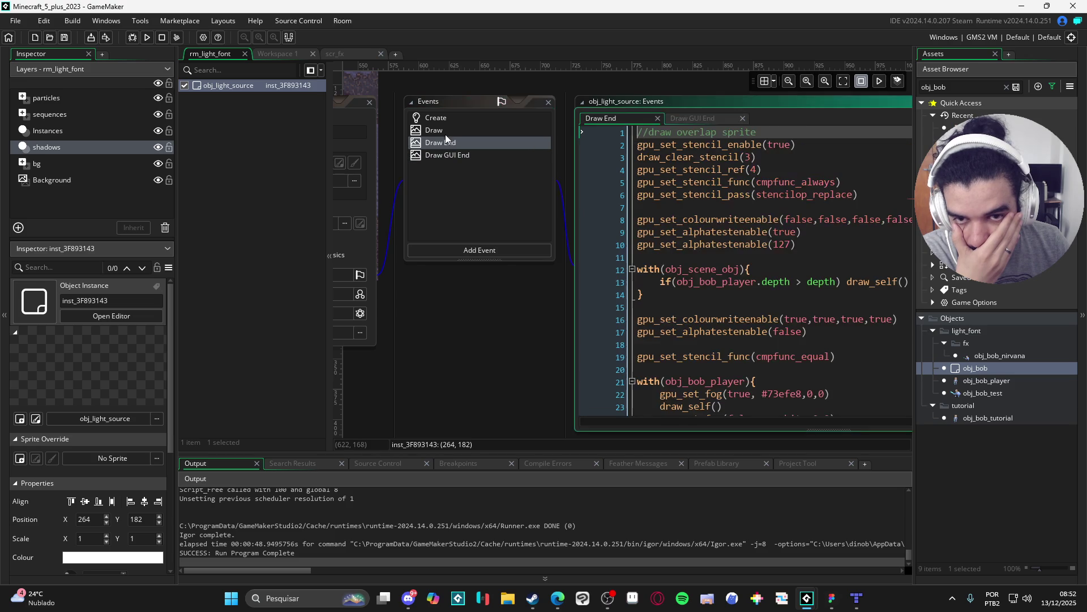
{"action": "left_click", "coordinate": [445, 132]}
{"action": "left_click", "coordinate": [450, 147]}
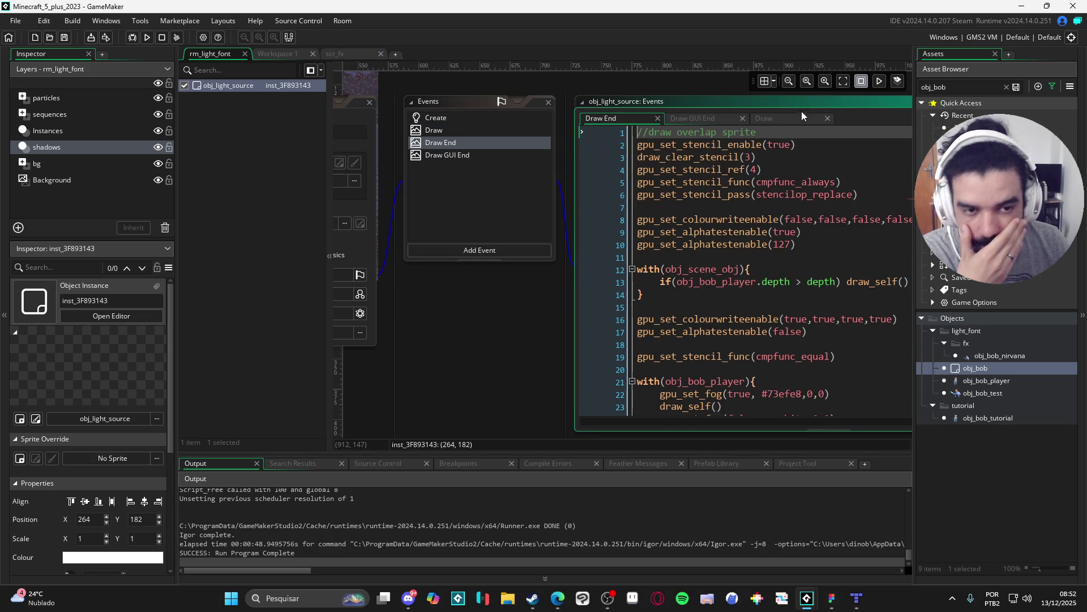
{"action": "left_click", "coordinate": [818, 100]}
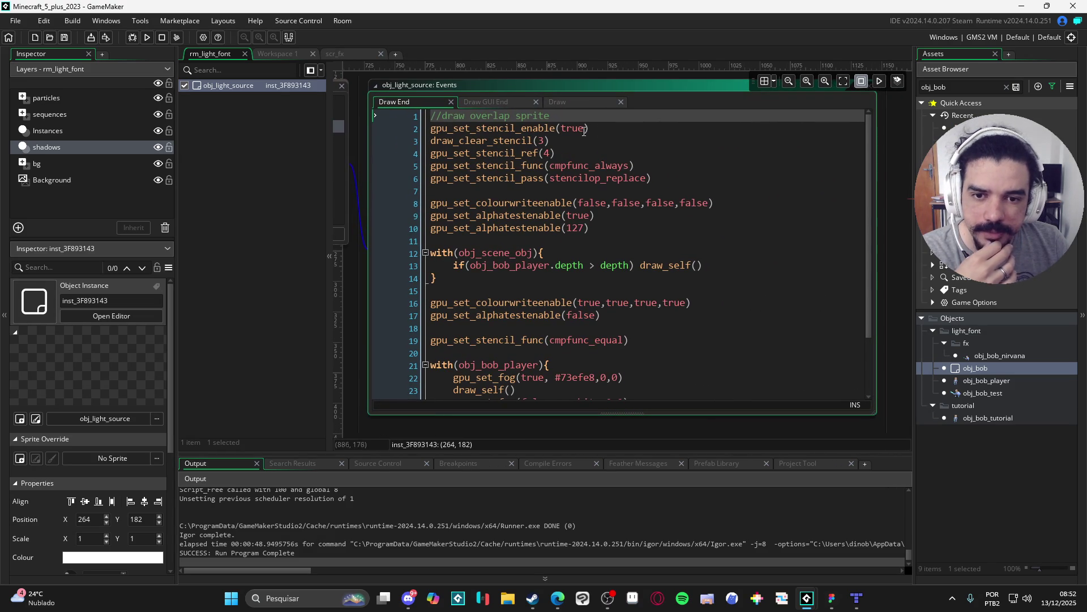
{"action": "left_click", "coordinate": [584, 130]}
{"action": "scroll", "coordinate": [594, 130], "scroll_direction": "down", "scroll_amount": 2}
{"action": "scroll", "coordinate": [595, 131], "scroll_direction": "down", "scroll_amount": 1}
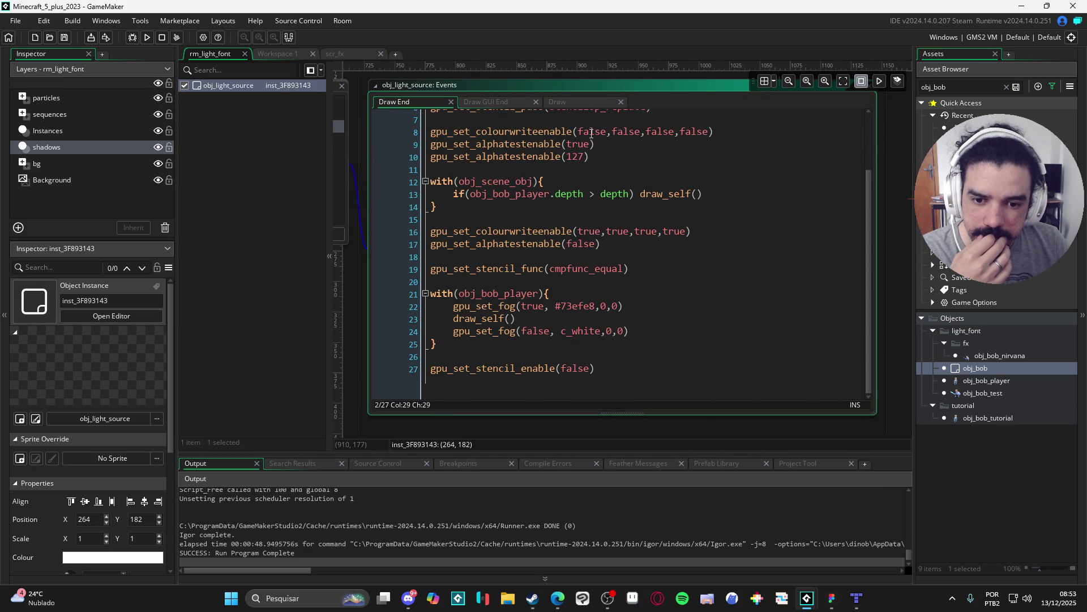
{"action": "left_click", "coordinate": [367, 317]}
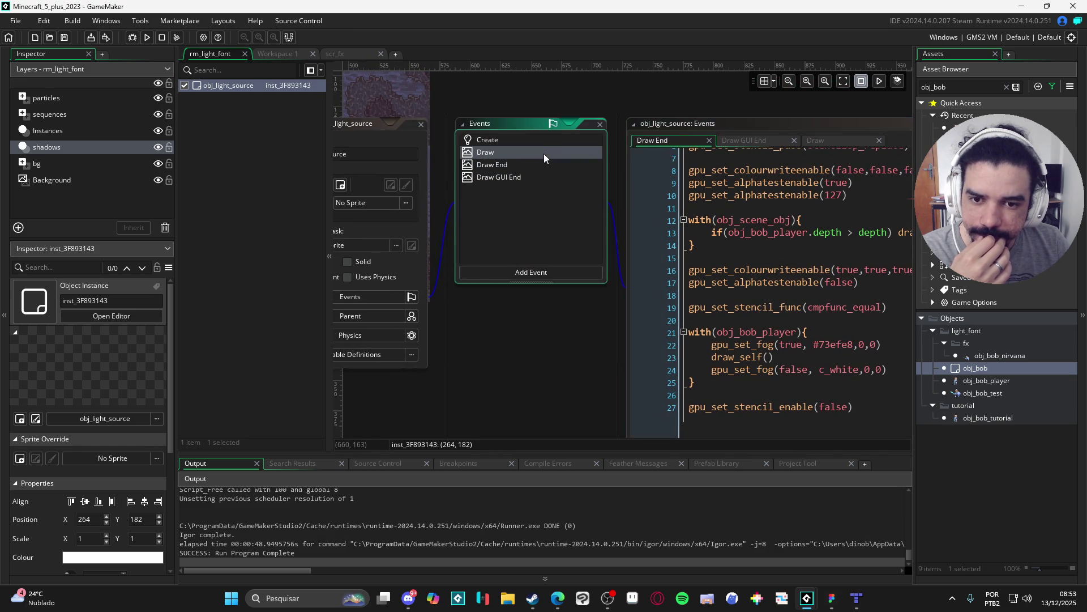
{"action": "left_click", "coordinate": [544, 157]}
{"action": "scroll", "coordinate": [600, 238], "scroll_direction": "down", "scroll_amount": 5}
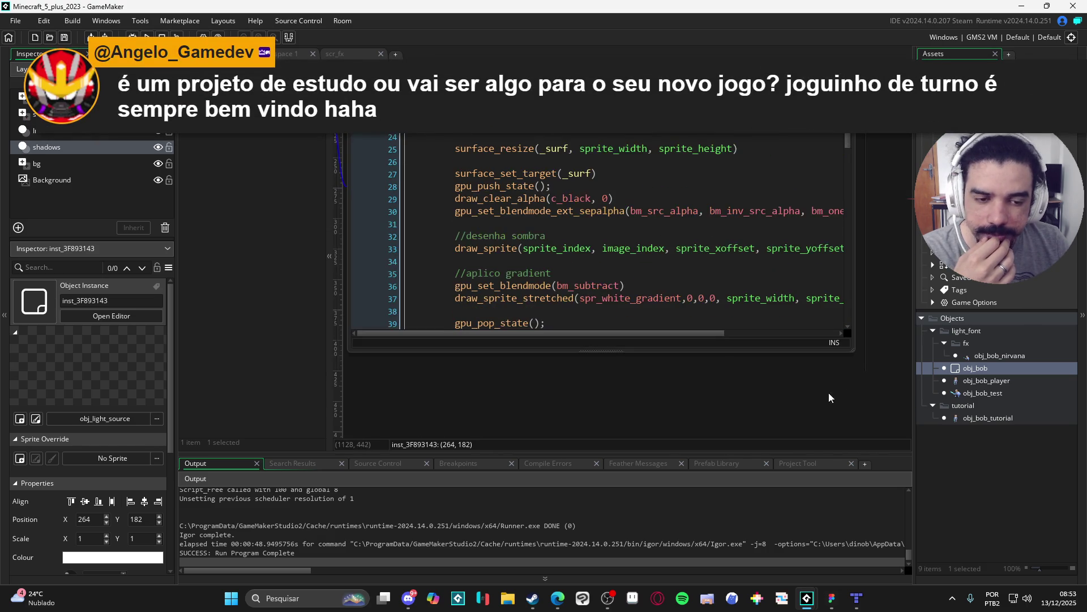
Expand the Draw shadow code into its own tab and scroll through it.
{"action": "left_click", "coordinate": [791, 136]}
{"action": "scroll", "coordinate": [611, 257], "scroll_direction": "down", "scroll_amount": 5}
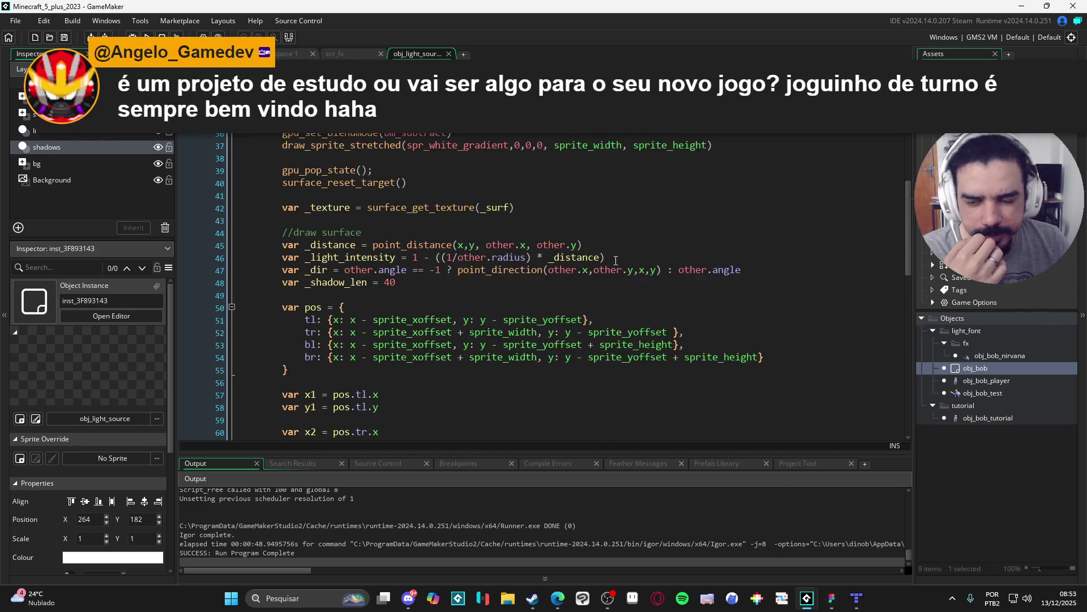
{"action": "scroll", "coordinate": [612, 257], "scroll_direction": "up", "scroll_amount": 8}
{"action": "scroll", "coordinate": [468, 236], "scroll_direction": "up", "scroll_amount": 2}
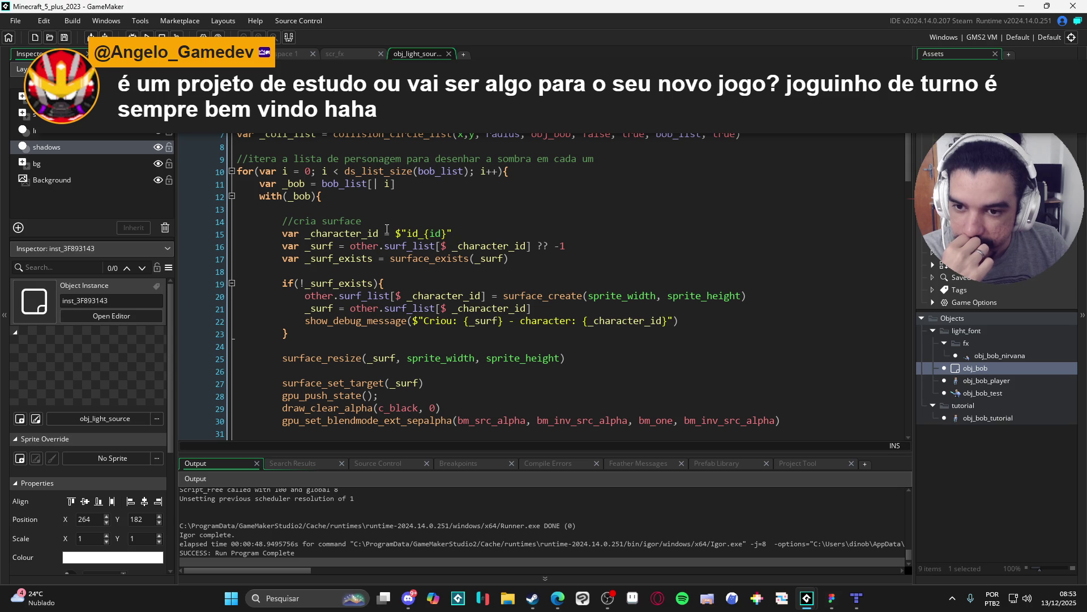
{"action": "scroll", "coordinate": [397, 226], "scroll_direction": "down", "scroll_amount": 4}
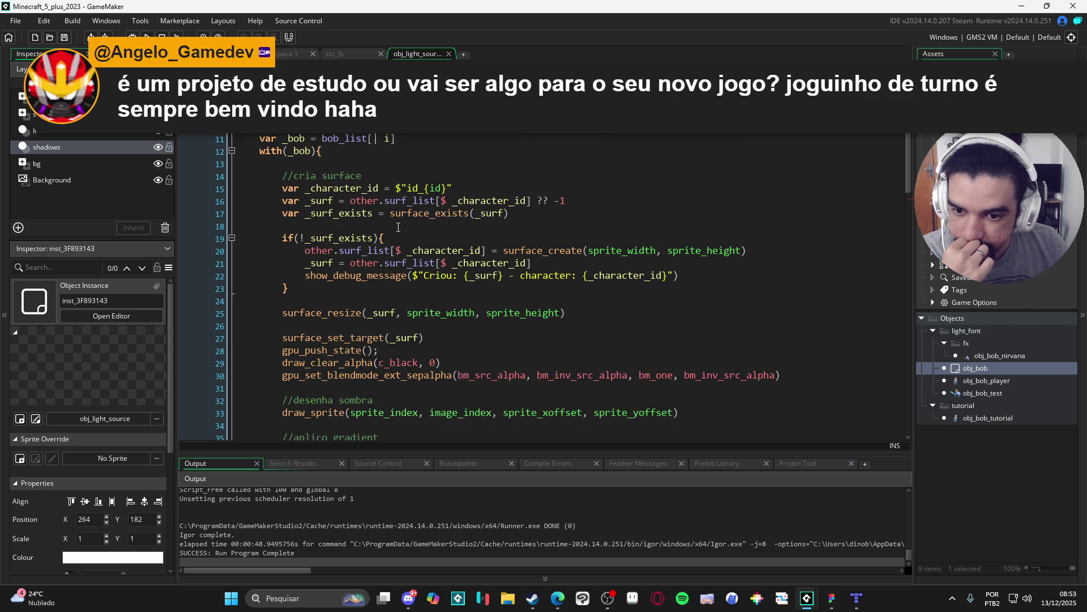
Back in the room, select the shadows layer and light source instance, then switch to Figma.
{"action": "left_click", "coordinate": [133, 145]}
{"action": "left_click", "coordinate": [118, 148]}
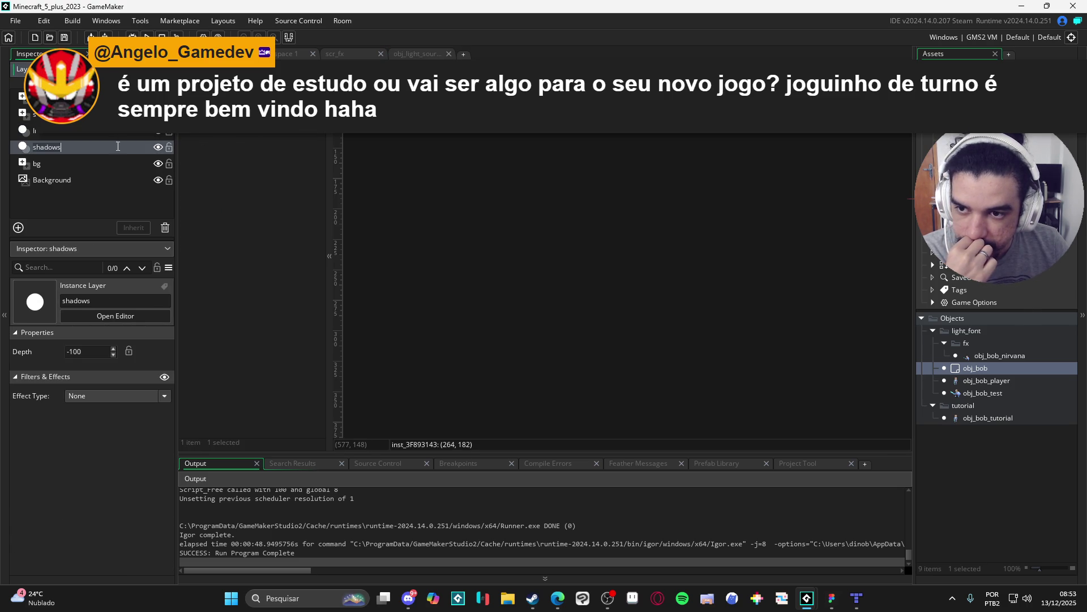
{"action": "left_click", "coordinate": [566, 90]}
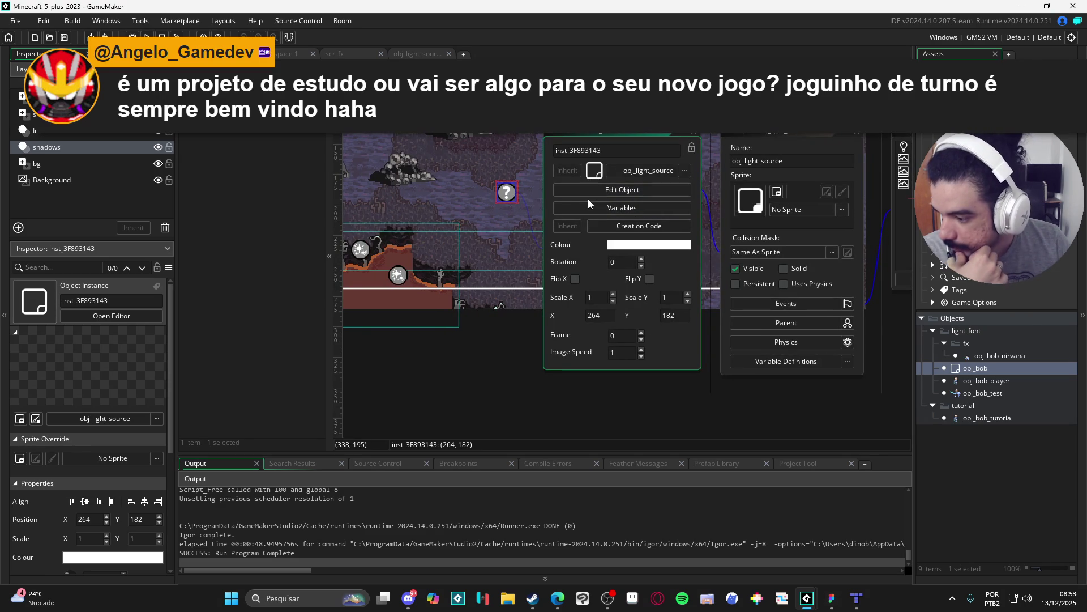
{"action": "left_click", "coordinate": [837, 605]}
{"action": "scroll", "coordinate": [388, 267], "scroll_direction": "left", "scroll_amount": 10}
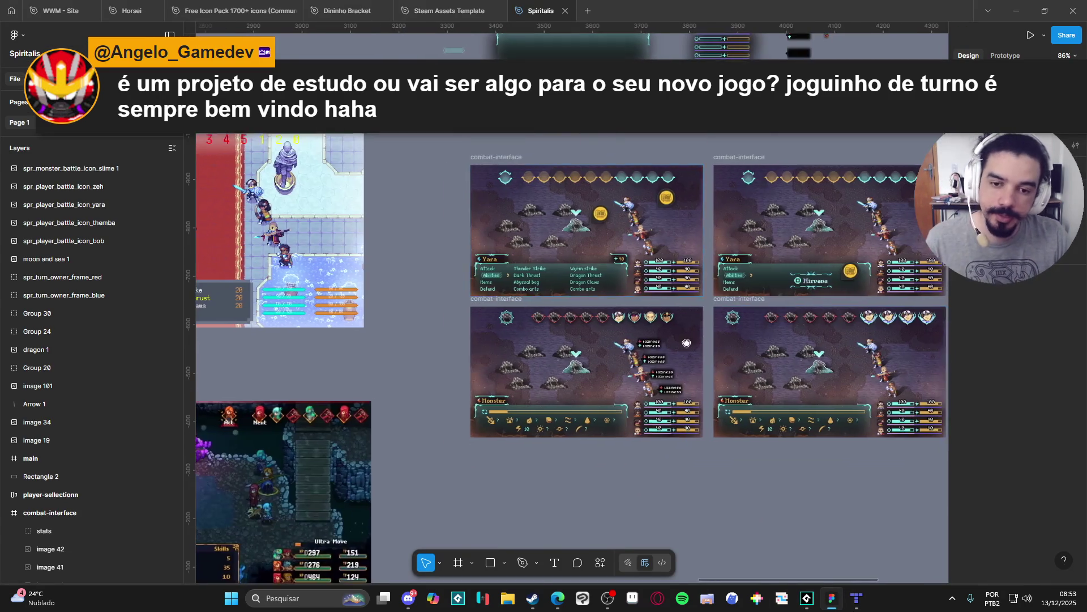
Zoom onto the combat mockup with Yara's Abilities menu, then bring File Explorer forward.
{"action": "scroll", "coordinate": [549, 250], "scroll_direction": "left", "scroll_amount": 5}
{"action": "scroll", "coordinate": [549, 249], "scroll_direction": "right", "scroll_amount": 5}
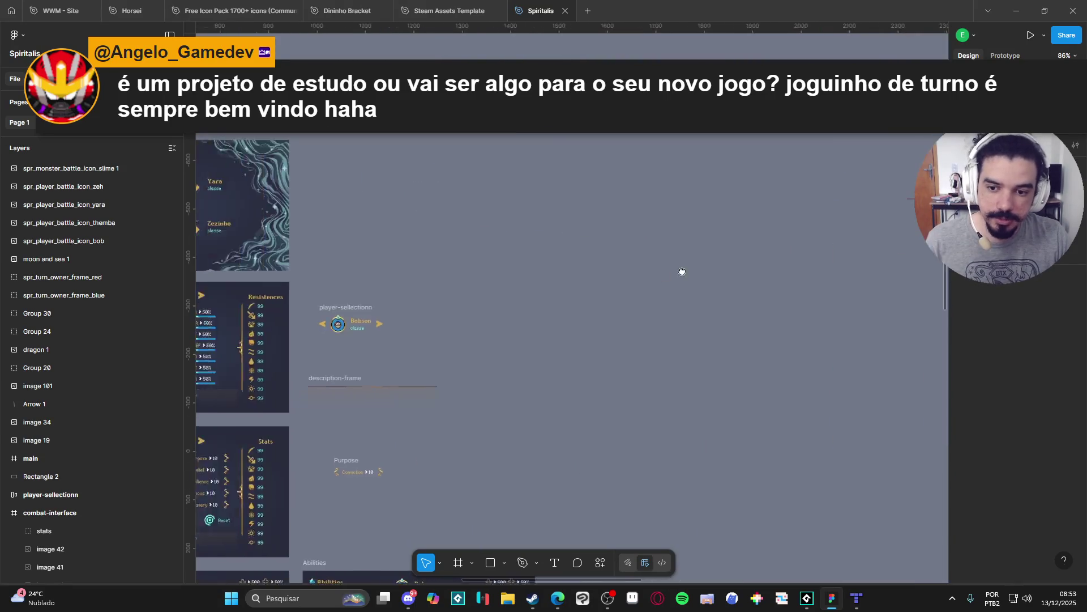
{"action": "scroll", "coordinate": [549, 250], "scroll_direction": "left", "scroll_amount": 3}
{"action": "scroll", "coordinate": [550, 249], "scroll_direction": "up", "scroll_amount": 3}
{"action": "scroll", "coordinate": [549, 249], "scroll_direction": "up", "scroll_amount": 5}
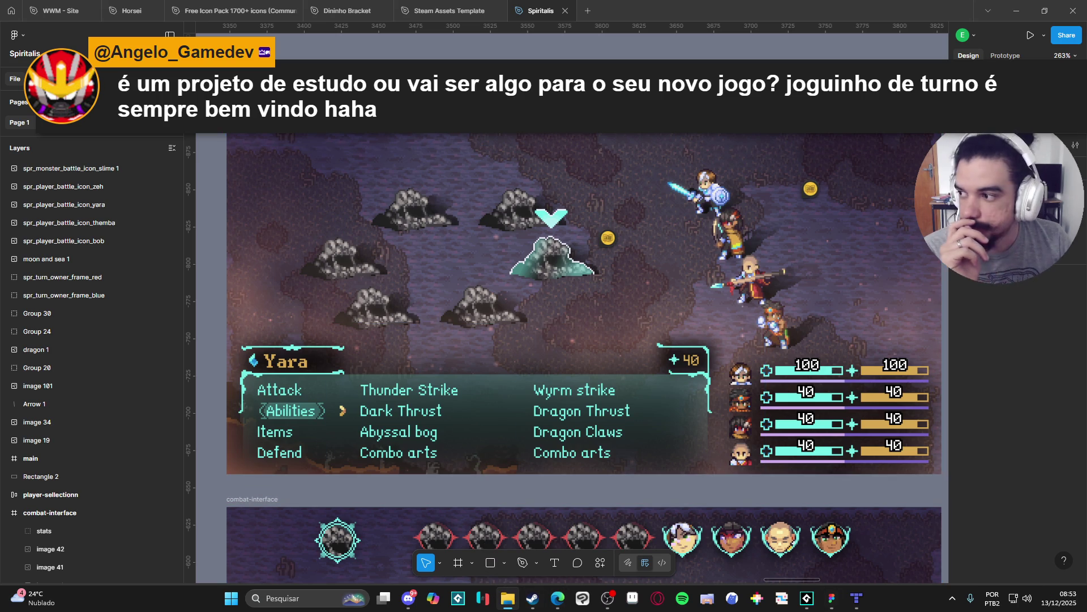
{"action": "left_click", "coordinate": [508, 598]}
{"action": "left_click", "coordinate": [110, 247]}
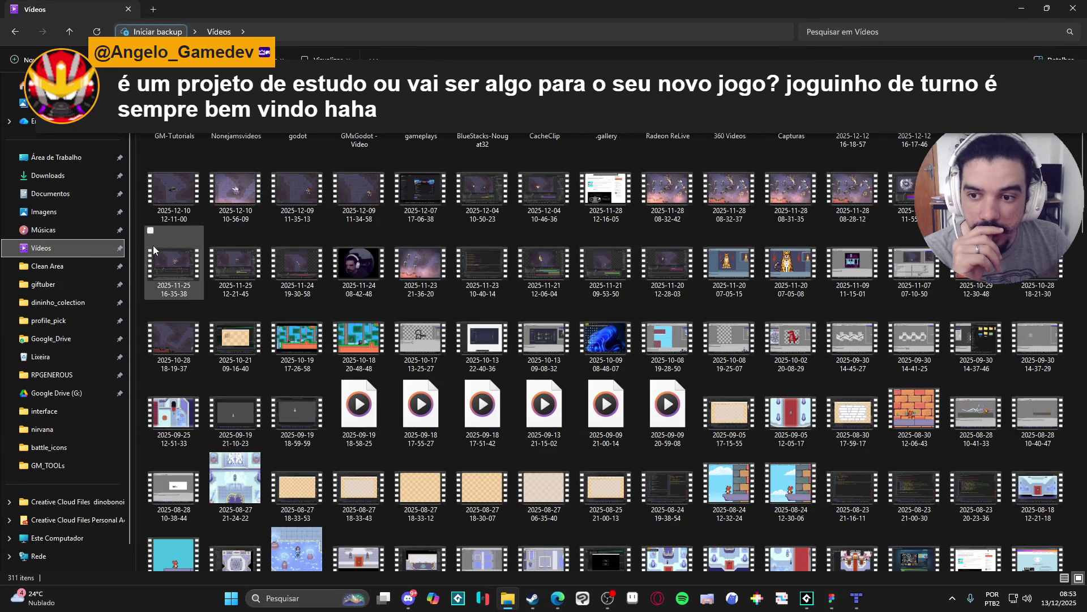
{"action": "double_click", "coordinate": [671, 202]}
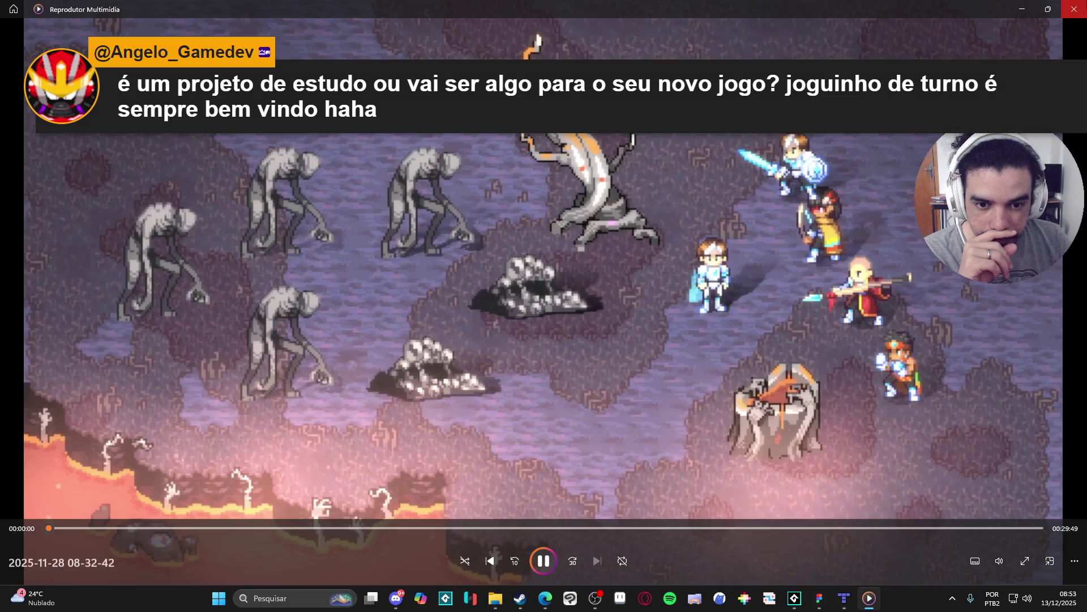
{"action": "key", "text": "alt+F4"}
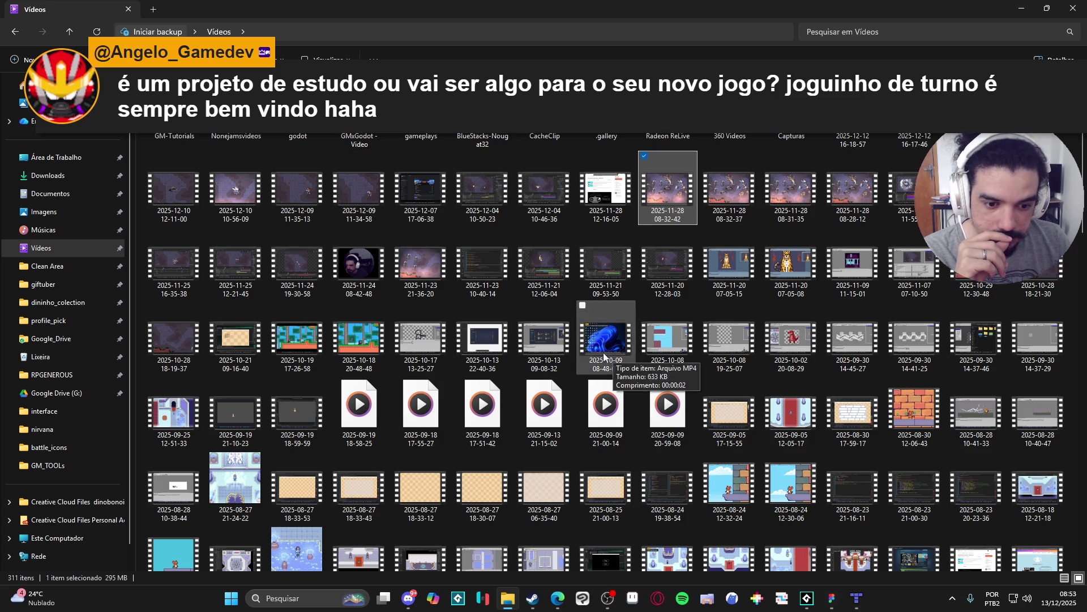
{"action": "left_click", "coordinate": [85, 213]}
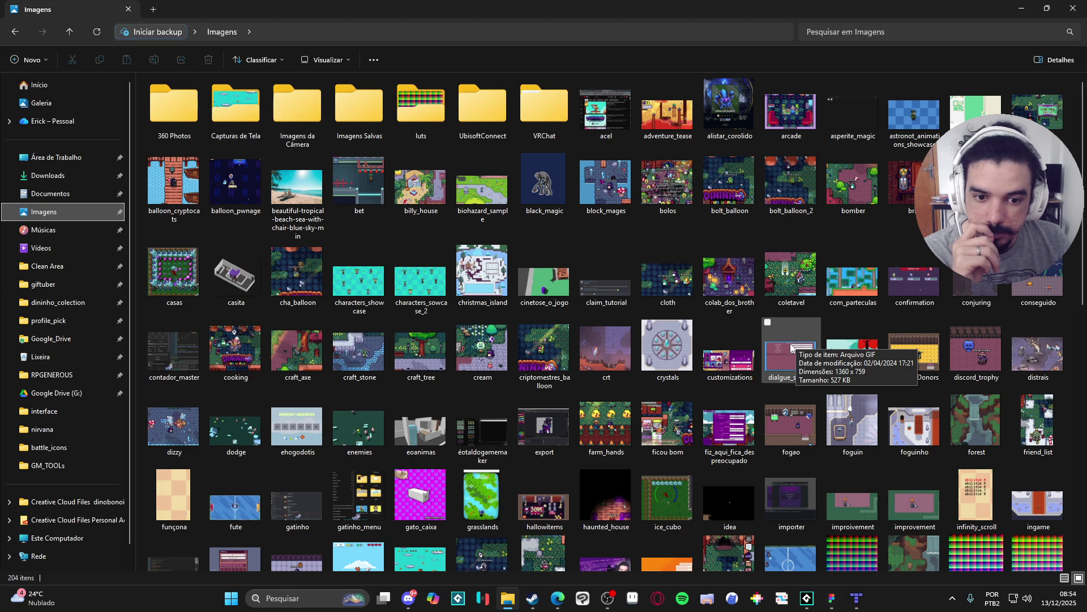
Preview distrais.gif from Imagens, then close the preview and File Explorer.
{"action": "scroll", "coordinate": [791, 347], "scroll_direction": "down", "scroll_amount": 10}
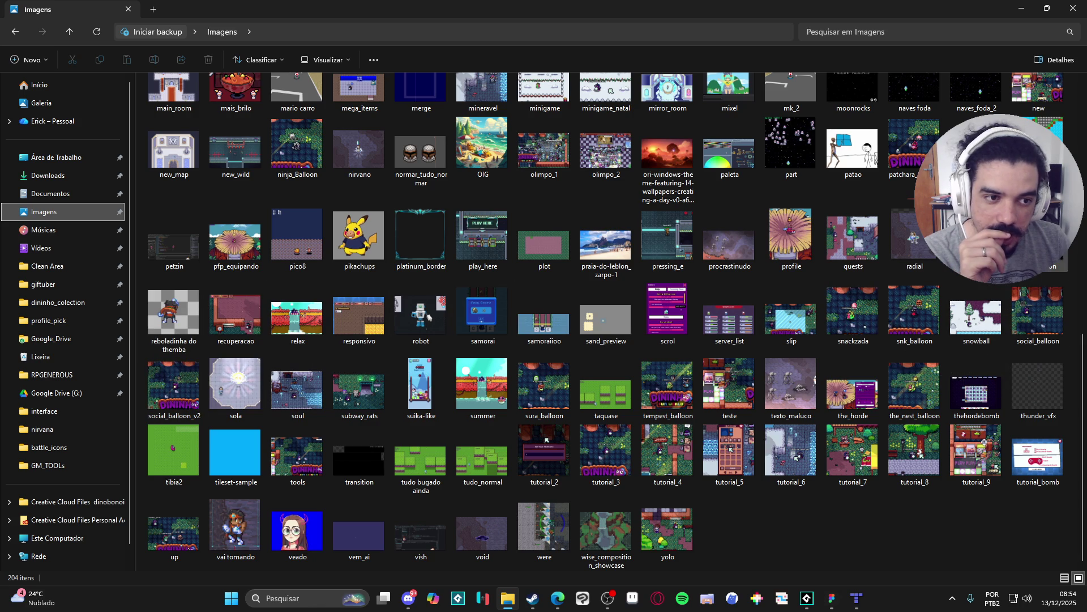
{"action": "scroll", "coordinate": [872, 232], "scroll_direction": "up", "scroll_amount": 3}
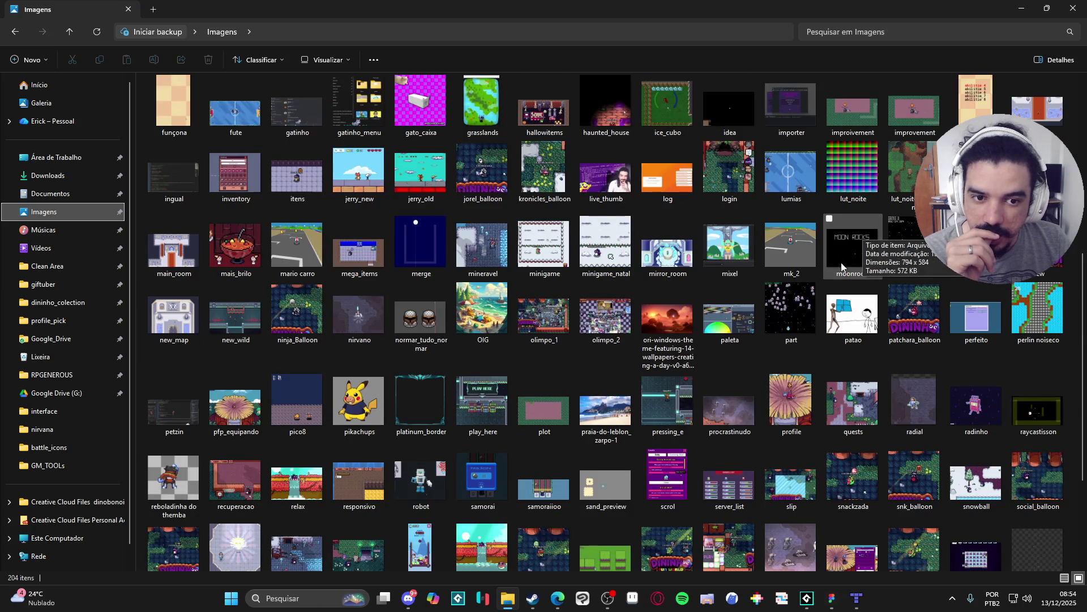
{"action": "scroll", "coordinate": [840, 269], "scroll_direction": "up", "scroll_amount": 10}
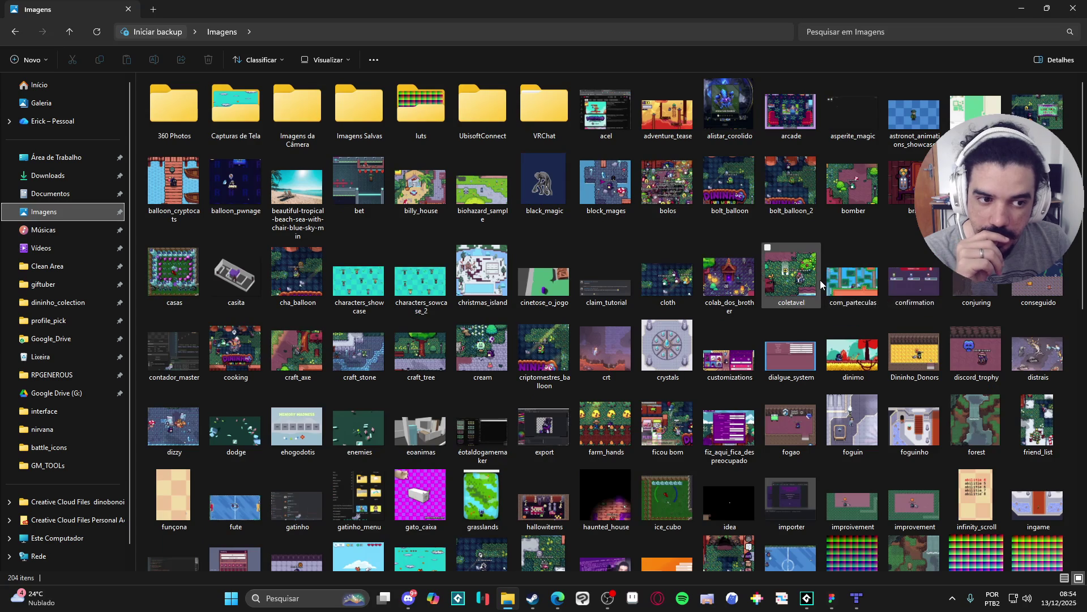
{"action": "double_click", "coordinate": [1015, 370]}
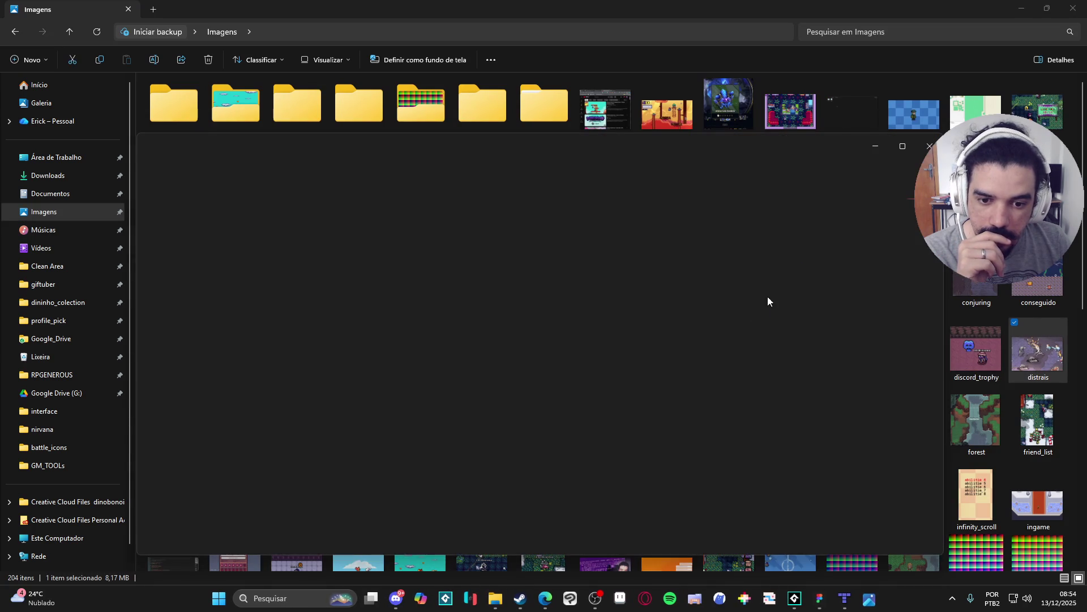
{"action": "left_click", "coordinate": [923, 153]}
{"action": "left_click", "coordinate": [1071, 9]}
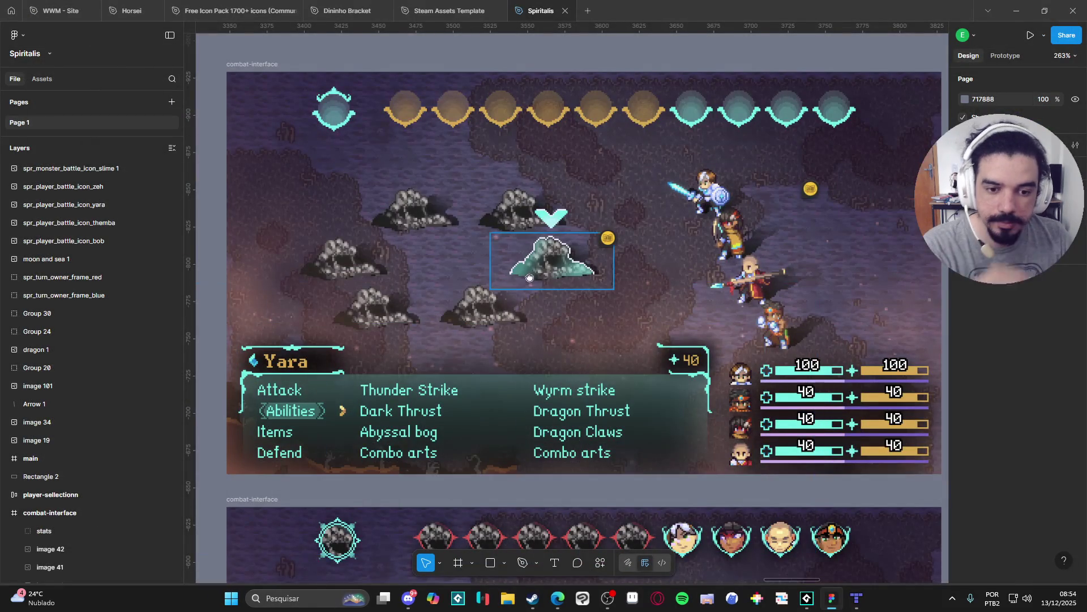
Return to GameMaker, close the instance and object dialogs, and cancel a project import.
{"action": "scroll", "coordinate": [529, 278], "scroll_direction": "down", "scroll_amount": 1}
{"action": "mouse_move", "coordinate": [805, 603]}
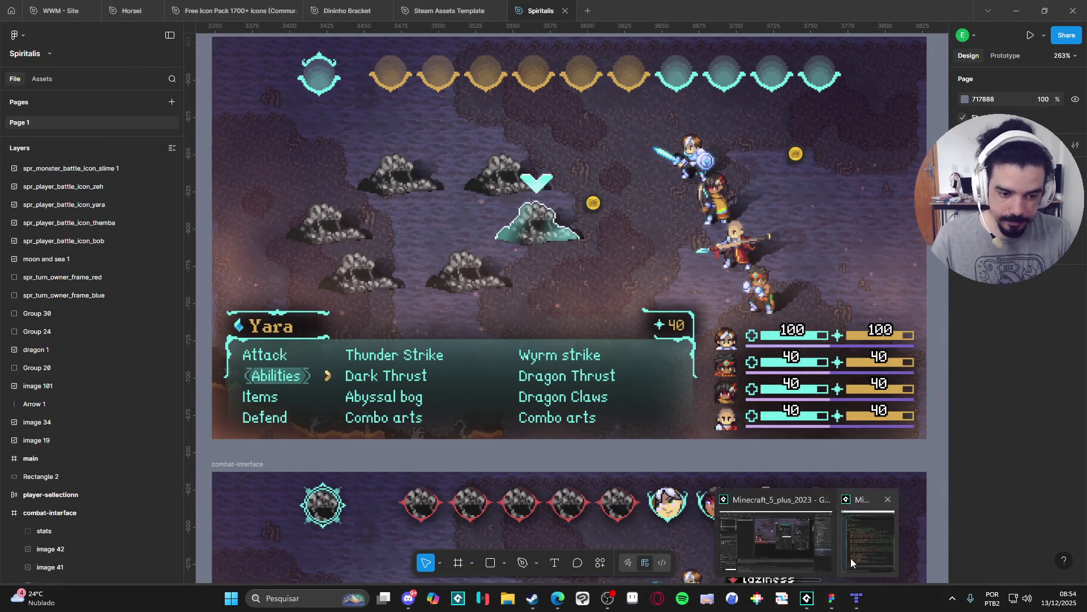
{"action": "left_click", "coordinate": [780, 555]}
{"action": "left_click", "coordinate": [694, 131]}
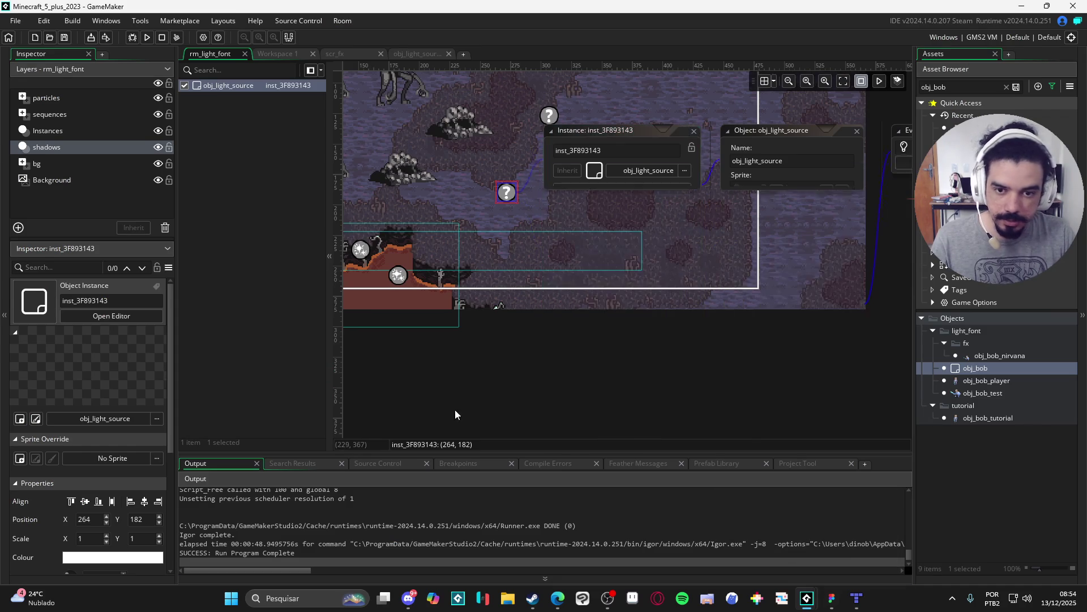
{"action": "left_click", "coordinate": [16, 21]}
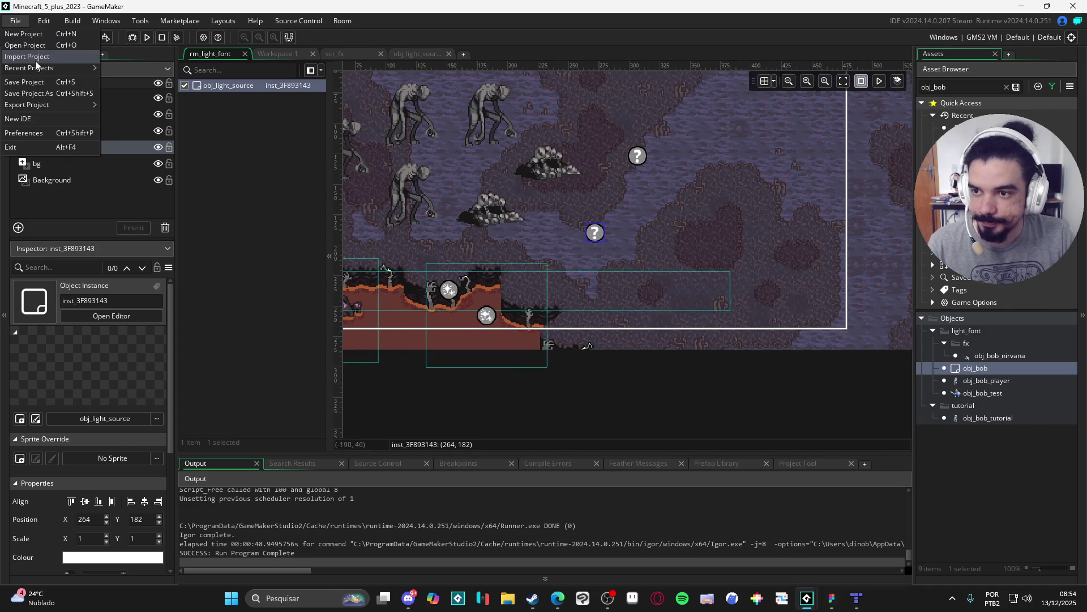
{"action": "left_click", "coordinate": [57, 57]}
{"action": "left_click", "coordinate": [785, 430]}
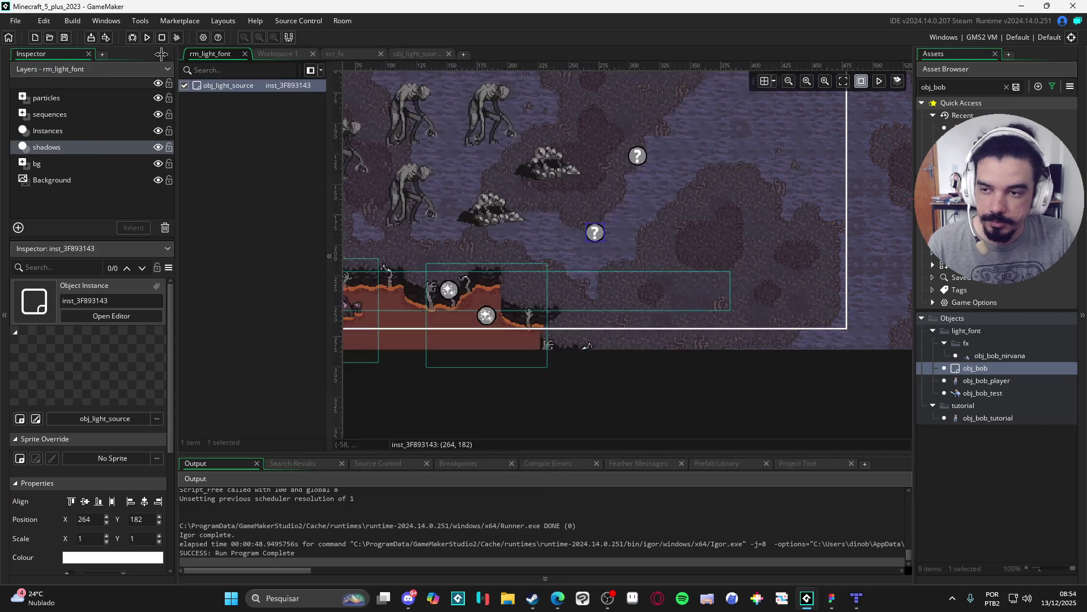
Open the Spiritalis project from File > Recent Projects.
{"action": "left_click", "coordinate": [16, 21]}
{"action": "mouse_move", "coordinate": [57, 68]}
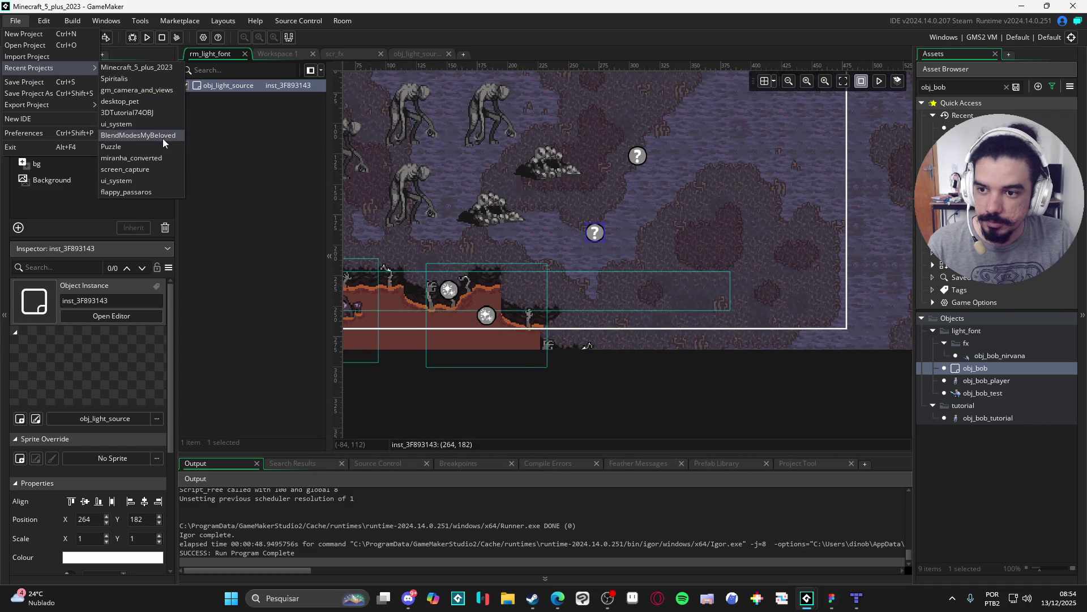
{"action": "left_click", "coordinate": [124, 78]}
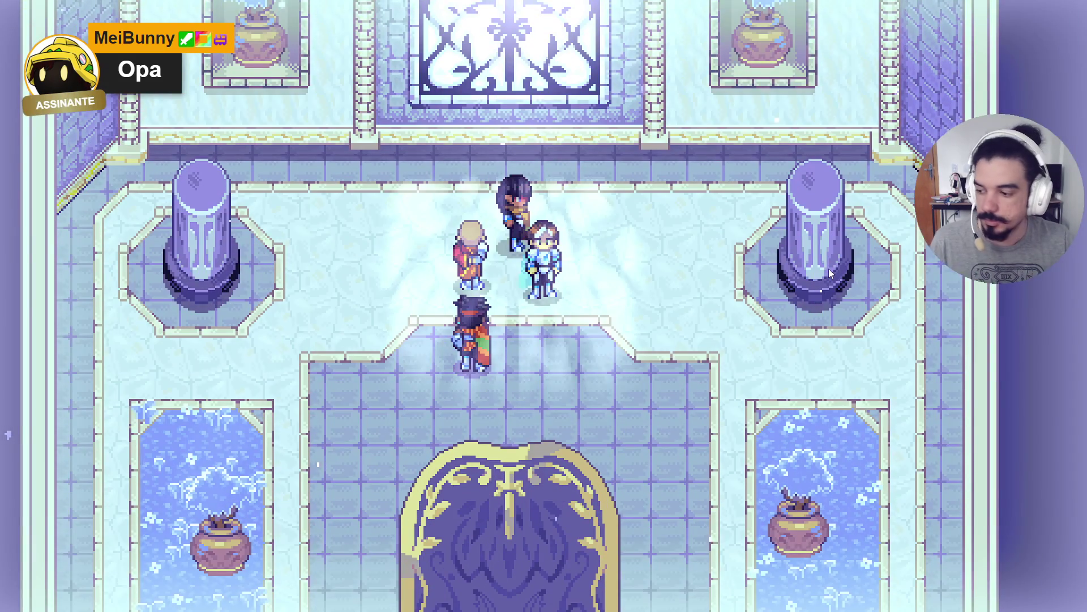
In the pause menu, browse Bob's attributes, abilities and equipment pages.
{"action": "key", "text": "Escape"}
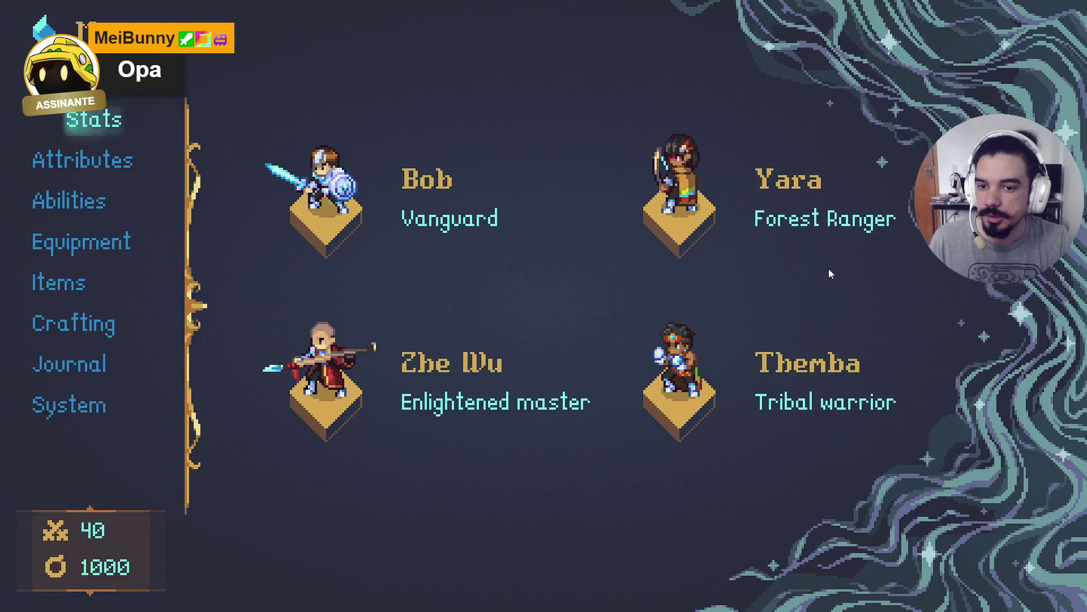
{"action": "key", "text": "Return"}
{"action": "key", "text": "Escape"}
{"action": "key", "text": "Down"}
{"action": "key", "text": "Return"}
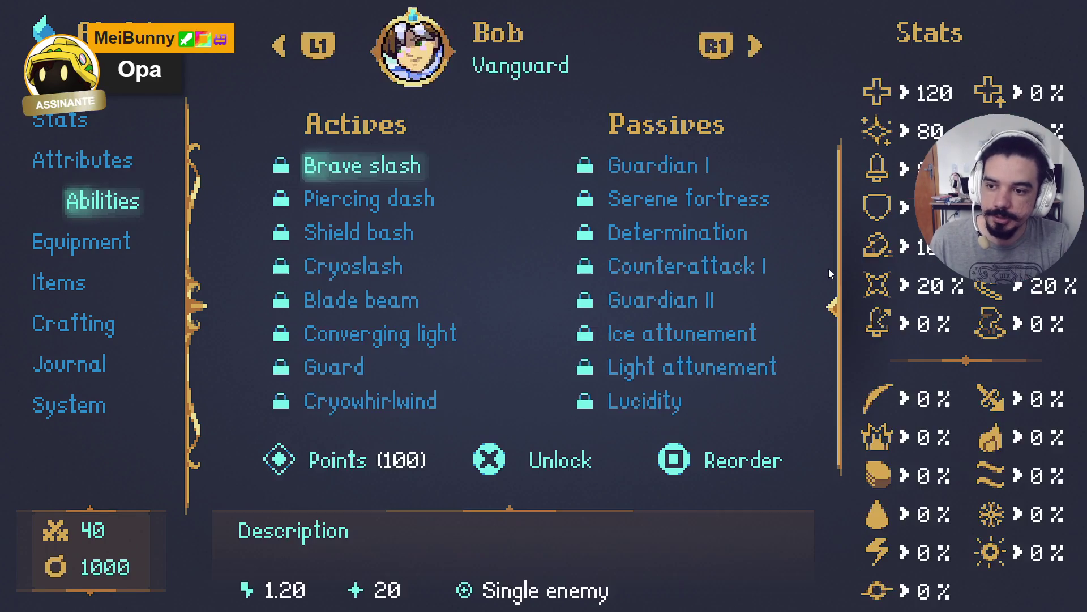
{"action": "key", "text": "Escape"}
{"action": "key", "text": "Down"}
{"action": "key", "text": "Return"}
{"action": "key", "text": "Escape"}
{"action": "key", "text": "Up"}
{"action": "key", "text": "Down"}
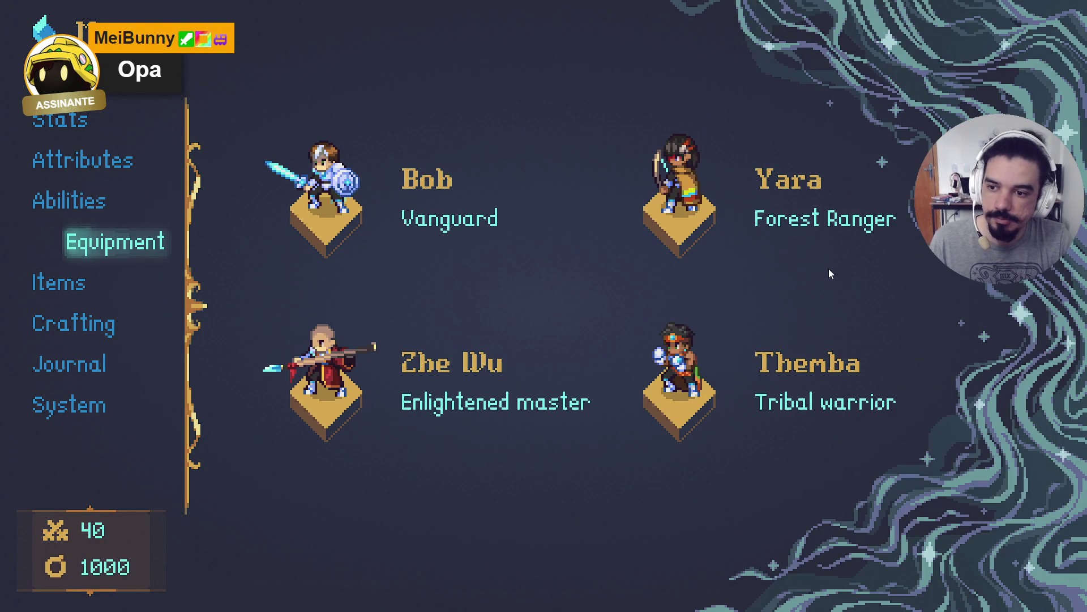
Equip the Ring of temperance in Bob's third equipment slot.
{"action": "key", "text": "Return"}
{"action": "key", "text": "Right"}
{"action": "key", "text": "Return"}
{"action": "key", "text": "Down"}
{"action": "key", "text": "Down"}
{"action": "key", "text": "Down"}
{"action": "key", "text": "Return"}
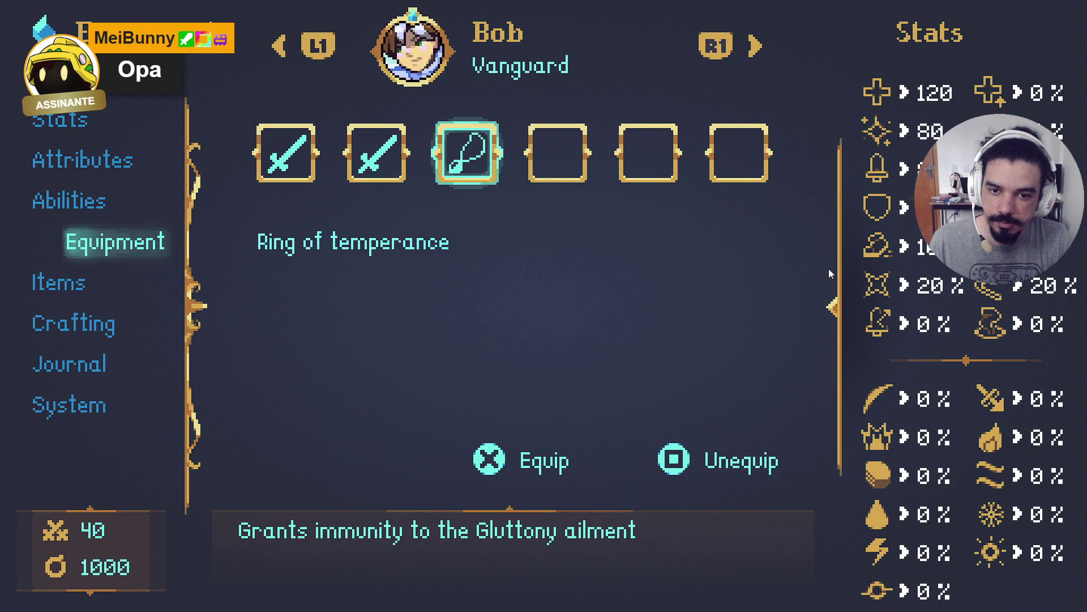
{"action": "key", "text": "Escape"}
{"action": "key", "text": "Escape"}
Try using a crystal from Items, then browse both pages of crafting recipes.
{"action": "key", "text": "Down"}
{"action": "key", "text": "Return"}
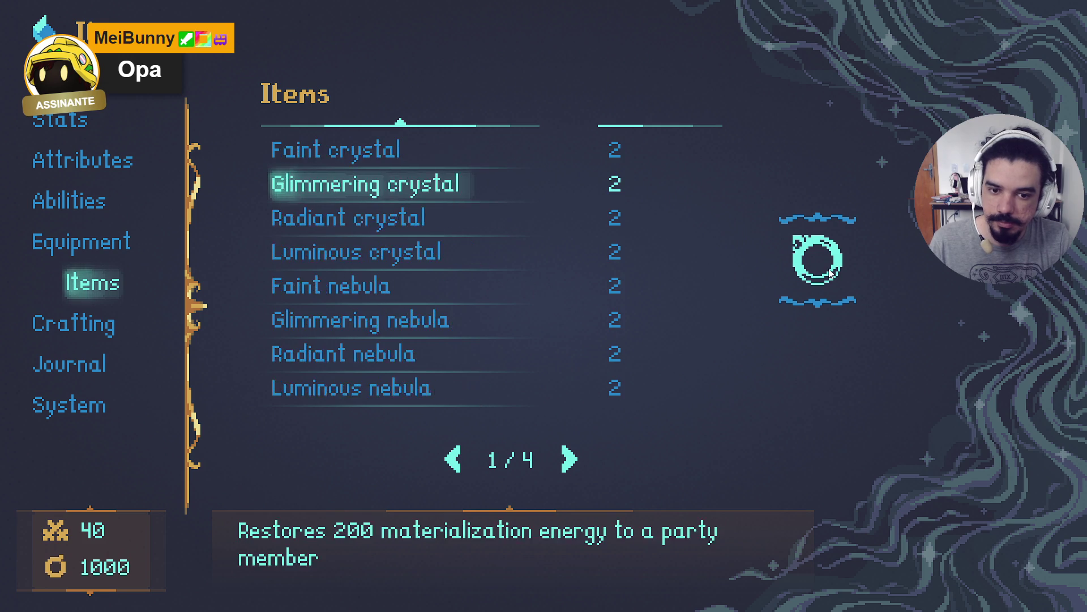
{"action": "key", "text": "Return"}
{"action": "key", "text": "Escape"}
{"action": "key", "text": "Down"}
{"action": "key", "text": "Return"}
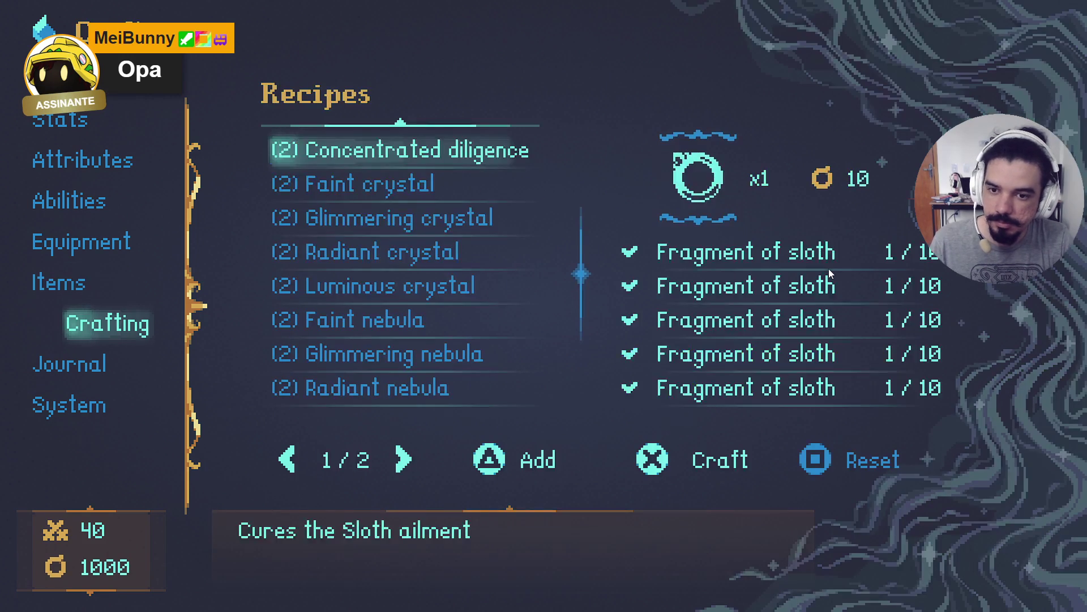
{"action": "key", "text": "Down"}
{"action": "key", "text": "Down"}
{"action": "key", "text": "Down"}
{"action": "key", "text": "Down"}
{"action": "key", "text": "Down"}
{"action": "key", "text": "Down"}
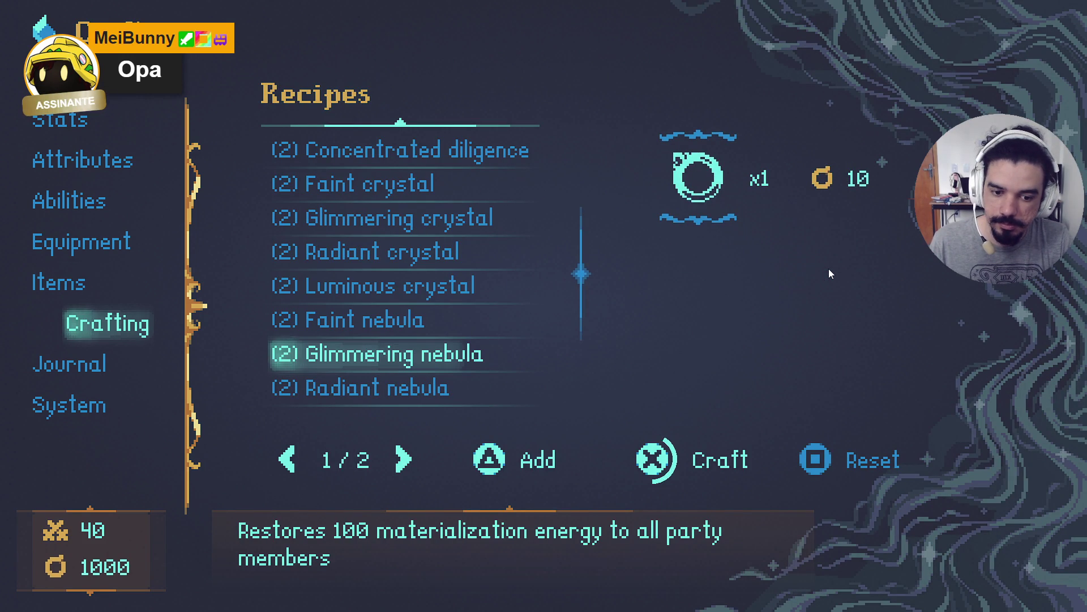
{"action": "key", "text": "Up"}
{"action": "key", "text": "Up"}
{"action": "key", "text": "Up"}
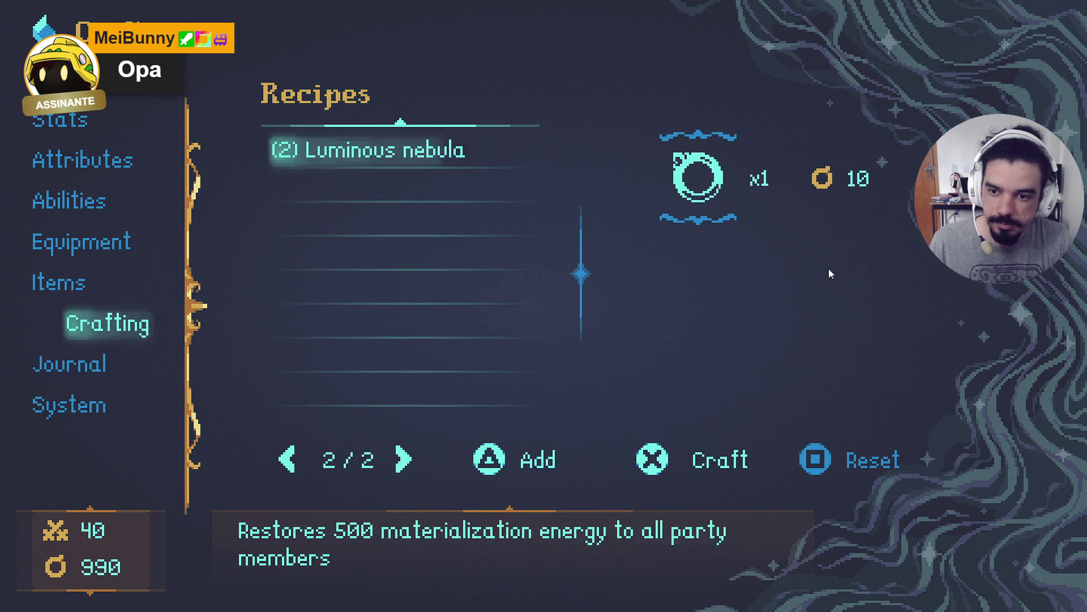
{"action": "key", "text": "Down"}
{"action": "key", "text": "Down"}
{"action": "key", "text": "Down"}
{"action": "key", "text": "Down"}
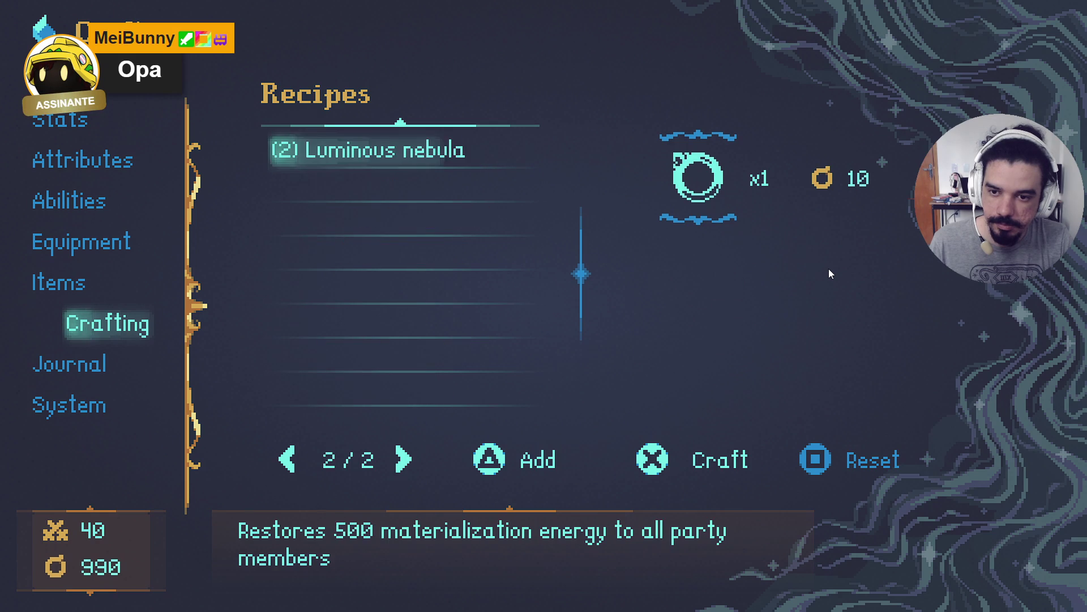
{"action": "key", "text": "Escape"}
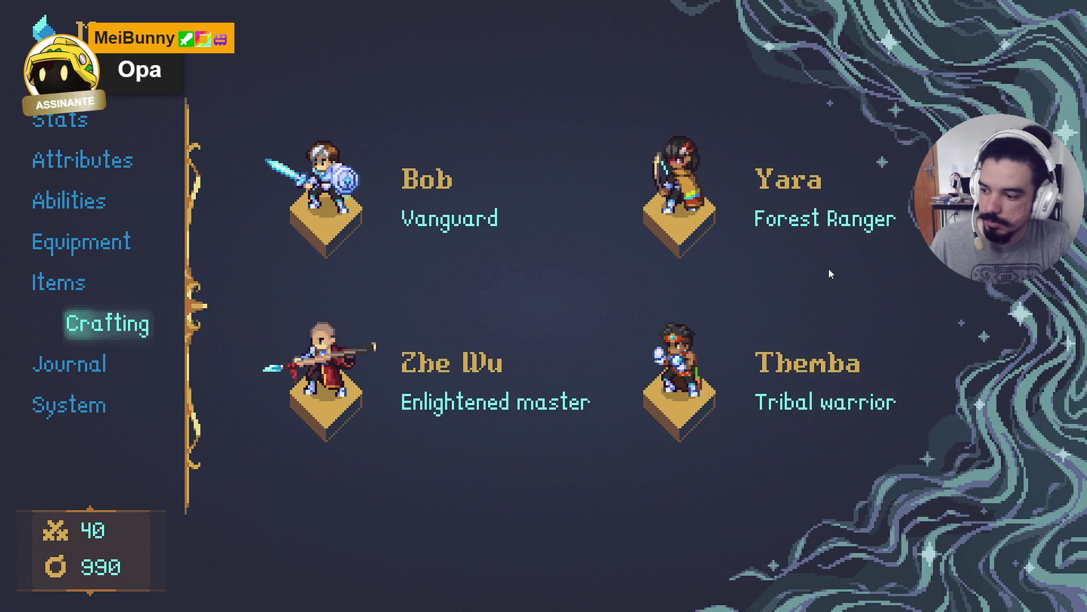
Read the Malevolence core I and Prologue II quests and the Monstruary in the Journal.
{"action": "key", "text": "Up"}
{"action": "key", "text": "Down"}
{"action": "key", "text": "Down"}
{"action": "key", "text": "Down"}
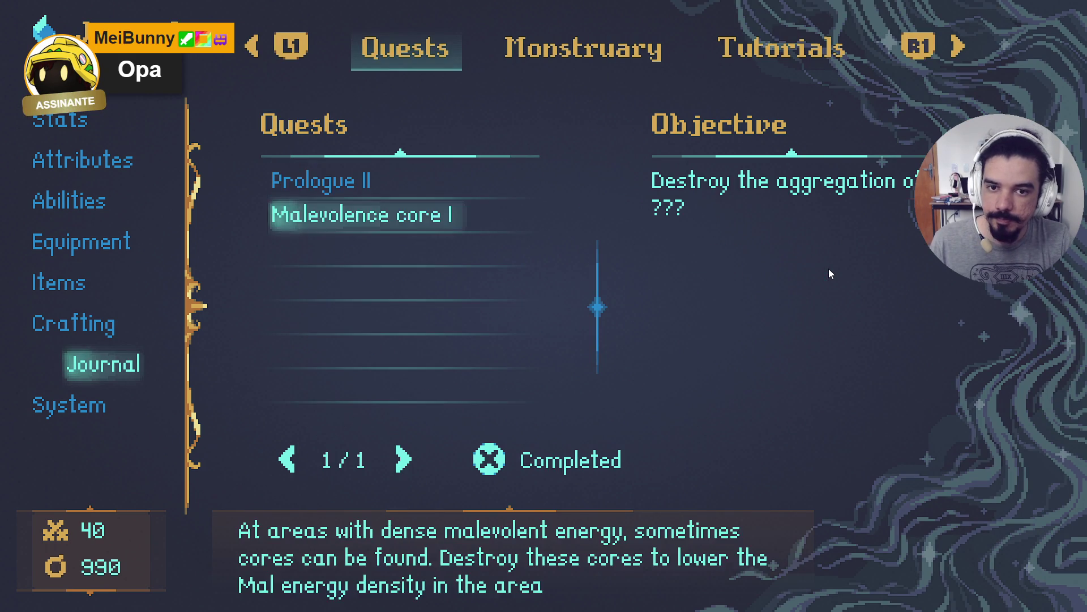
{"action": "key", "text": "Up"}
{"action": "key", "text": "e"}
{"action": "key", "text": "e"}
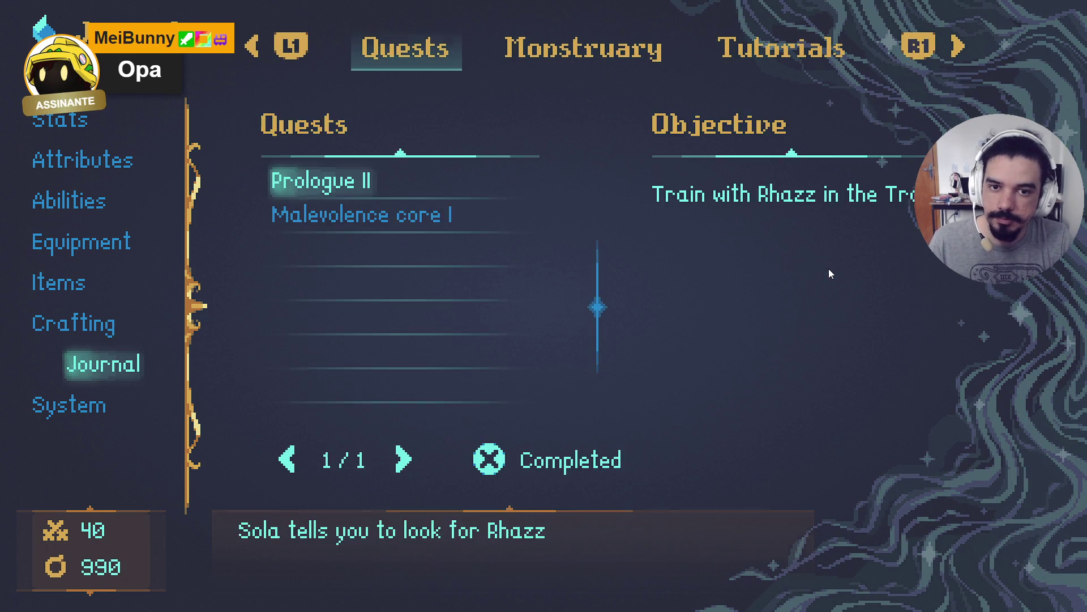
{"action": "key", "text": "e"}
{"action": "key", "text": "q"}
{"action": "key", "text": "Return"}
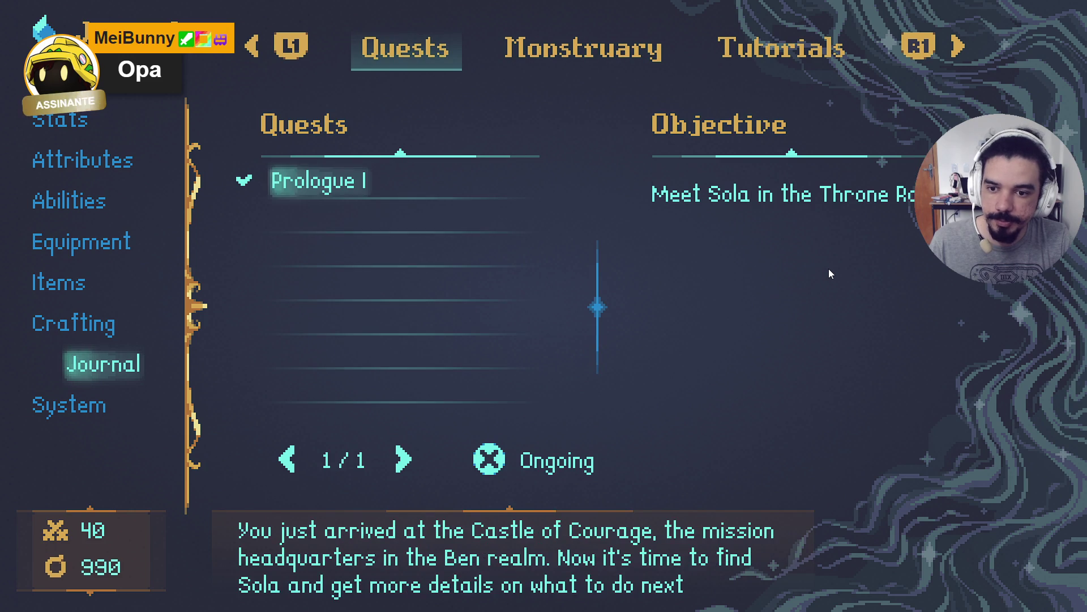
{"action": "key", "text": "Escape"}
Check the System save slots, configuration and controls settings, then close the menu.
{"action": "key", "text": "Down"}
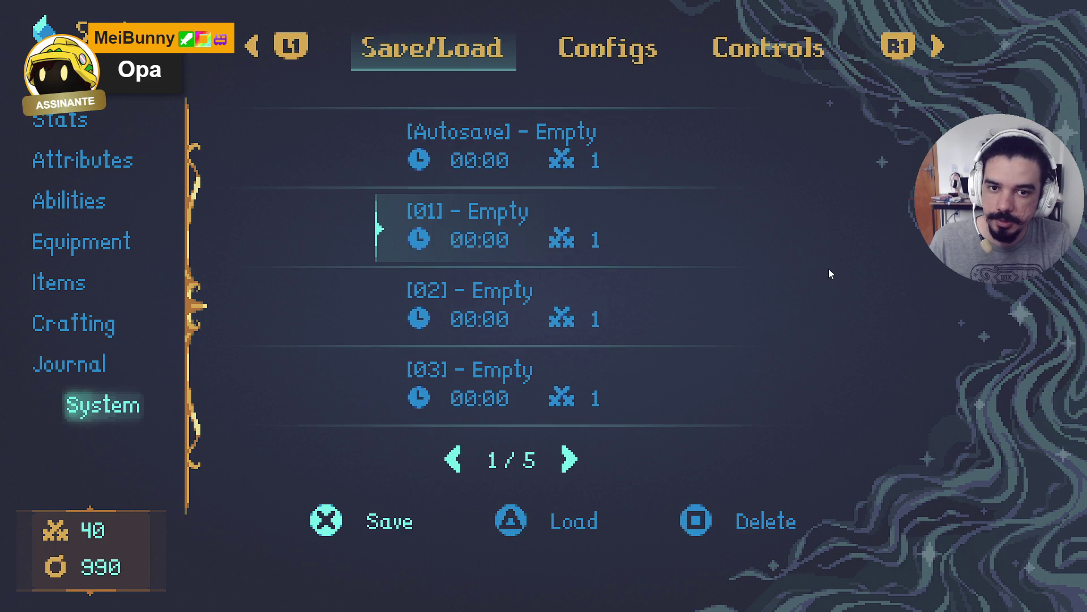
{"action": "key", "text": "e"}
{"action": "key", "text": "e"}
{"action": "key", "text": "q"}
{"action": "key", "text": "q"}
{"action": "key", "text": "Escape"}
{"action": "key", "text": "Escape"}
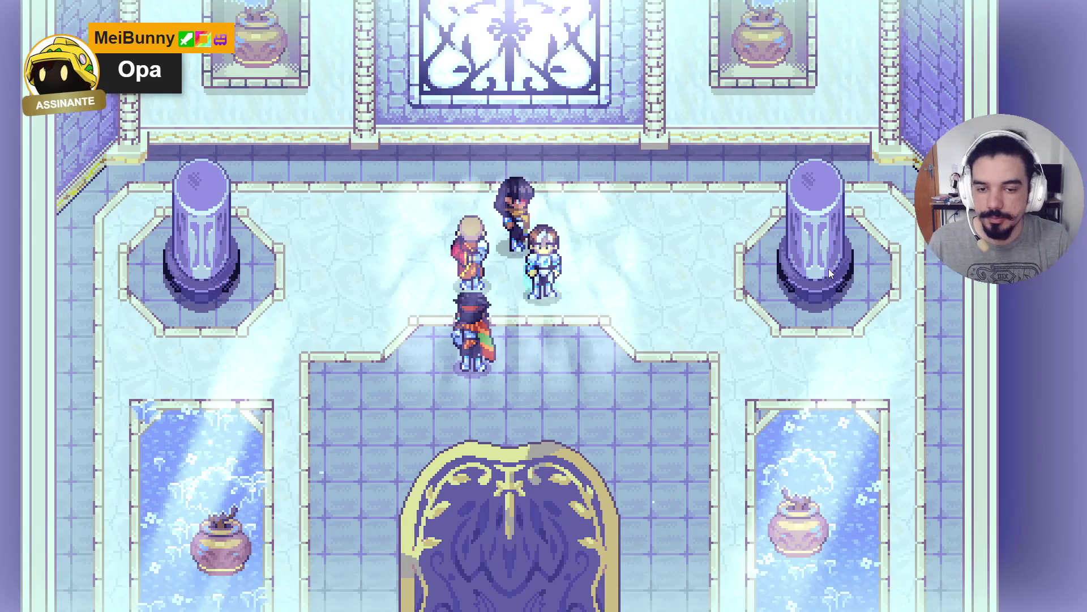
Walk the party along the red carpet, up the staircase and through the crystal hall into battle.
{"action": "key", "text": "Down"}
{"action": "key", "text": "Down"}
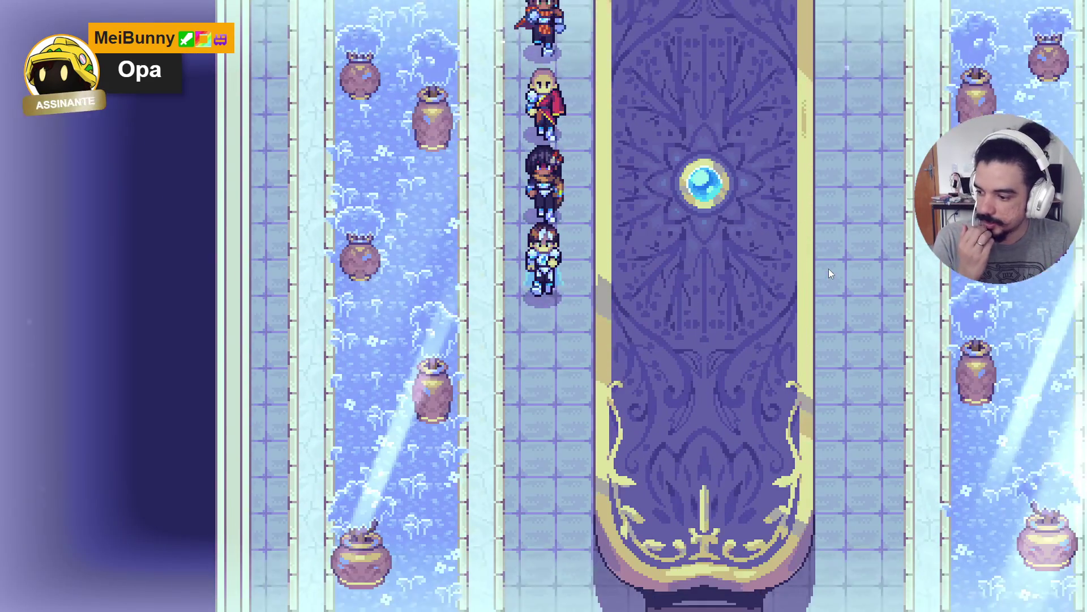
{"action": "key", "text": "Down"}
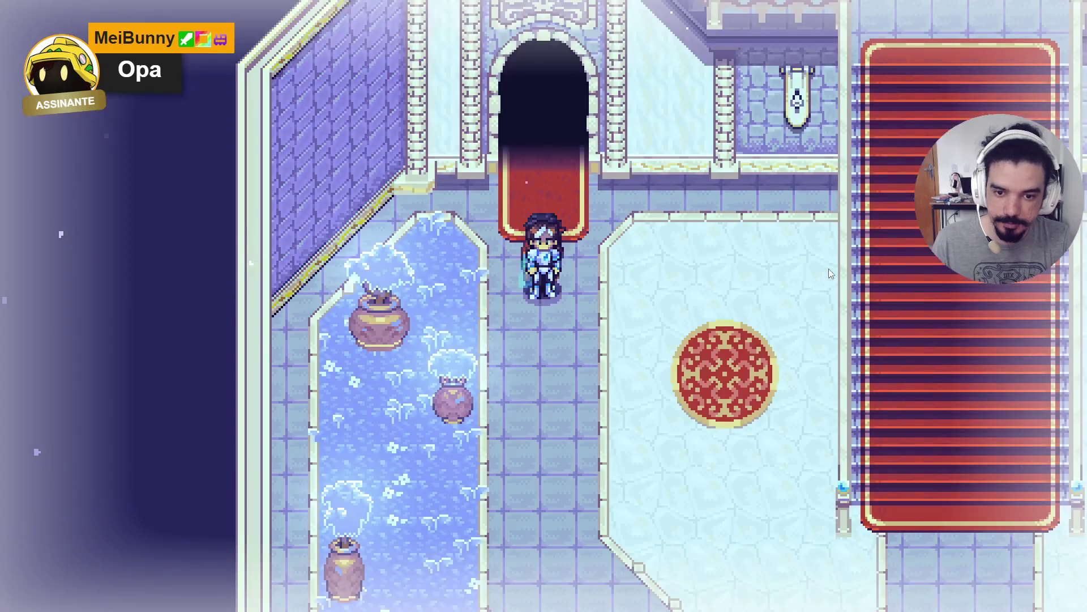
{"action": "key", "text": "Right"}
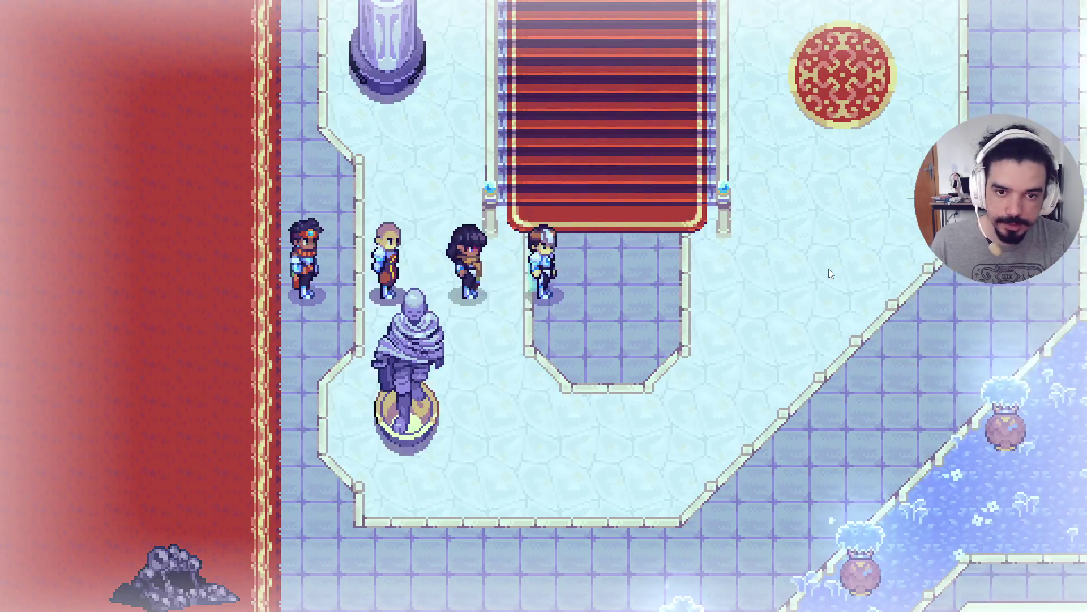
{"action": "key", "text": "Left"}
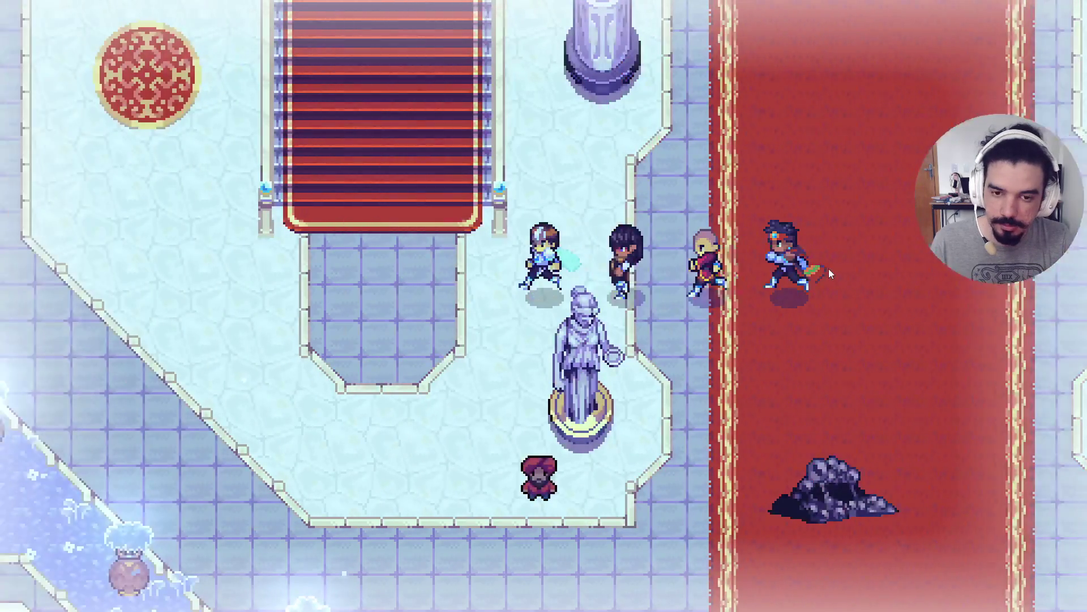
{"action": "key", "text": "Up"}
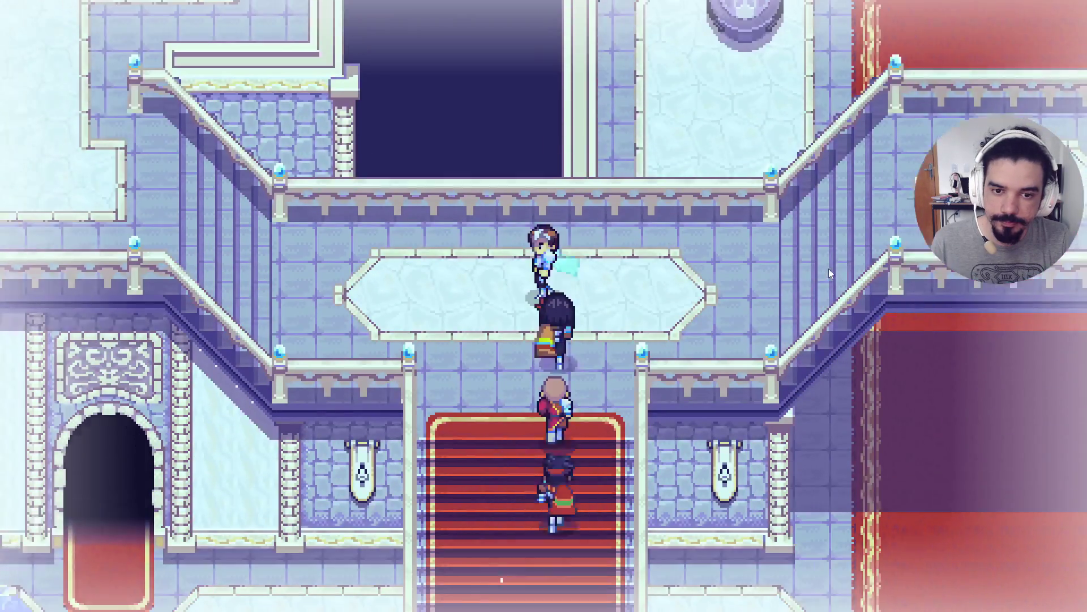
{"action": "key", "text": "Left"}
{"action": "key", "text": "Up"}
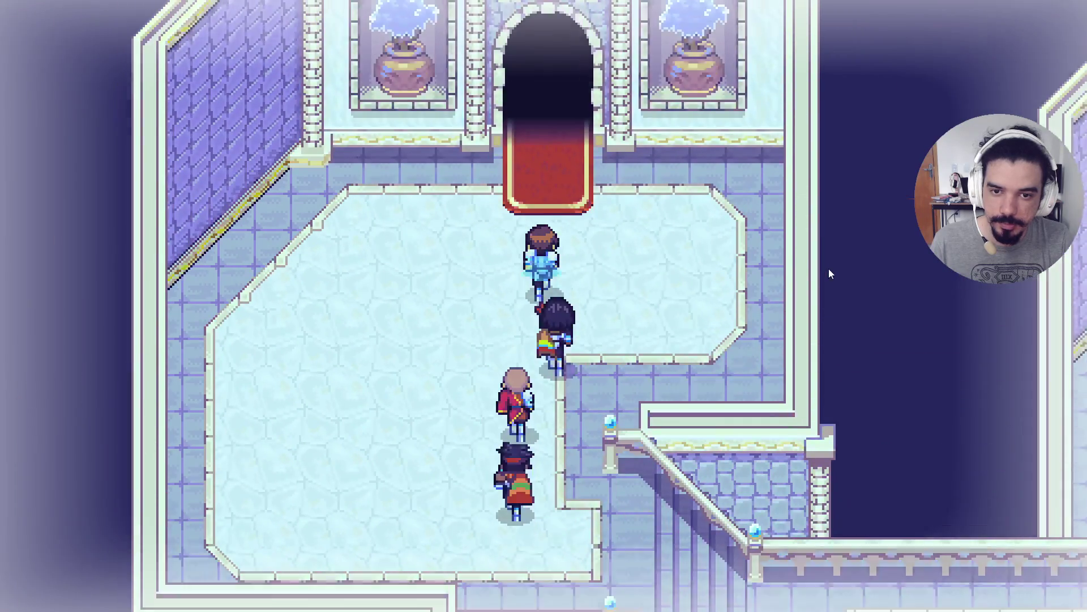
{"action": "key", "text": "Up"}
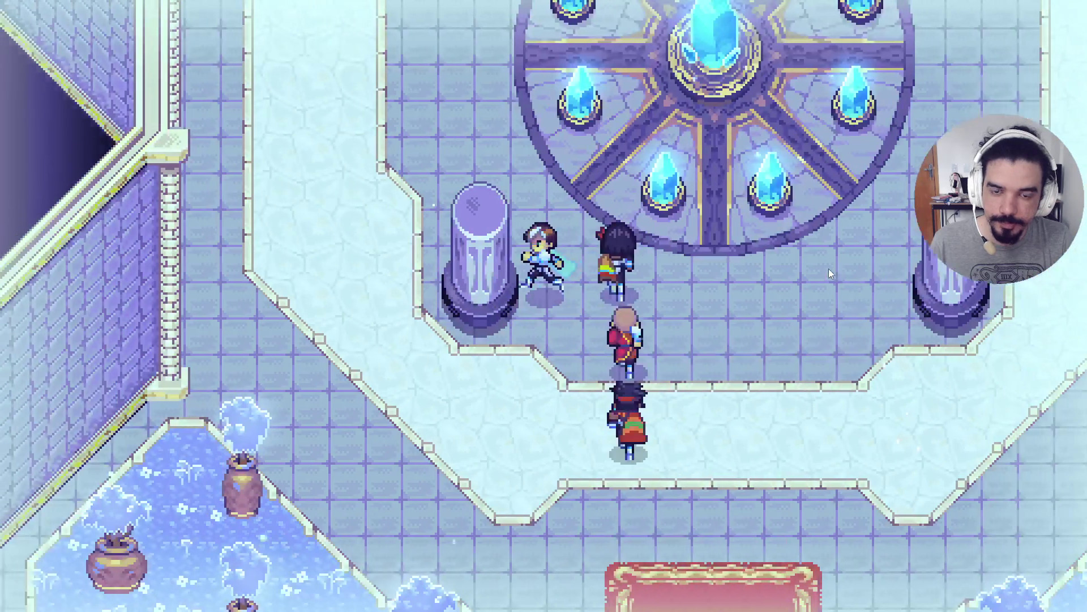
{"action": "key", "text": "Up"}
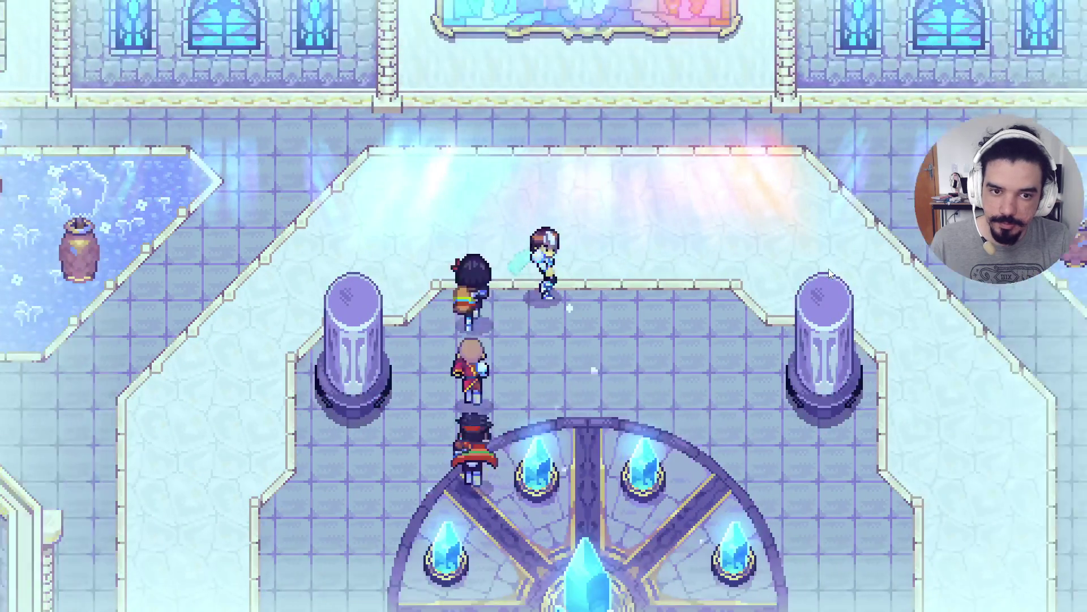
{"action": "key", "text": "Down"}
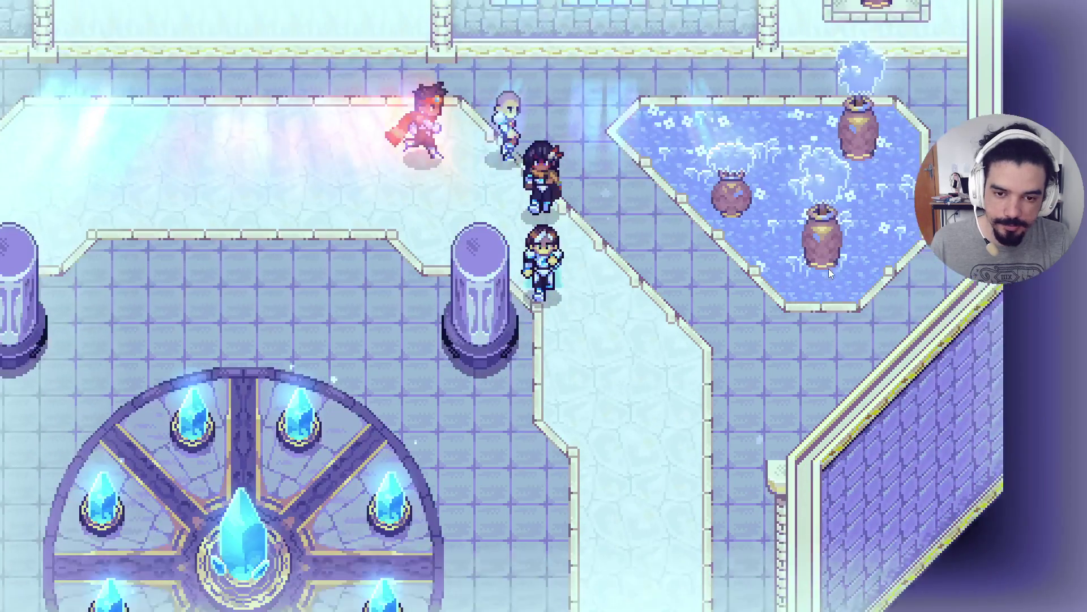
{"action": "key", "text": "Down"}
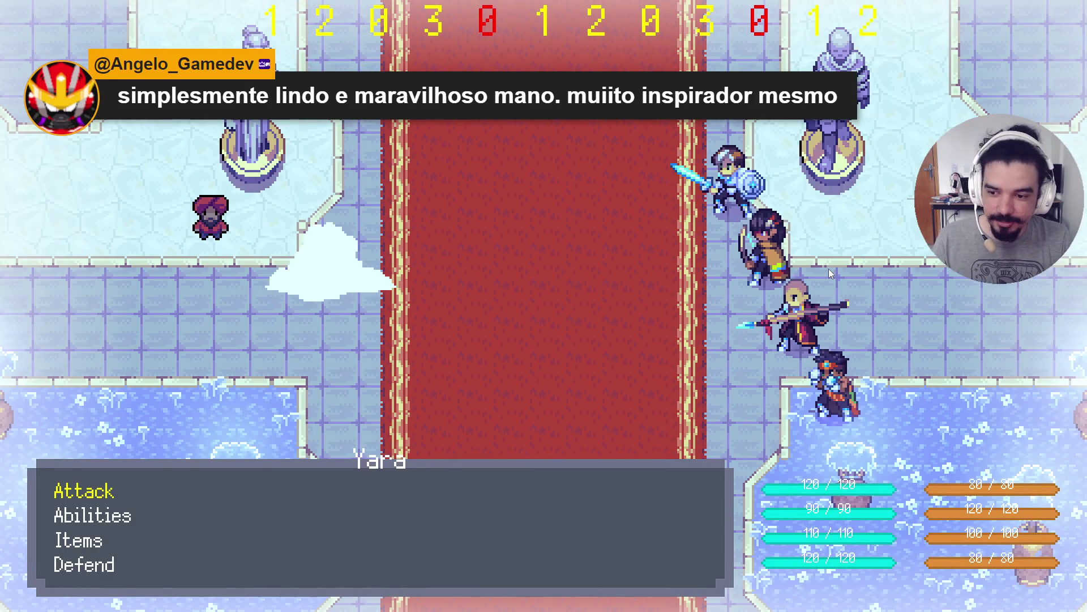
Move the battle menu selection down to Items and back up to Attack.
{"action": "key", "text": "Down"}
{"action": "key", "text": "Down"}
{"action": "key", "text": "Up"}
{"action": "key", "text": "Up"}
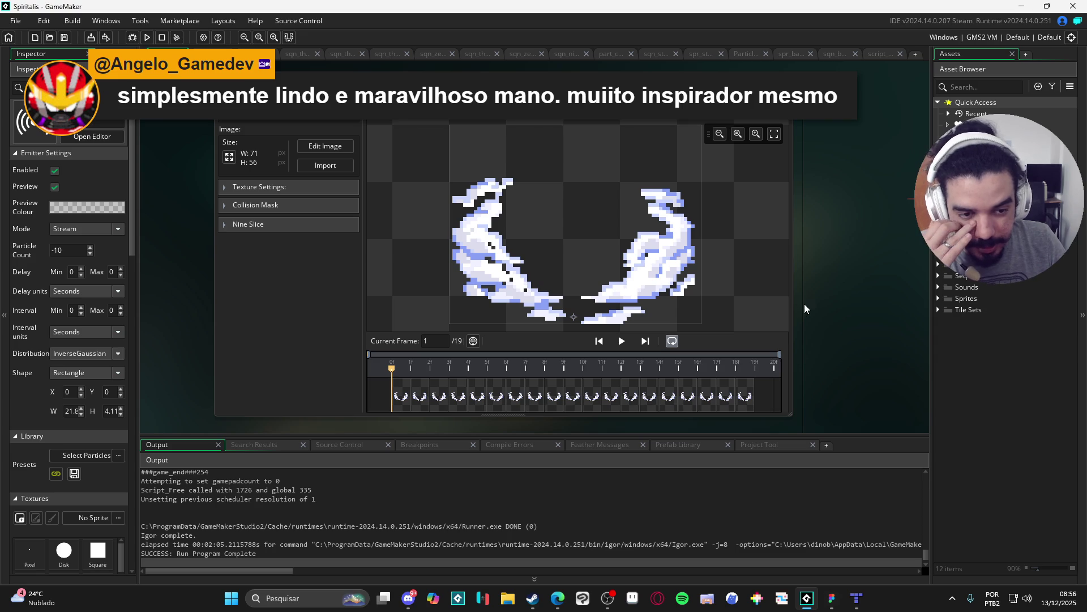
{"action": "left_click", "coordinate": [831, 598]}
{"action": "mouse_move", "coordinate": [586, 416]}
{"action": "left_mouse_down"}
{"action": "mouse_move", "coordinate": [610, 425]}
{"action": "mouse_move", "coordinate": [566, 343]}
{"action": "mouse_move", "coordinate": [557, 374]}
{"action": "left_mouse_up"}
{"action": "scroll", "coordinate": [557, 375], "scroll_direction": "down", "scroll_amount": 5}
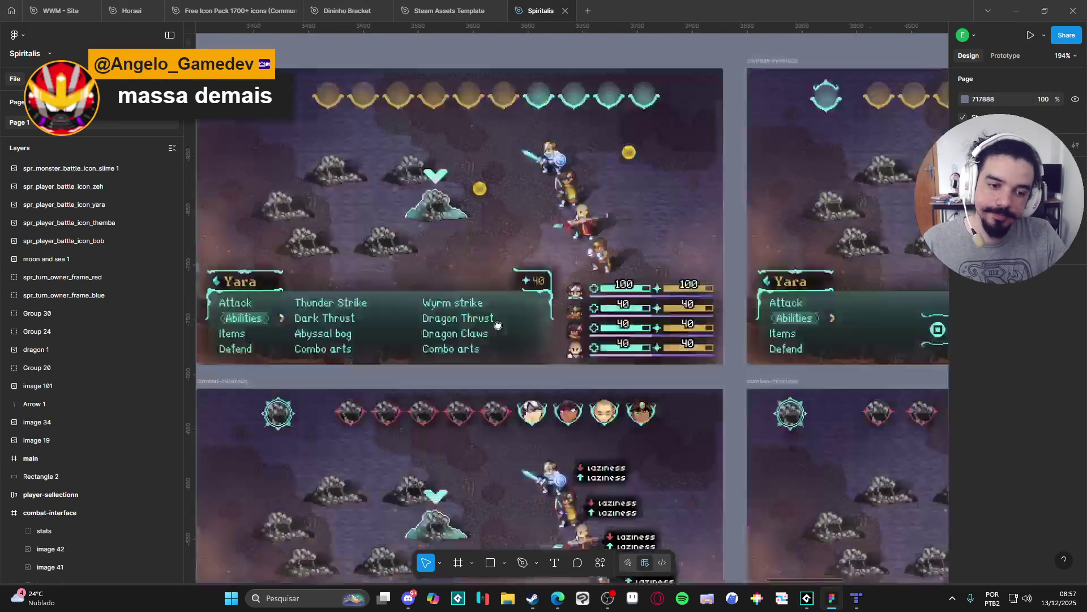
{"action": "scroll", "coordinate": [521, 432], "scroll_direction": "up", "scroll_amount": 4}
{"action": "scroll", "coordinate": [520, 432], "scroll_direction": "down", "scroll_amount": 5}
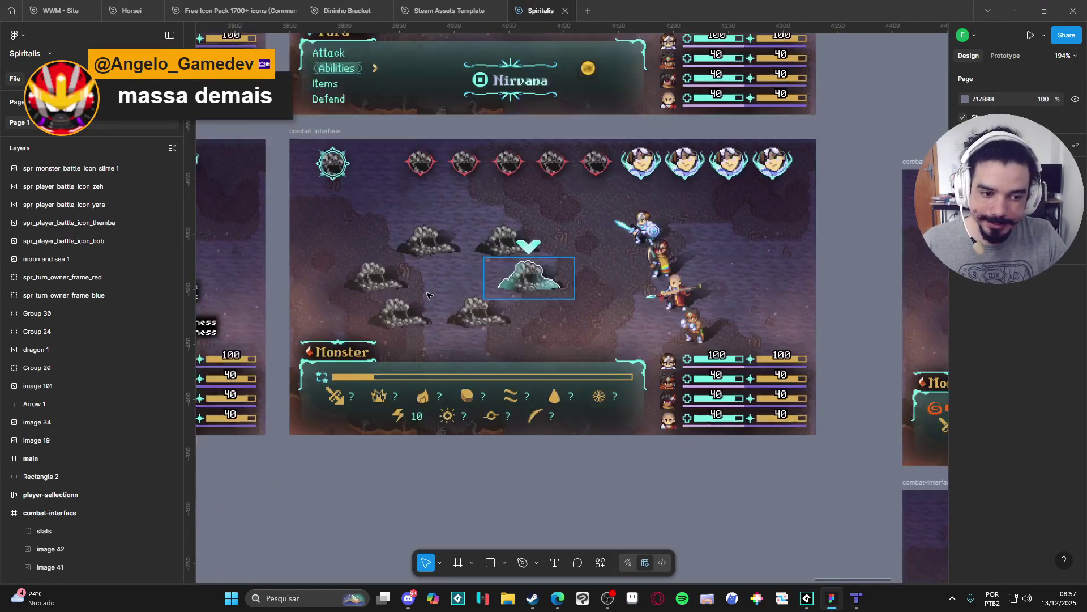
{"action": "scroll", "coordinate": [566, 340], "scroll_direction": "right", "scroll_amount": 10}
{"action": "scroll", "coordinate": [608, 295], "scroll_direction": "up", "scroll_amount": 2}
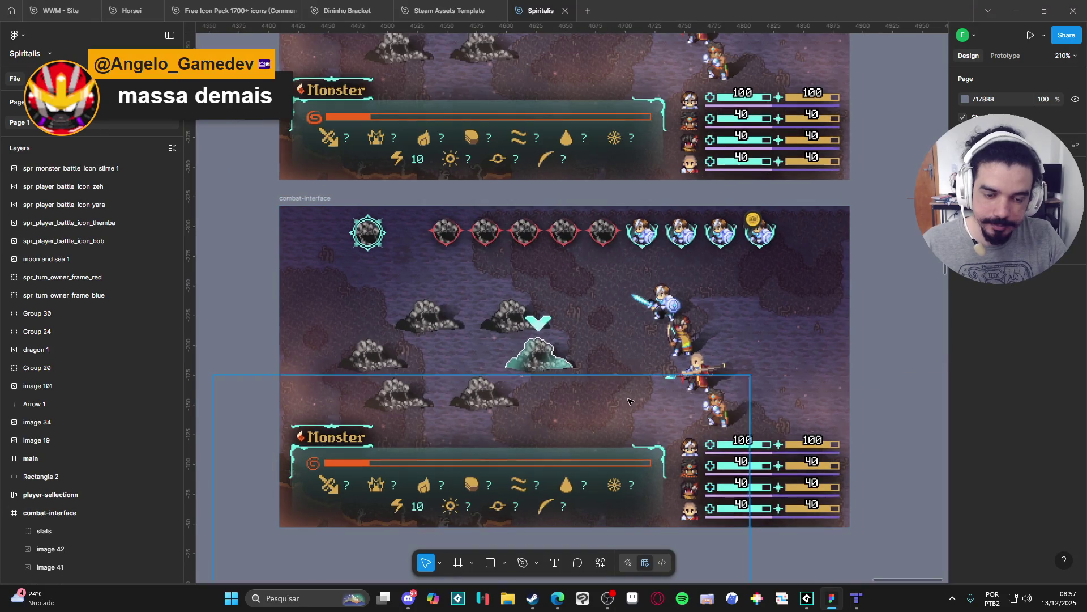
{"action": "left_click", "coordinate": [807, 598]}
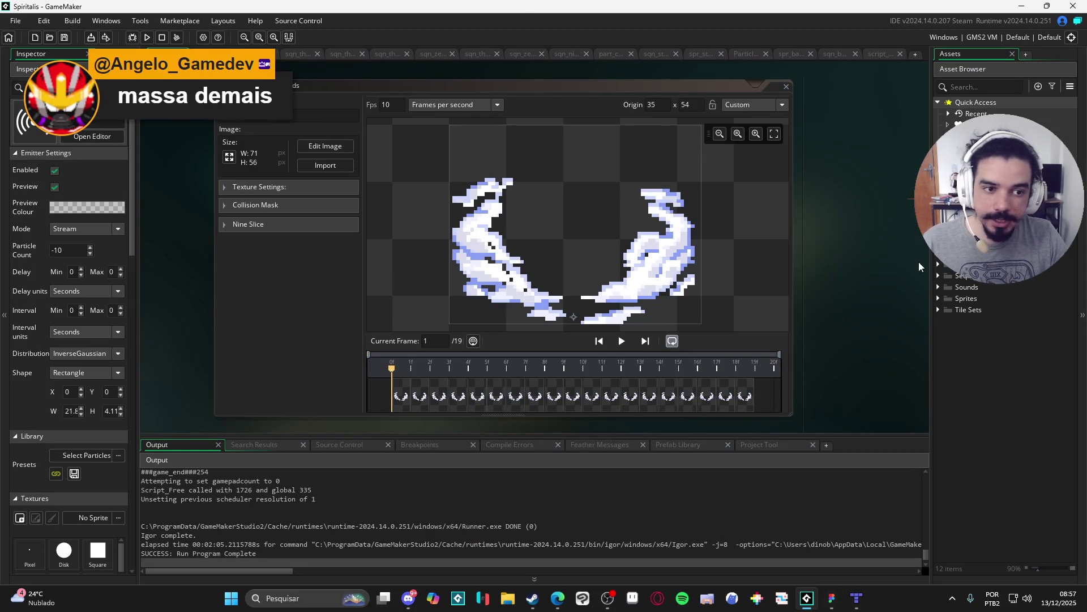
Expand Sequences down to the Battle folder and inspect the monsters stagger sequence.
{"action": "left_click", "coordinate": [946, 276]}
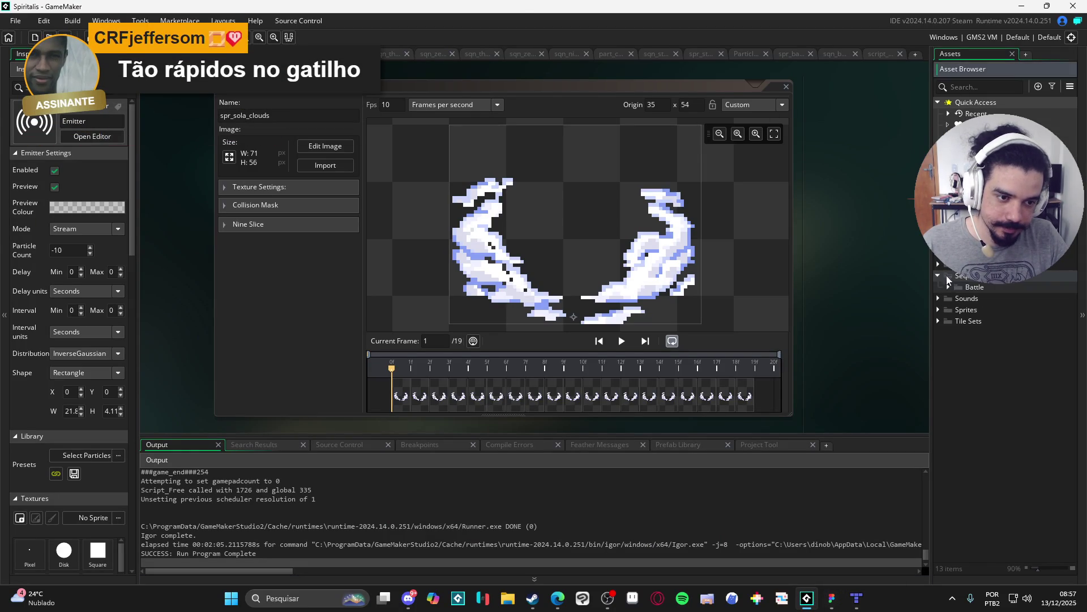
{"action": "left_click", "coordinate": [947, 288]}
{"action": "left_click", "coordinate": [959, 297]}
{"action": "left_click", "coordinate": [1002, 310]}
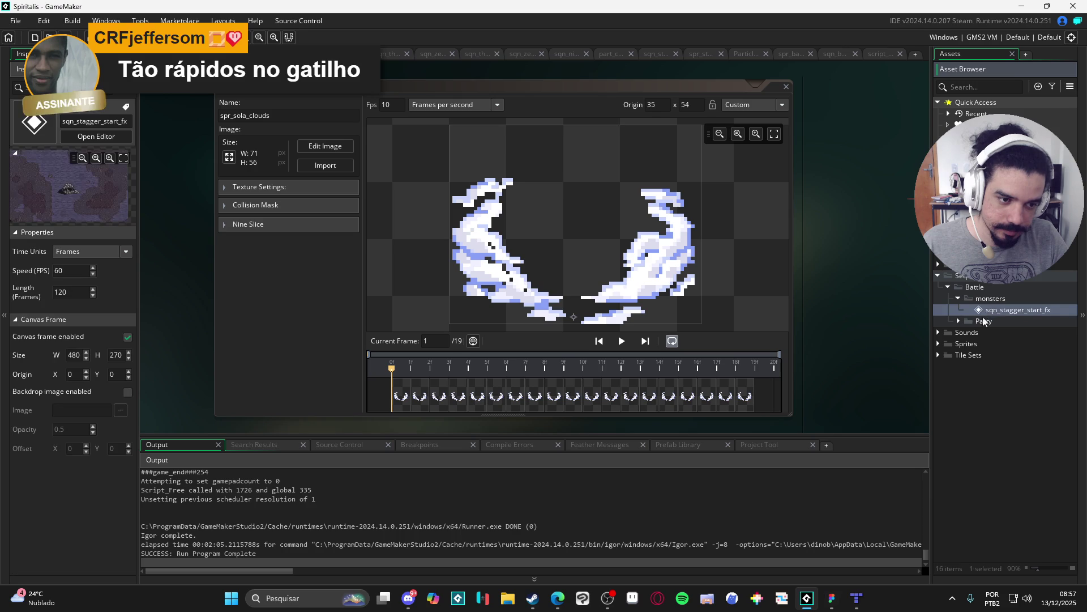
Expand Party abilities to bob, then open and play sqn_bob_cryowhirlwind and sqn_bob_guard.
{"action": "left_click", "coordinate": [958, 322]}
{"action": "left_click", "coordinate": [968, 333]}
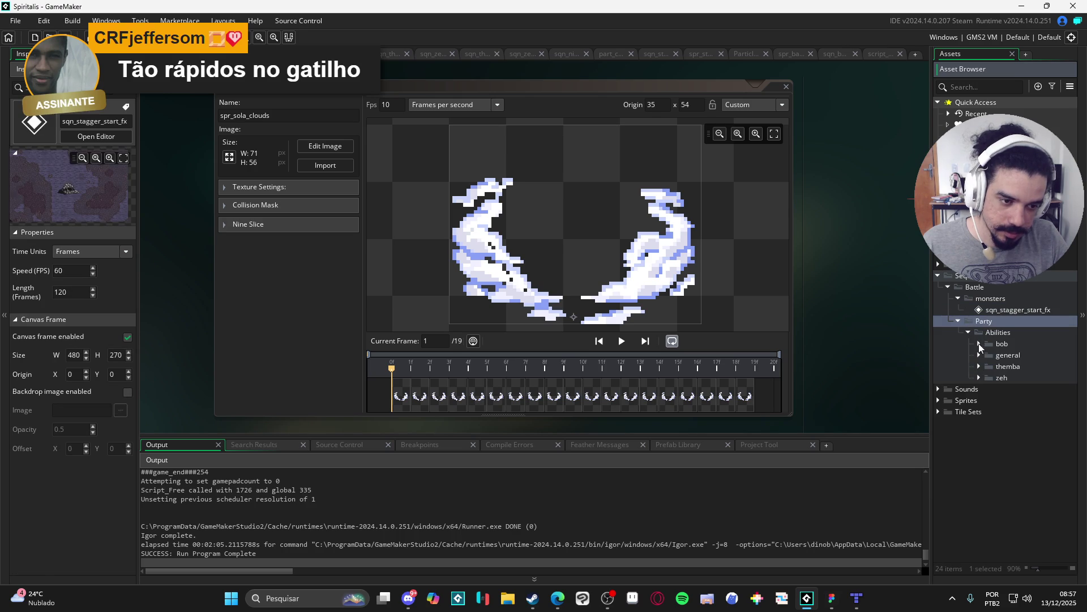
{"action": "left_click", "coordinate": [978, 343]}
{"action": "double_click", "coordinate": [1012, 360]}
{"action": "key", "text": "space"}
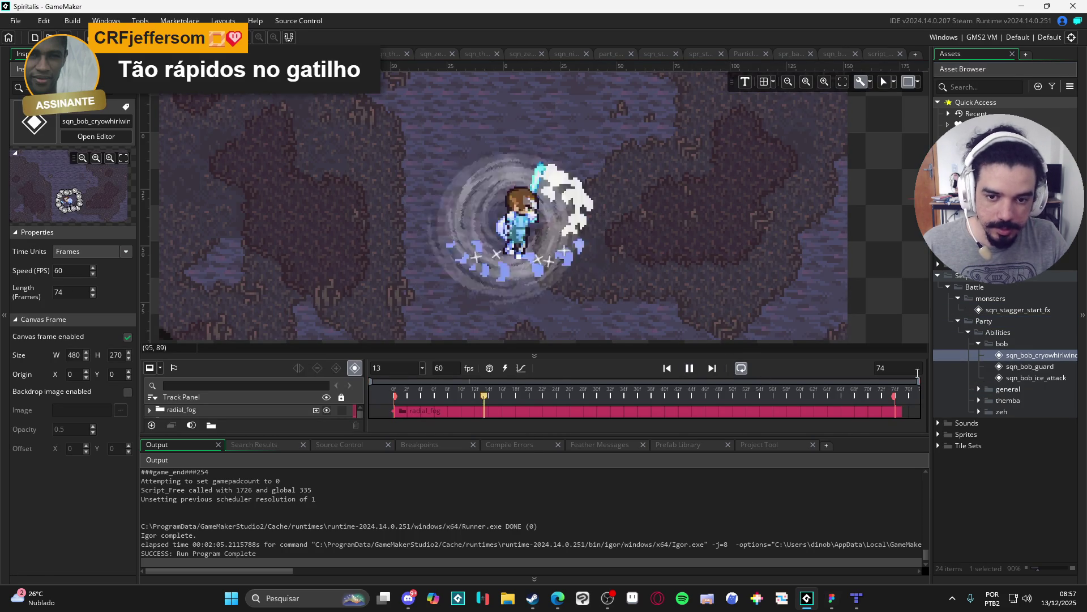
{"action": "double_click", "coordinate": [1034, 369]}
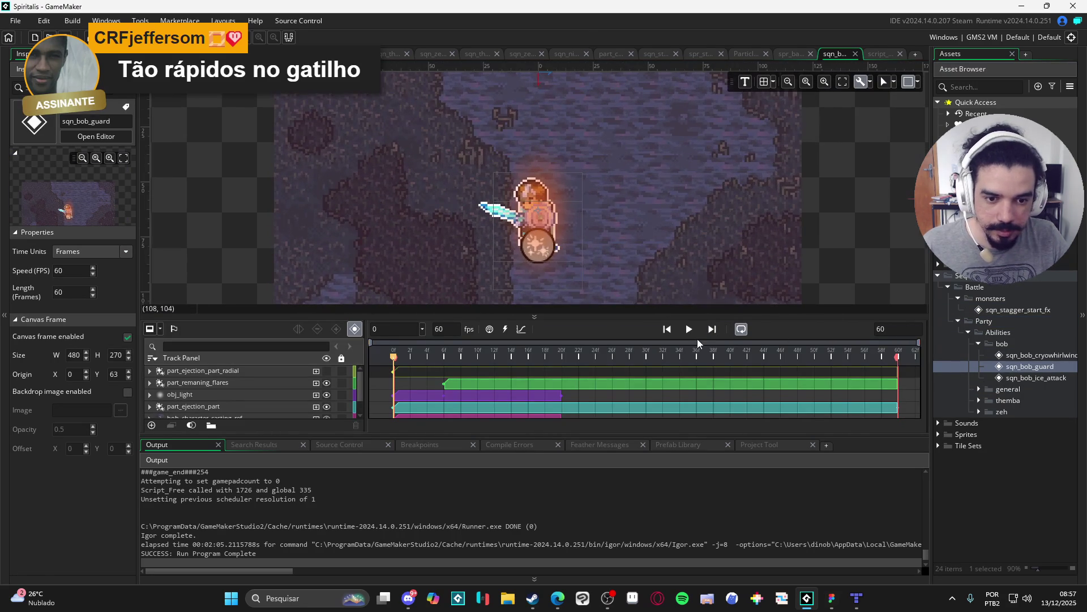
{"action": "left_click", "coordinate": [690, 330]}
Open sqn_bob_ice_attack, then expand general > nirvana and open sqn_nirvana_start.
{"action": "double_click", "coordinate": [1011, 378]}
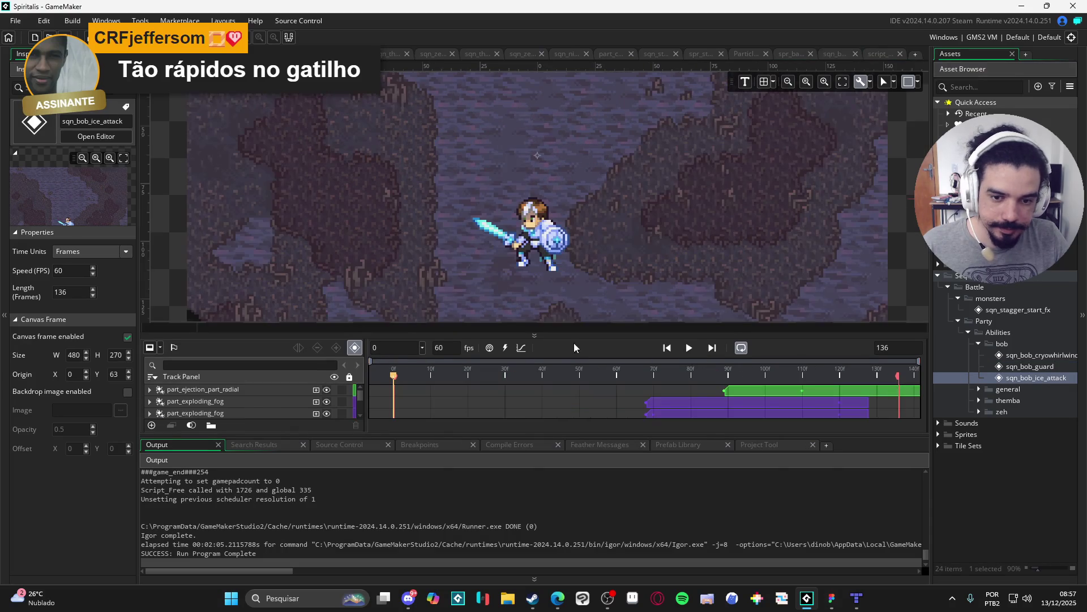
{"action": "left_click", "coordinate": [978, 389]}
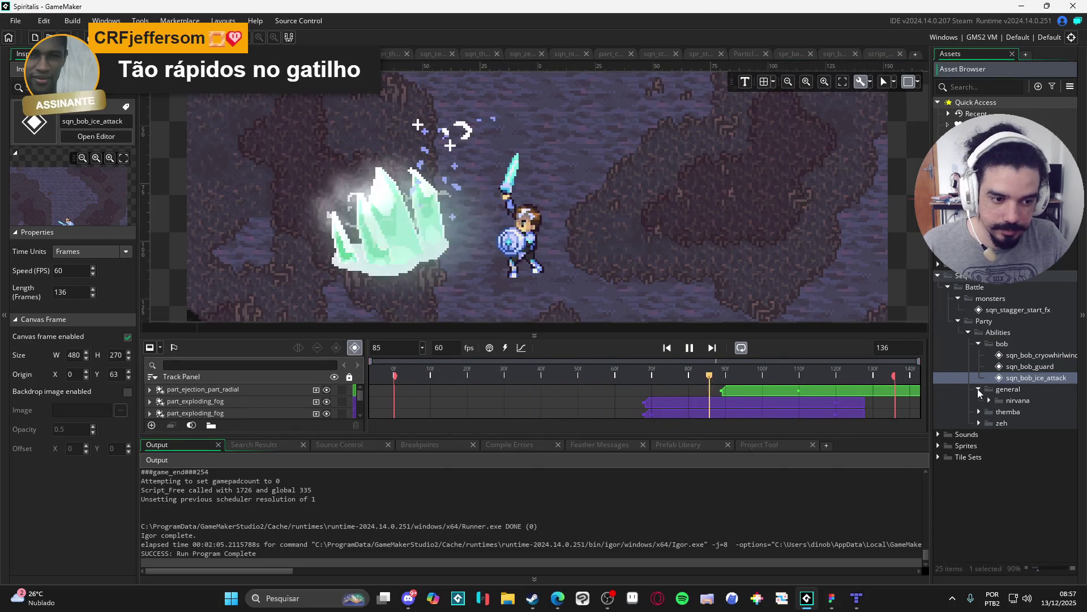
{"action": "left_click", "coordinate": [990, 401]}
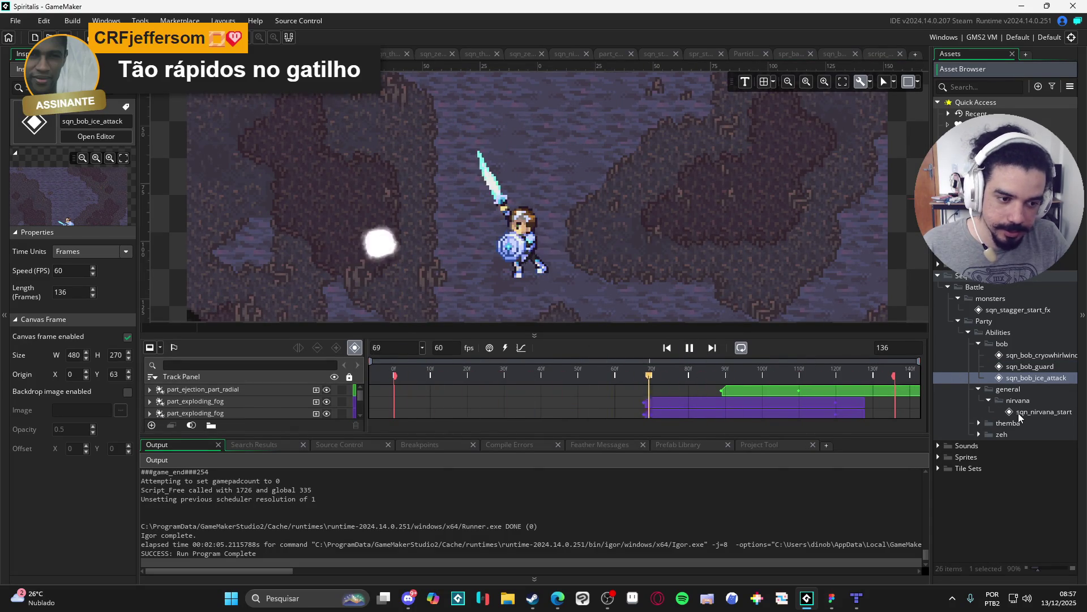
{"action": "double_click", "coordinate": [1018, 413]}
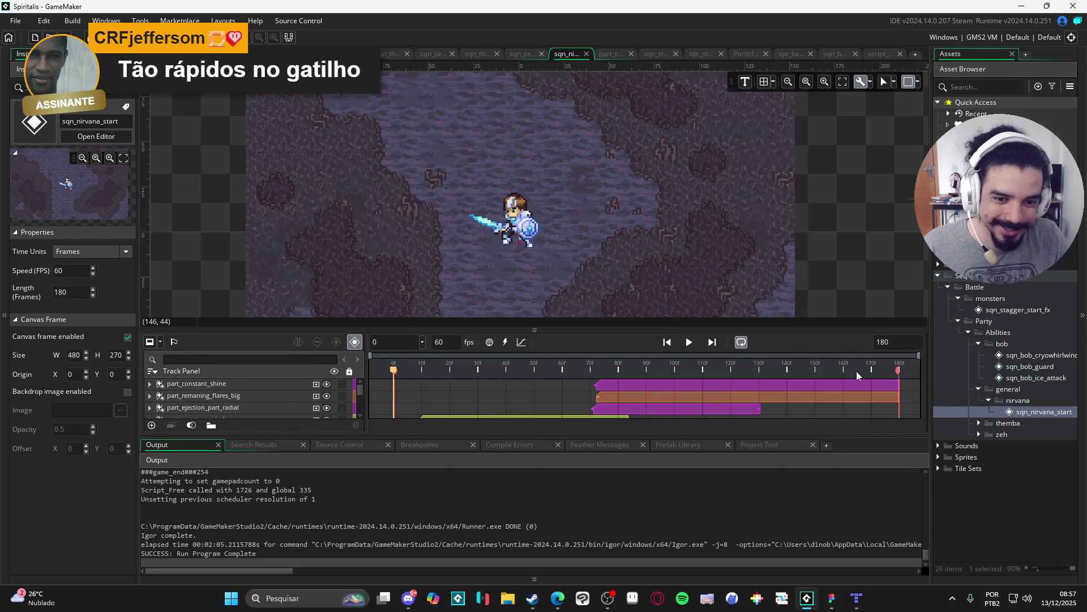
Preview Themba's earthquake, stonefist and uppercut sequences, then open sqn_zeh_abyssal_bog.
{"action": "left_click", "coordinate": [979, 423]}
{"action": "double_click", "coordinate": [1037, 434]}
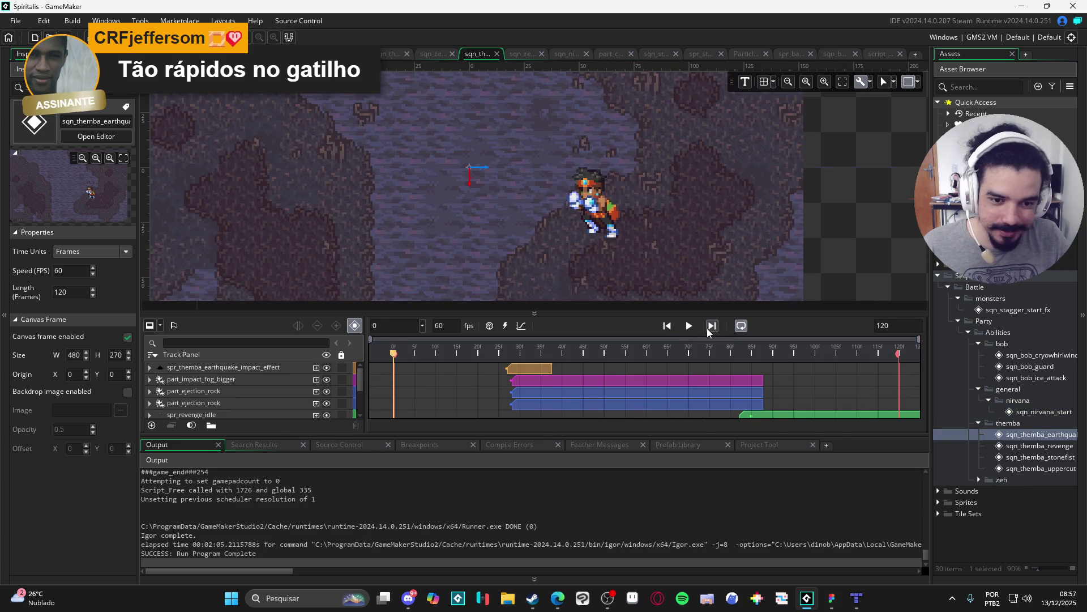
{"action": "key", "text": "space"}
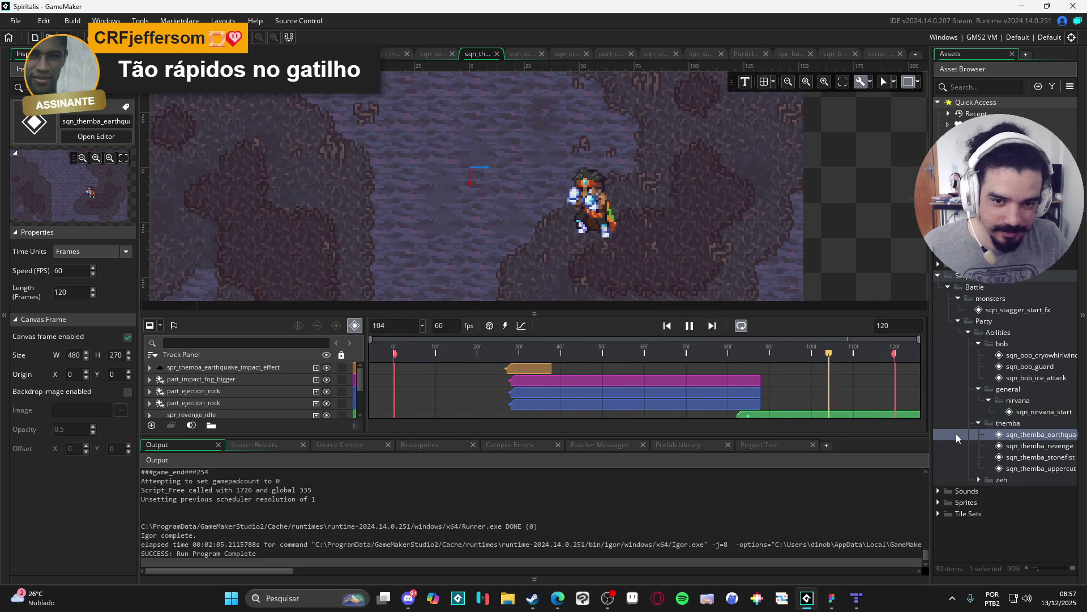
{"action": "double_click", "coordinate": [1028, 455]}
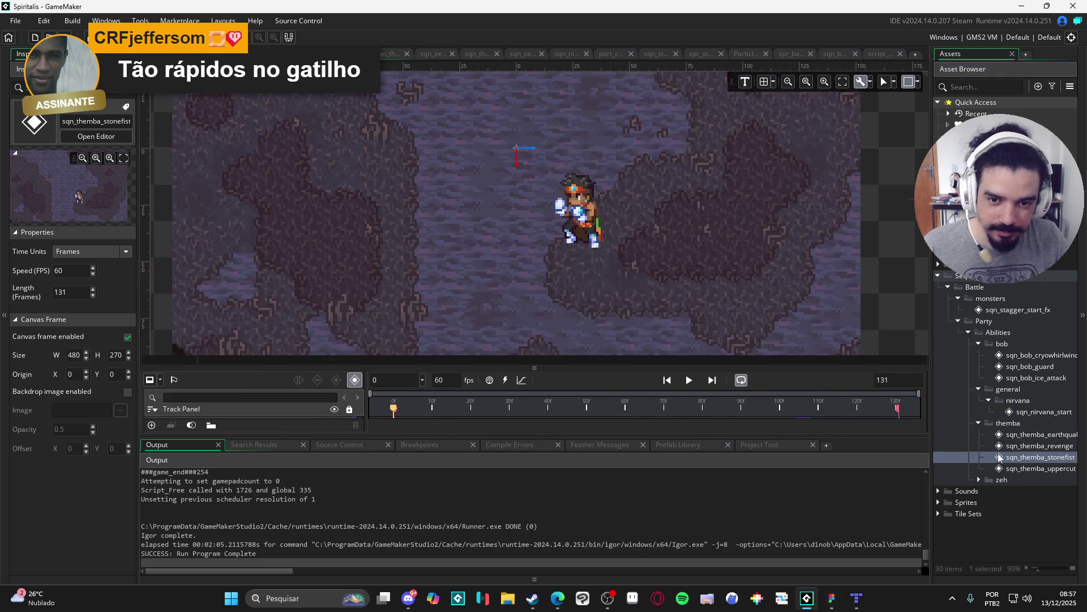
{"action": "key", "text": "space"}
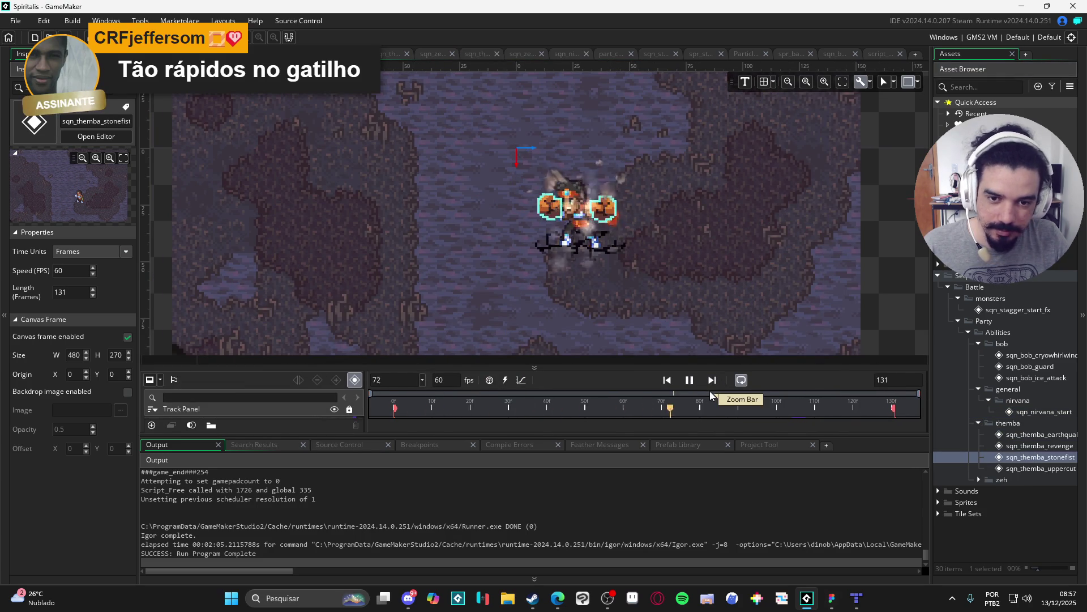
{"action": "double_click", "coordinate": [1022, 469]}
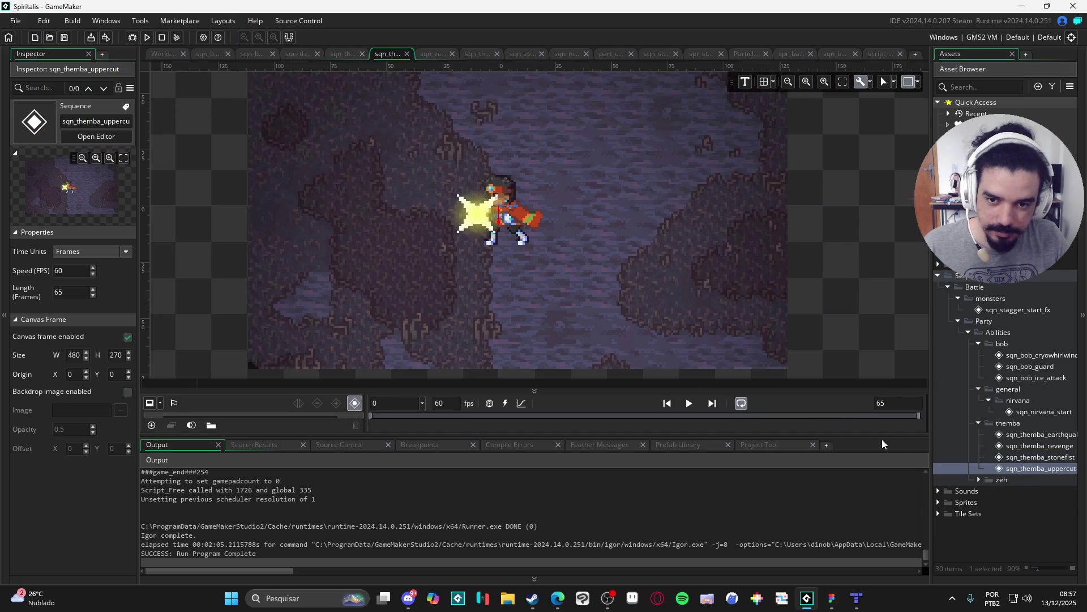
{"action": "left_click", "coordinate": [689, 403]}
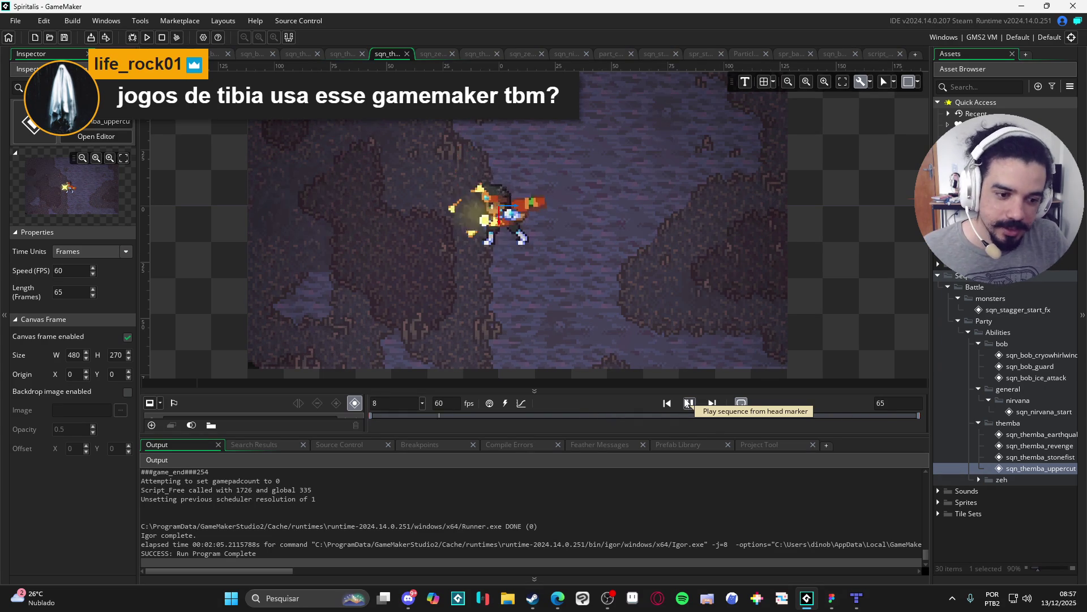
{"action": "left_click", "coordinate": [980, 479]}
{"action": "double_click", "coordinate": [1019, 493]}
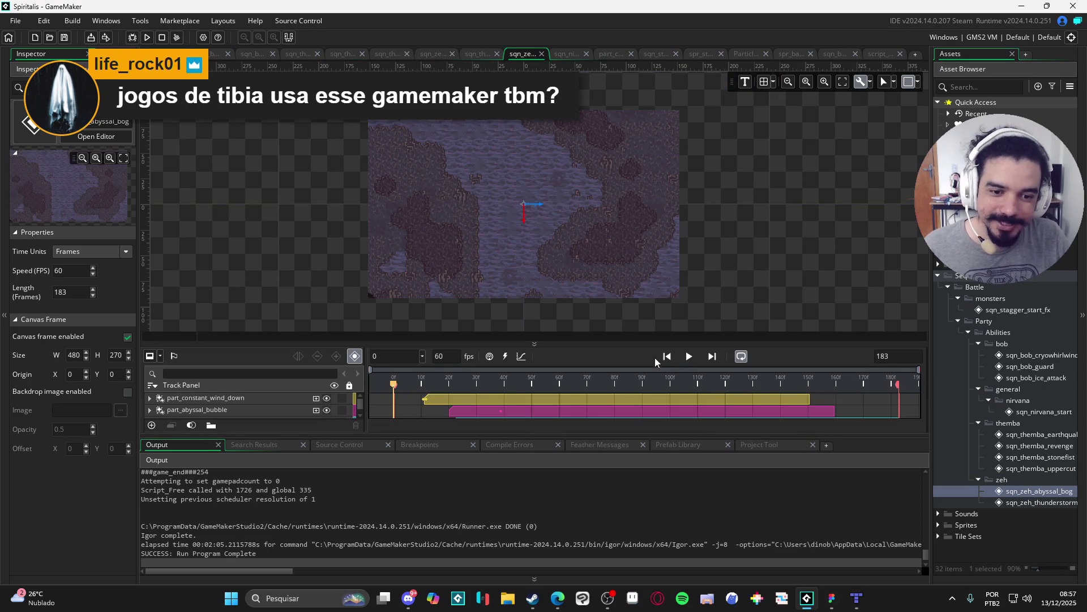
Play the abyssal bog and thunderstorm previews, enlarge the canvas, and reopen sqn_themba_uppercut.
{"action": "left_click", "coordinate": [689, 357]}
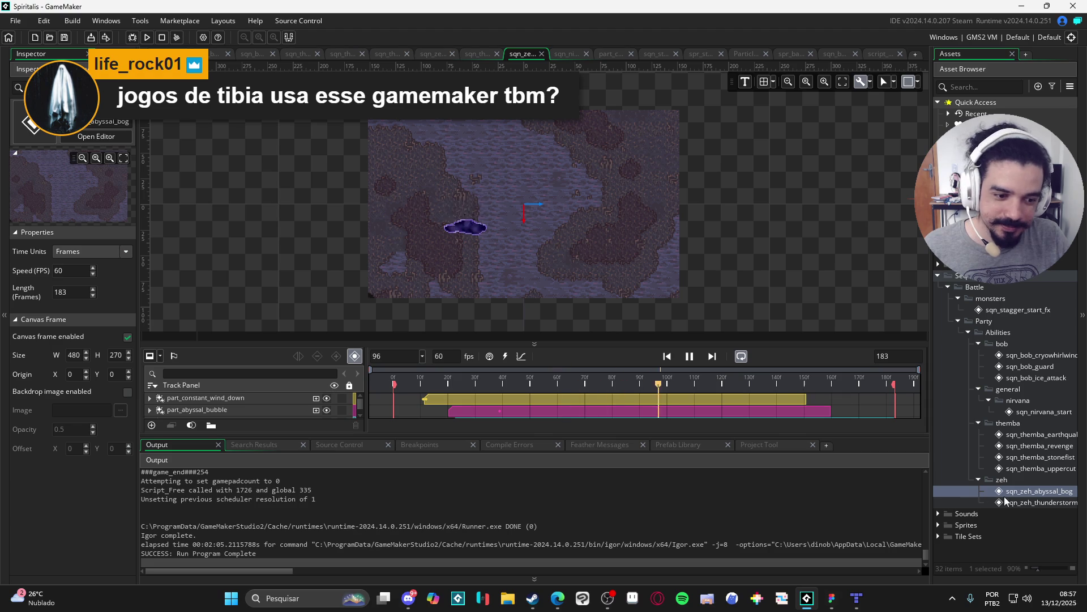
{"action": "double_click", "coordinate": [1006, 502]}
{"action": "left_click", "coordinate": [694, 375]}
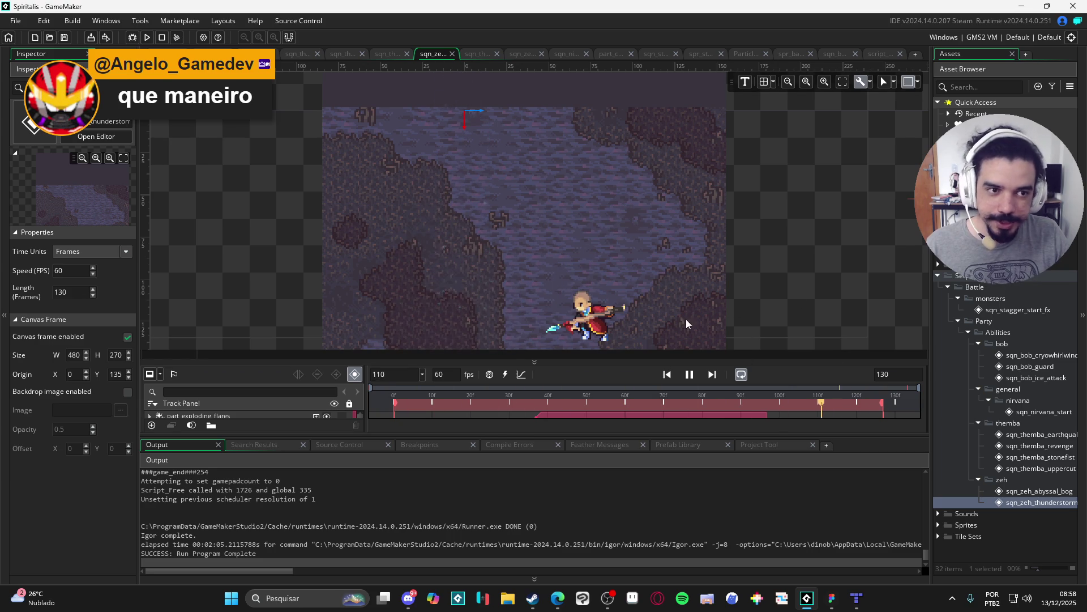
{"action": "left_click_drag", "start_coordinate": [774, 440], "coordinate": [769, 502]}
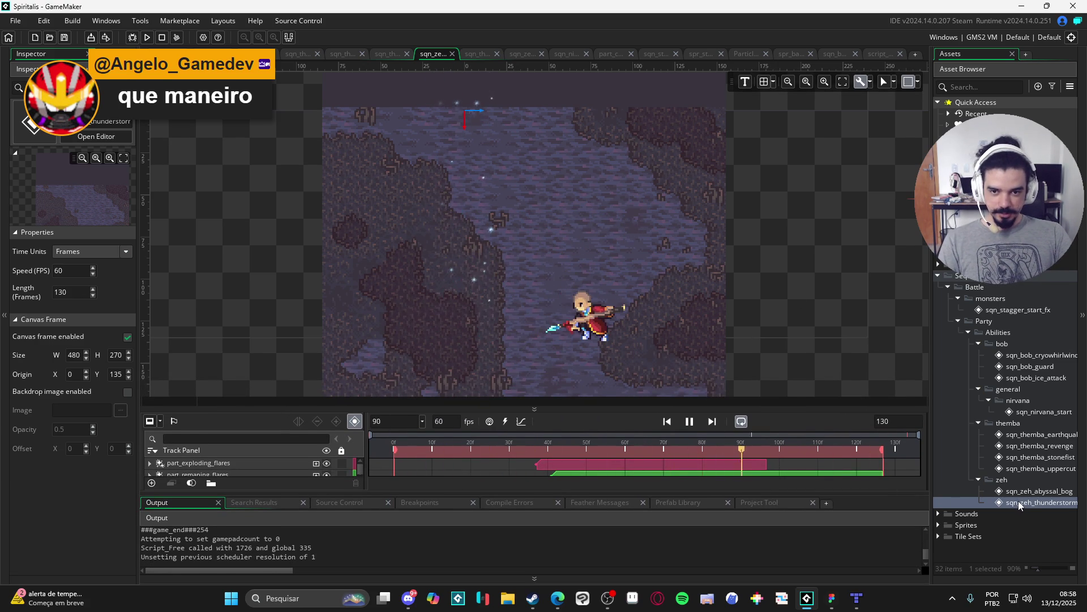
{"action": "double_click", "coordinate": [1029, 468]}
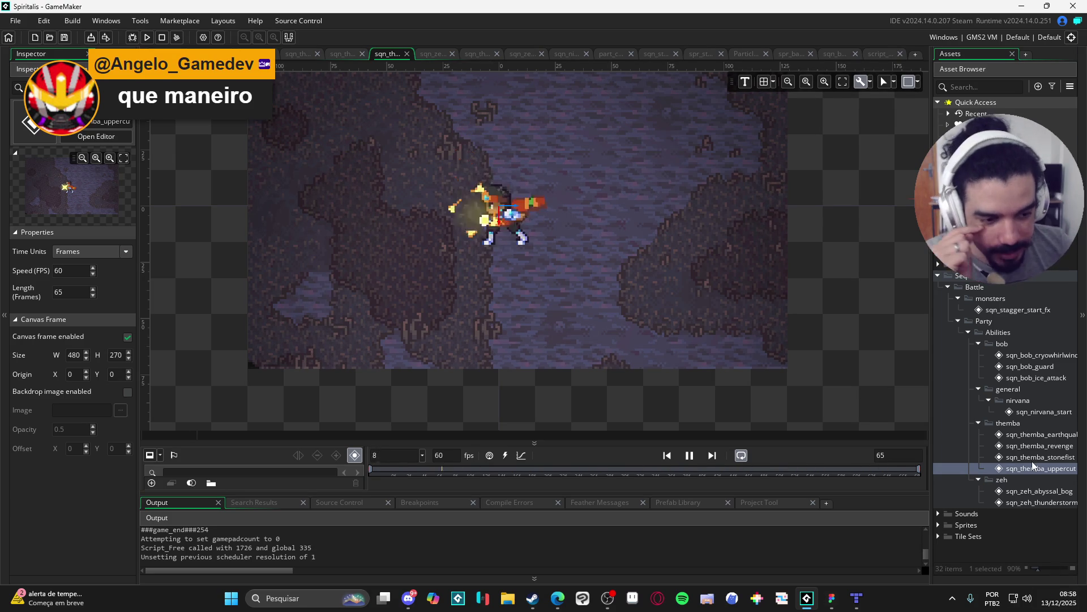
Play sqn_themba_stonefist, stop at the punch impacts, then open sqn_themba_revenge.
{"action": "double_click", "coordinate": [1030, 458]}
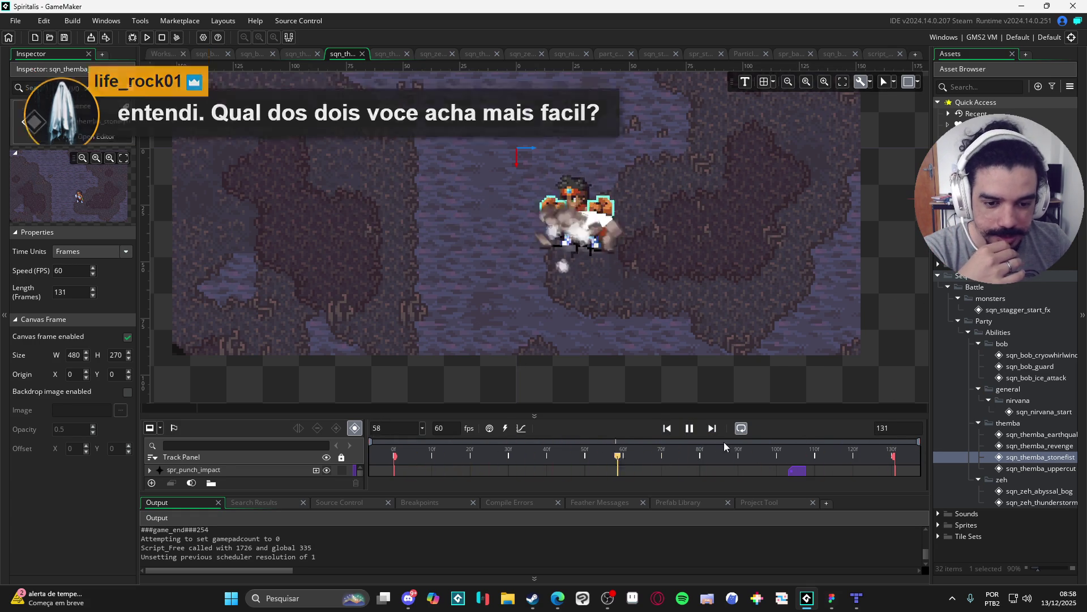
{"action": "key", "text": "space"}
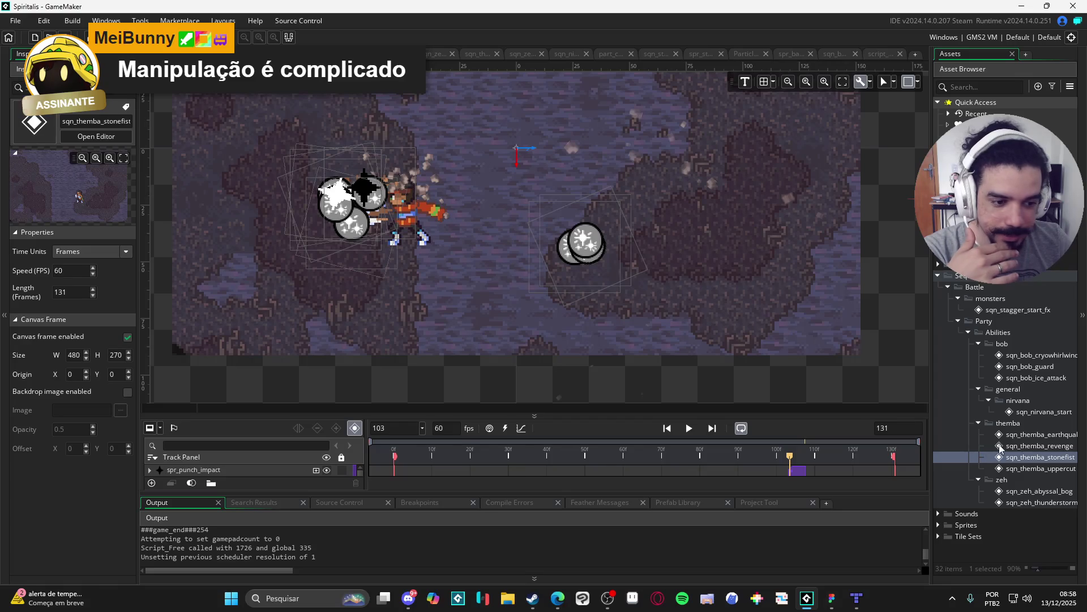
{"action": "double_click", "coordinate": [1000, 446]}
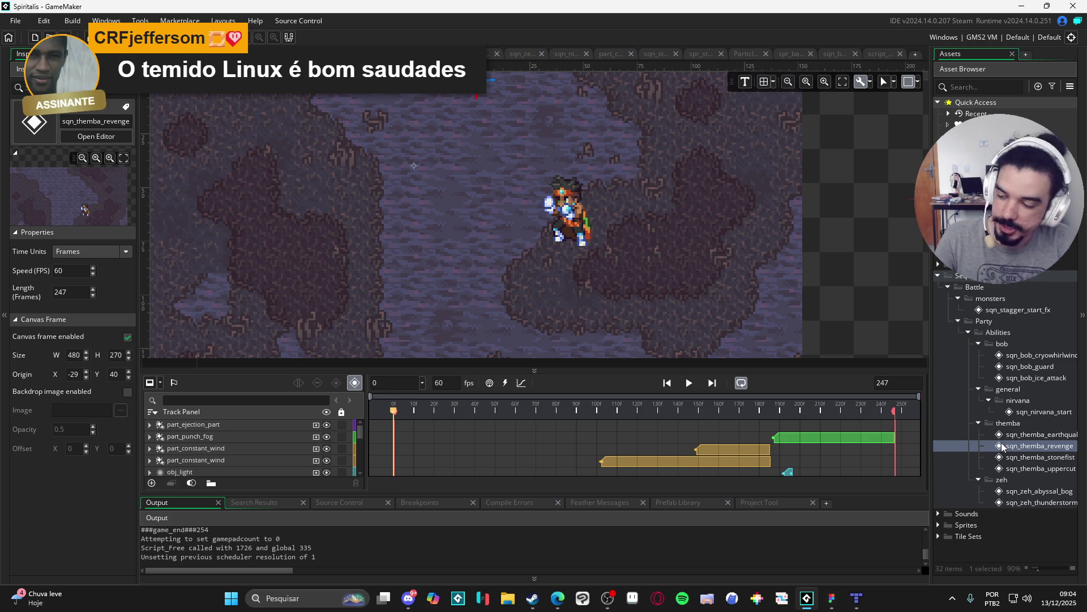
{"action": "left_click", "coordinate": [15, 20]}
{"action": "mouse_move", "coordinate": [51, 67]}
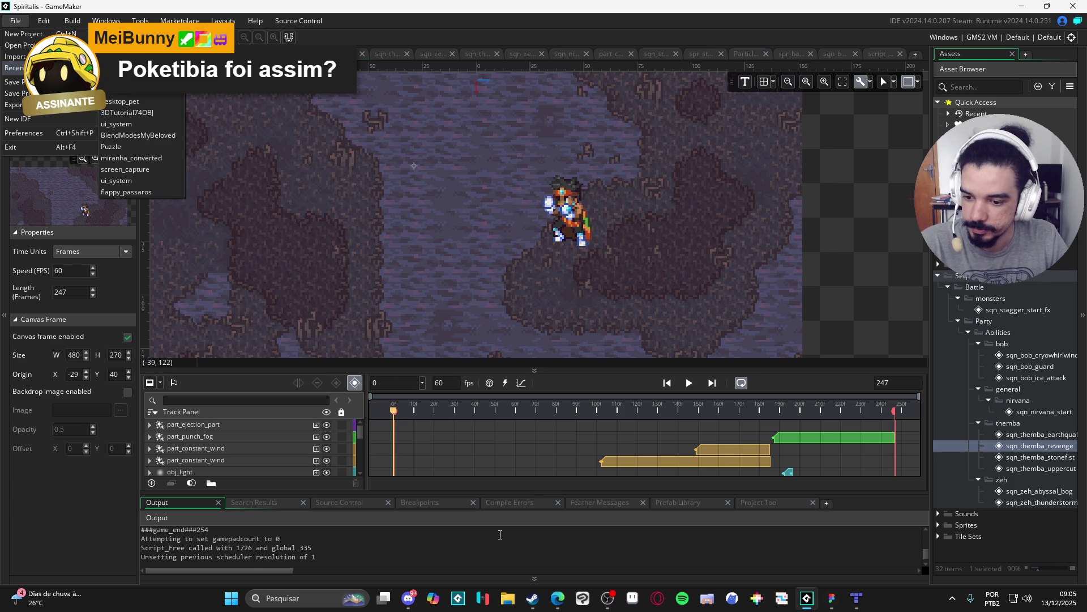
{"action": "scroll", "coordinate": [500, 534], "scroll_direction": "down", "scroll_amount": 2}
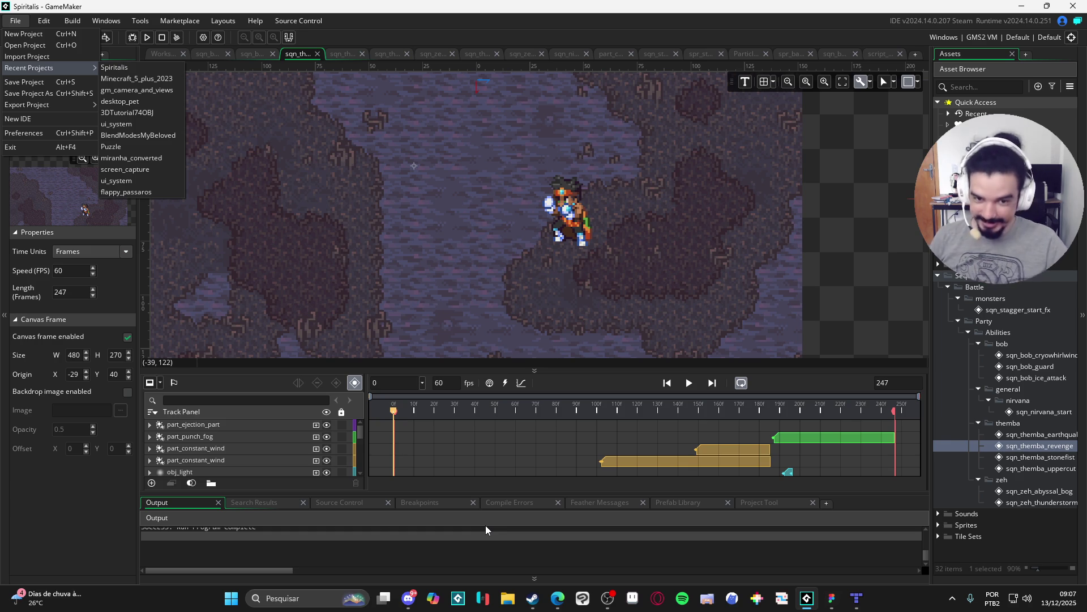
Dismiss and reopen the File menu's Recent Projects list, ending with it shown.
{"action": "left_click", "coordinate": [36, 38]}
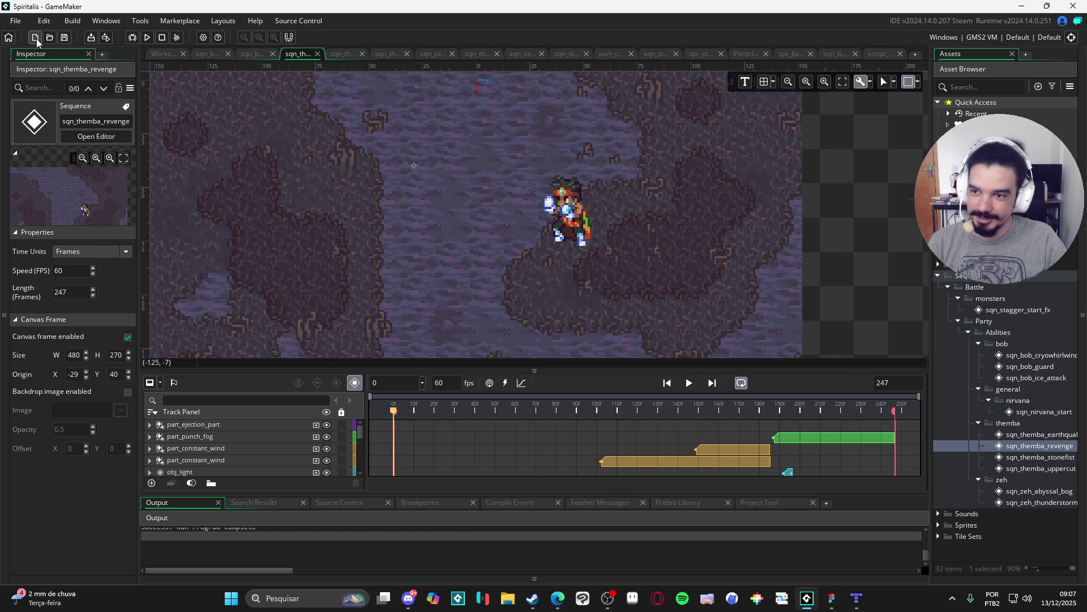
{"action": "left_click", "coordinate": [15, 21]}
{"action": "mouse_move", "coordinate": [67, 67]}
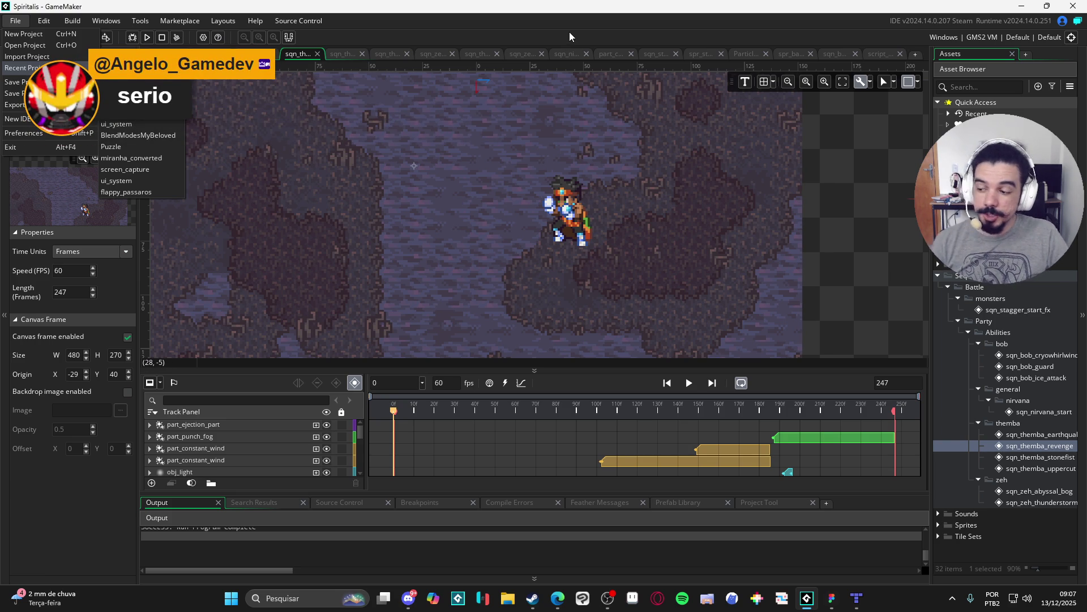
{"action": "left_click", "coordinate": [531, 107]}
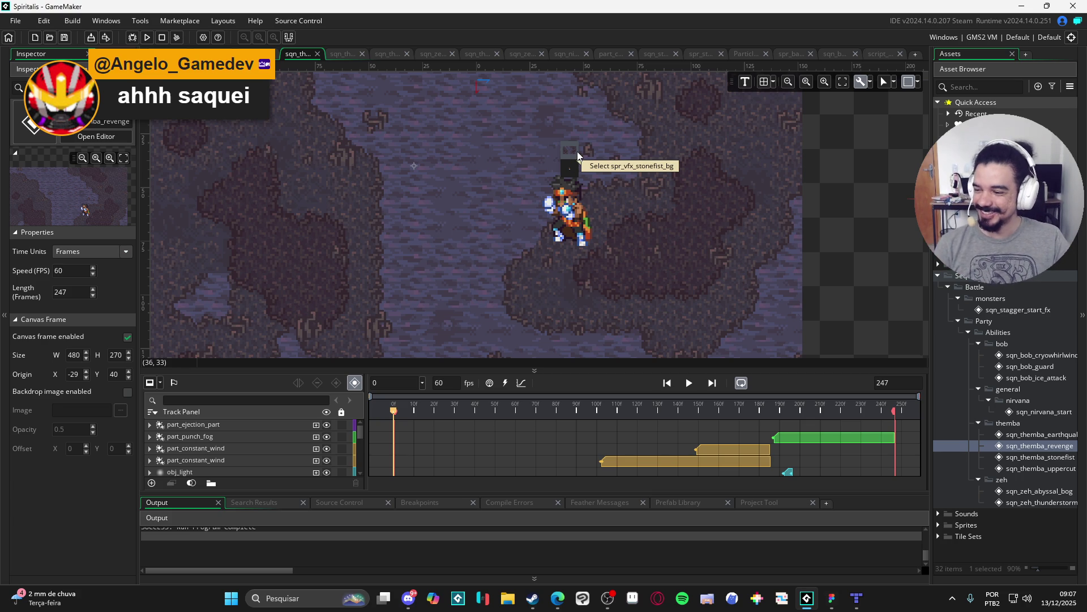
{"action": "left_click", "coordinate": [15, 21]}
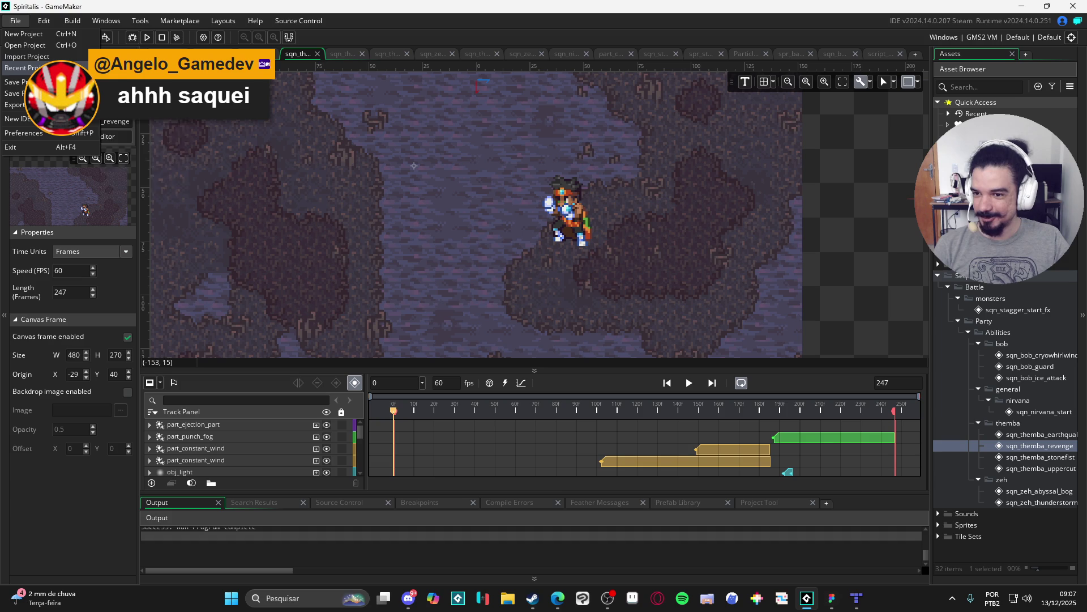
{"action": "mouse_move", "coordinate": [23, 67]}
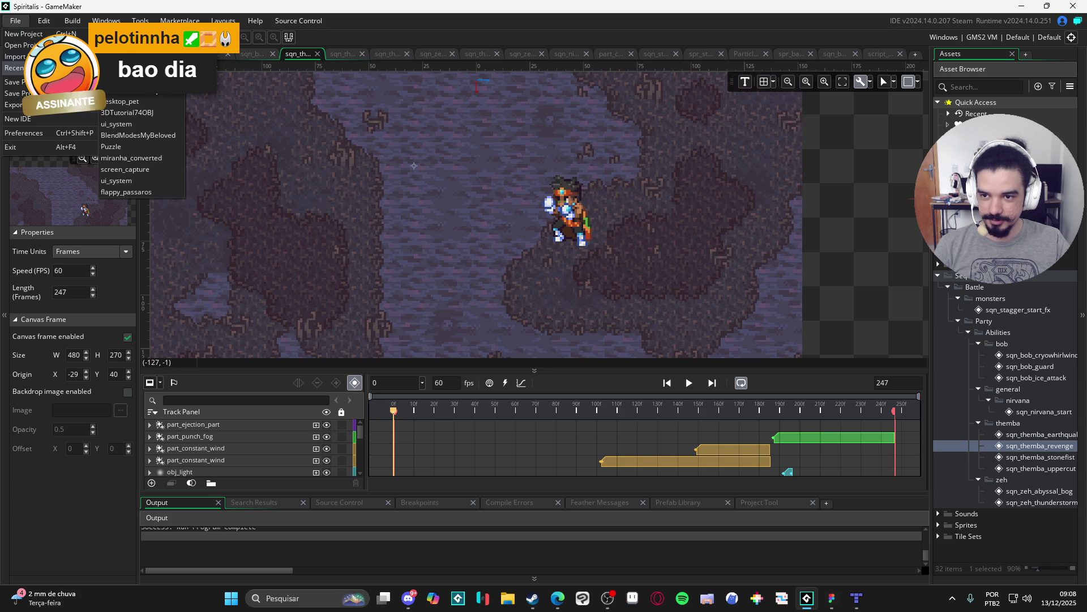
Open Minecraft_5_plus_2023 and move rm_3d to the top of the room order.
{"action": "left_click", "coordinate": [155, 80]}
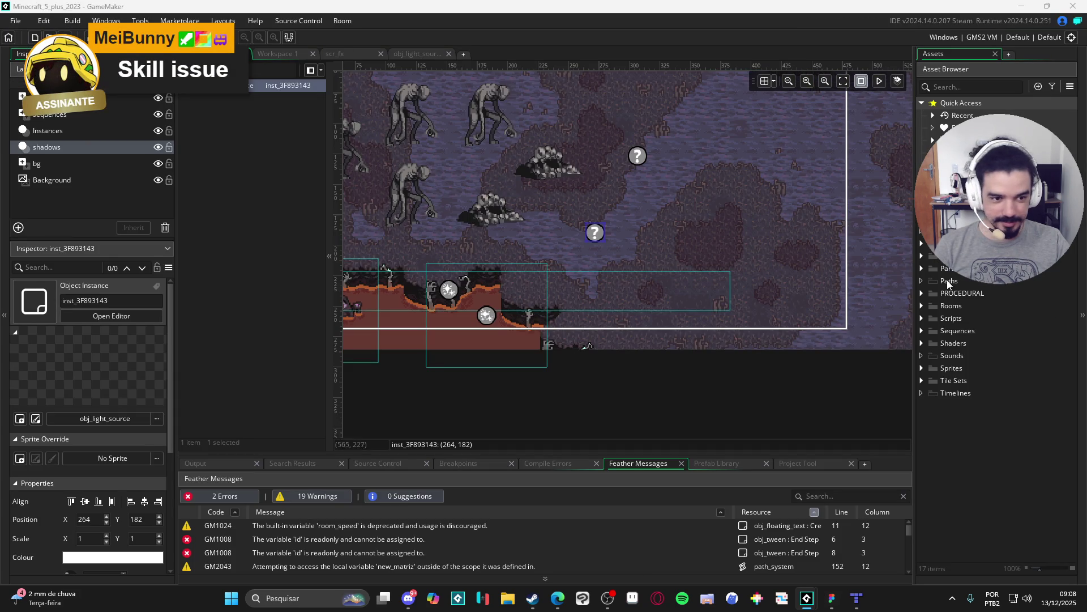
{"action": "left_click", "coordinate": [922, 305]}
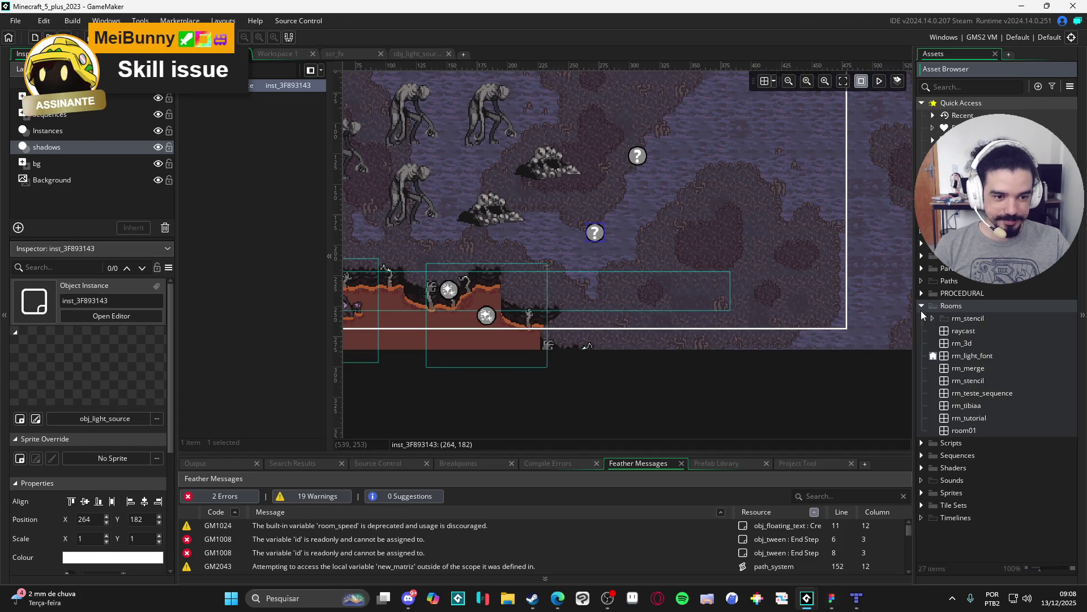
{"action": "left_click", "coordinate": [933, 355]}
{"action": "mouse_move", "coordinate": [791, 396]}
{"action": "left_mouse_down"}
{"action": "mouse_move", "coordinate": [812, 393]}
{"action": "mouse_move", "coordinate": [813, 365]}
{"action": "left_mouse_up"}
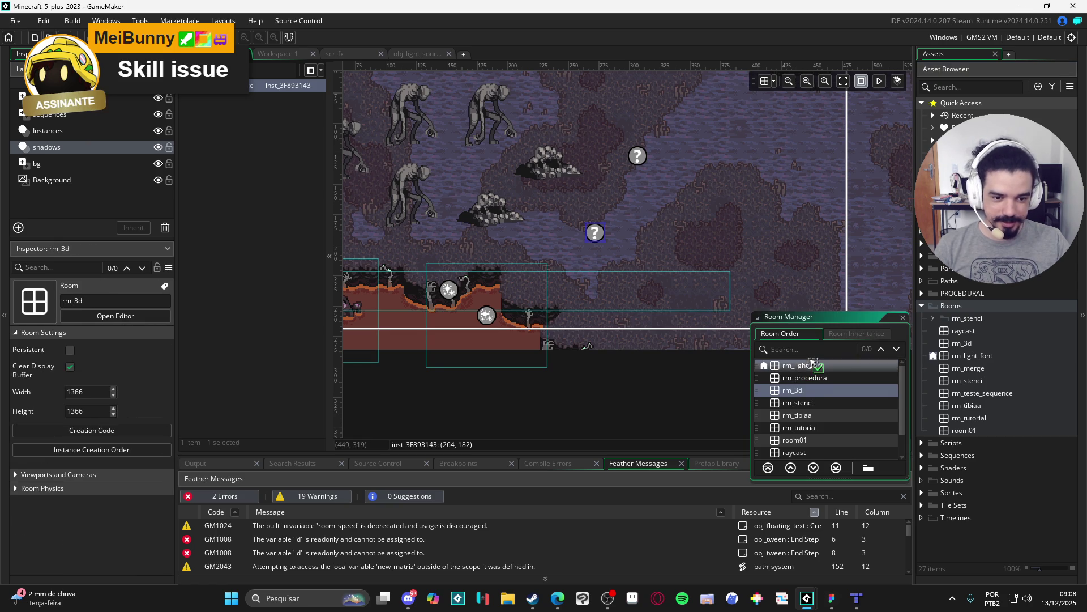
{"action": "left_click", "coordinate": [902, 317]}
Run the game, abort the crash, uncomment all of scr_res, and run again.
{"action": "key", "text": "F5"}
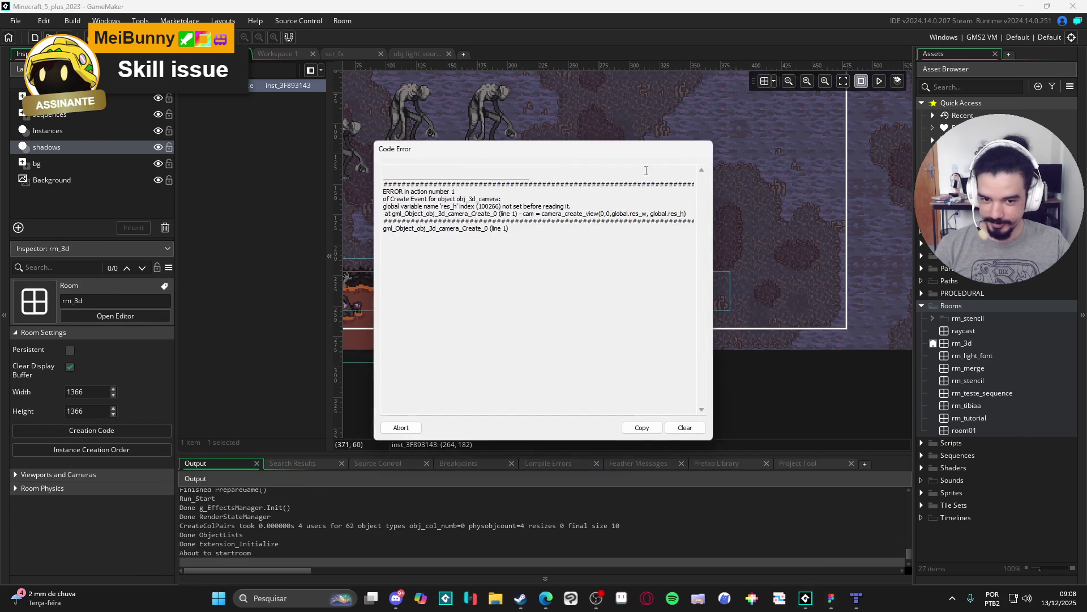
{"action": "left_click", "coordinate": [425, 428]}
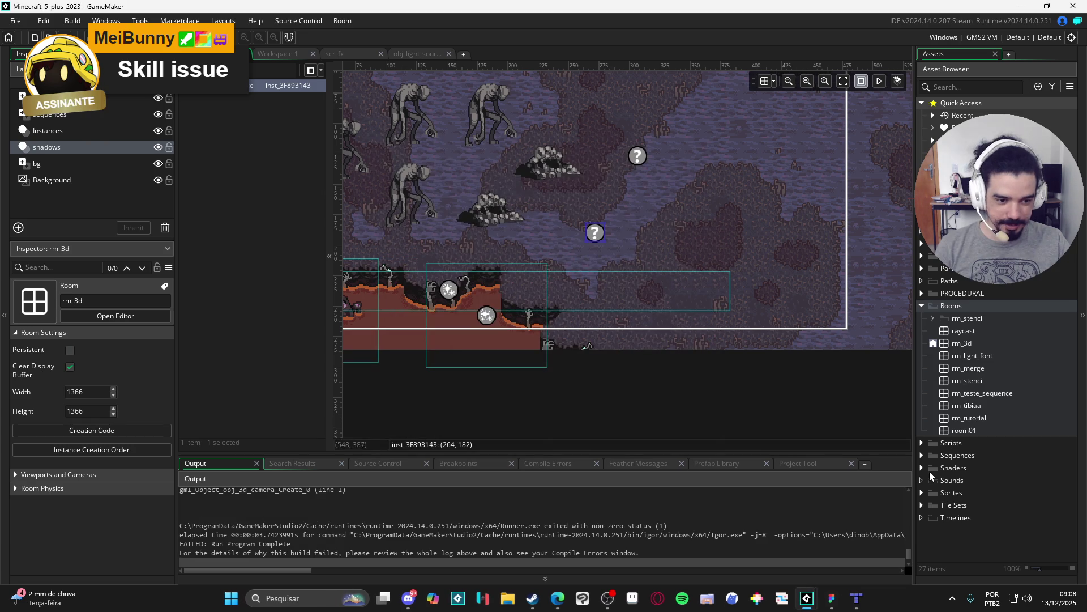
{"action": "left_click", "coordinate": [922, 443]}
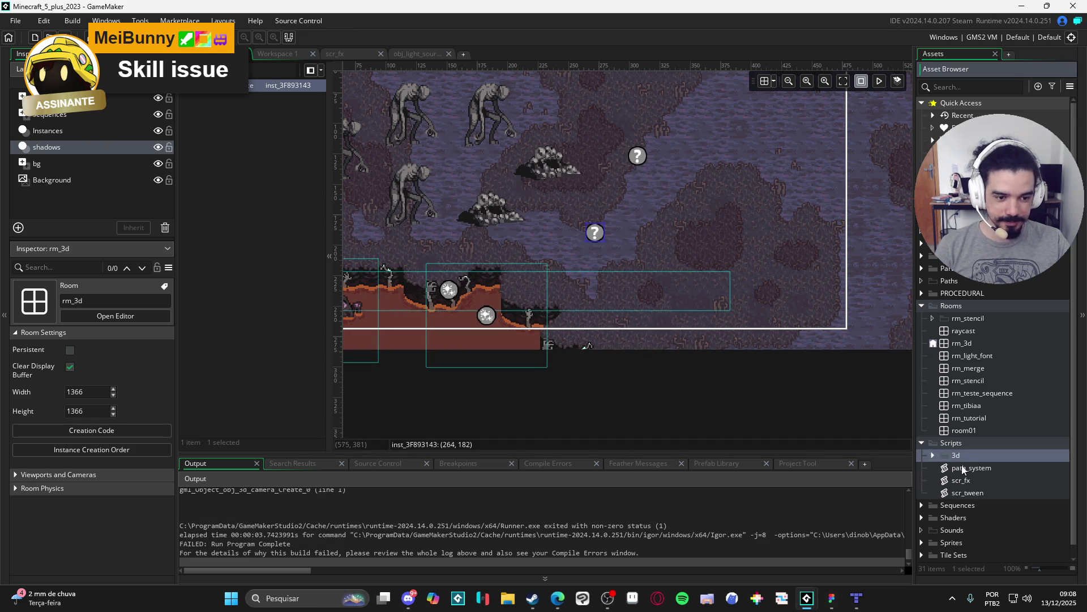
{"action": "double_click", "coordinate": [945, 455]}
{"action": "double_click", "coordinate": [974, 480]}
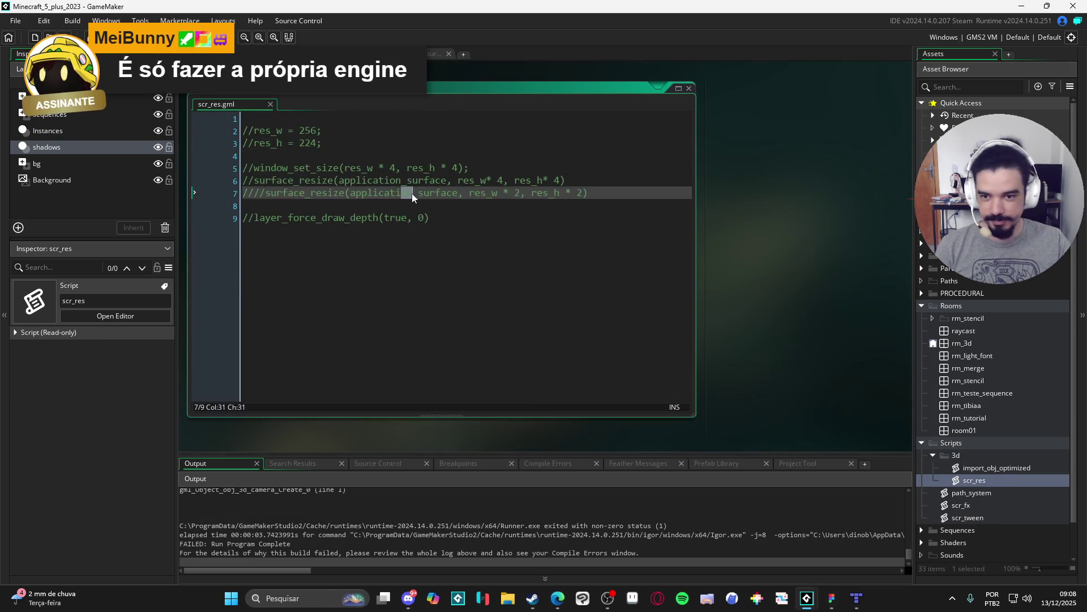
{"action": "key", "text": "ctrl+a"}
{"action": "key", "text": "ctrl+shift+k"}
{"action": "key", "text": "F5"}
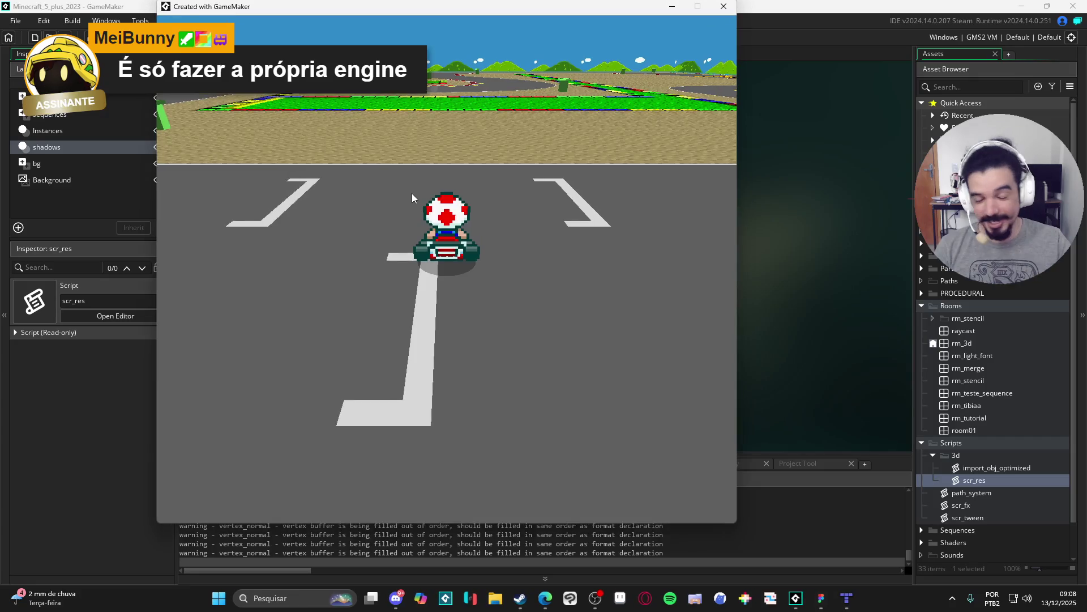
Drive the kart around the track past the finish line, then quit with Escape.
{"action": "key", "text": "Right"}
{"action": "key", "text": "Right"}
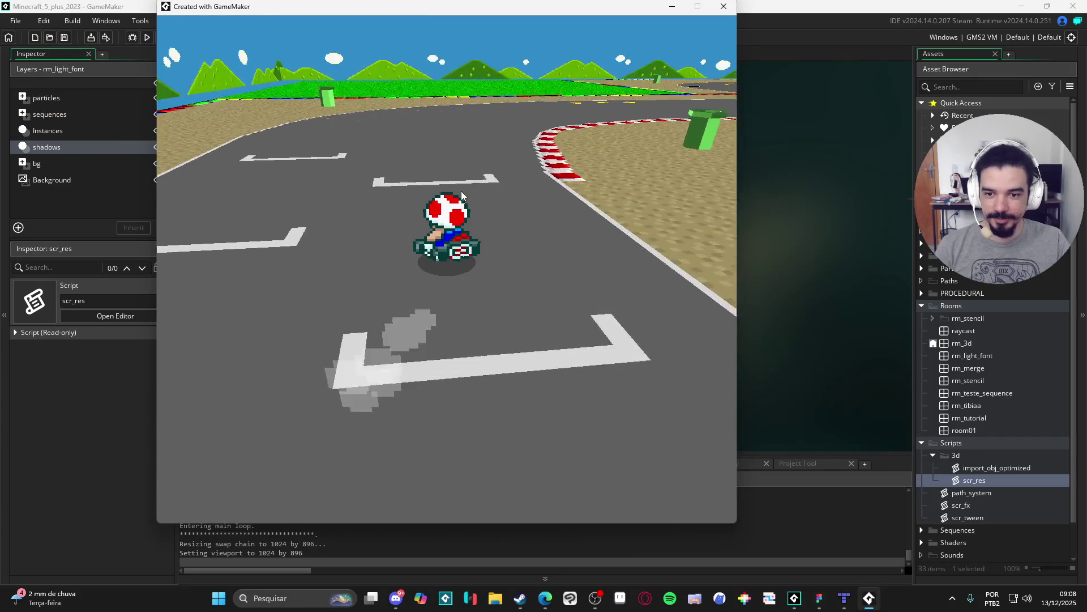
{"action": "key", "text": "Left"}
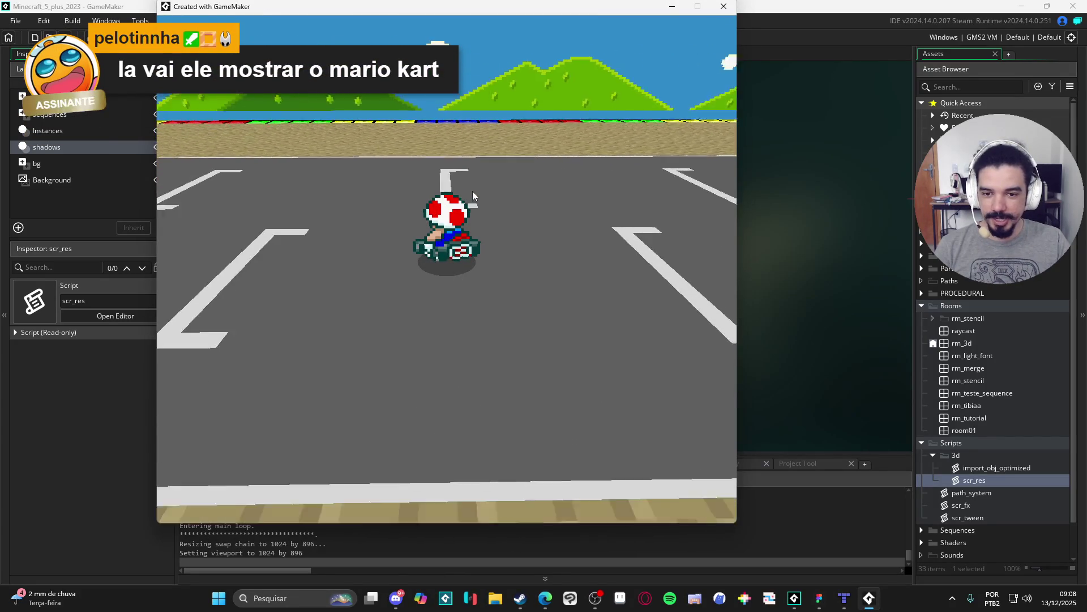
{"action": "key", "text": "Left"}
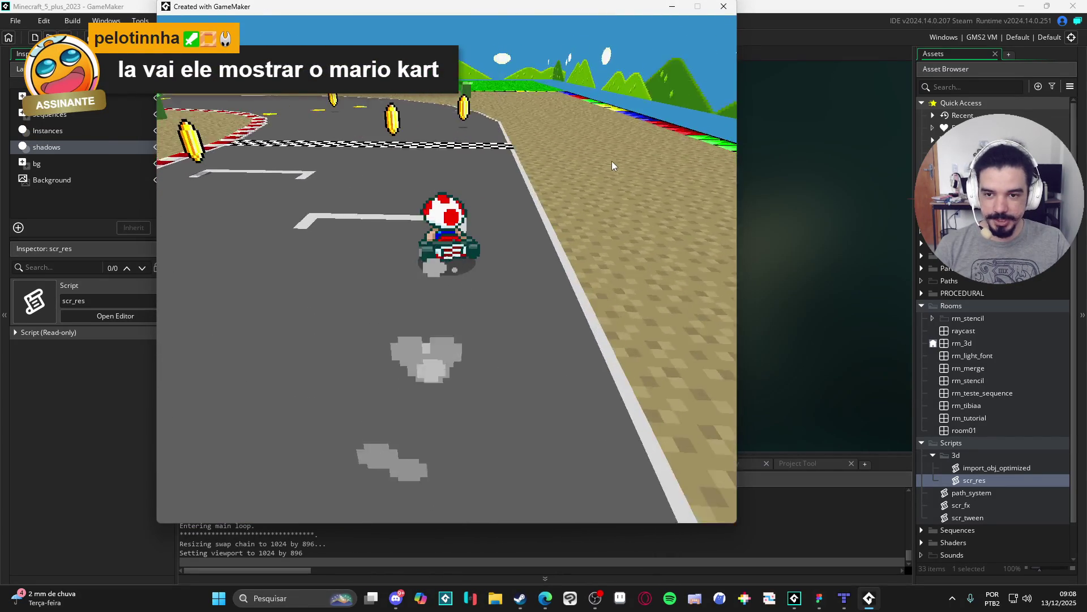
{"action": "key", "text": "Right"}
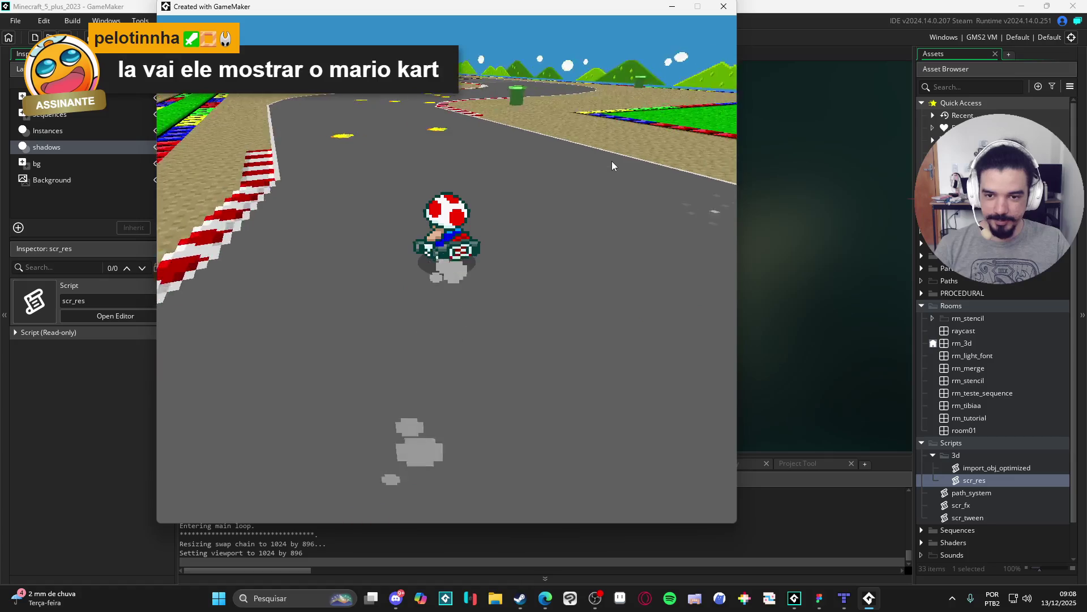
{"action": "key", "text": "Right"}
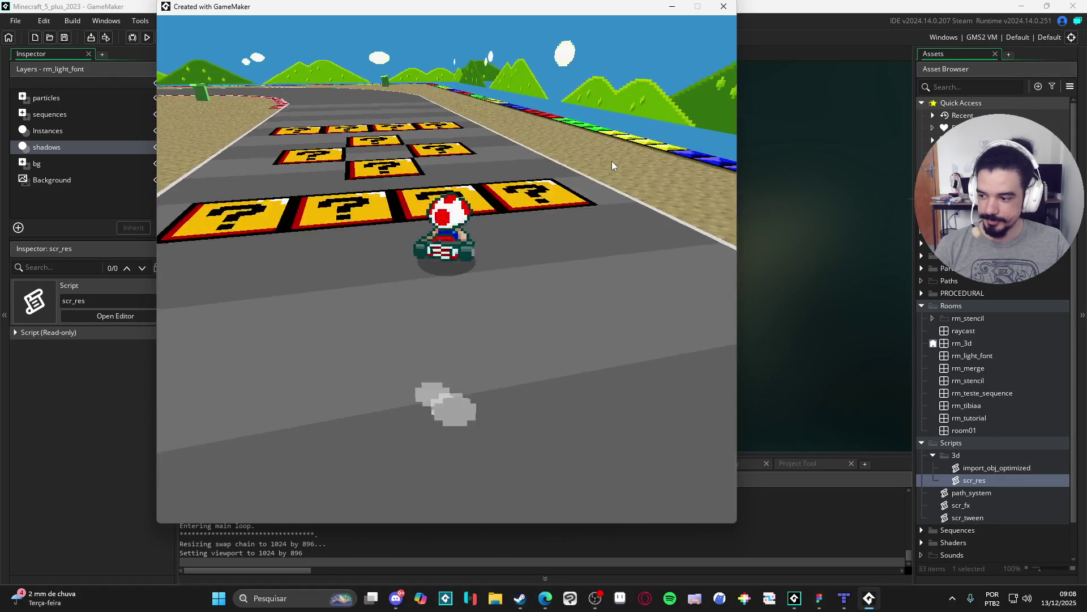
{"action": "key", "text": "Right"}
{"action": "key", "text": "Left"}
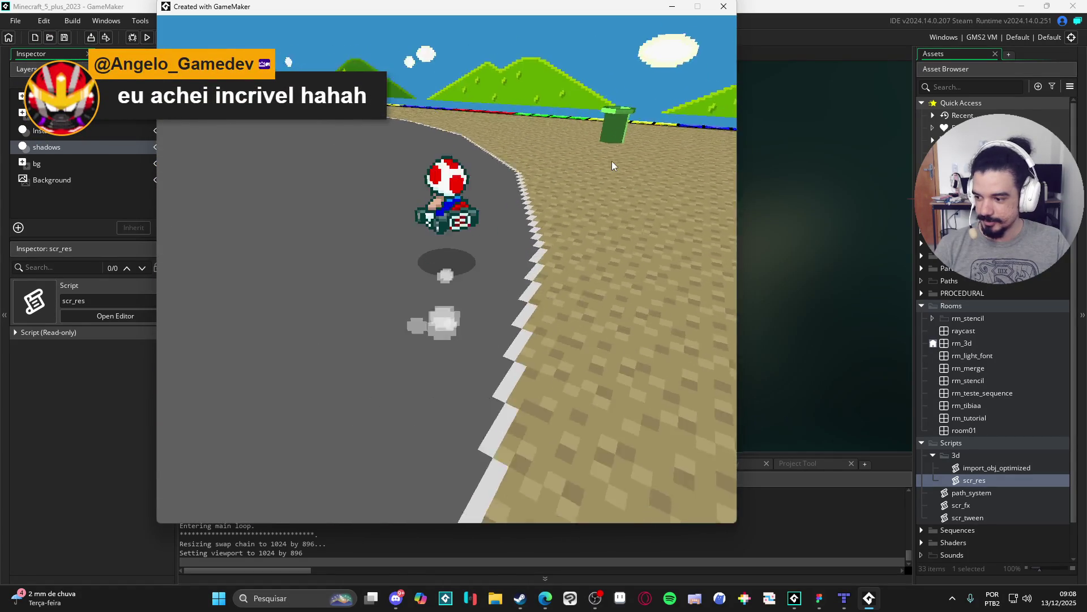
{"action": "key", "text": "Left"}
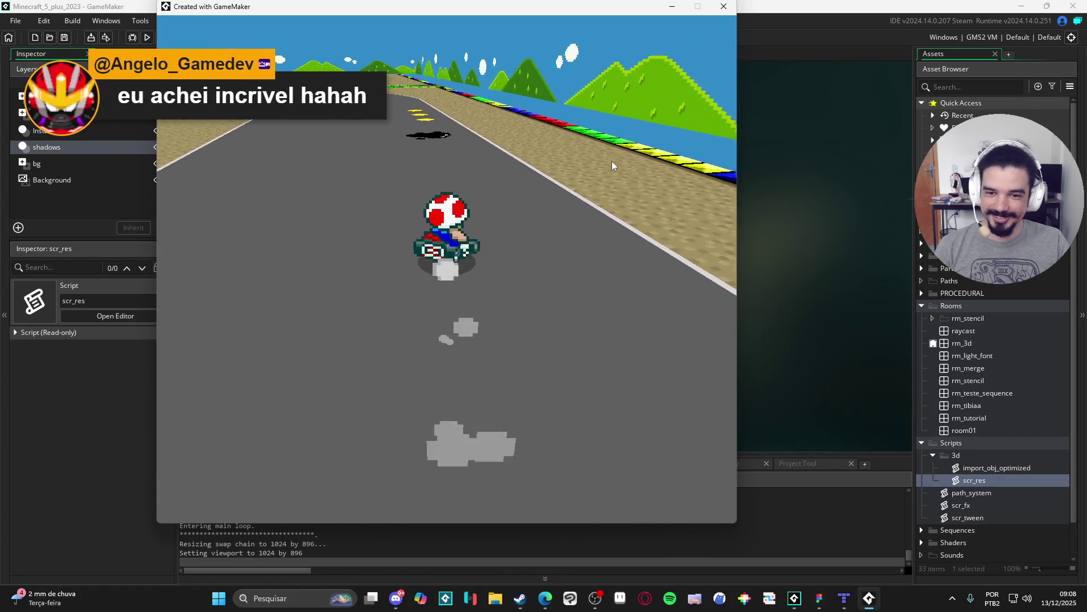
{"action": "key", "text": "Left"}
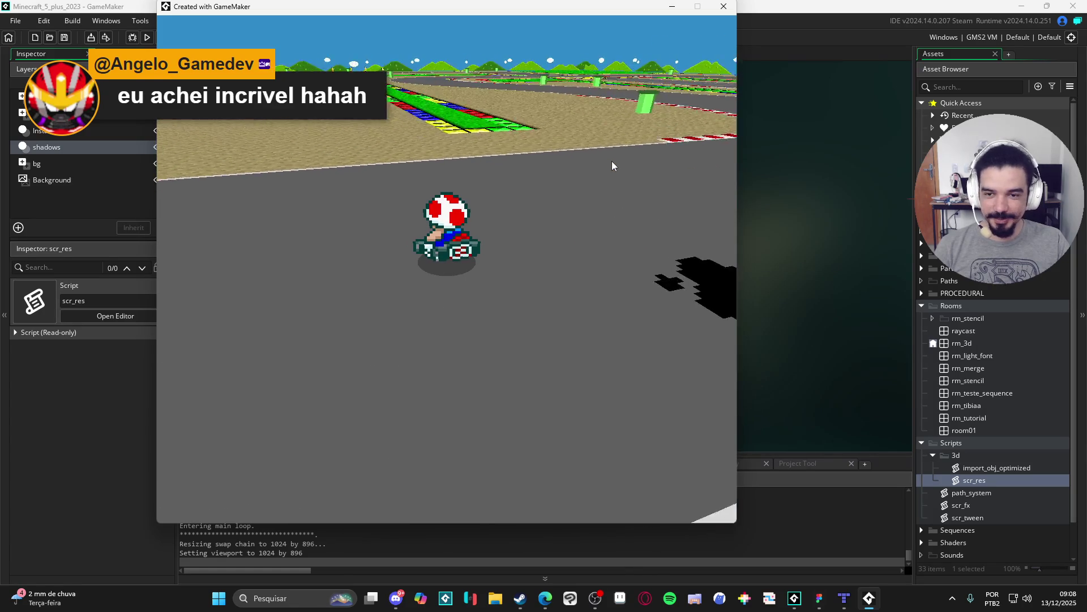
{"action": "key", "text": "Left"}
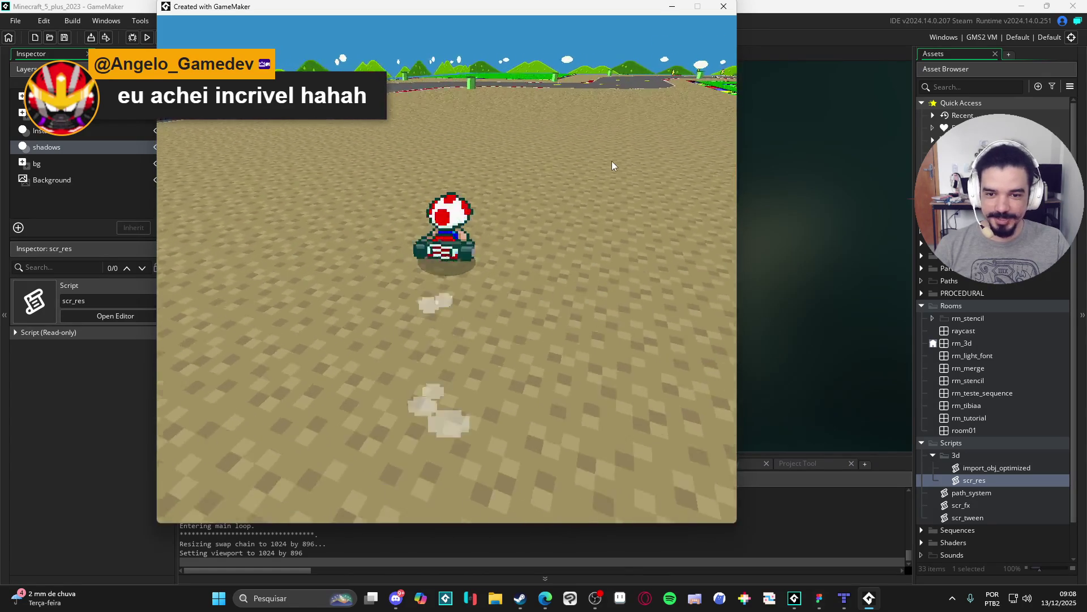
{"action": "key", "text": "Up"}
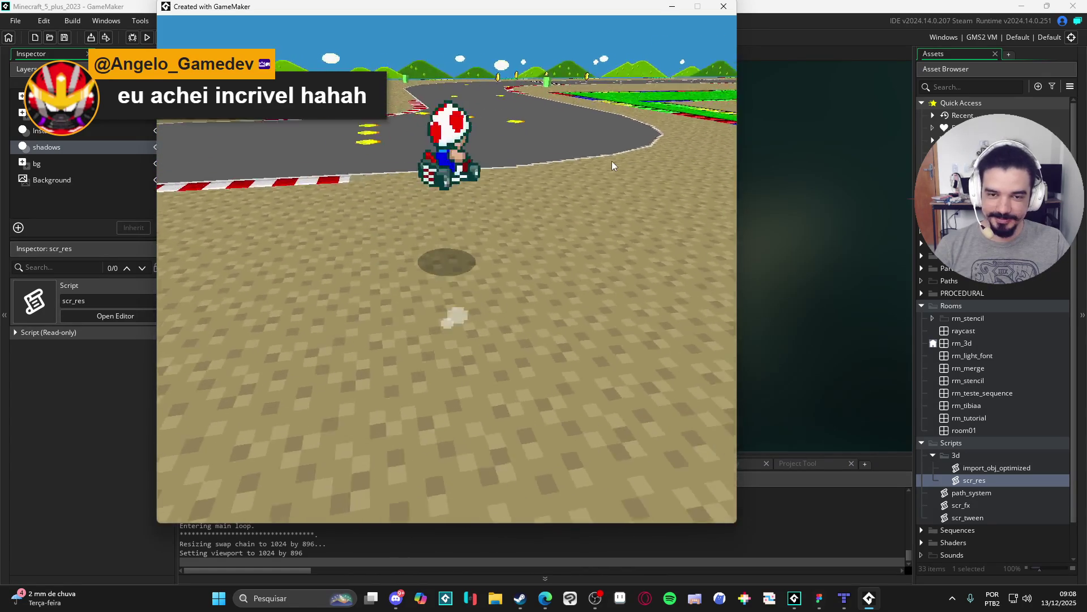
{"action": "key", "text": "Up"}
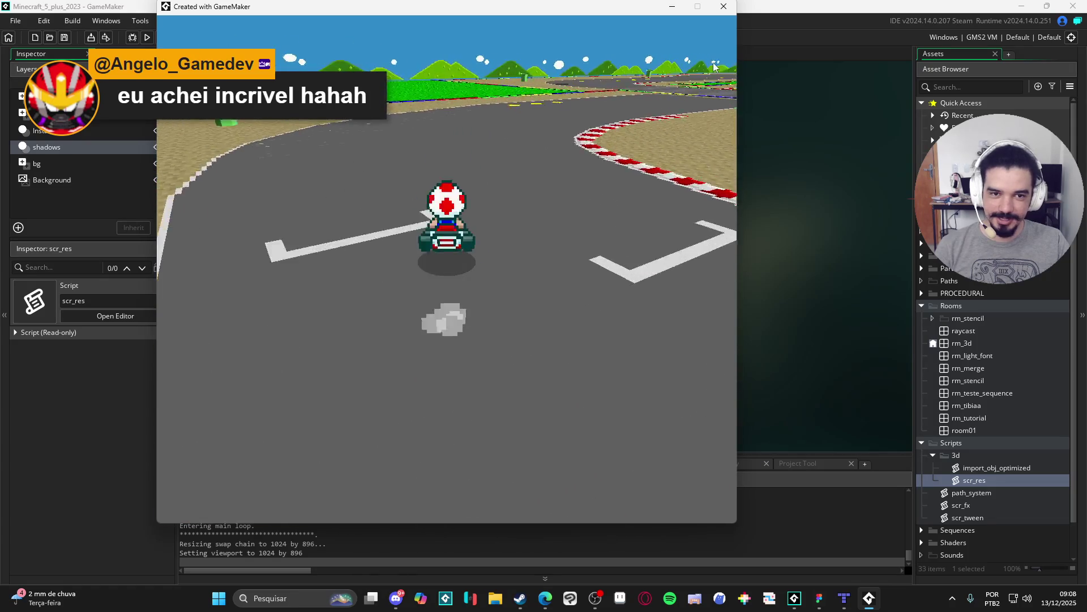
{"action": "key", "text": "Escape"}
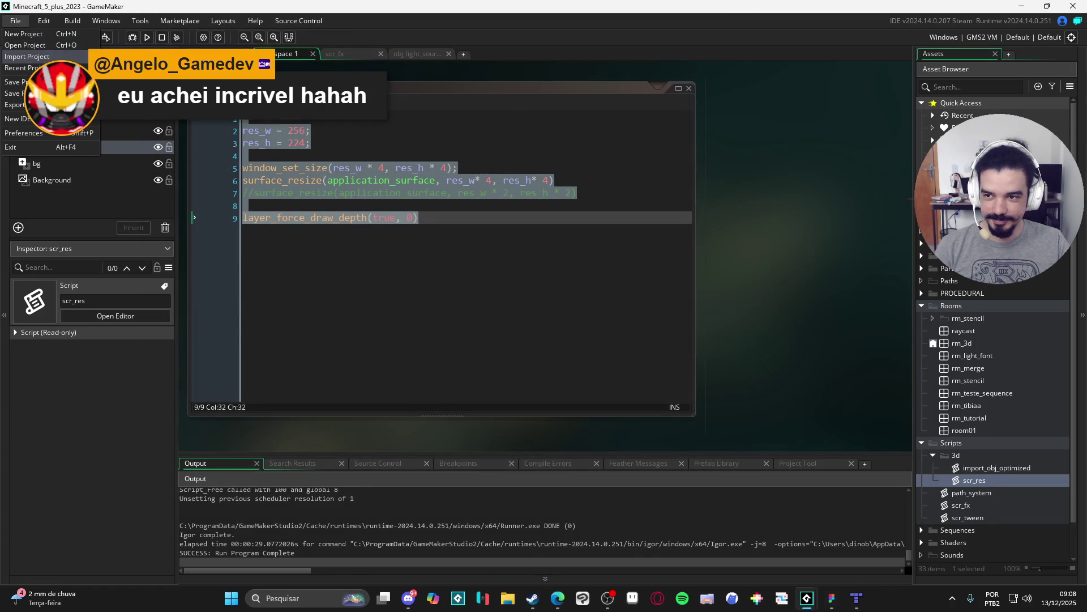
Expand Objects > light_font > fx and select obj_bob_nirvana in the Asset Browser.
{"action": "left_click", "coordinate": [975, 309]}
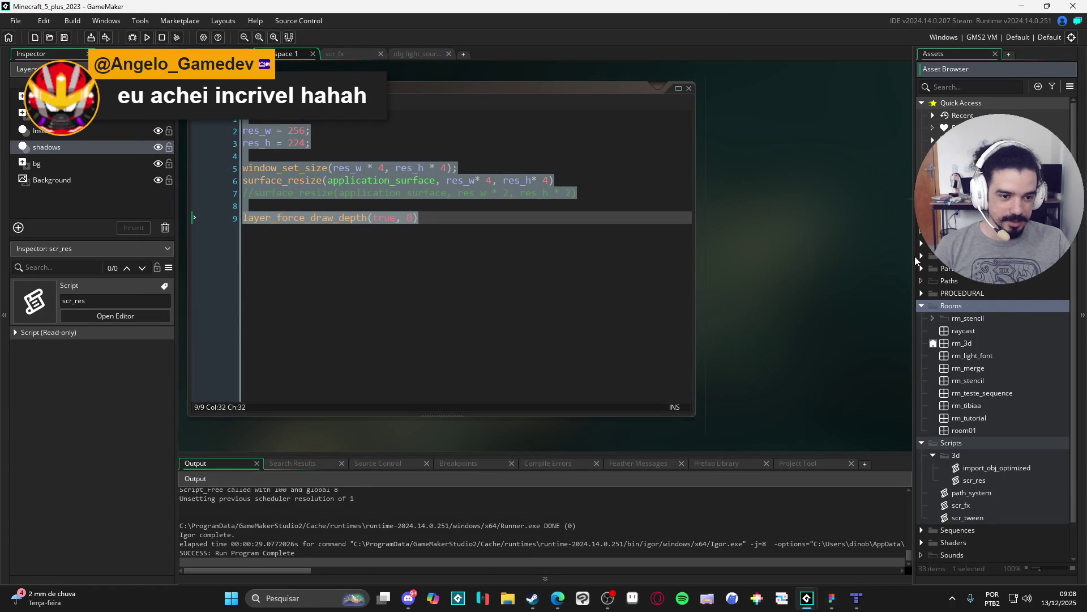
{"action": "scroll", "coordinate": [950, 319], "scroll_direction": "down", "scroll_amount": 1}
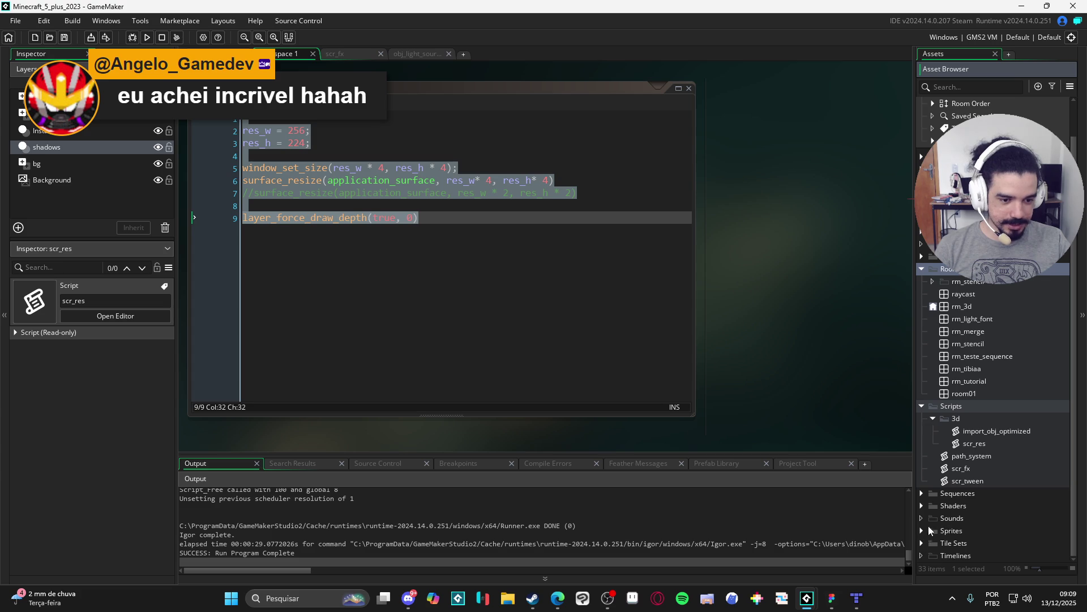
{"action": "scroll", "coordinate": [936, 516], "scroll_direction": "up", "scroll_amount": 1}
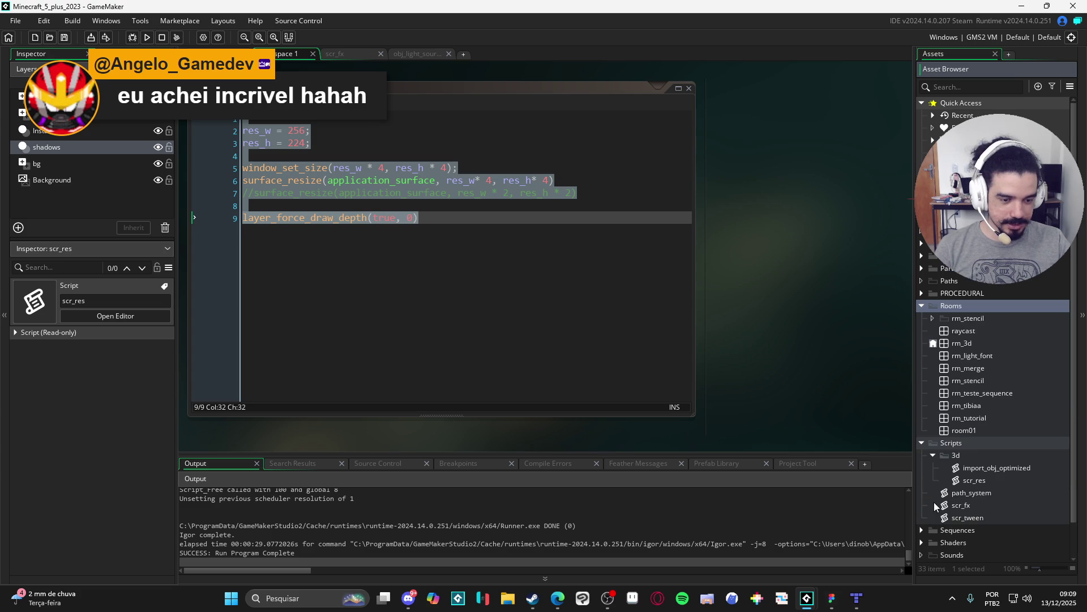
{"action": "left_click", "coordinate": [922, 247]}
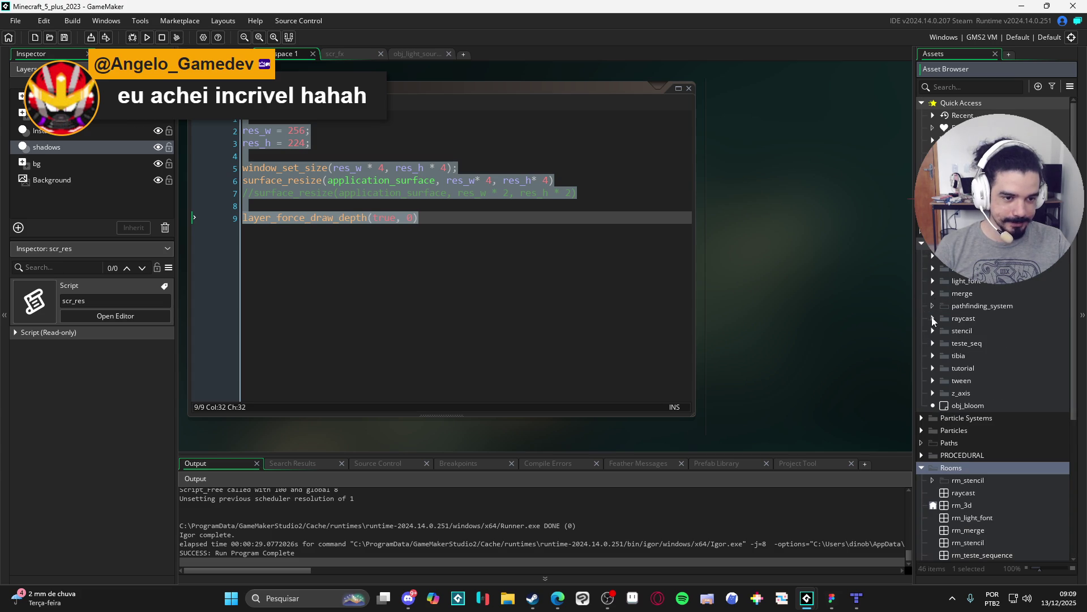
{"action": "left_click", "coordinate": [934, 280]}
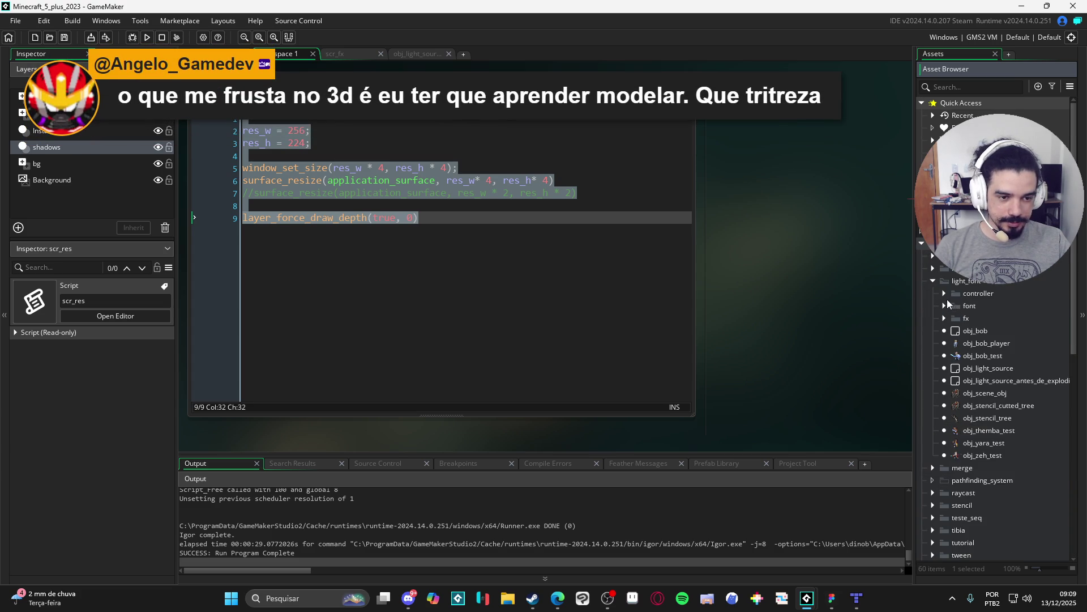
{"action": "left_click", "coordinate": [944, 318]}
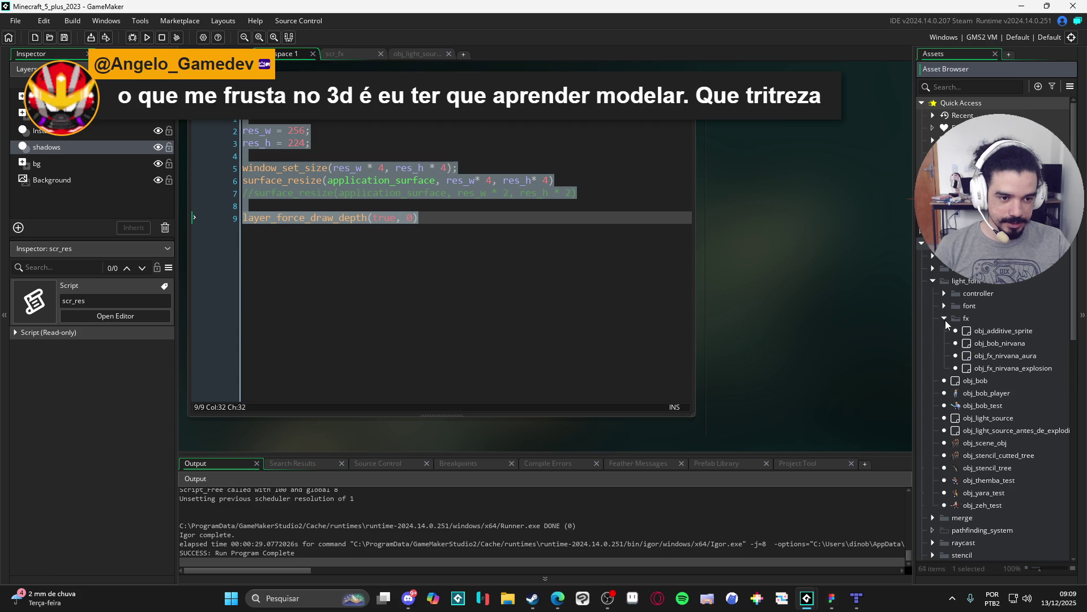
{"action": "left_click", "coordinate": [1003, 347]}
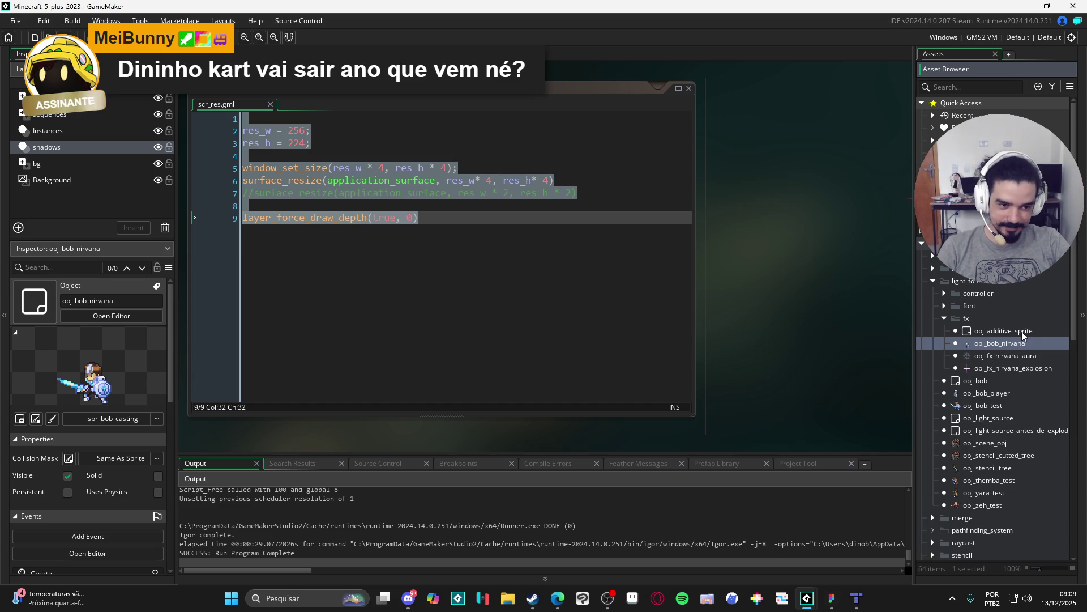
Open the nirvana aura, explosion and obj_bob_nirvana objects, ending on obj_fx_nirvana_explosion.
{"action": "left_click", "coordinate": [1002, 357]}
{"action": "double_click", "coordinate": [1001, 357]}
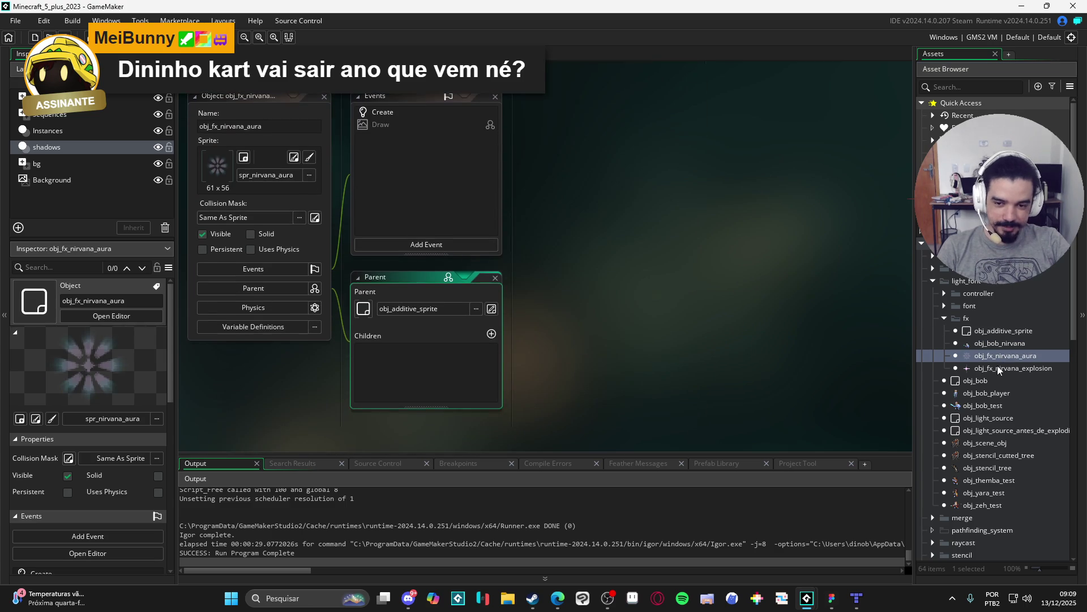
{"action": "double_click", "coordinate": [1000, 368]}
{"action": "double_click", "coordinate": [996, 355]}
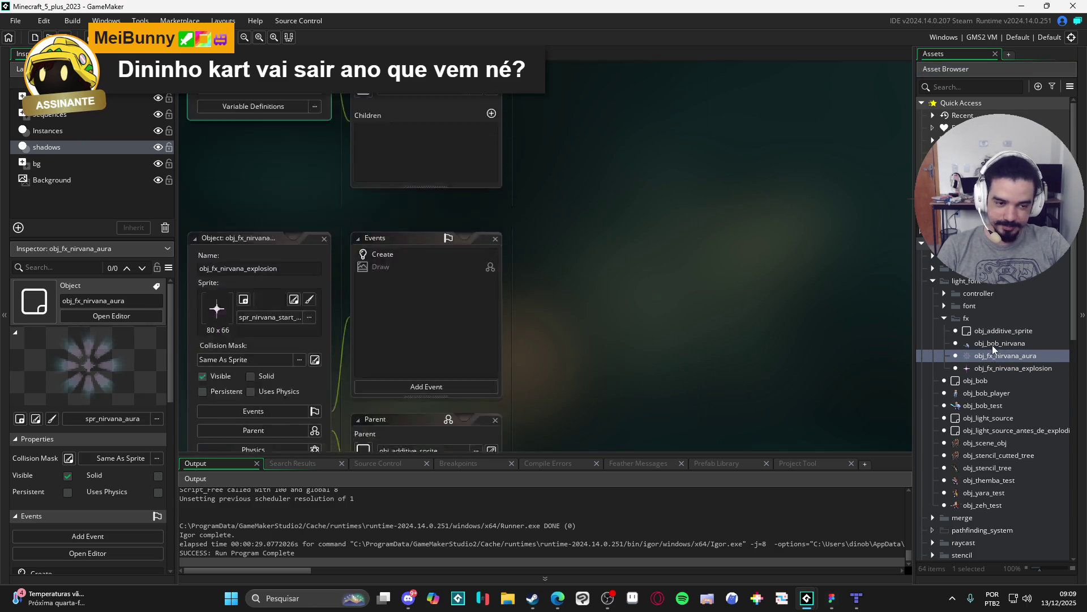
{"action": "double_click", "coordinate": [985, 343]}
{"action": "double_click", "coordinate": [996, 368]}
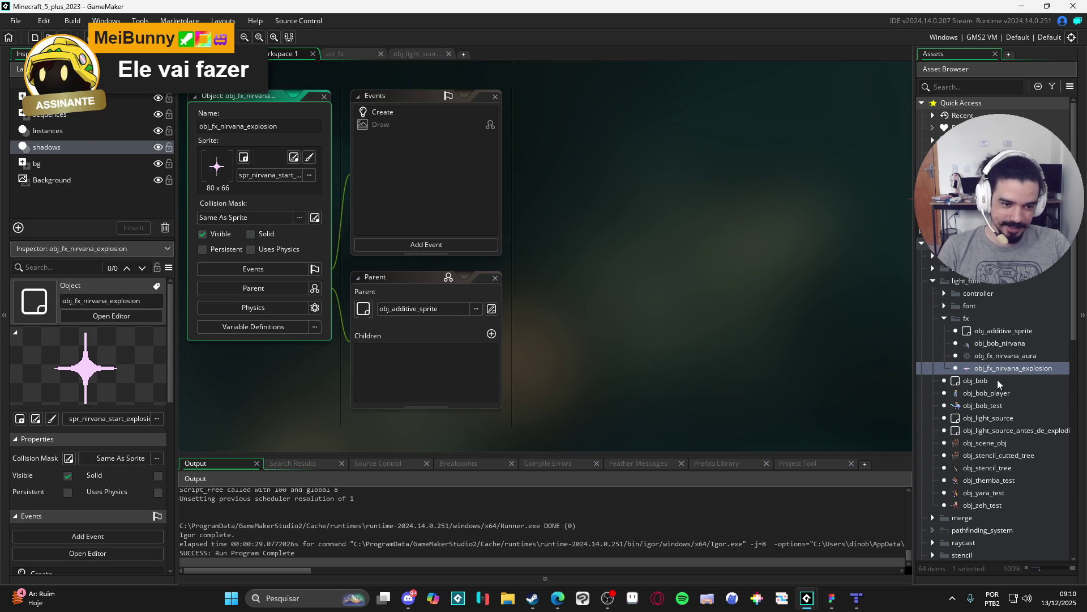
Expand the font folder and select obj_fx_manager in the Asset Browser.
{"action": "scroll", "coordinate": [998, 379], "scroll_direction": "down", "scroll_amount": 3}
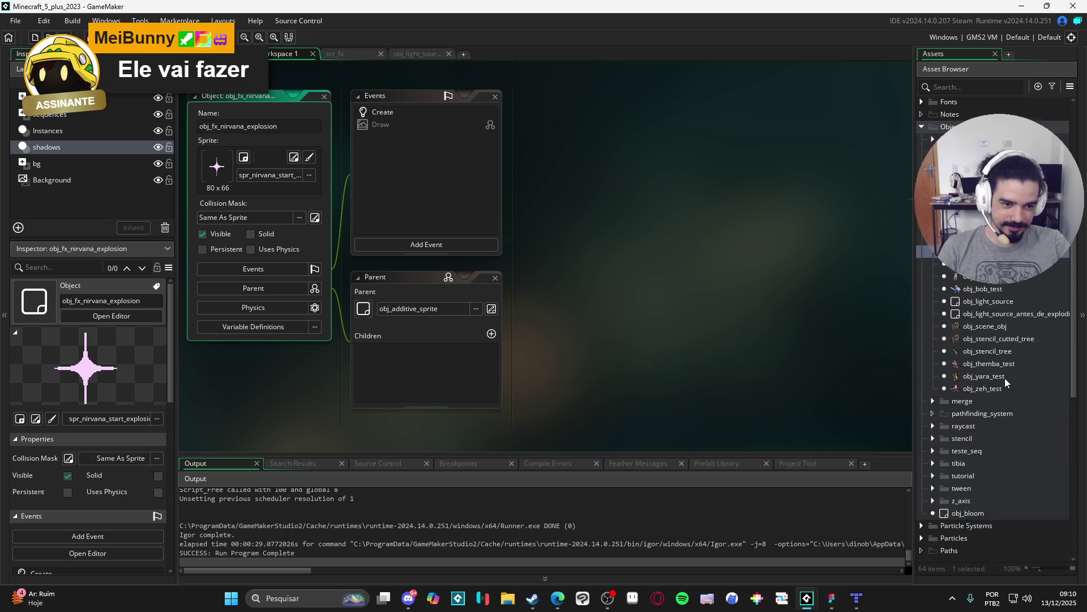
{"action": "scroll", "coordinate": [997, 408], "scroll_direction": "down", "scroll_amount": 8}
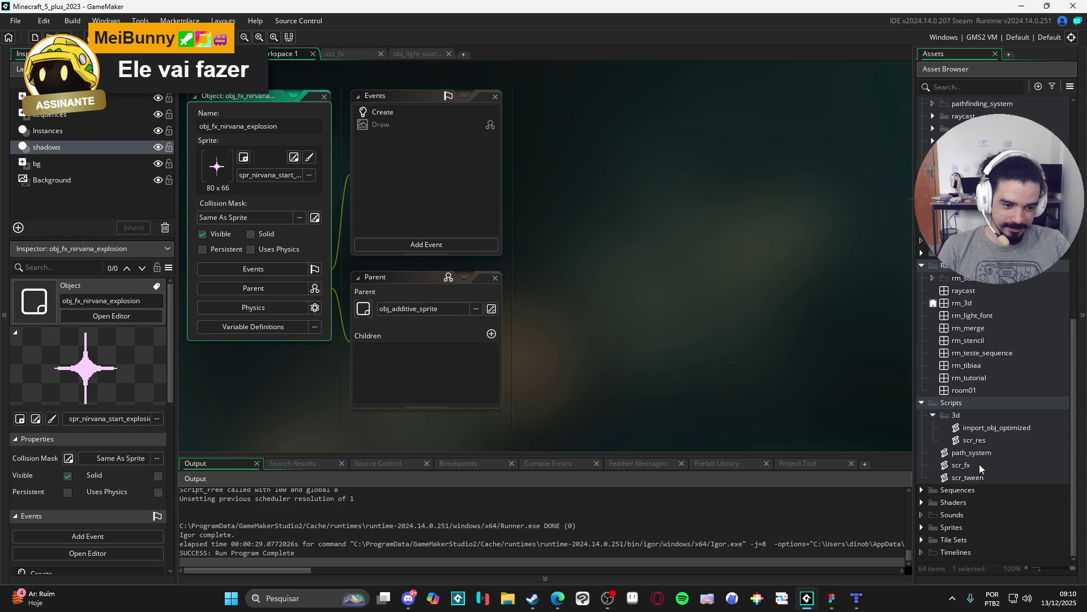
{"action": "scroll", "coordinate": [991, 385], "scroll_direction": "up", "scroll_amount": 7}
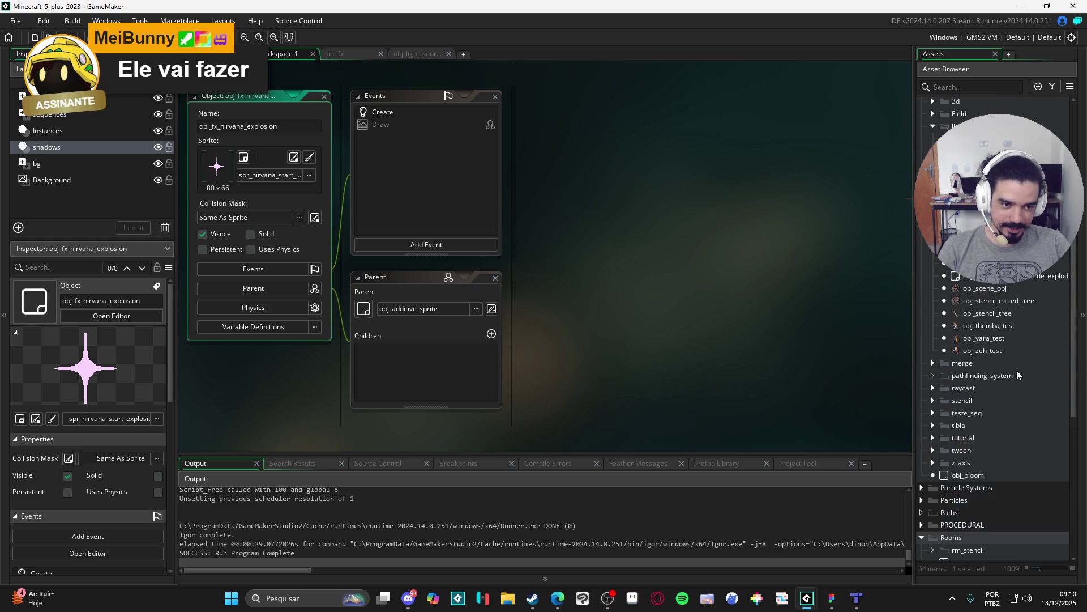
{"action": "scroll", "coordinate": [994, 335], "scroll_direction": "up", "scroll_amount": 4}
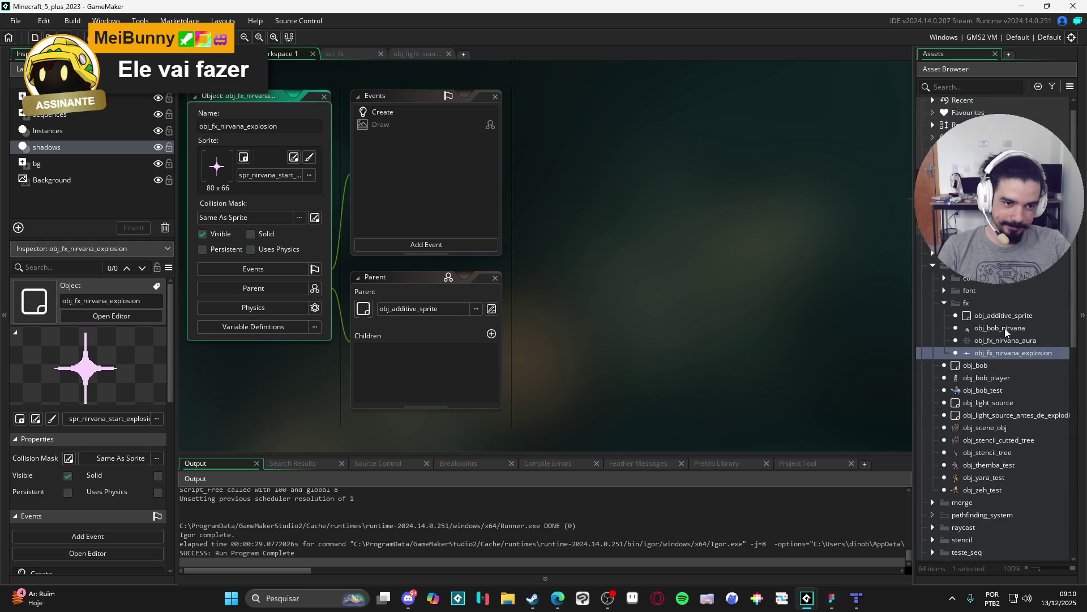
{"action": "left_click", "coordinate": [944, 290]}
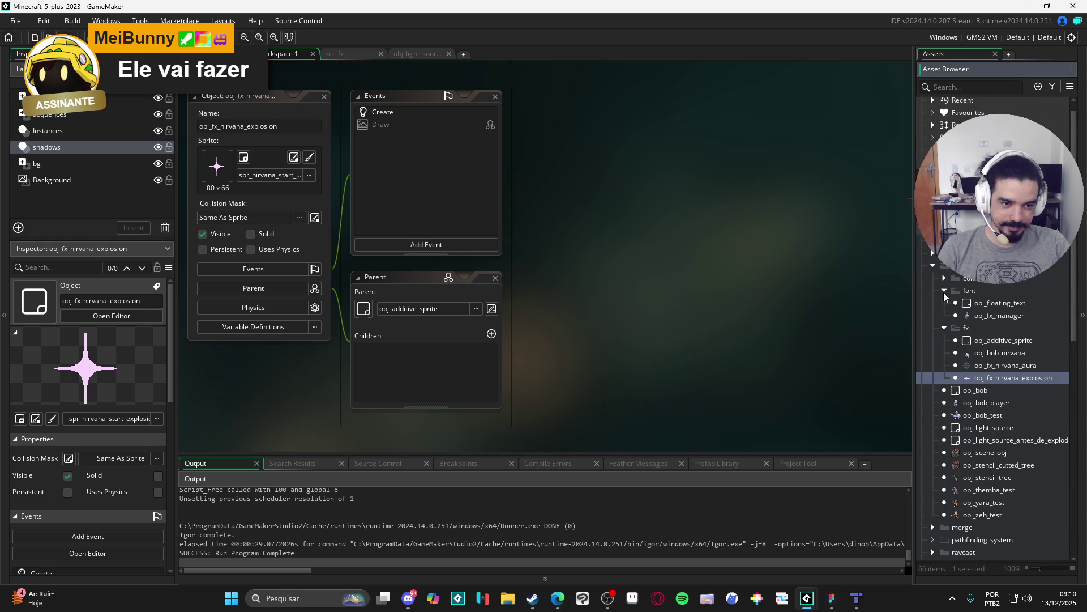
{"action": "left_click", "coordinate": [991, 315]}
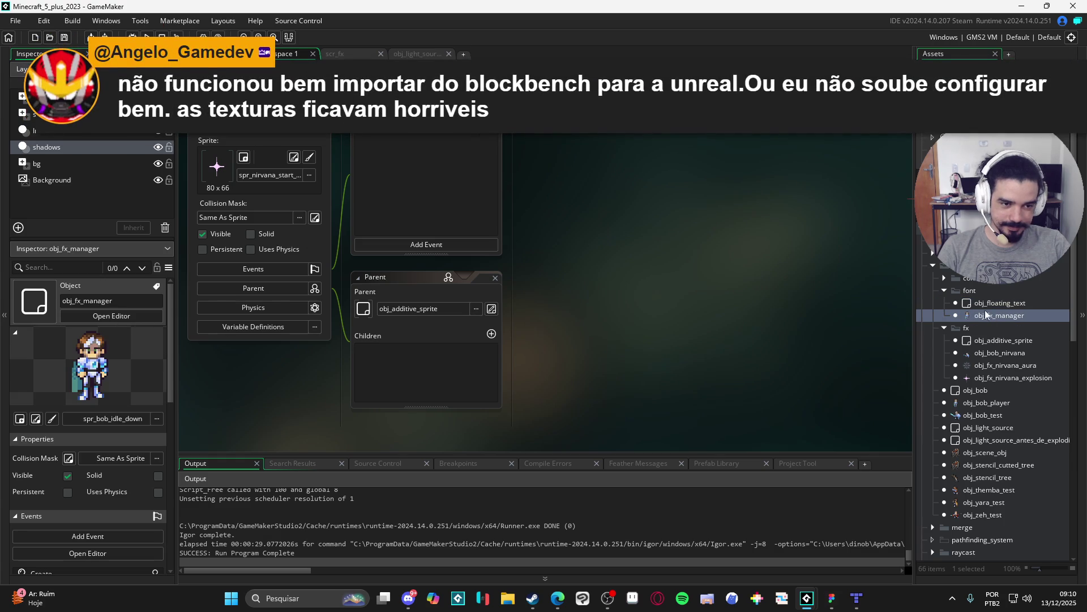
Rename the font folder to fx, open obj_fx_manager's code, and start a Windows search.
{"action": "left_click", "coordinate": [973, 290]}
{"action": "key", "text": "F2"}
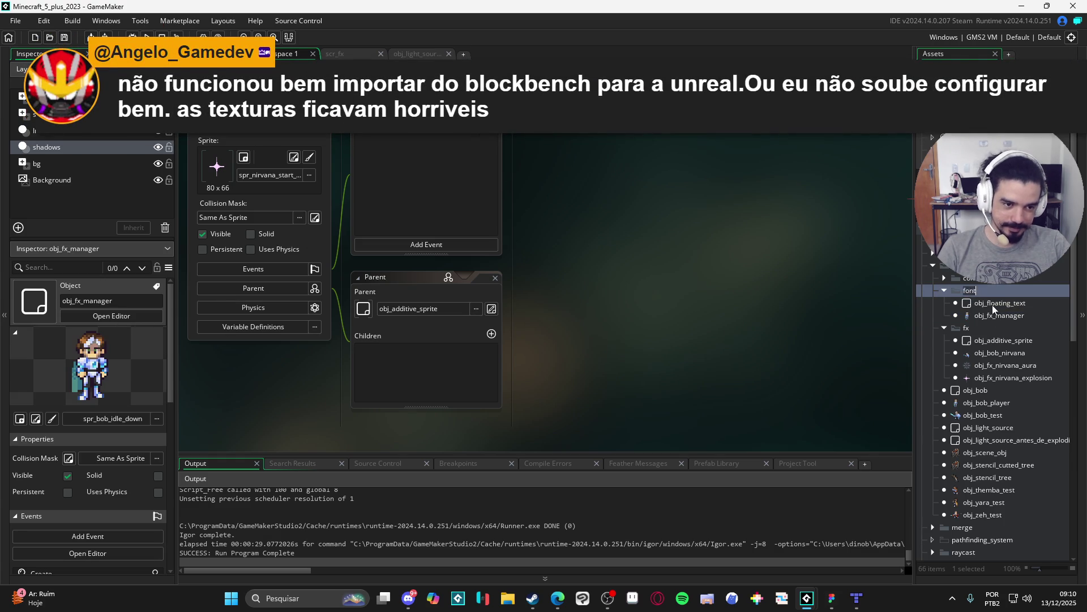
{"action": "type", "text": "fx"}
{"action": "key", "text": "Return"}
{"action": "key", "text": "Return"}
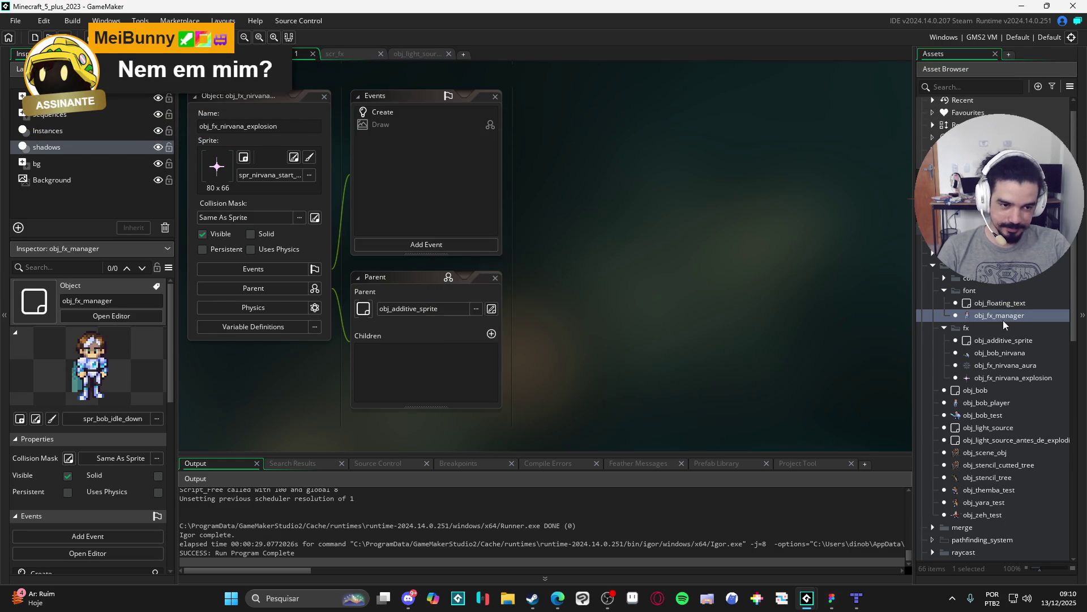
{"action": "double_click", "coordinate": [1012, 316]}
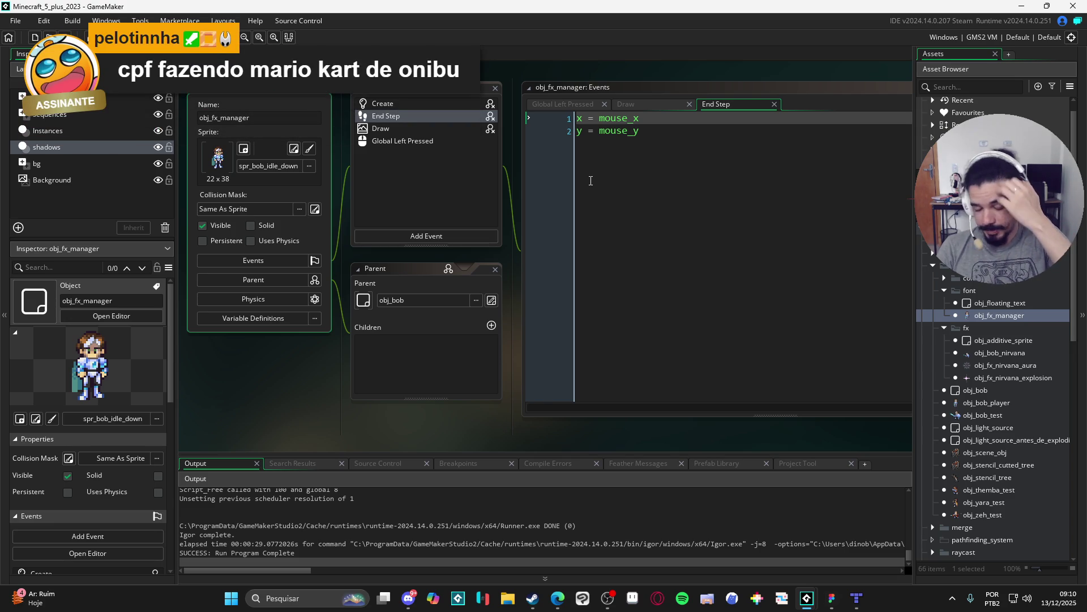
{"action": "left_click", "coordinate": [229, 602]}
Search 'godot' in Windows search and launch Godot Engine from Steam.
{"action": "type", "text": "godfather"}
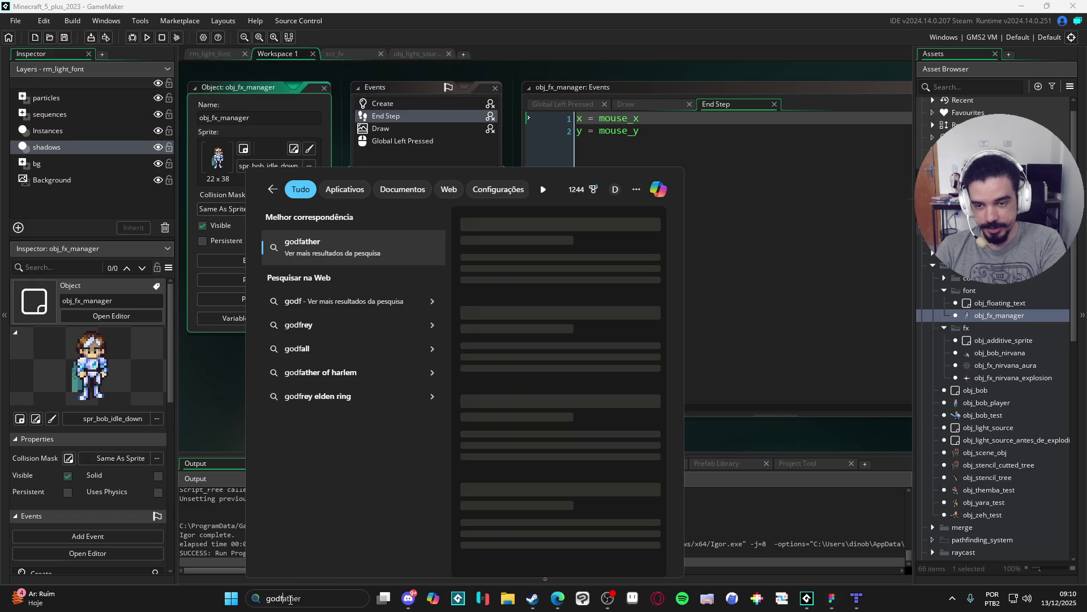
{"action": "key", "text": "BackSpace"}
{"action": "type", "text": "ot Engin"}
{"action": "key", "text": "Return"}
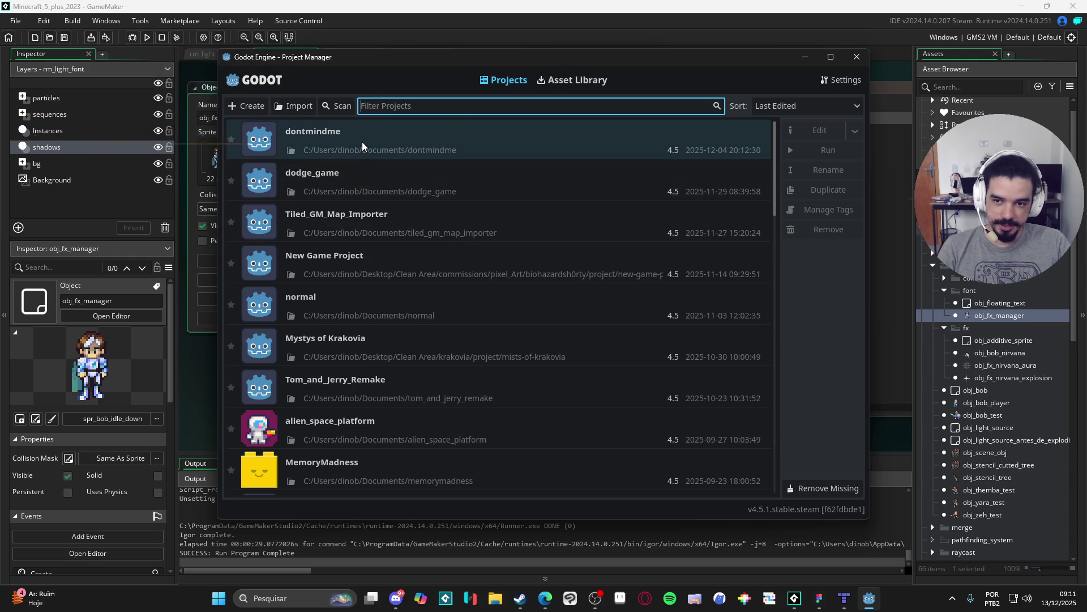
Open the dodge_game project from the Project Manager list.
{"action": "left_click", "coordinate": [376, 181]}
{"action": "double_click", "coordinate": [377, 181]}
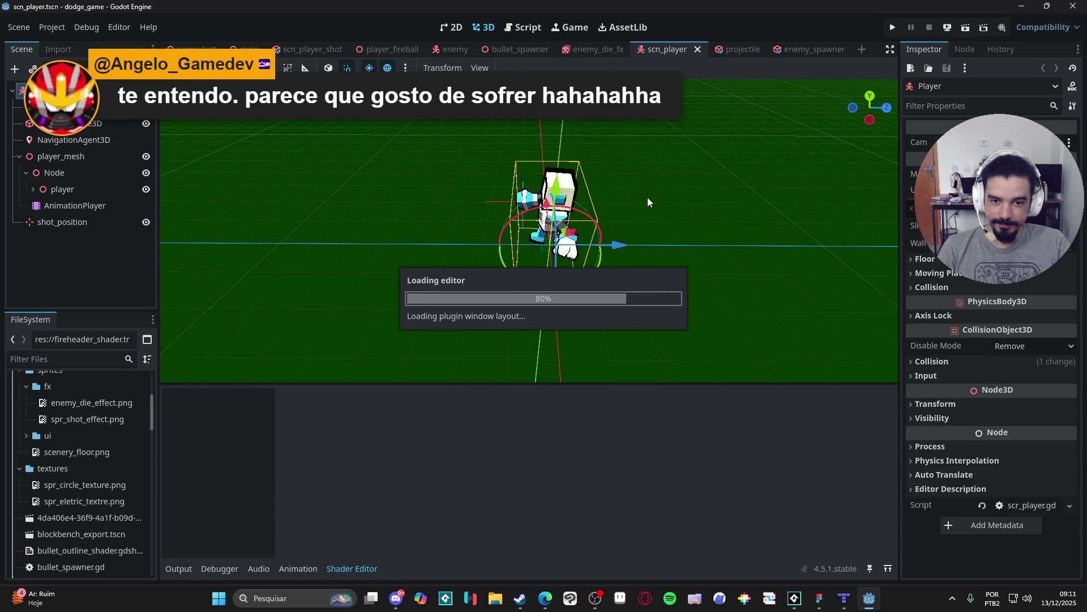
Play the AnimationPlayer's 1.5-second idle animation on the robot player.
{"action": "scroll", "coordinate": [658, 180], "scroll_direction": "up", "scroll_amount": 5}
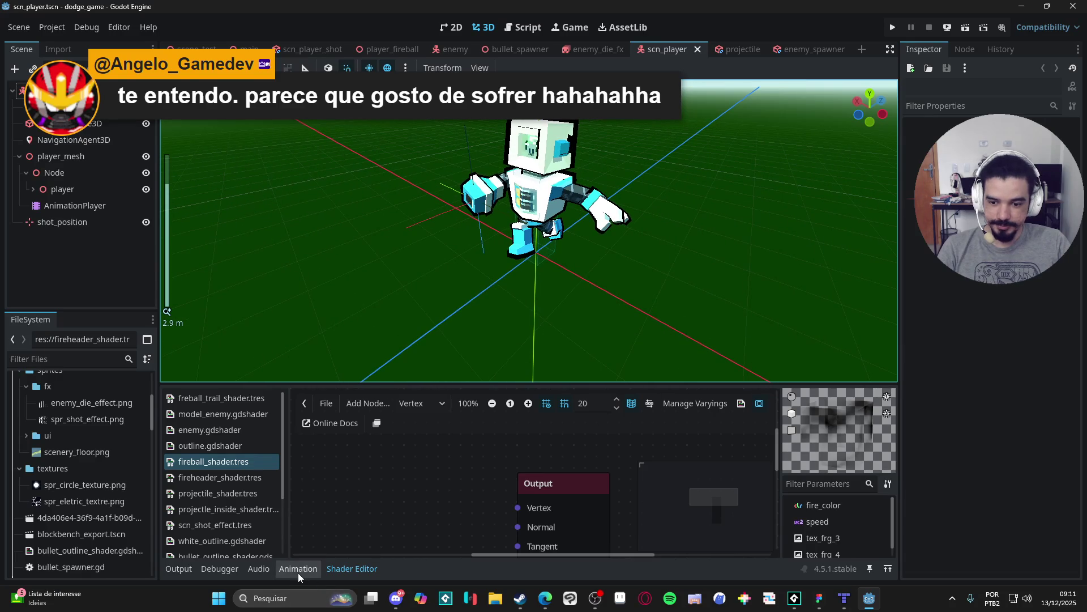
{"action": "left_click", "coordinate": [298, 568]}
{"action": "left_click", "coordinate": [85, 206]}
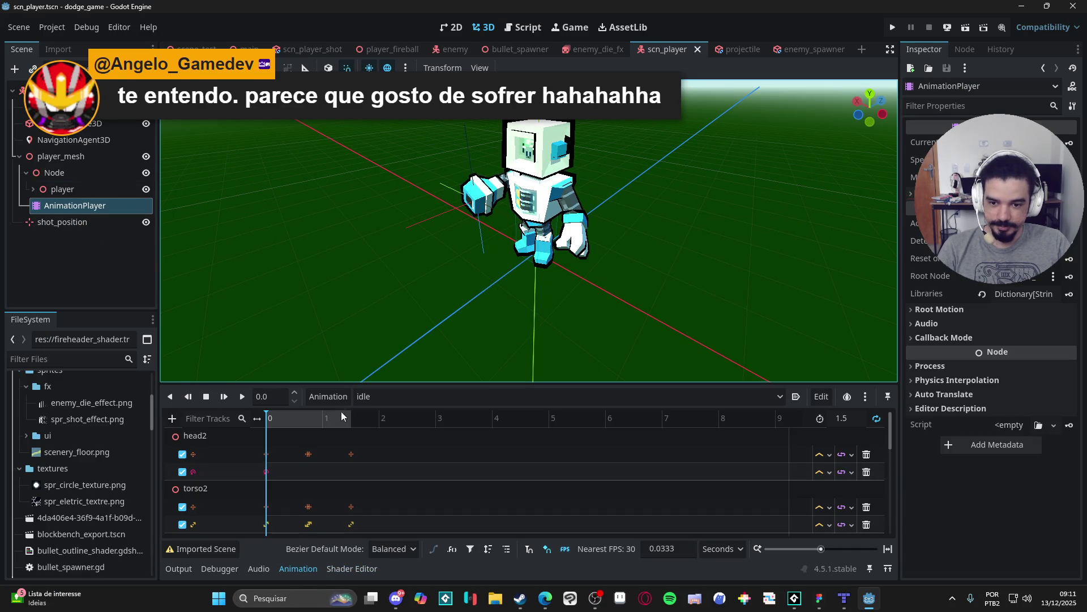
{"action": "left_click", "coordinate": [242, 397]}
Orbit and zoom the 3D view around the animating robot.
{"action": "scroll", "coordinate": [464, 274], "scroll_direction": "up", "scroll_amount": 2}
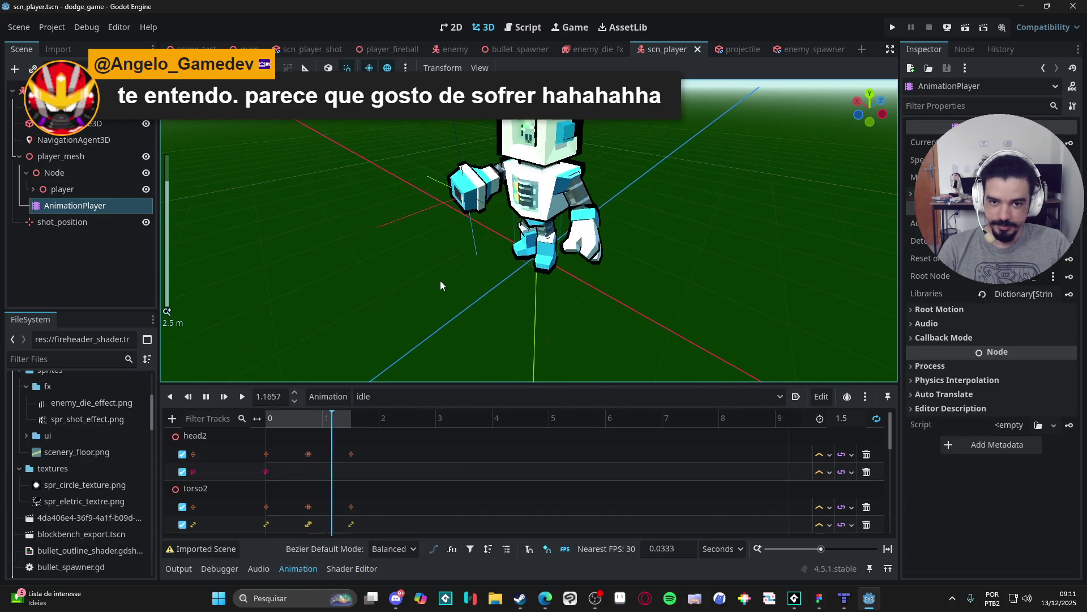
{"action": "left_click", "coordinate": [417, 301]}
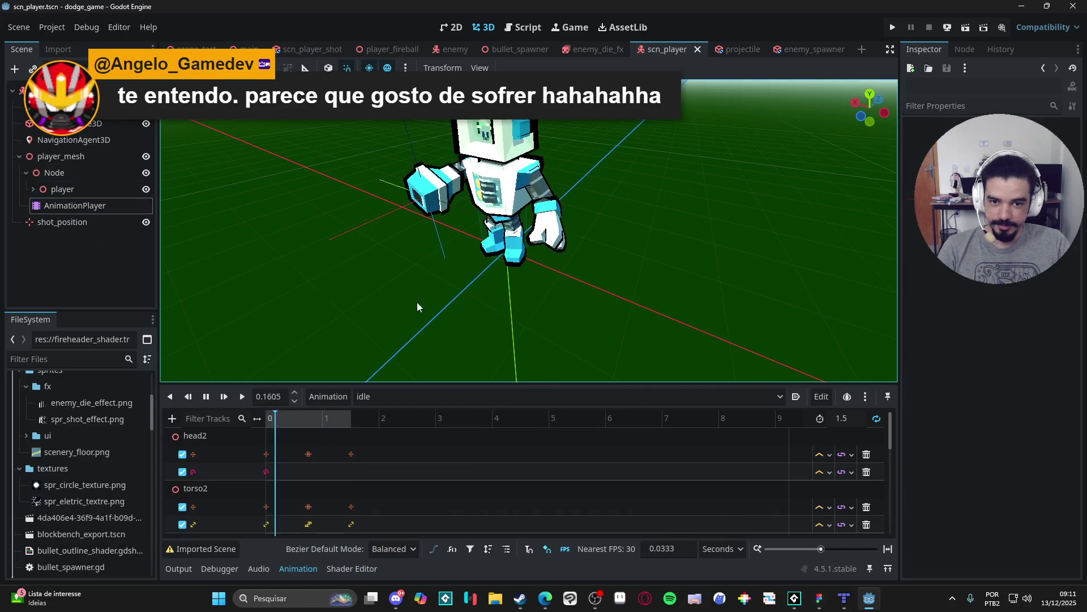
{"action": "mouse_move", "coordinate": [417, 301]}
{"action": "left_mouse_down"}
{"action": "mouse_move", "coordinate": [597, 301]}
{"action": "mouse_move", "coordinate": [486, 322]}
{"action": "left_mouse_up"}
{"action": "scroll", "coordinate": [477, 321], "scroll_direction": "down", "scroll_amount": 2}
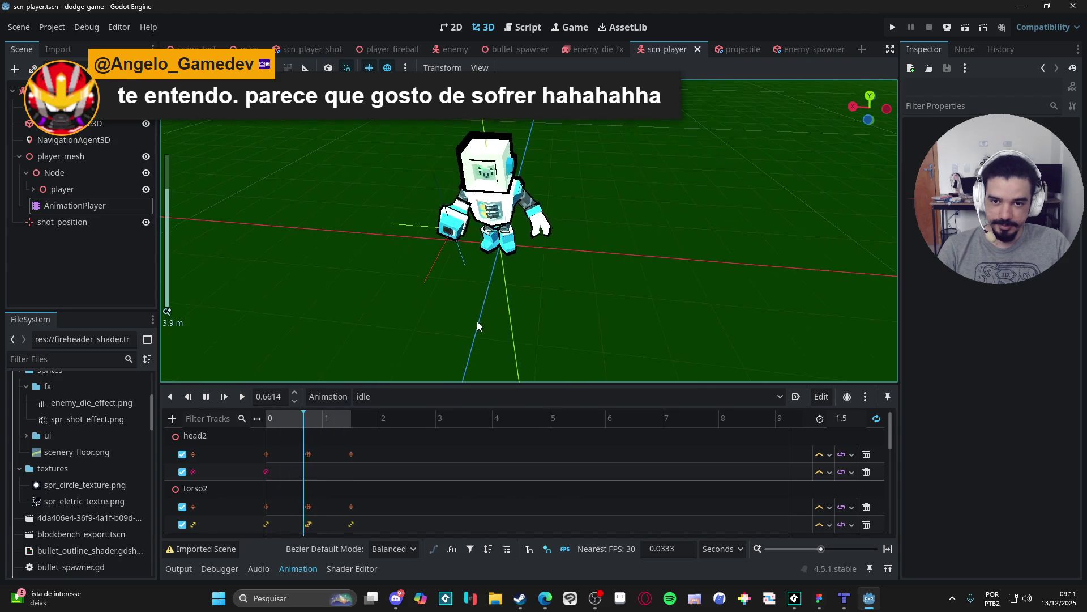
Run dodge_game with F5, moving the player with WASD and shooting at enemies.
{"action": "key", "text": "F5"}
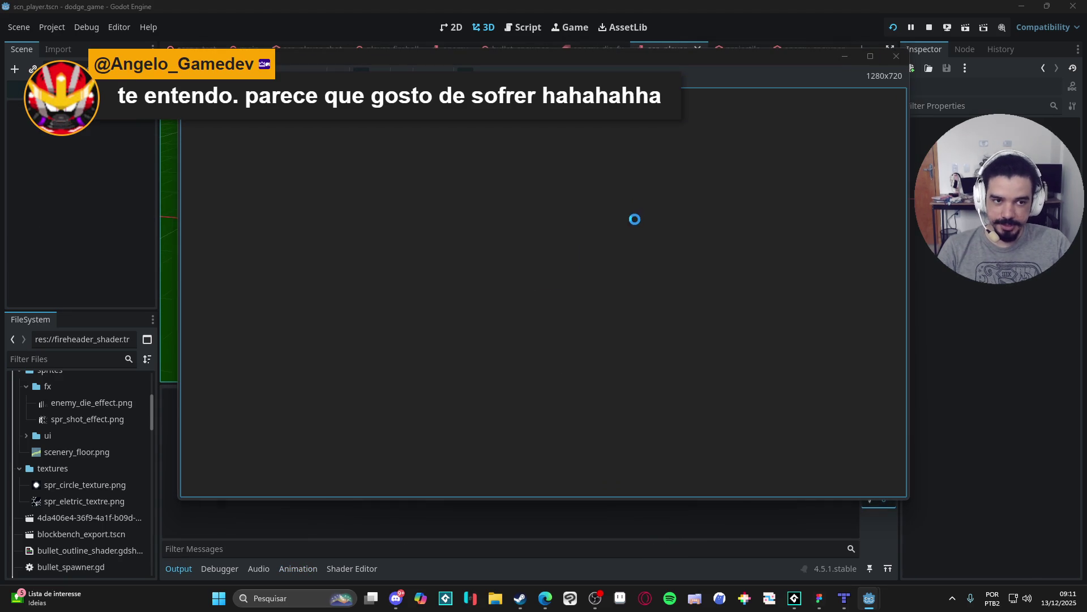
{"action": "key", "text": "s"}
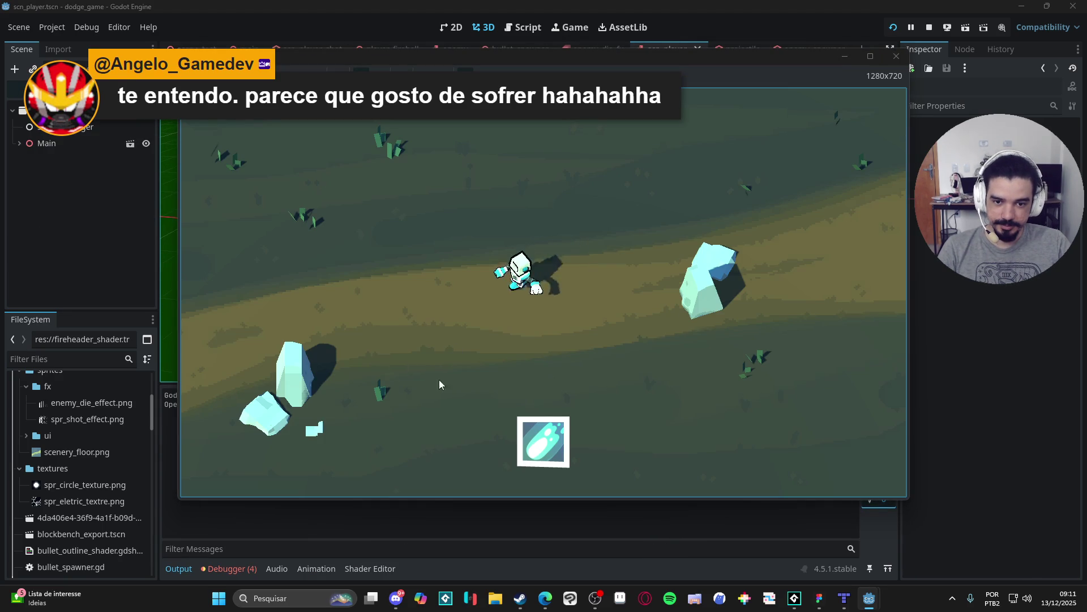
{"action": "key", "text": "a"}
{"action": "left_click", "coordinate": [575, 362]}
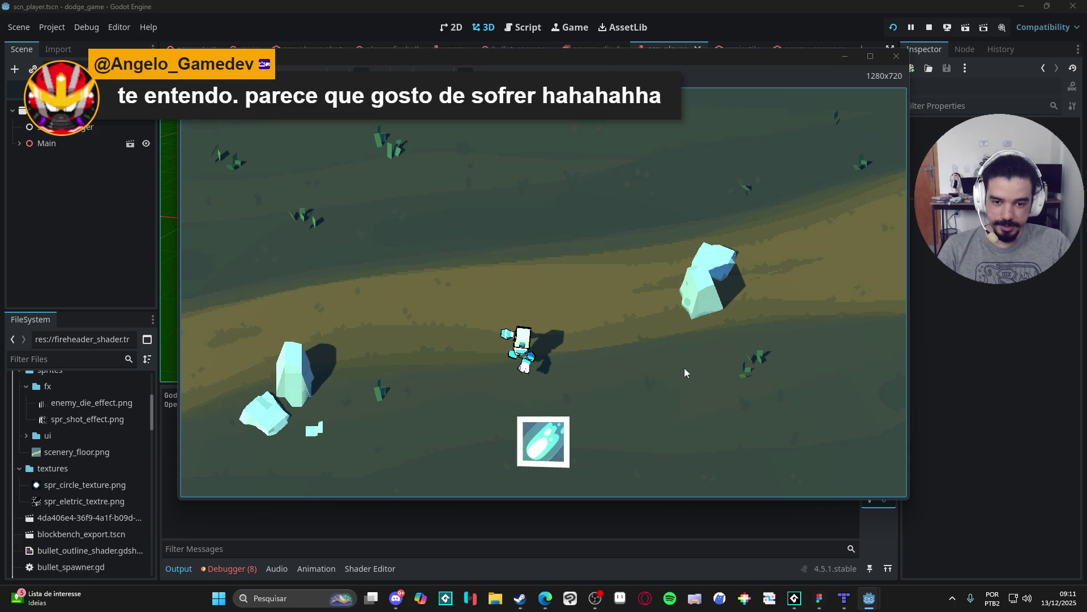
{"action": "key", "text": "d"}
{"action": "key", "text": "a"}
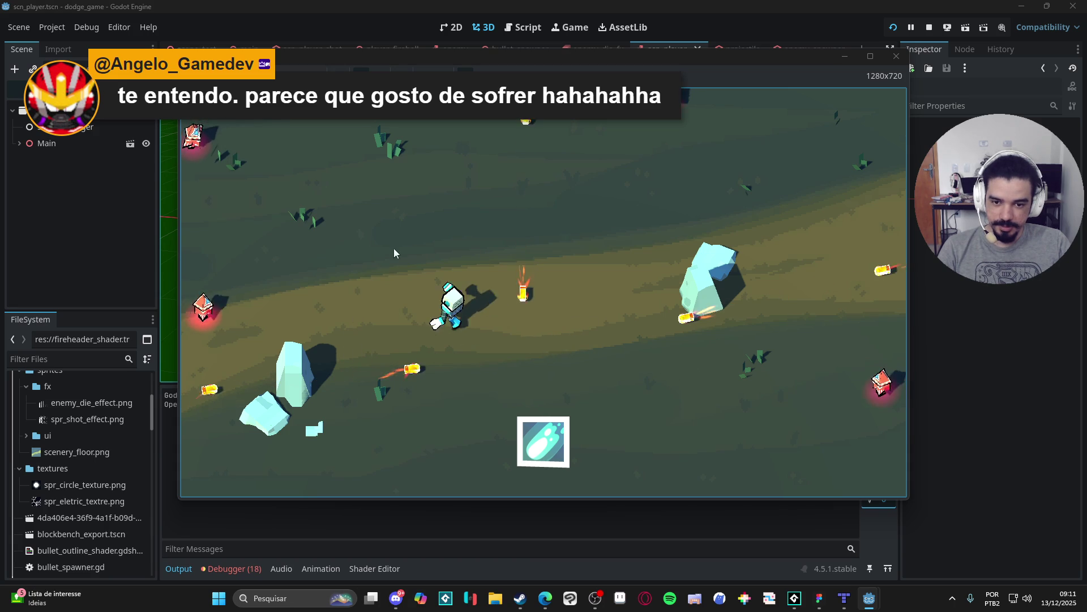
{"action": "key", "text": "w"}
{"action": "key", "text": "s"}
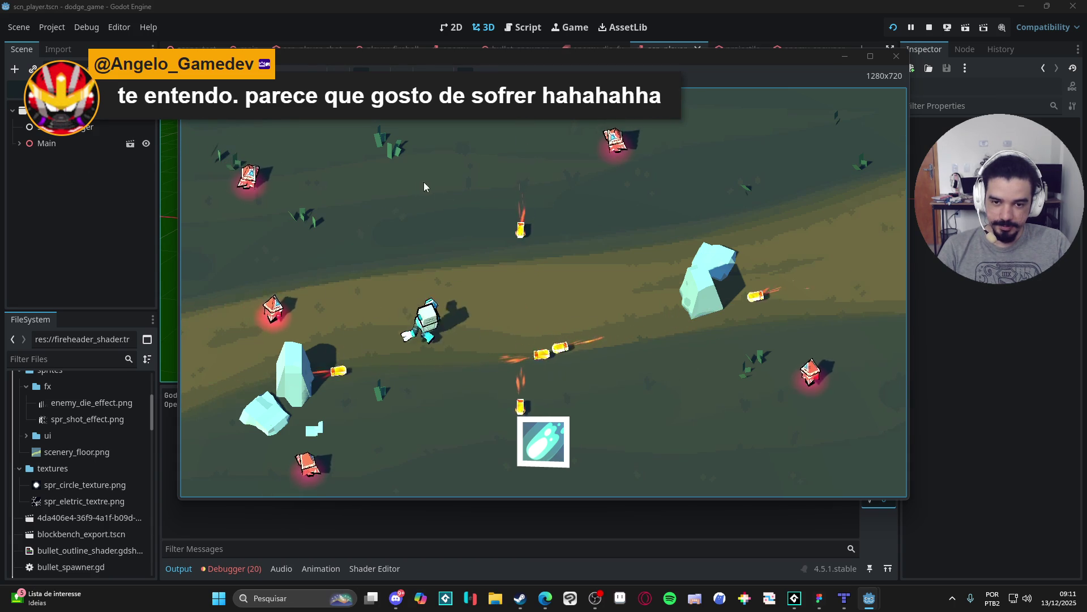
{"action": "key", "text": "w"}
{"action": "left_click", "coordinate": [425, 263]}
{"action": "key", "text": "w"}
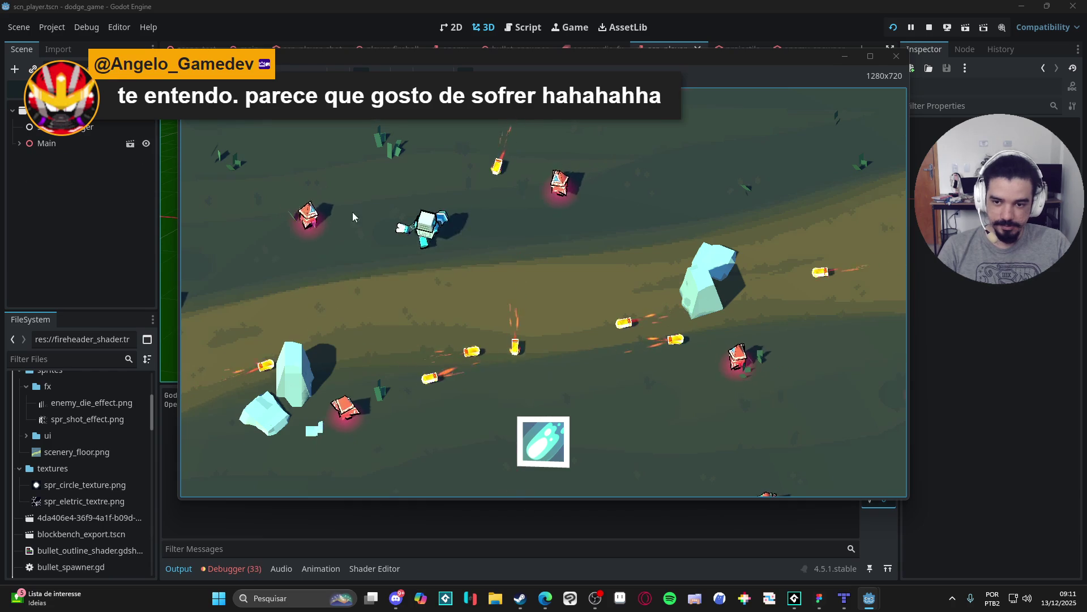
{"action": "left_click", "coordinate": [596, 174]}
{"action": "key", "text": "s"}
{"action": "key", "text": "w"}
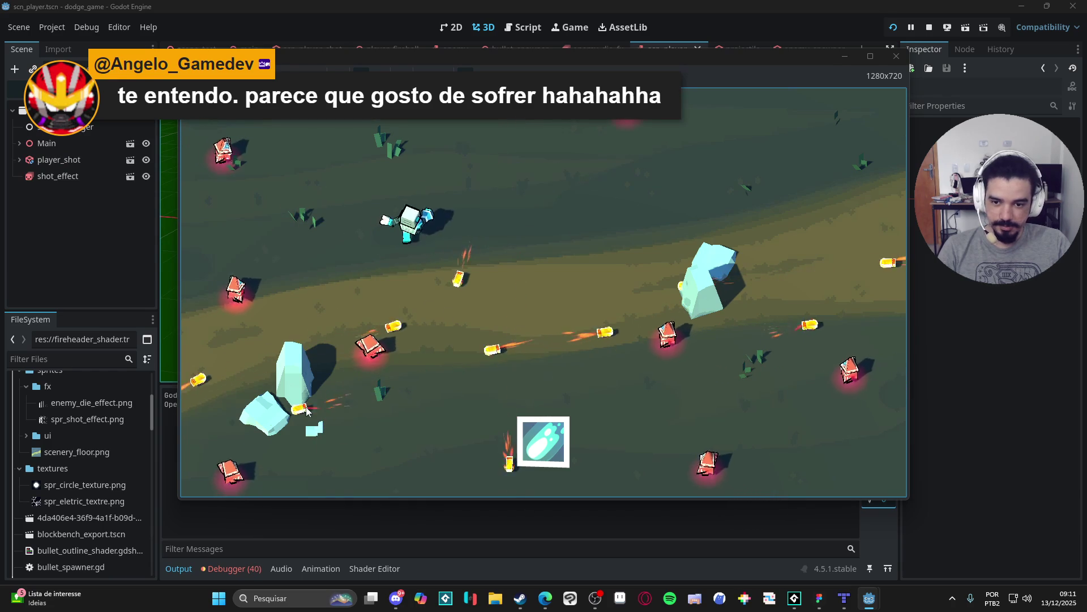
{"action": "key", "text": "d"}
{"action": "left_click", "coordinate": [287, 394]}
{"action": "key", "text": "a"}
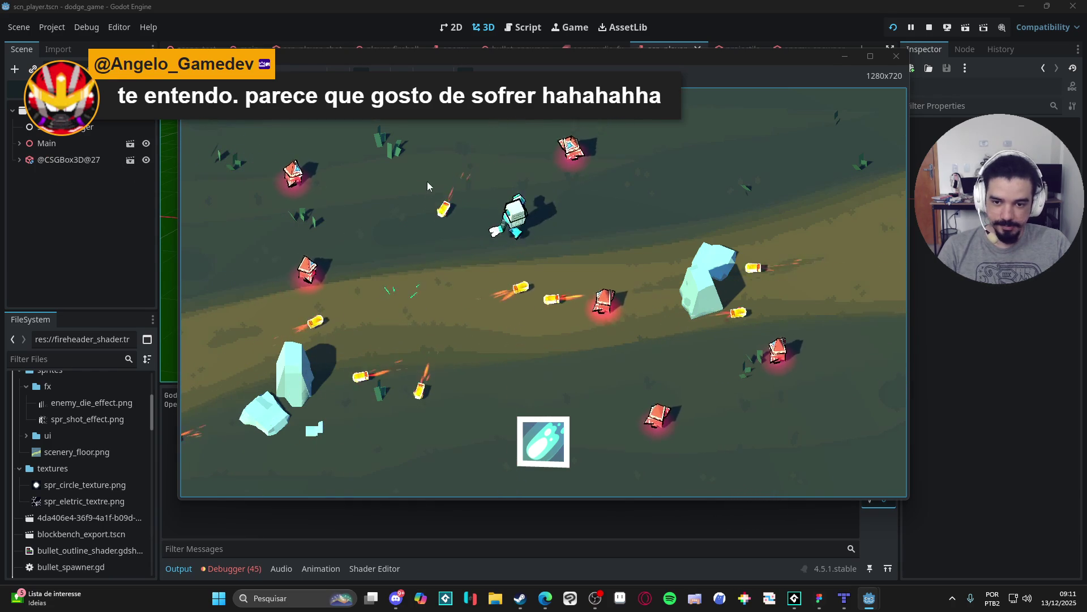
{"action": "left_click", "coordinate": [297, 189]}
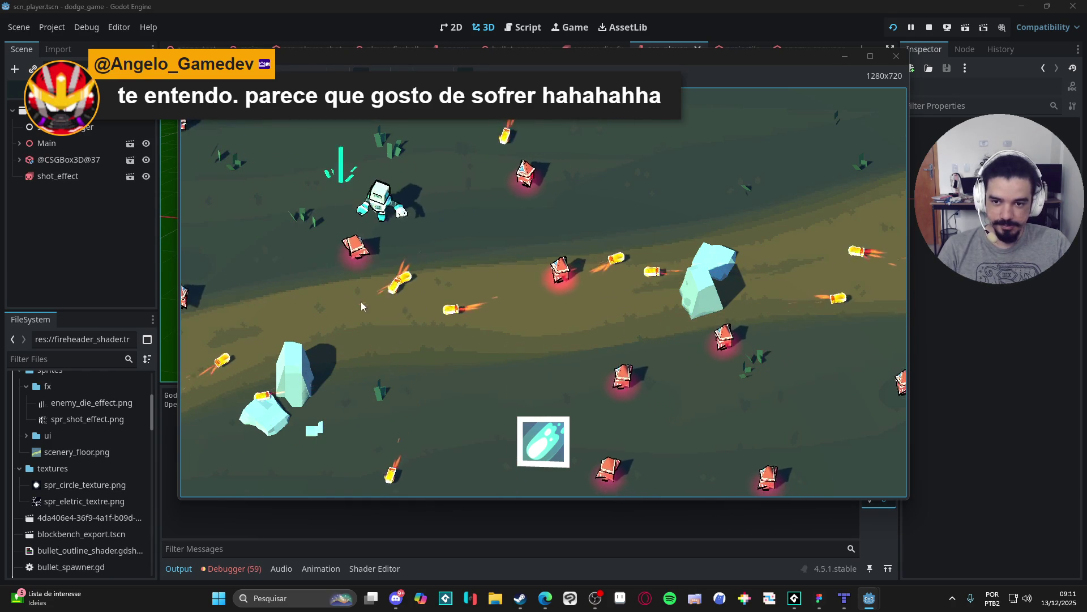
{"action": "left_click", "coordinate": [457, 179]}
Keep dodging around the arena and fire a cyan shot at the enemies.
{"action": "key", "text": "s"}
{"action": "key", "text": "d"}
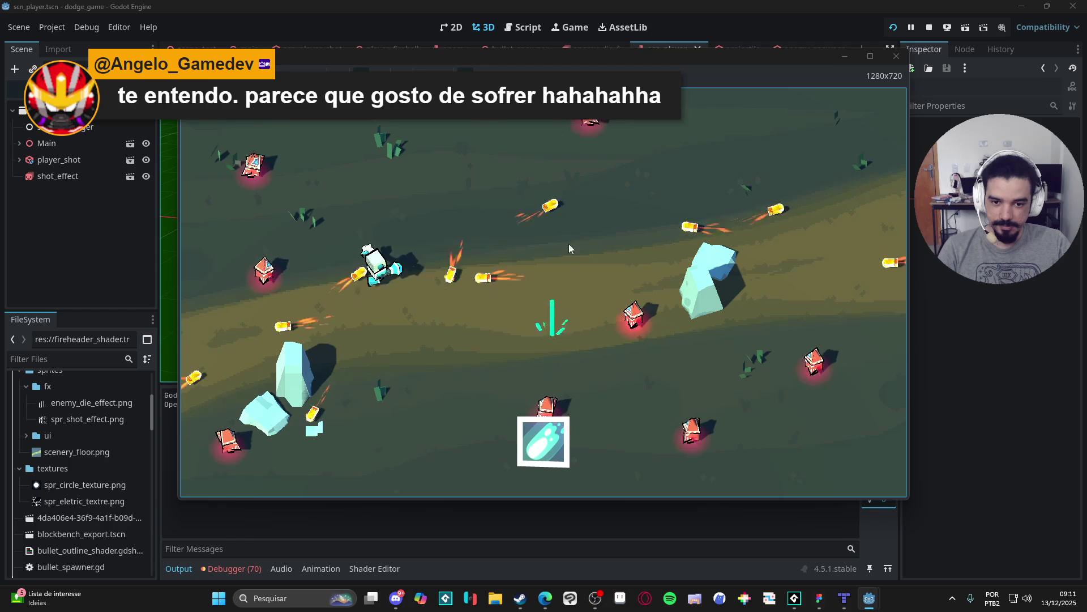
{"action": "key", "text": "s"}
{"action": "key", "text": "d"}
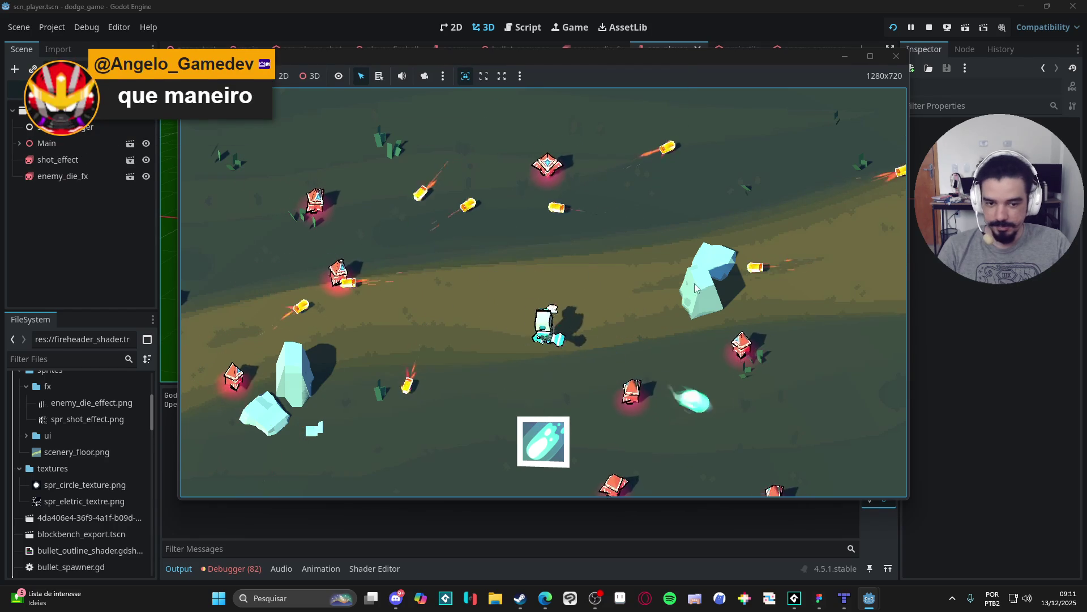
{"action": "key", "text": "w"}
{"action": "key", "text": "s"}
{"action": "key", "text": "s"}
{"action": "key", "text": "d"}
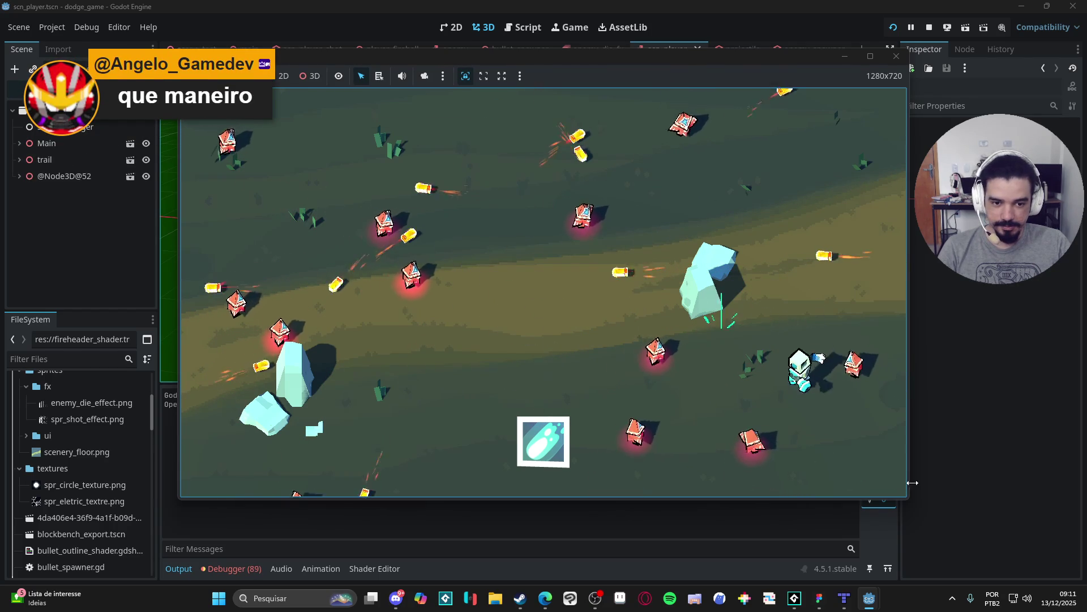
{"action": "key", "text": "a"}
{"action": "left_click", "coordinate": [618, 449]}
{"action": "key", "text": "a"}
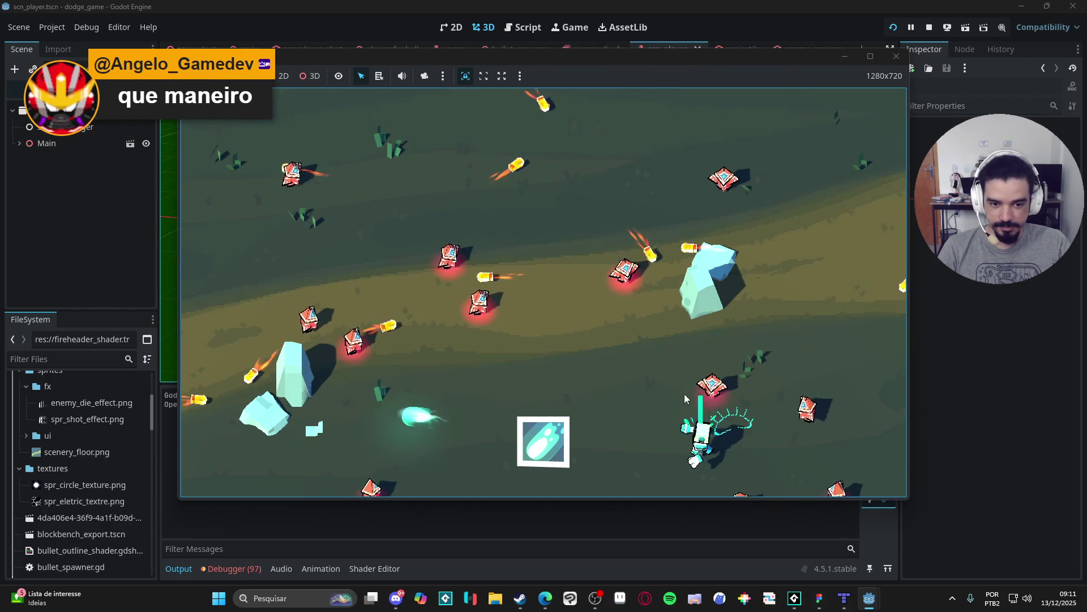
{"action": "key", "text": "w"}
{"action": "key", "text": "w"}
{"action": "key", "text": "a"}
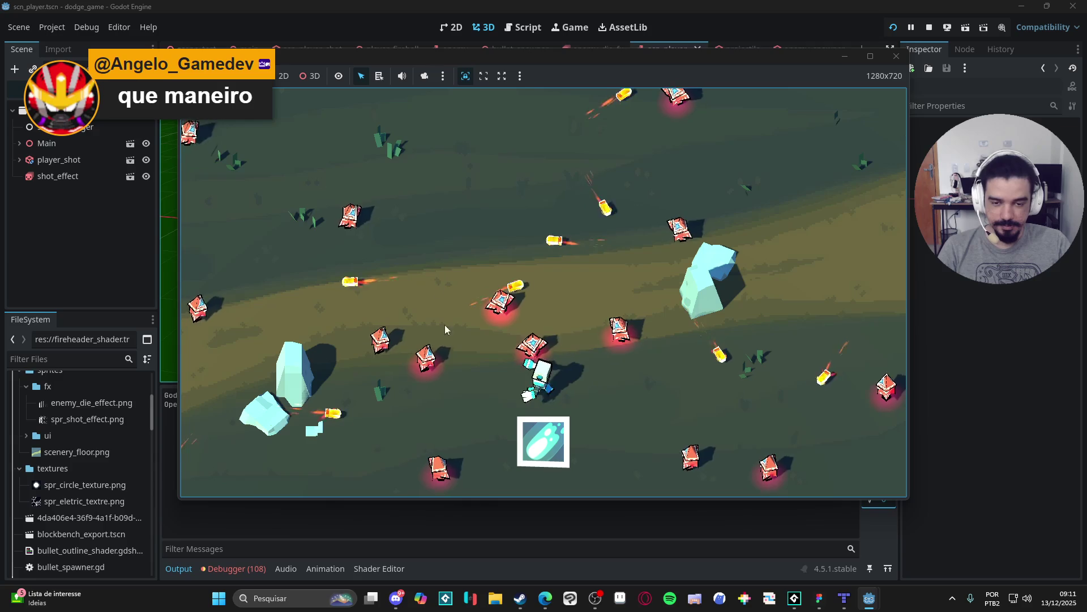
{"action": "key", "text": "w"}
{"action": "key", "text": "a"}
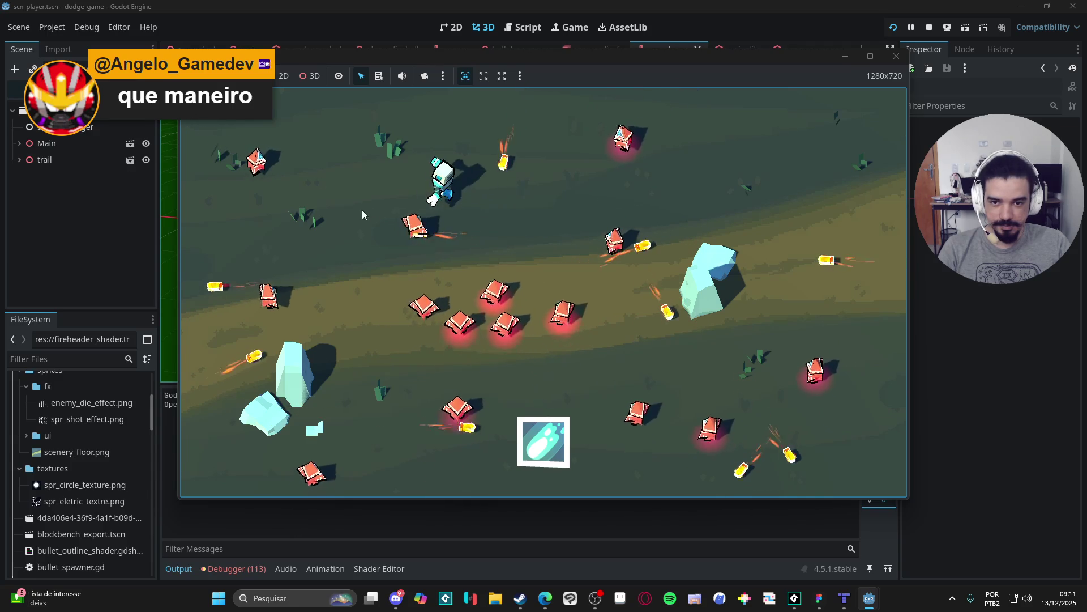
{"action": "key", "text": "d"}
{"action": "key", "text": "s"}
{"action": "key", "text": "s"}
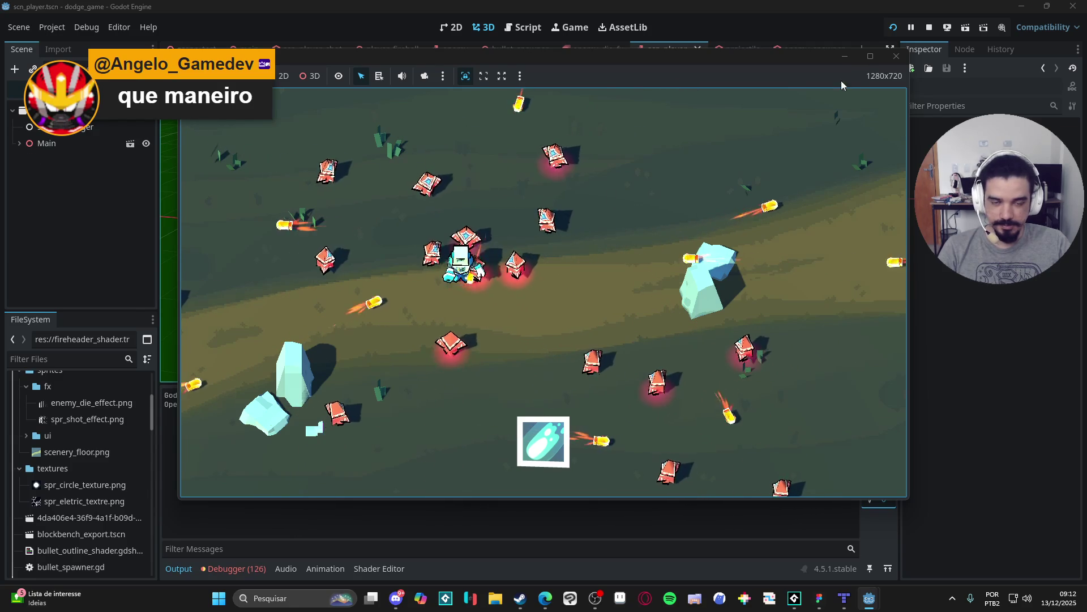
Stop the game and switch through enemy_die_fx and scn_player to the projectile scene.
{"action": "left_click", "coordinate": [896, 56]}
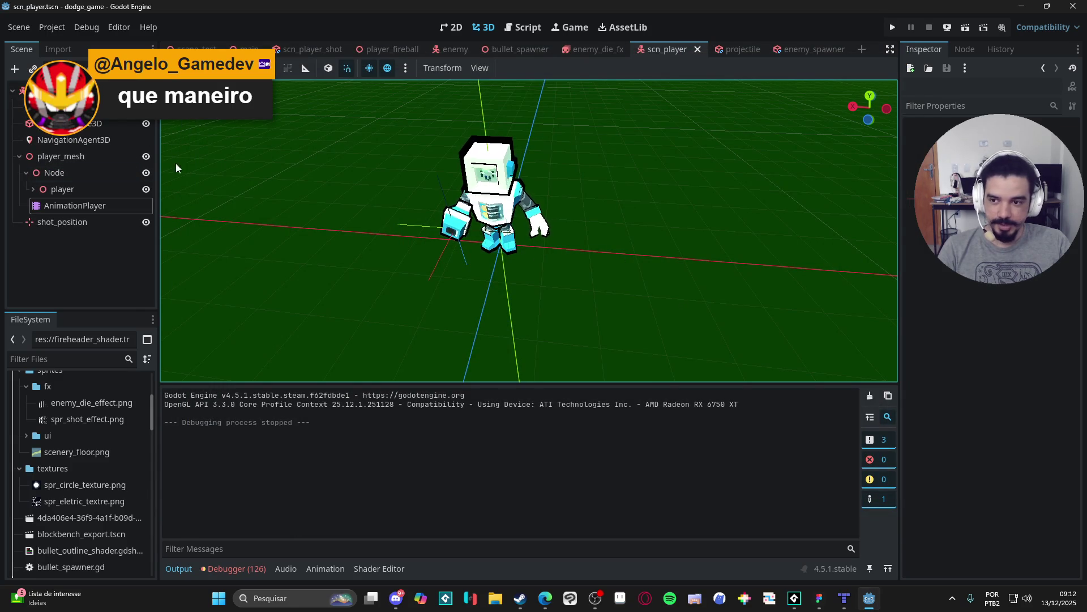
{"action": "left_click", "coordinate": [593, 49]}
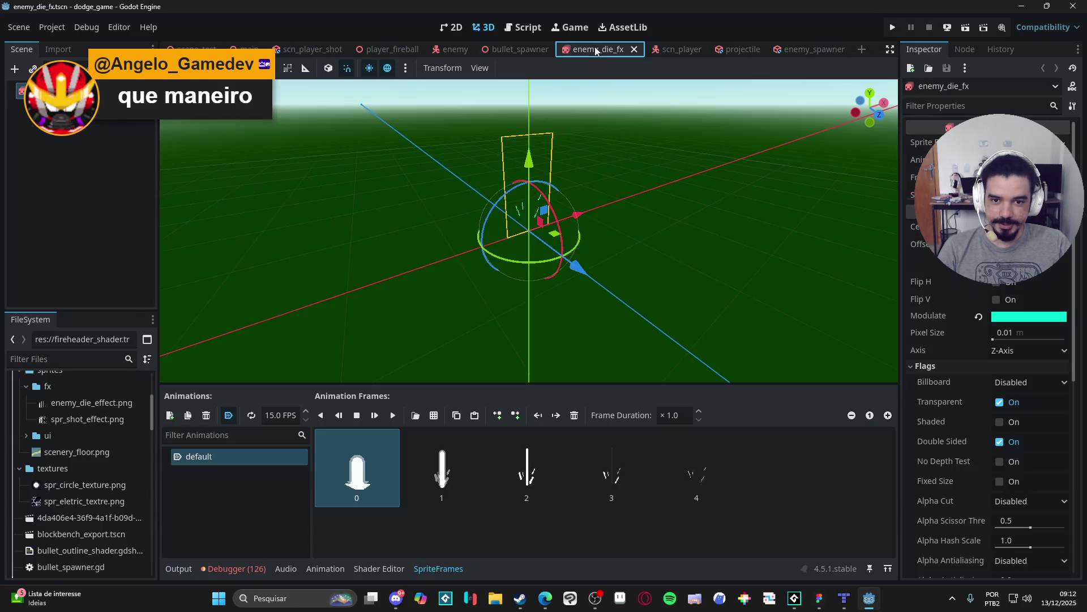
{"action": "left_click", "coordinate": [668, 49]}
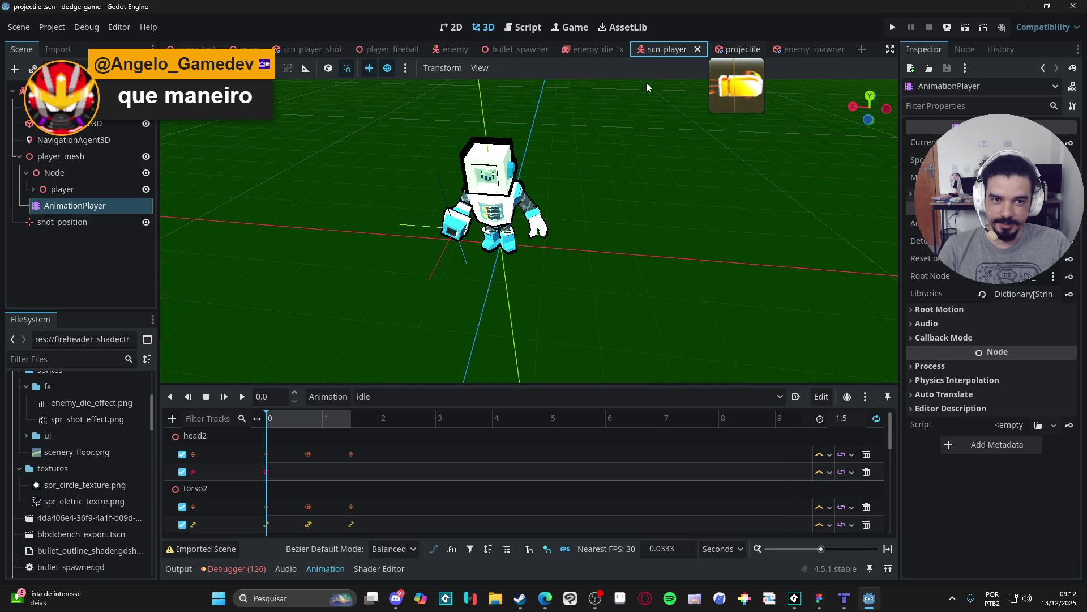
{"action": "left_click", "coordinate": [736, 49]}
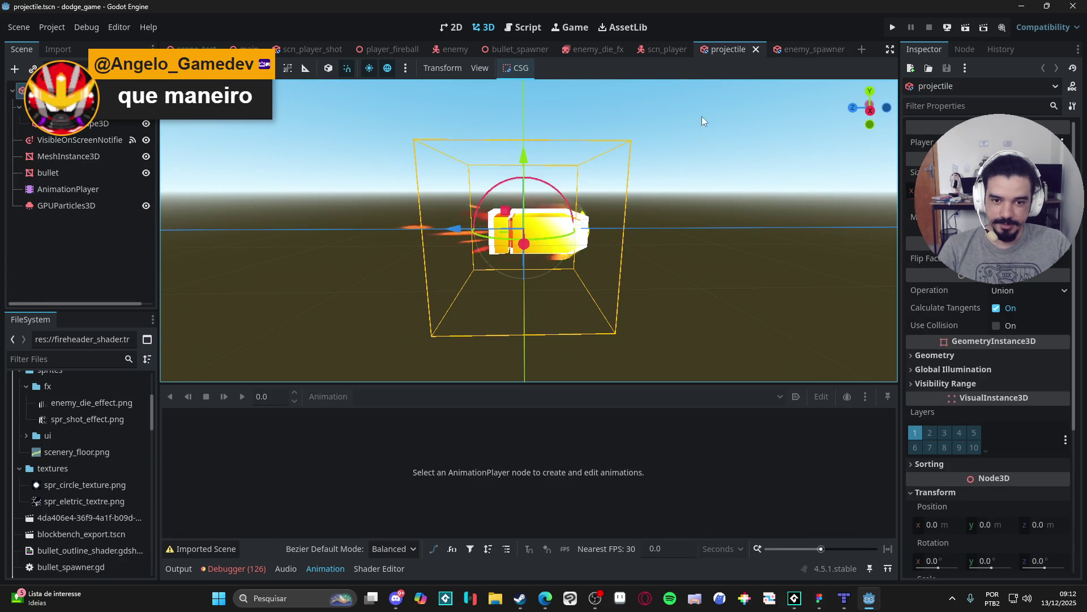
Expand the projectile mesh's Material Override to show its shader parameters.
{"action": "left_click", "coordinate": [790, 50]}
{"action": "left_click", "coordinate": [725, 49]}
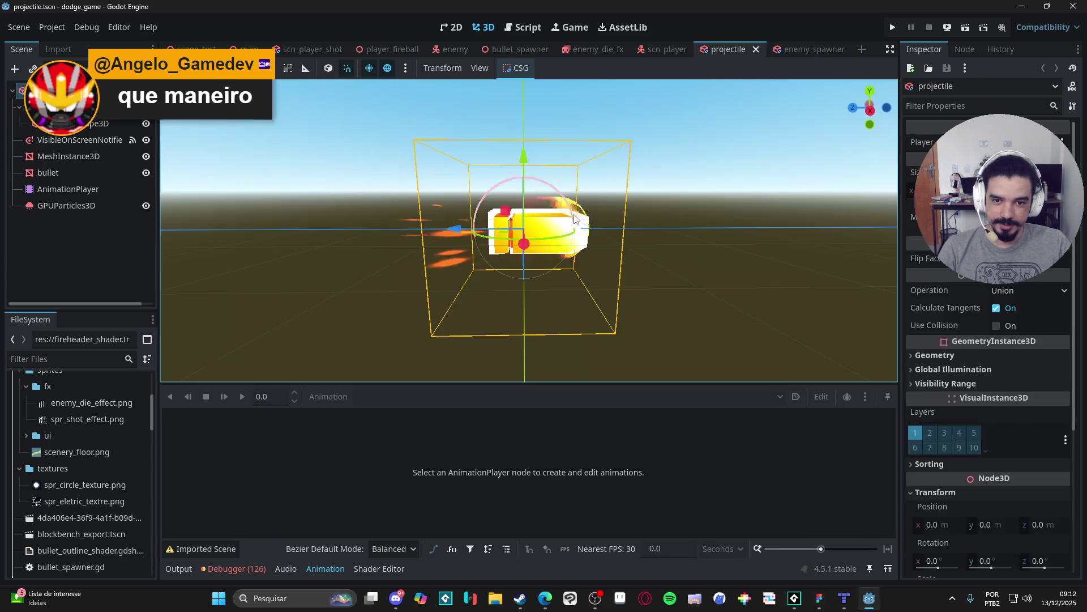
{"action": "scroll", "coordinate": [582, 449], "scroll_direction": "down", "scroll_amount": 3}
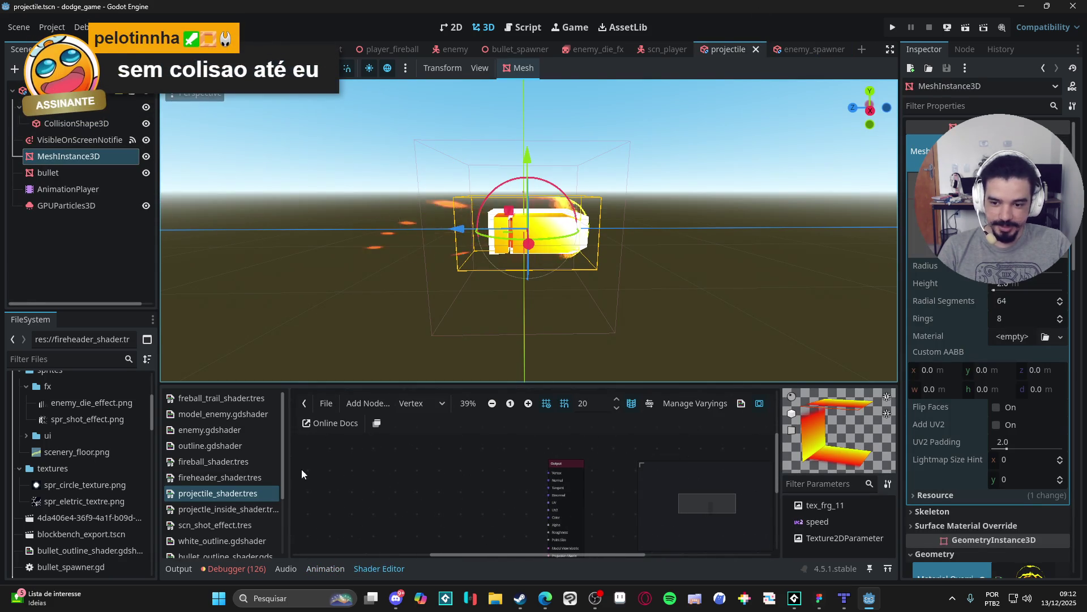
{"action": "scroll", "coordinate": [1045, 464], "scroll_direction": "down", "scroll_amount": 5}
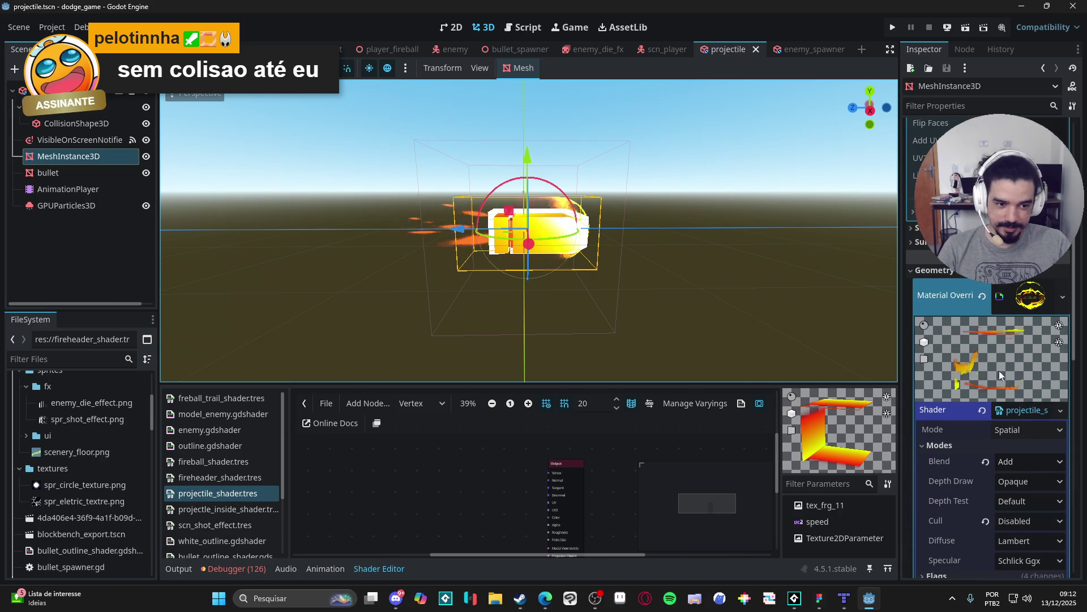
{"action": "left_click", "coordinate": [1040, 300]}
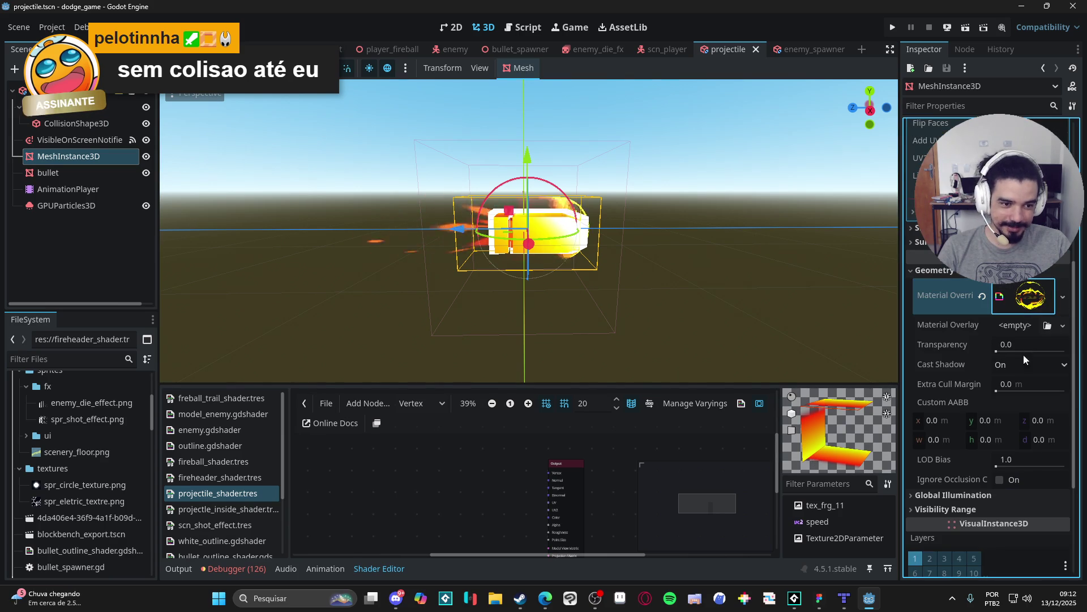
{"action": "left_click", "coordinate": [1041, 302]}
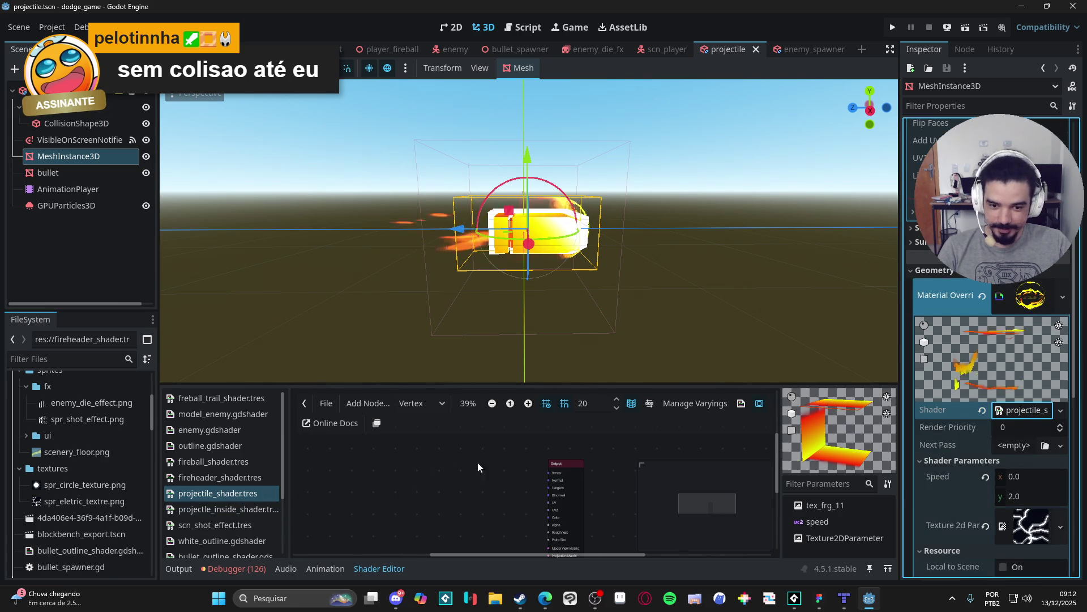
Scroll through the shader parameters and orbit around the projectile mesh.
{"action": "scroll", "coordinate": [647, 545], "scroll_direction": "down", "scroll_amount": 3}
{"action": "mouse_move", "coordinate": [647, 545]}
{"action": "left_mouse_down"}
{"action": "mouse_move", "coordinate": [440, 490]}
{"action": "mouse_move", "coordinate": [462, 495]}
{"action": "left_mouse_up"}
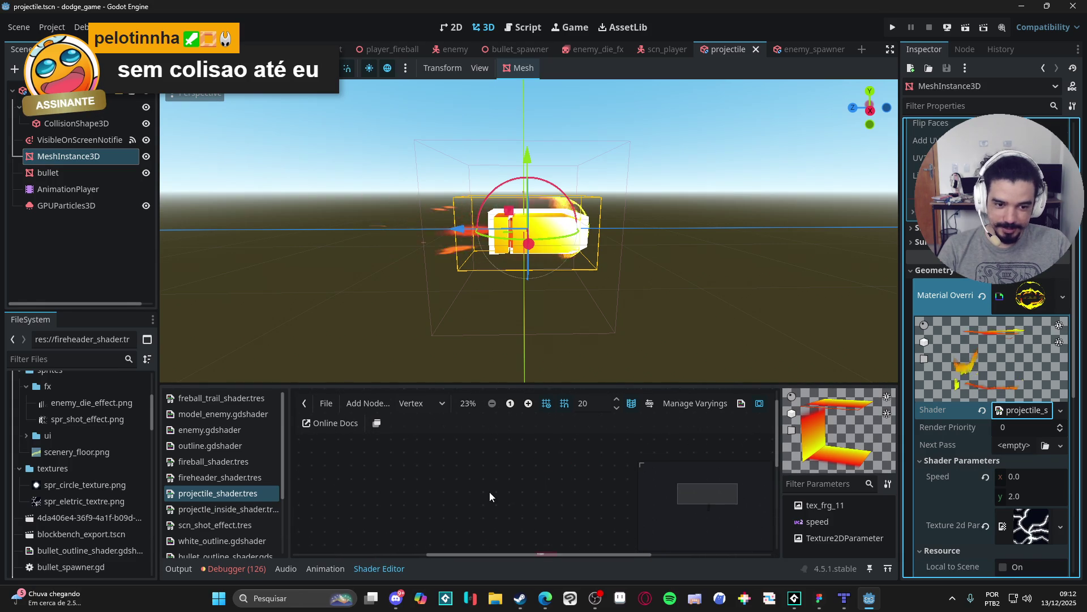
{"action": "scroll", "coordinate": [501, 490], "scroll_direction": "down", "scroll_amount": 2}
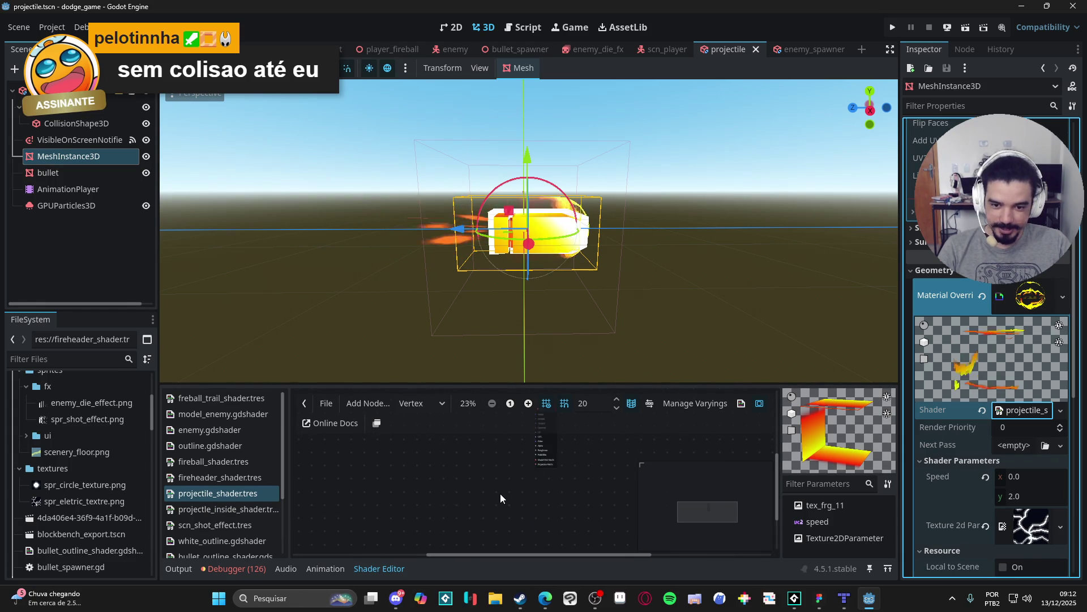
{"action": "scroll", "coordinate": [500, 494], "scroll_direction": "up", "scroll_amount": 3}
{"action": "scroll", "coordinate": [572, 245], "scroll_direction": "up", "scroll_amount": 5}
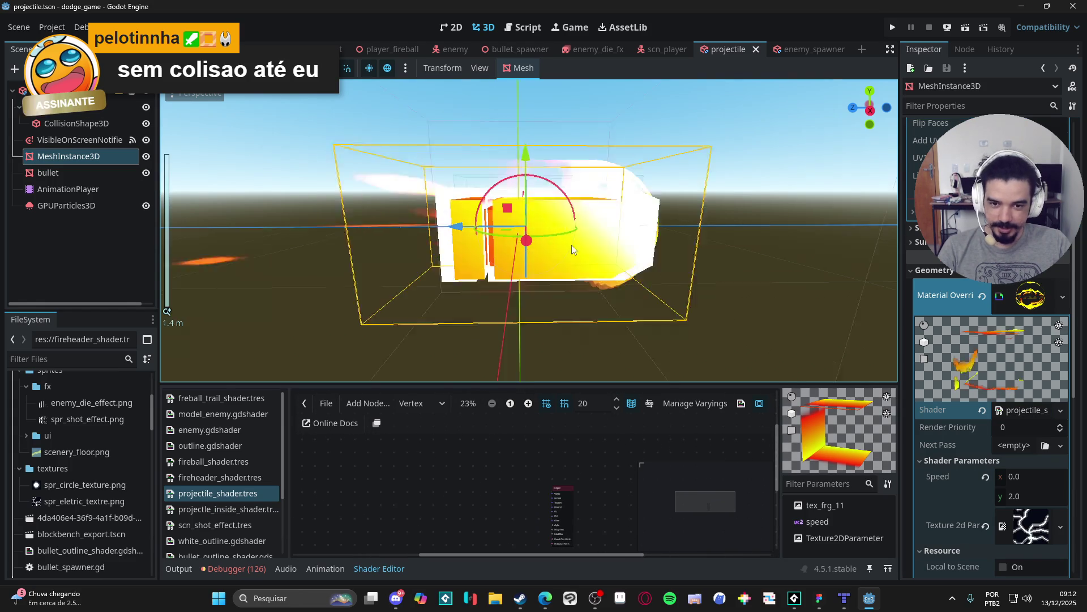
{"action": "scroll", "coordinate": [563, 240], "scroll_direction": "down", "scroll_amount": 3}
{"action": "mouse_move", "coordinate": [307, 254]}
{"action": "left_mouse_down"}
{"action": "mouse_move", "coordinate": [637, 286]}
{"action": "mouse_move", "coordinate": [798, 264]}
{"action": "mouse_move", "coordinate": [735, 250]}
{"action": "mouse_move", "coordinate": [375, 256]}
{"action": "left_mouse_up"}
{"action": "scroll", "coordinate": [375, 257], "scroll_direction": "down", "scroll_amount": 2}
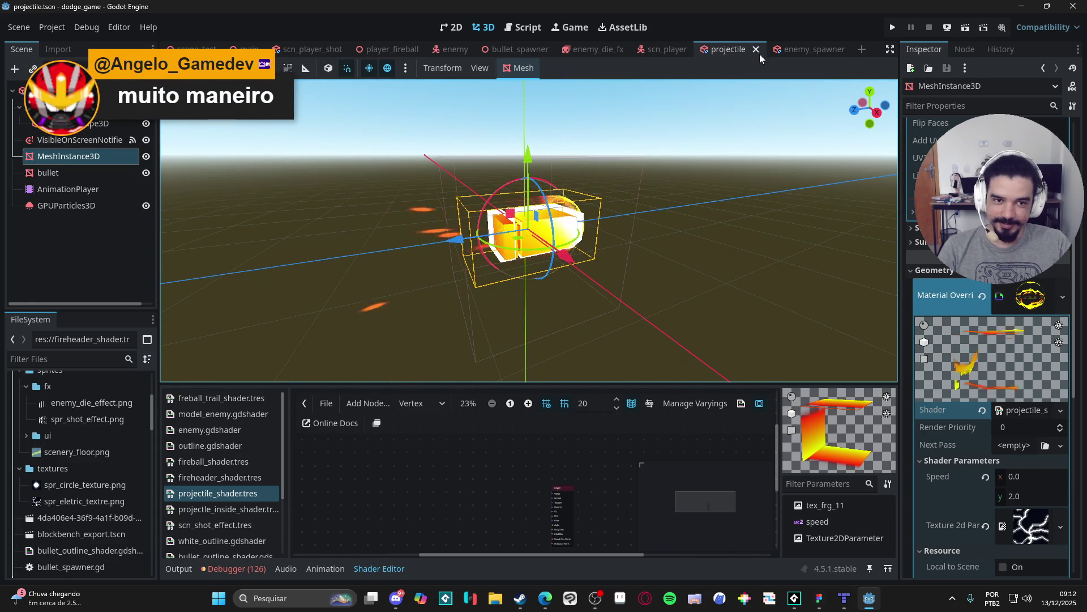
{"action": "left_click", "coordinate": [780, 52]}
View the player fireball mesh's shader in the Shader Editor, then close Godot.
{"action": "left_click", "coordinate": [661, 49]}
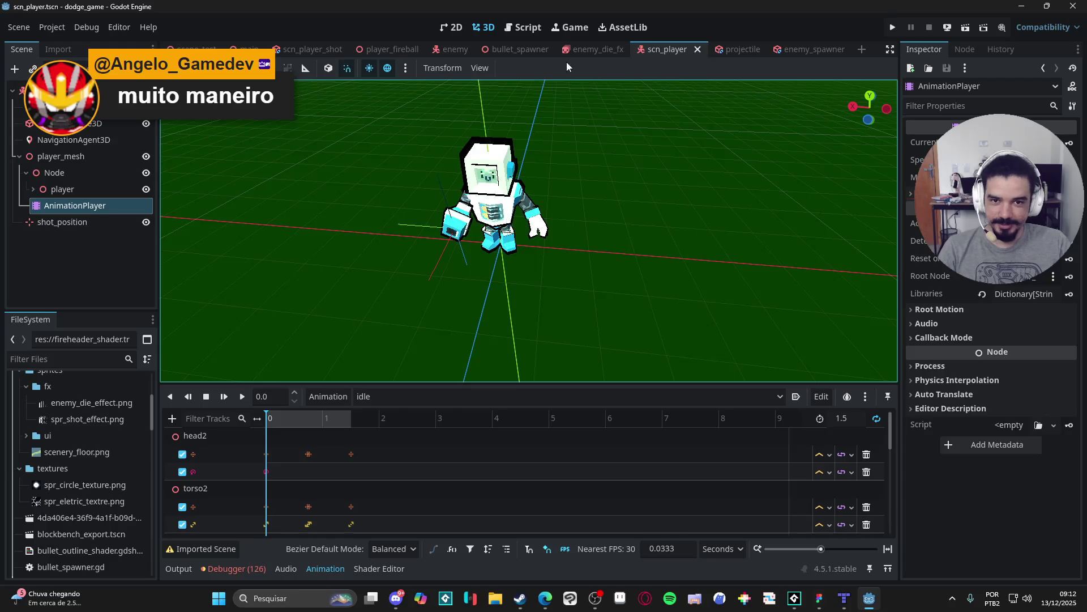
{"action": "left_click", "coordinate": [589, 50]}
{"action": "left_click", "coordinate": [498, 51]}
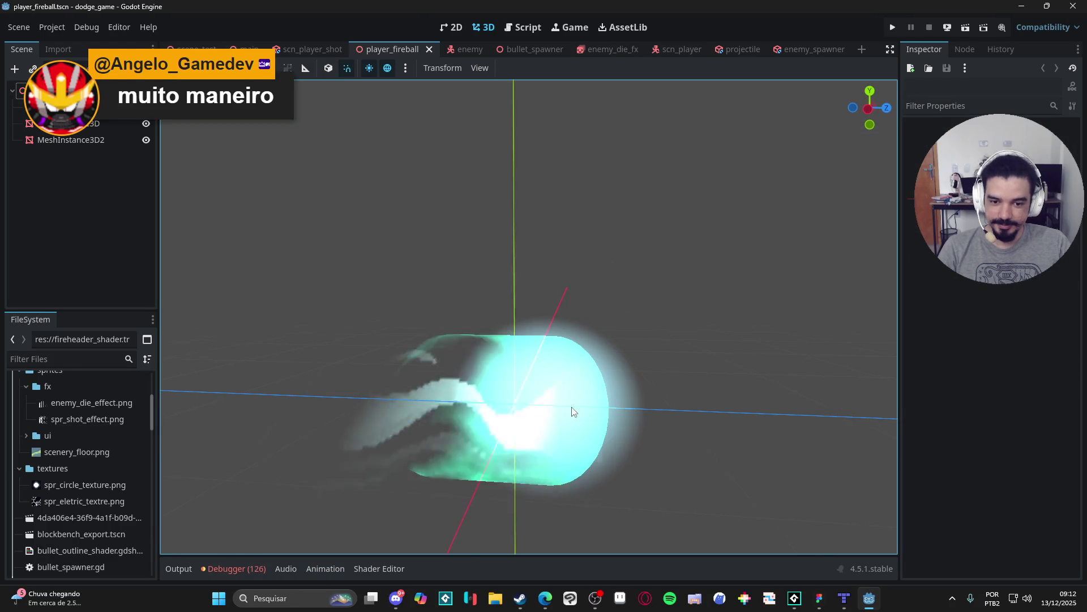
{"action": "left_click", "coordinate": [572, 411]}
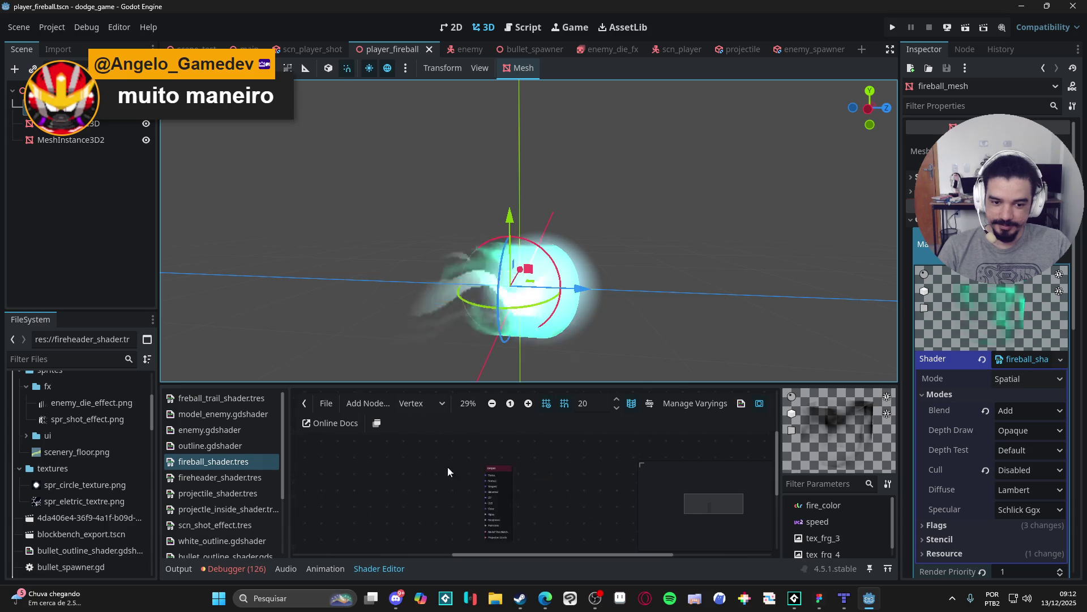
{"action": "mouse_move", "coordinate": [715, 510]}
{"action": "left_mouse_down"}
{"action": "mouse_move", "coordinate": [692, 501]}
{"action": "mouse_move", "coordinate": [704, 500]}
{"action": "left_mouse_up"}
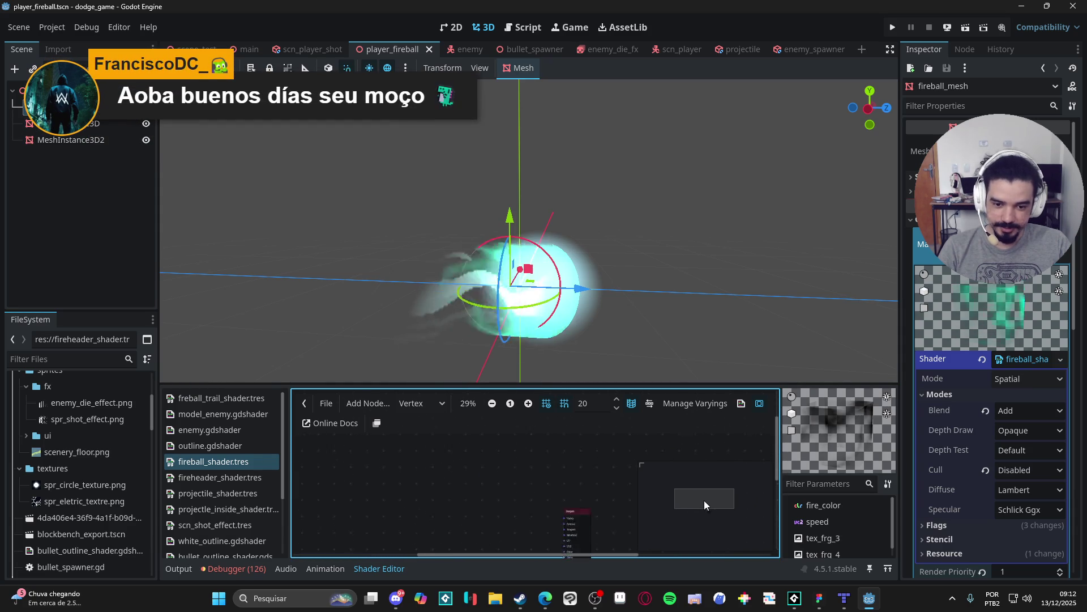
{"action": "left_click", "coordinate": [702, 505]}
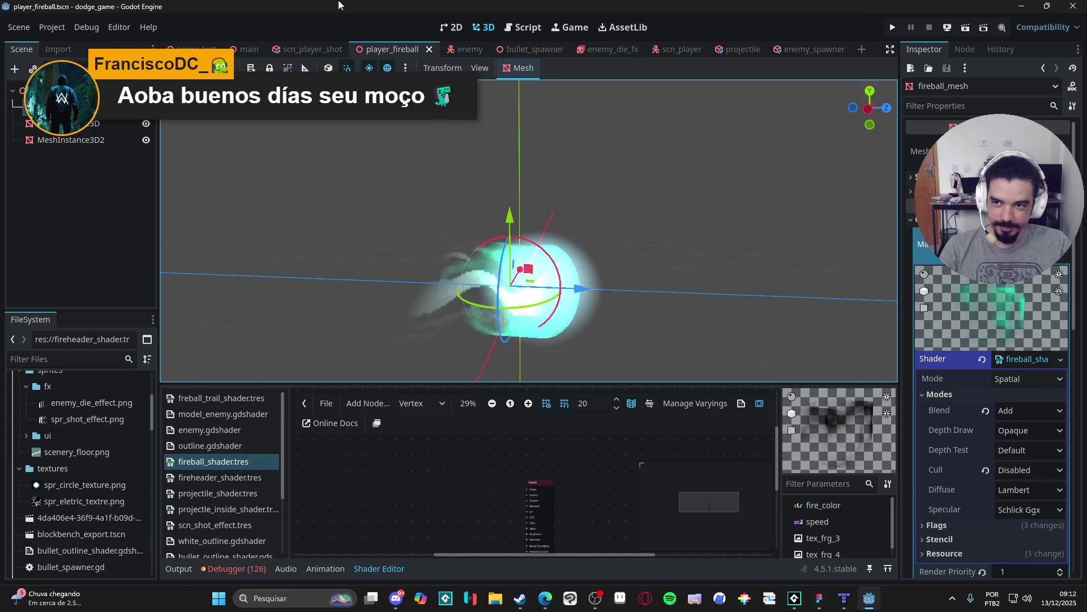
{"action": "left_click", "coordinate": [1073, 6]}
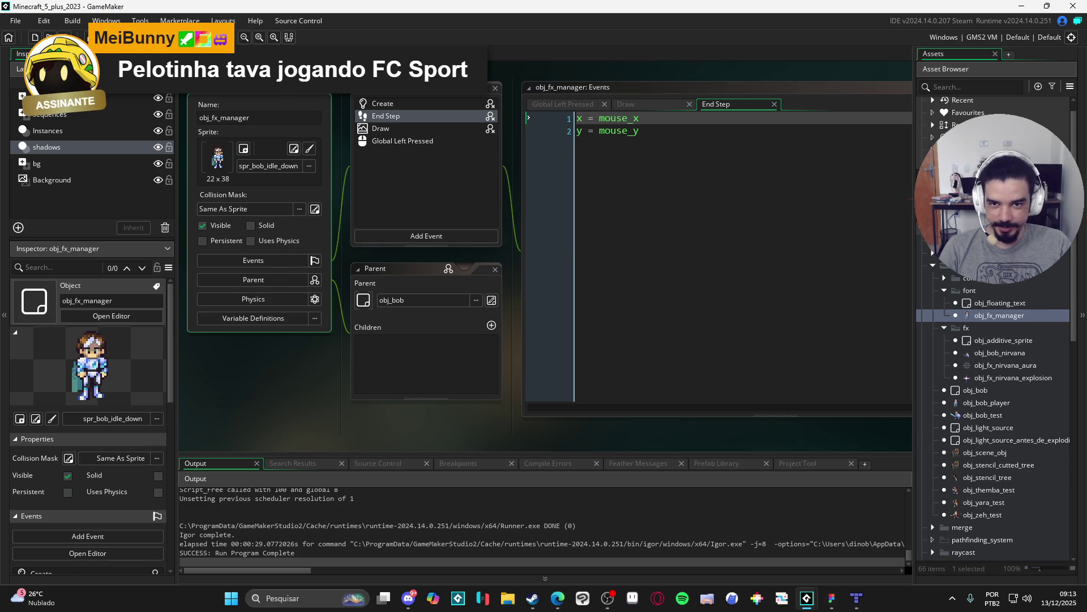
Switch to the scr_fx outline code and delete the blank line above draw_sprite_outlined.
{"action": "key", "text": "ctrl+Tab"}
{"action": "key", "text": "ctrl+Tab"}
{"action": "key", "text": "ctrl+Tab"}
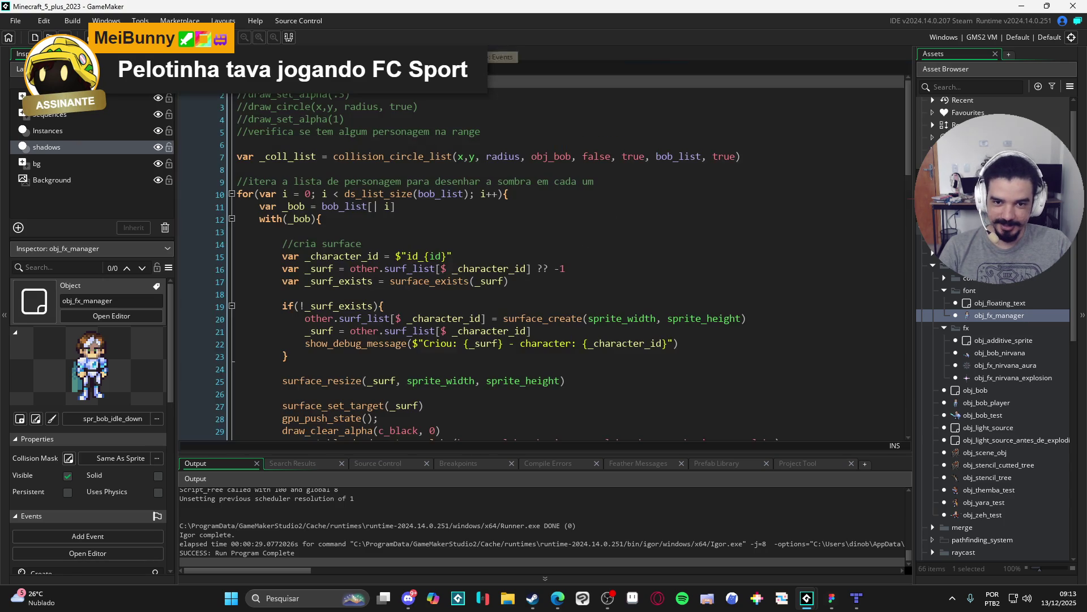
{"action": "key", "text": "ctrl+Tab"}
{"action": "left_click", "coordinate": [500, 145]}
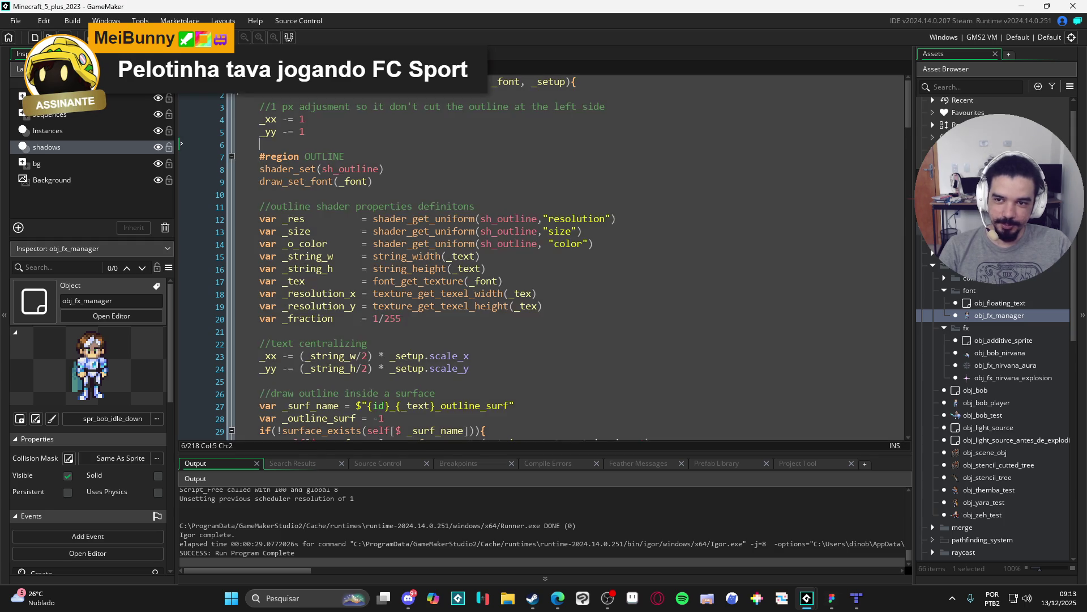
{"action": "left_click", "coordinate": [232, 82]}
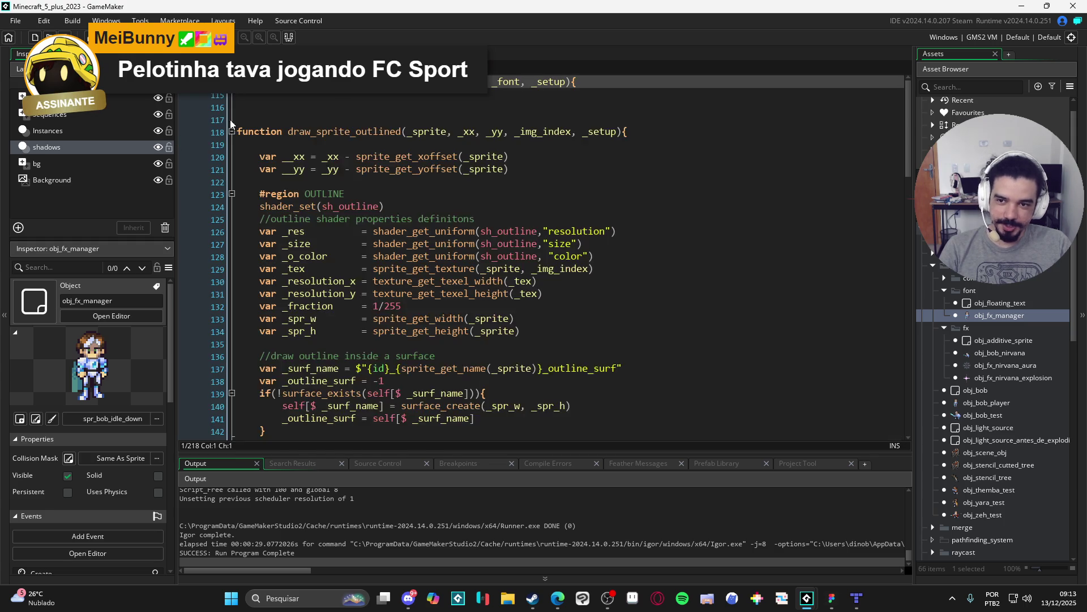
{"action": "left_click", "coordinate": [231, 131]}
{"action": "left_click", "coordinate": [267, 120]}
{"action": "key", "text": "Delete"}
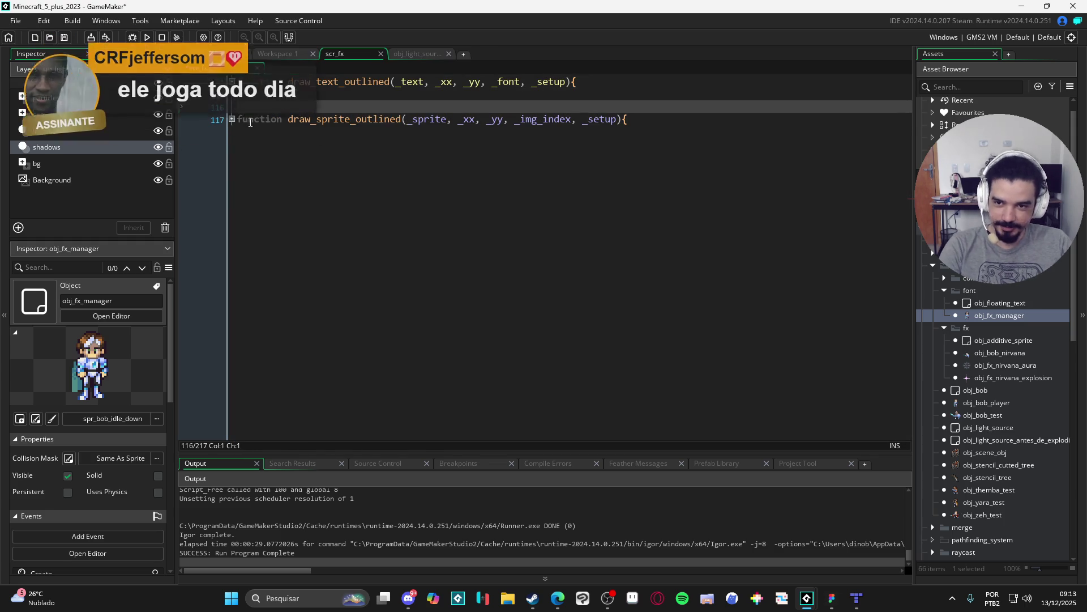
{"action": "left_click", "coordinate": [232, 120]}
Review the outline code, including line 4's 1 px adjustment and the draw_sprite_outlined header.
{"action": "left_click", "coordinate": [279, 106]}
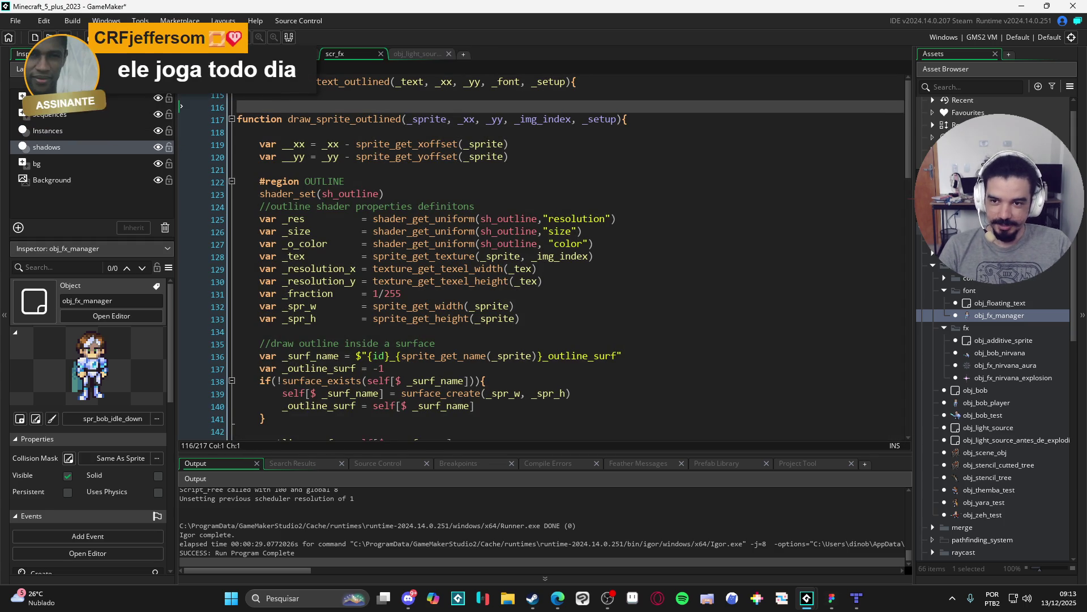
{"action": "key", "text": "ctrl+Home"}
{"action": "scroll", "coordinate": [338, 135], "scroll_direction": "down", "scroll_amount": 2}
{"action": "scroll", "coordinate": [338, 134], "scroll_direction": "up", "scroll_amount": 2}
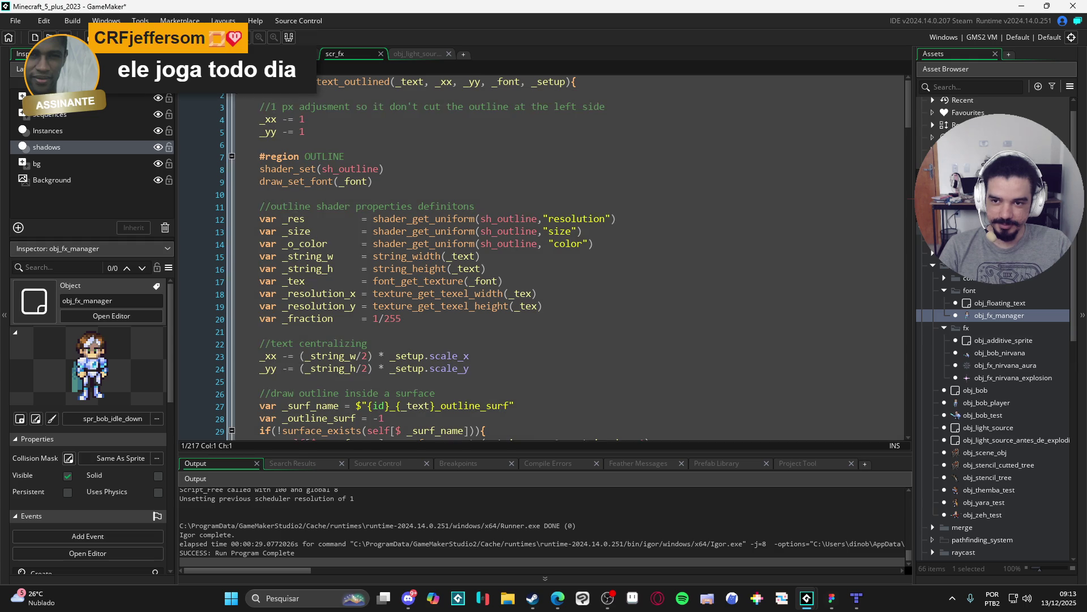
{"action": "left_click", "coordinate": [316, 119]}
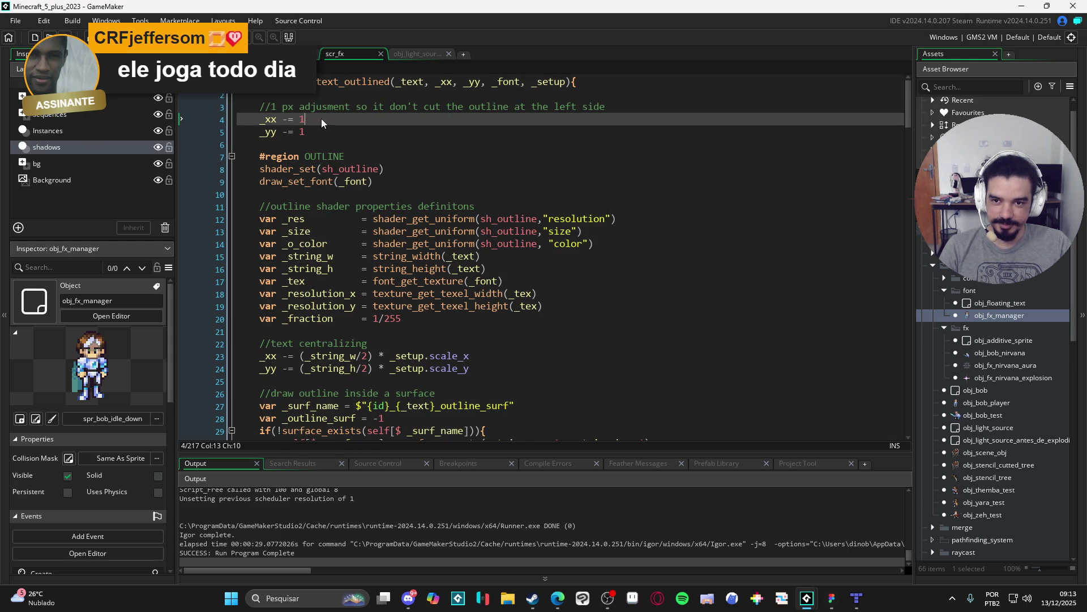
{"action": "scroll", "coordinate": [321, 118], "scroll_direction": "down", "scroll_amount": 13}
{"action": "scroll", "coordinate": [380, 119], "scroll_direction": "down", "scroll_amount": 20}
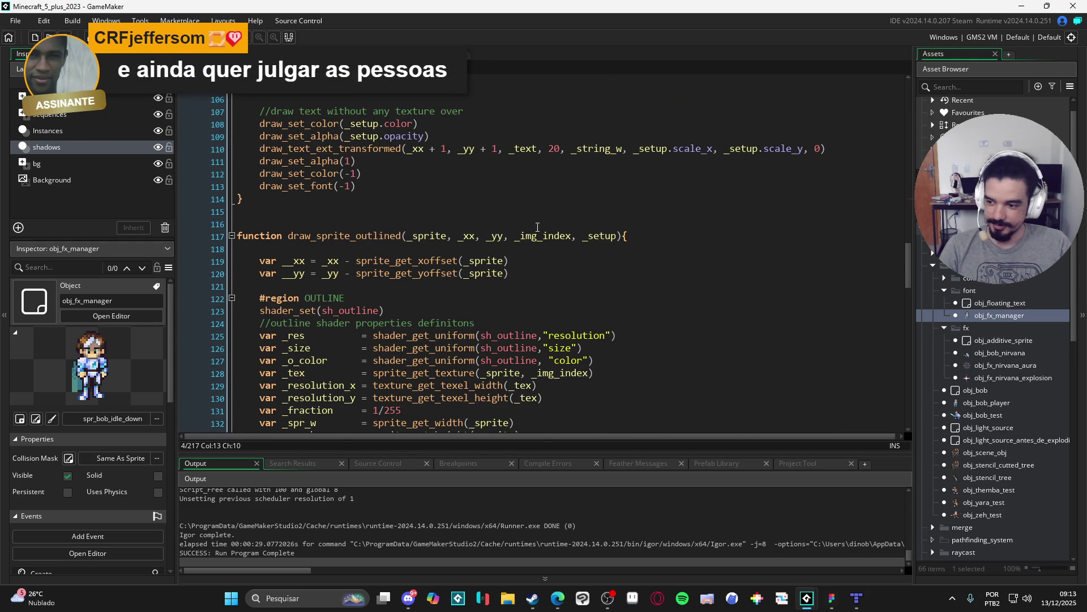
{"action": "left_click", "coordinate": [443, 241]}
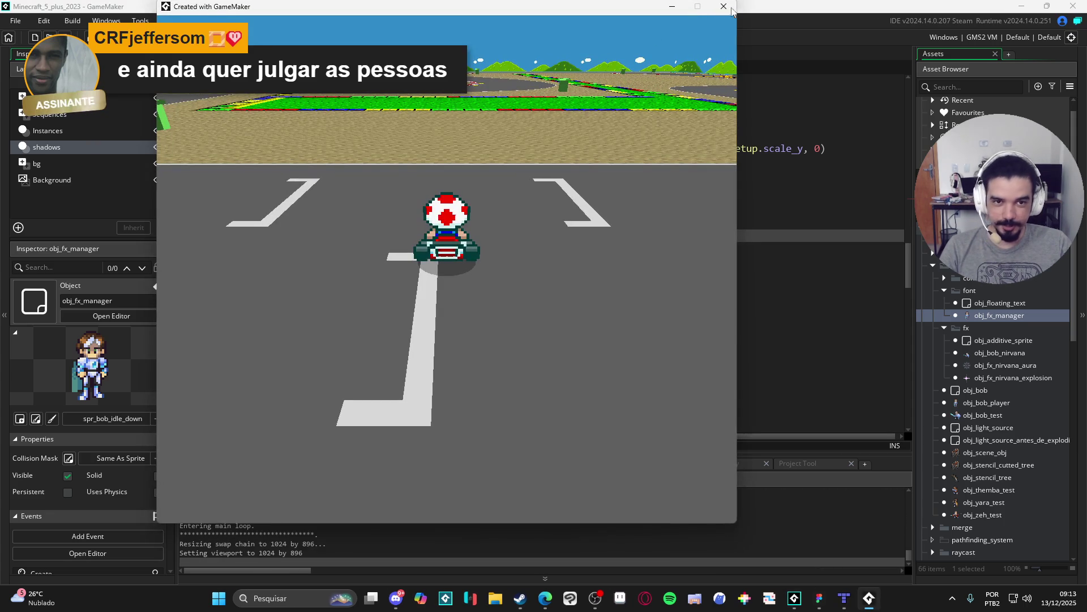
Stop the kart test and move rm_light_font to the top of the Room Order.
{"action": "key", "text": "Escape"}
{"action": "scroll", "coordinate": [994, 330], "scroll_direction": "down", "scroll_amount": 10}
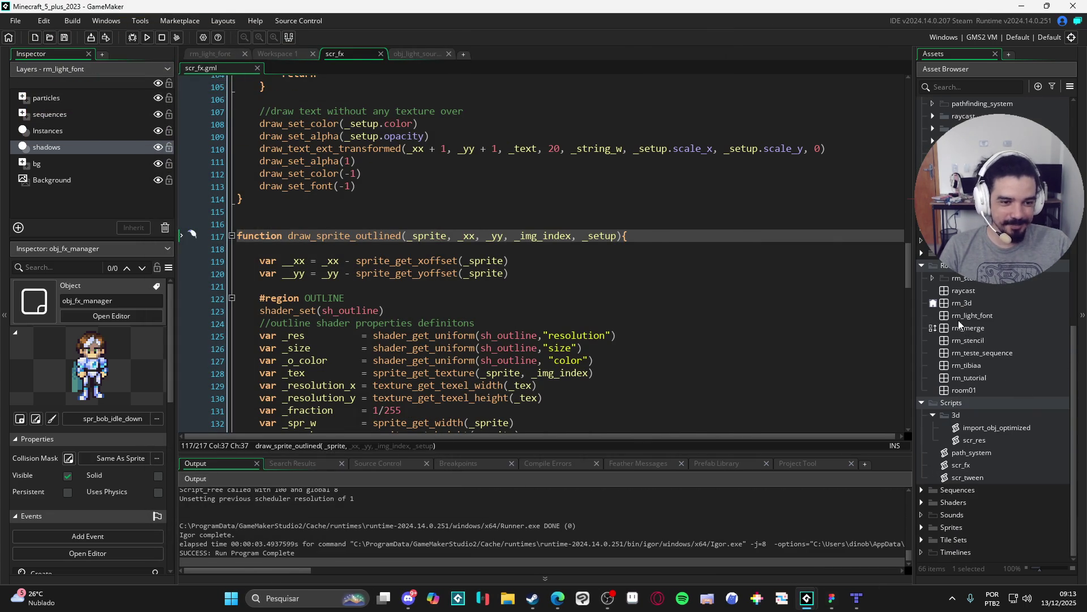
{"action": "left_click", "coordinate": [932, 305]}
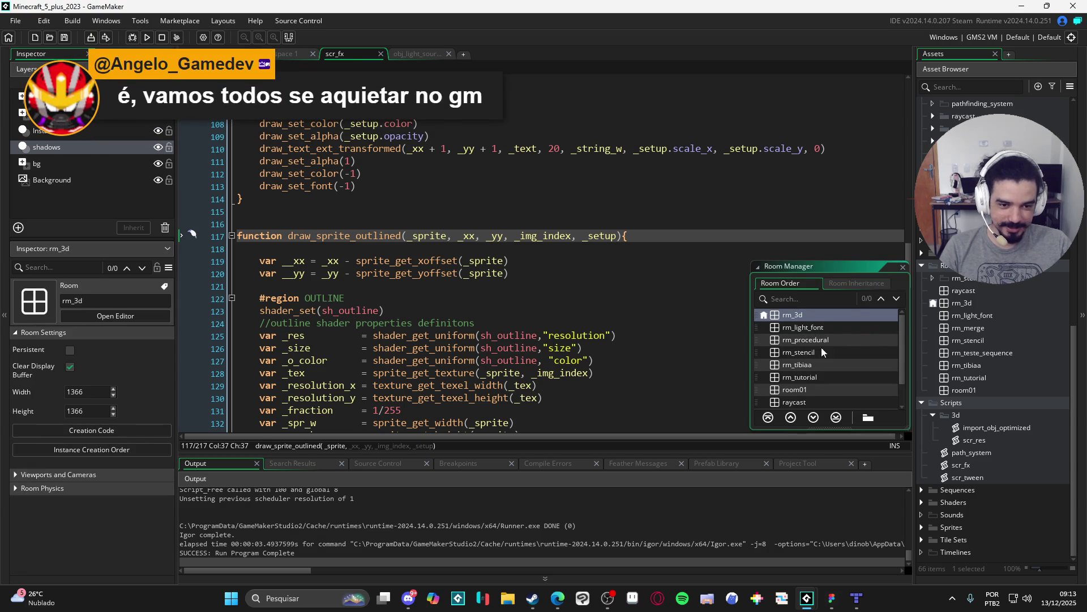
{"action": "left_click", "coordinate": [821, 328]}
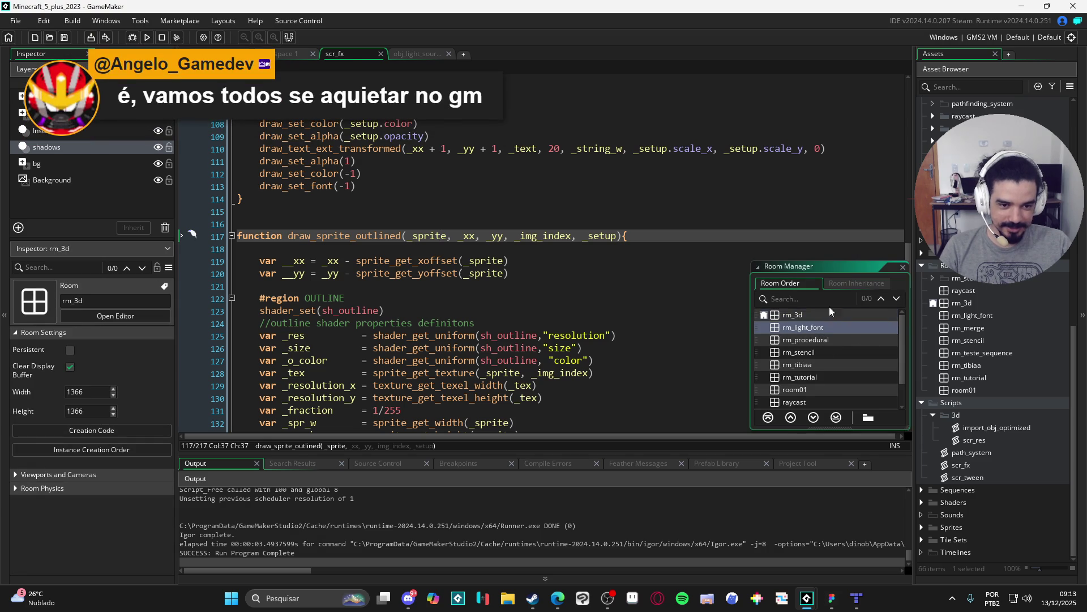
{"action": "left_click_drag", "start_coordinate": [827, 325], "coordinate": [837, 309]}
{"action": "left_click", "coordinate": [903, 267]}
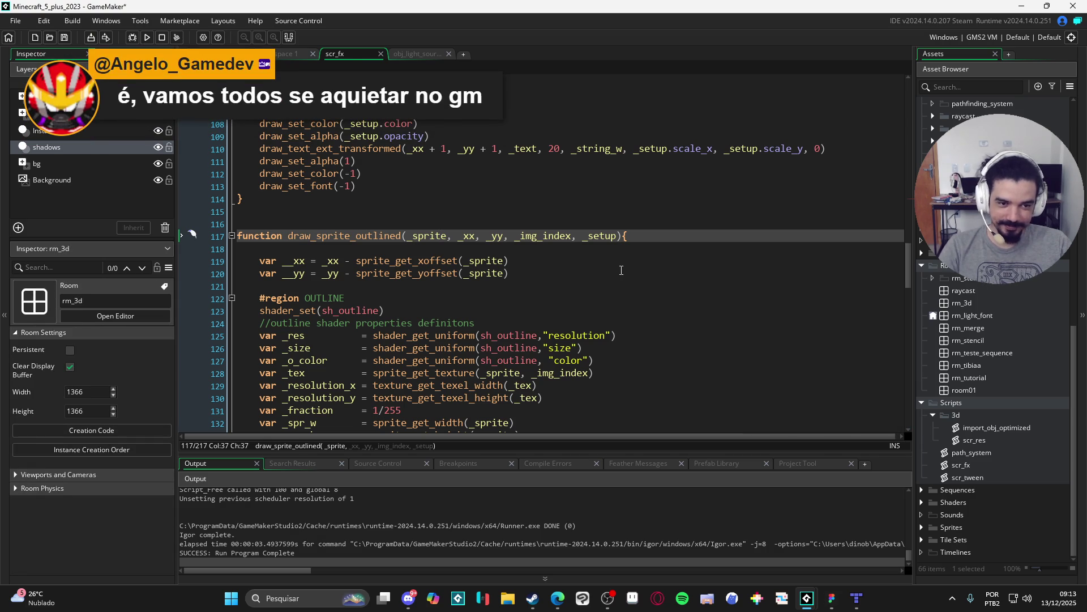
Run the rm_light_font cave scene, close it, and select scripts in the Asset Browser.
{"action": "left_click", "coordinate": [620, 270]}
{"action": "key", "text": "F5"}
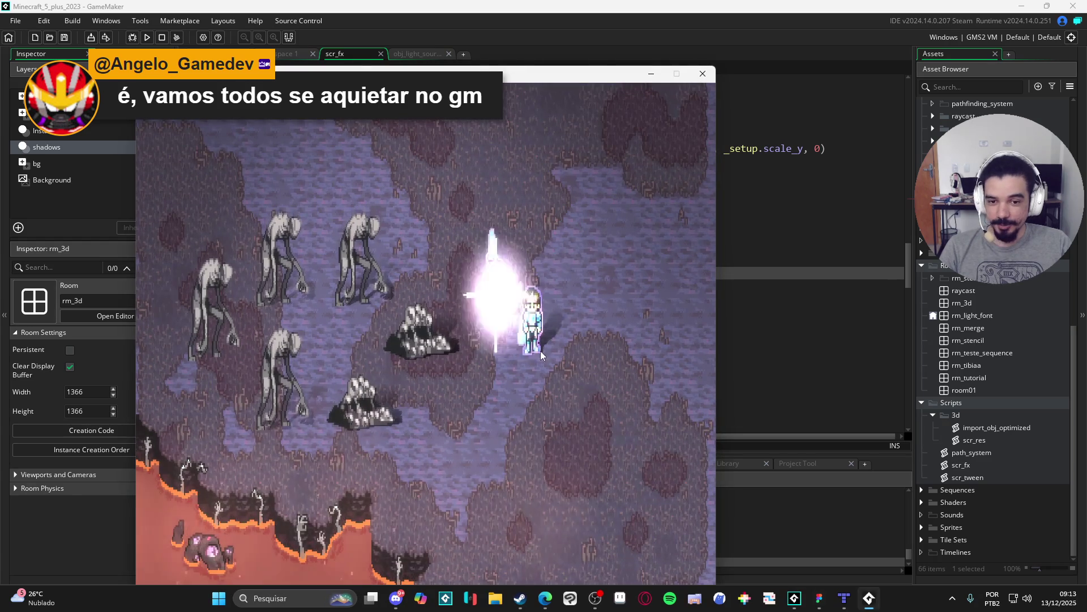
{"action": "key", "text": "Escape"}
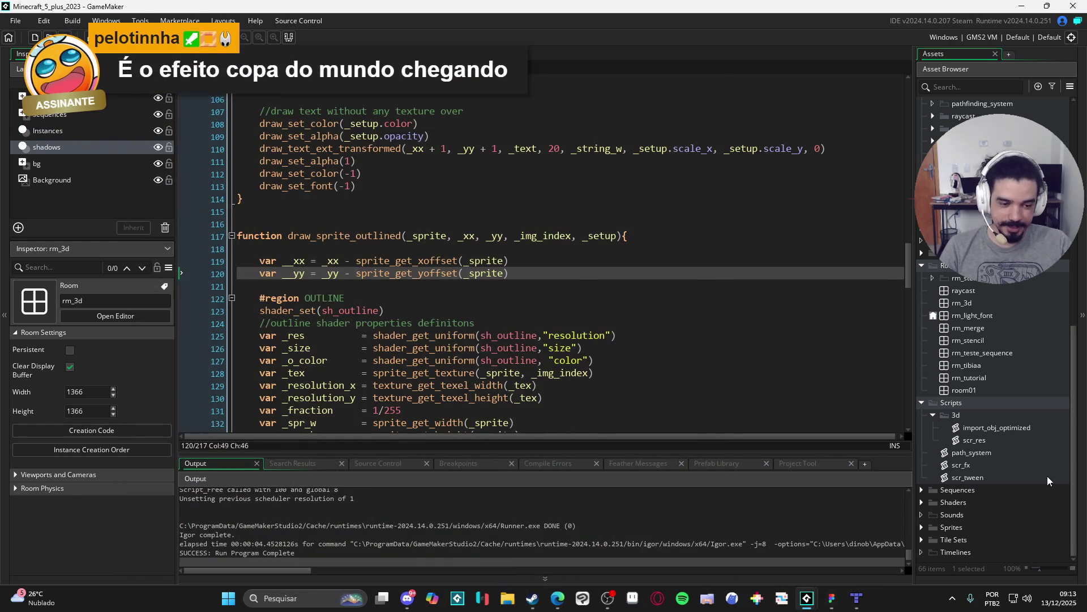
{"action": "left_click", "coordinate": [990, 468]}
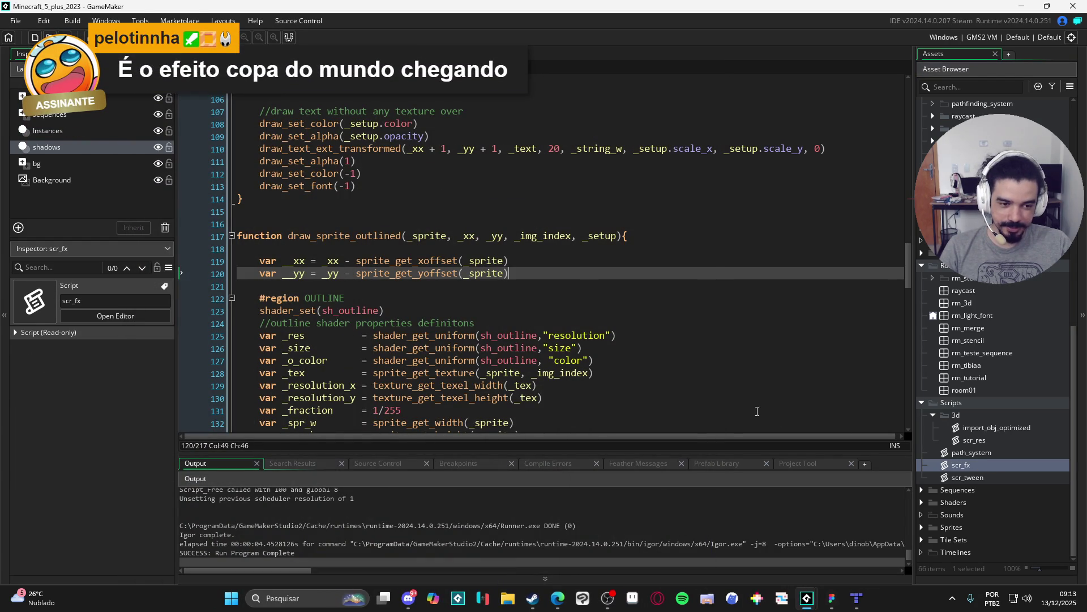
{"action": "left_click", "coordinate": [980, 453]}
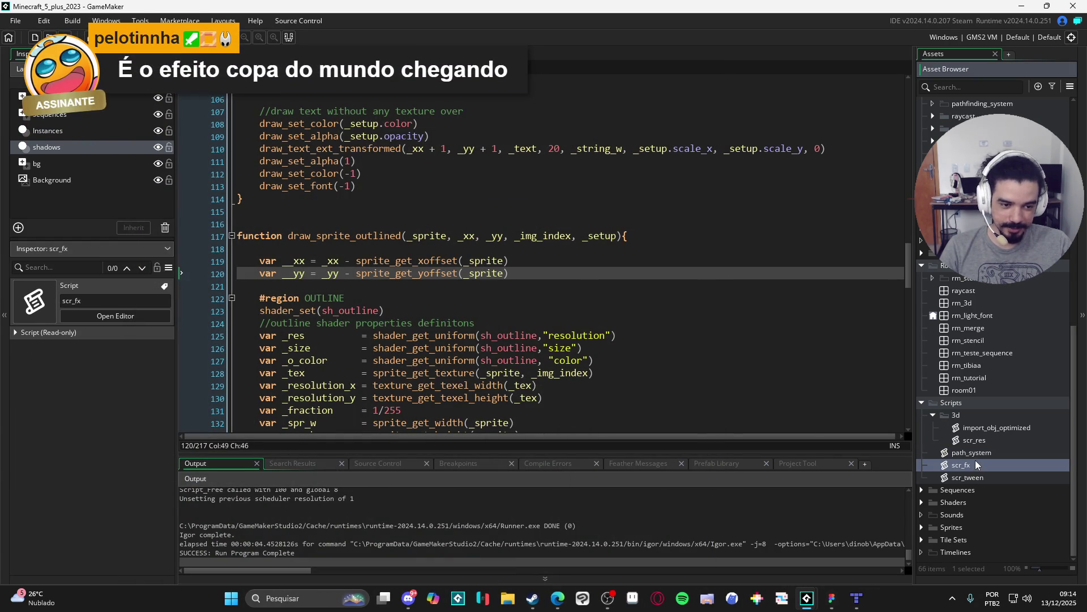
Open scr_res, comment out all its lines with Ctrl+K, and run the game.
{"action": "double_click", "coordinate": [991, 443]}
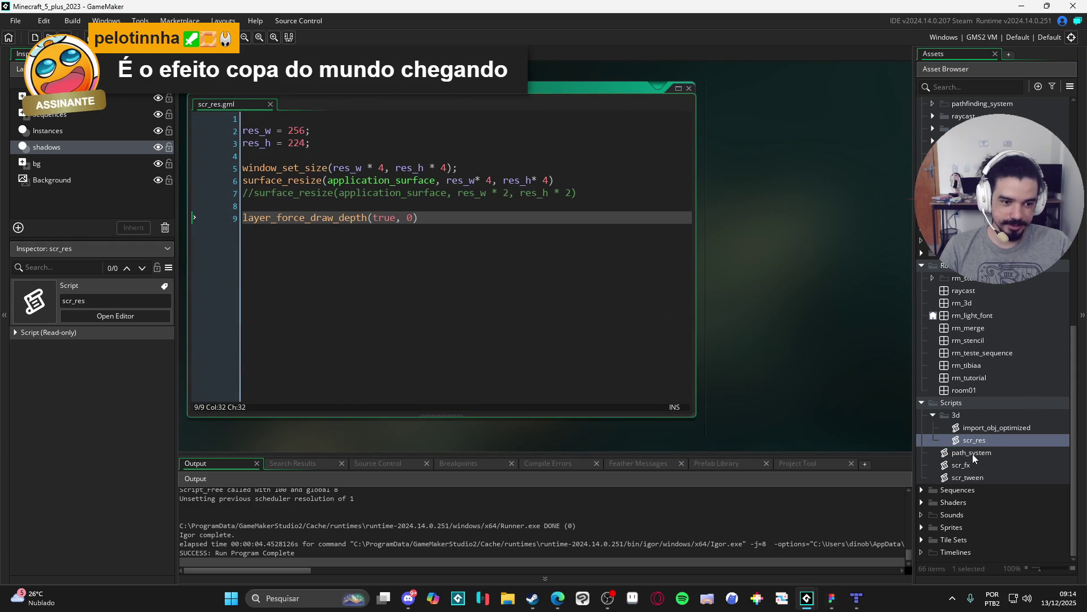
{"action": "key", "text": "ctrl+a"}
{"action": "key", "text": "ctrl+k"}
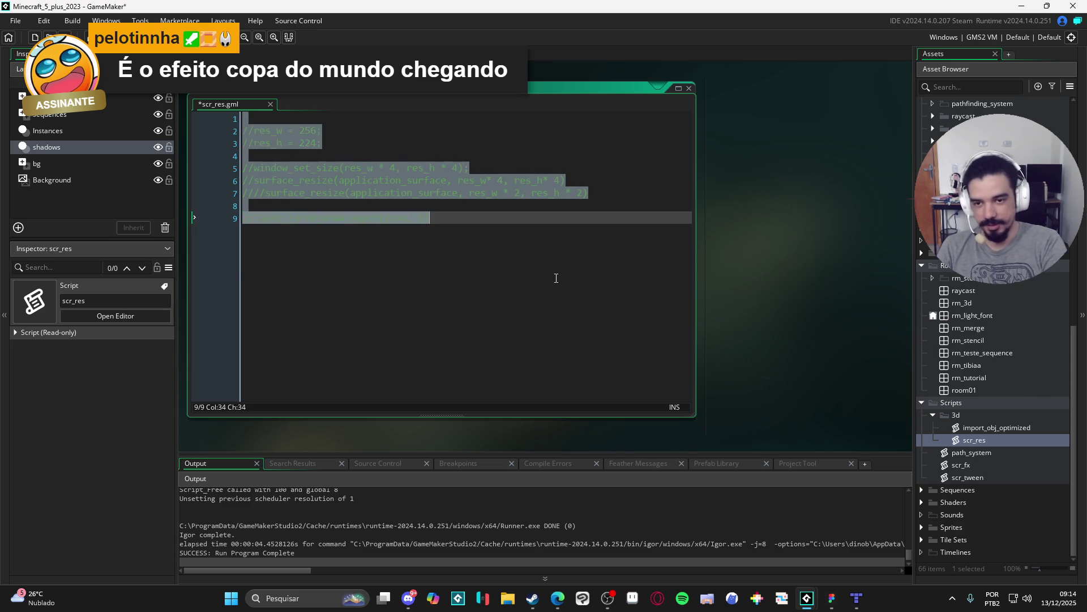
{"action": "key", "text": "F5"}
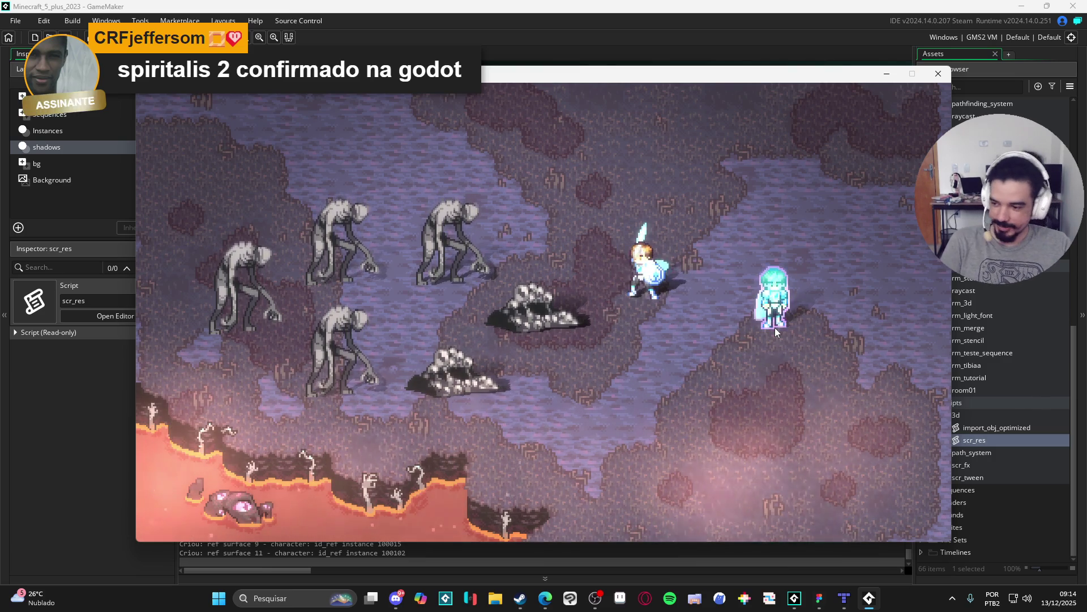
Place the ghost and other characters around the hero to rack up damage, then close the game.
{"action": "left_click", "coordinate": [776, 331]}
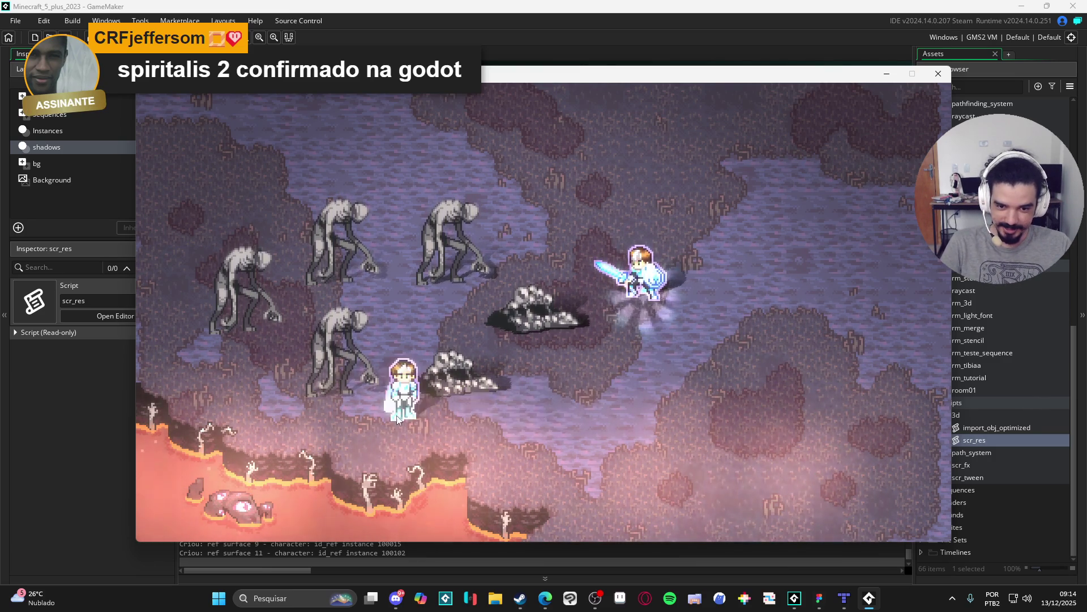
{"action": "left_click", "coordinate": [327, 337]}
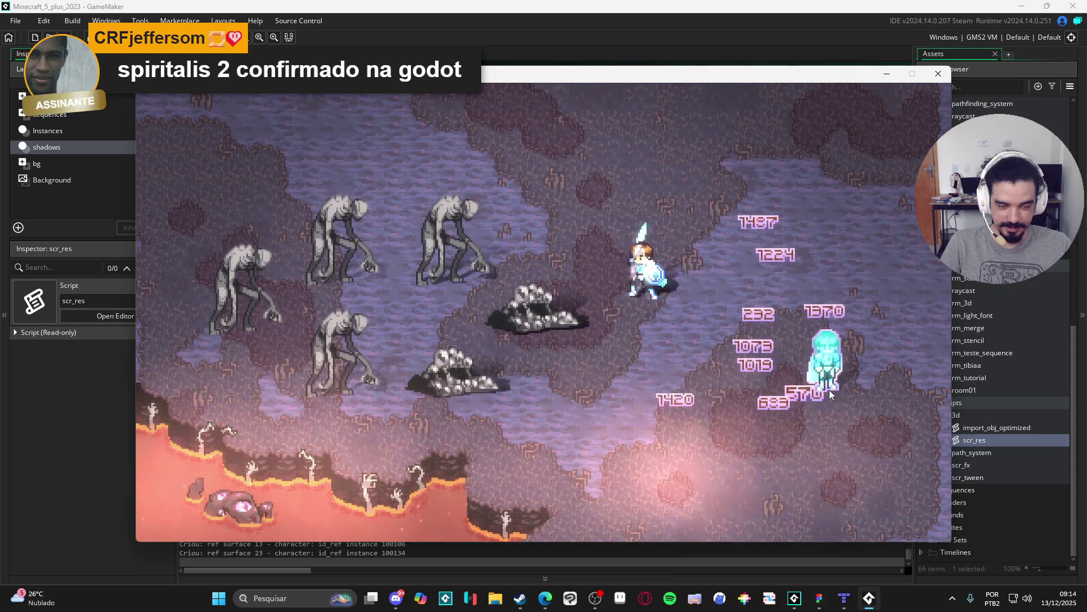
{"action": "left_click", "coordinate": [713, 423]}
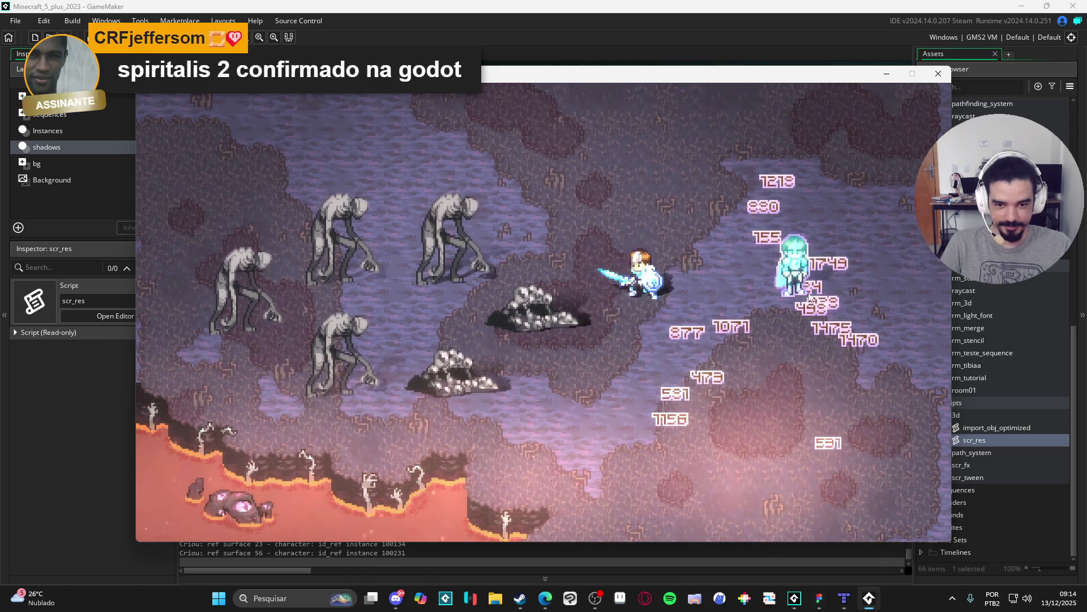
{"action": "left_click", "coordinate": [751, 413]}
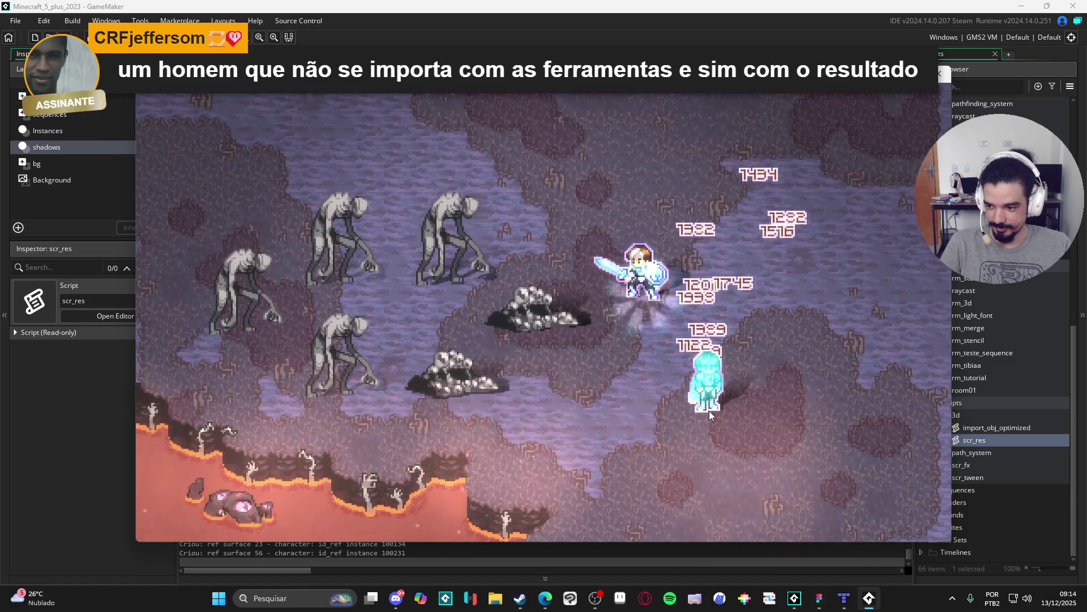
{"action": "left_click", "coordinate": [711, 412]}
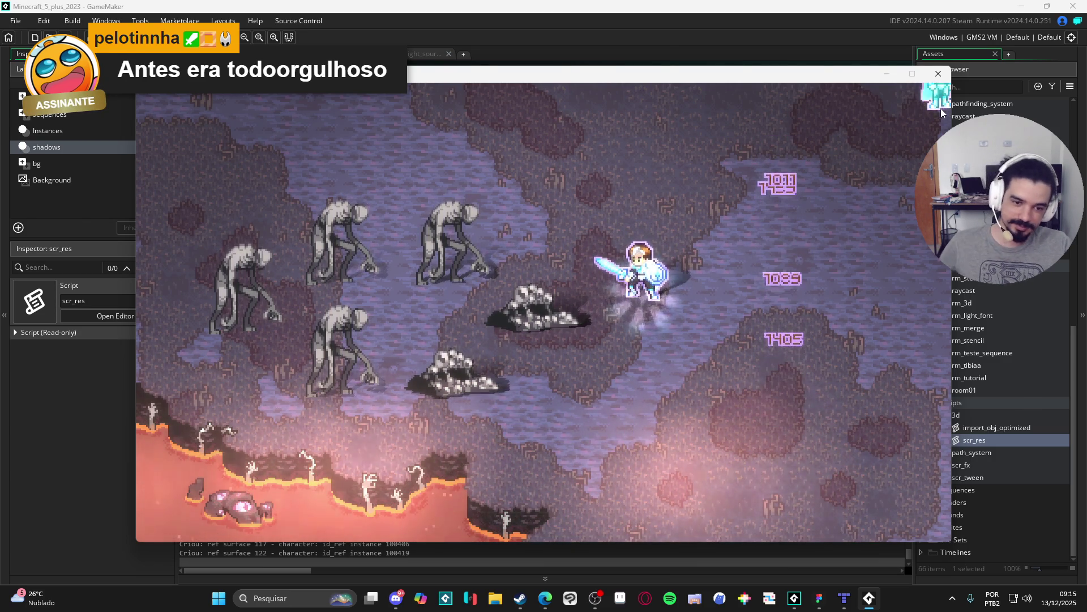
{"action": "left_click", "coordinate": [938, 74]}
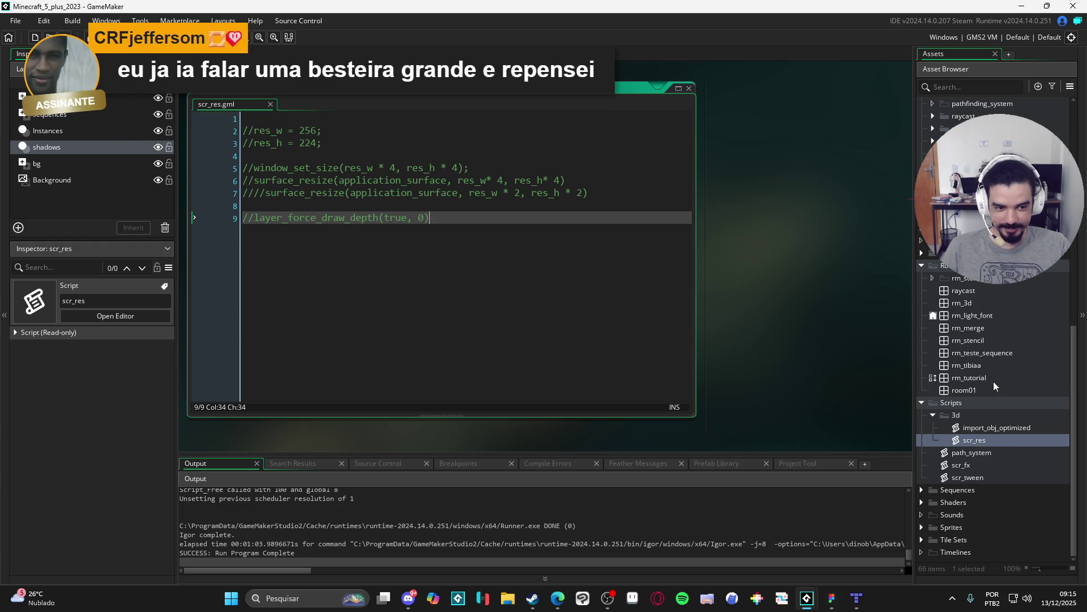
Open the scr_fx script from the Asset Browser and scroll to its top.
{"action": "double_click", "coordinate": [961, 465]}
{"action": "left_click", "coordinate": [541, 282]}
{"action": "scroll", "coordinate": [541, 281], "scroll_direction": "up", "scroll_amount": 20}
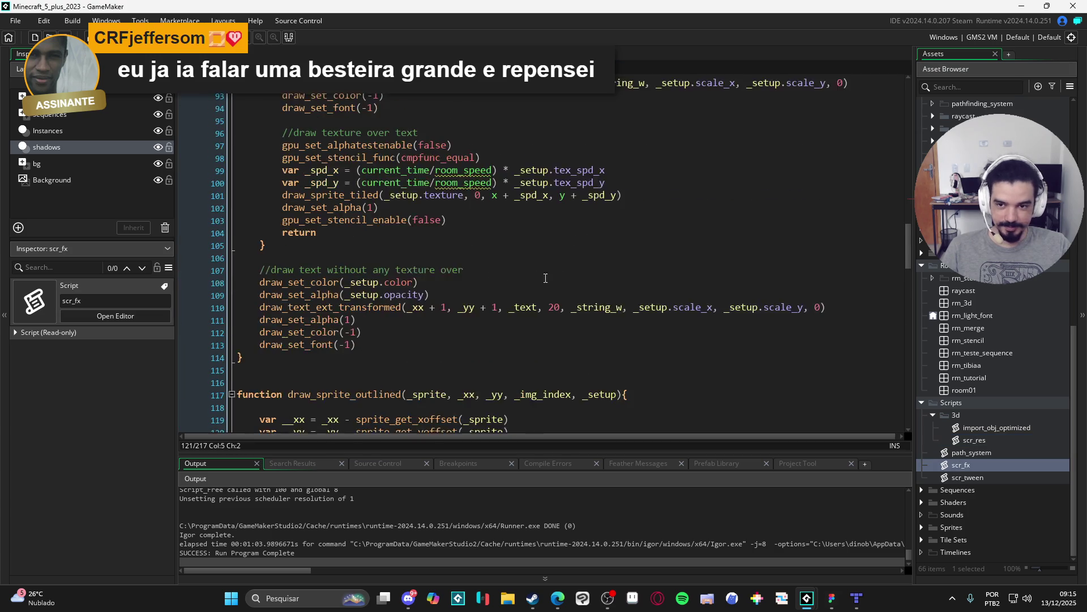
{"action": "scroll", "coordinate": [445, 256], "scroll_direction": "up", "scroll_amount": 11}
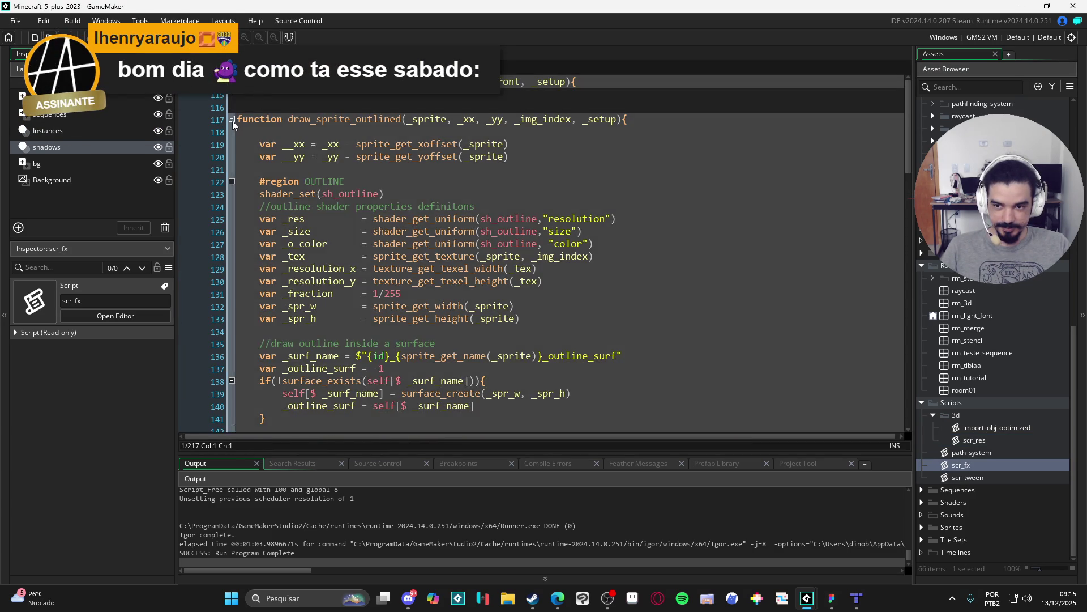
Fold draw_sprite_outlined and draw_text_outlined so only their header lines show, then go to Discord.
{"action": "left_click", "coordinate": [335, 103]}
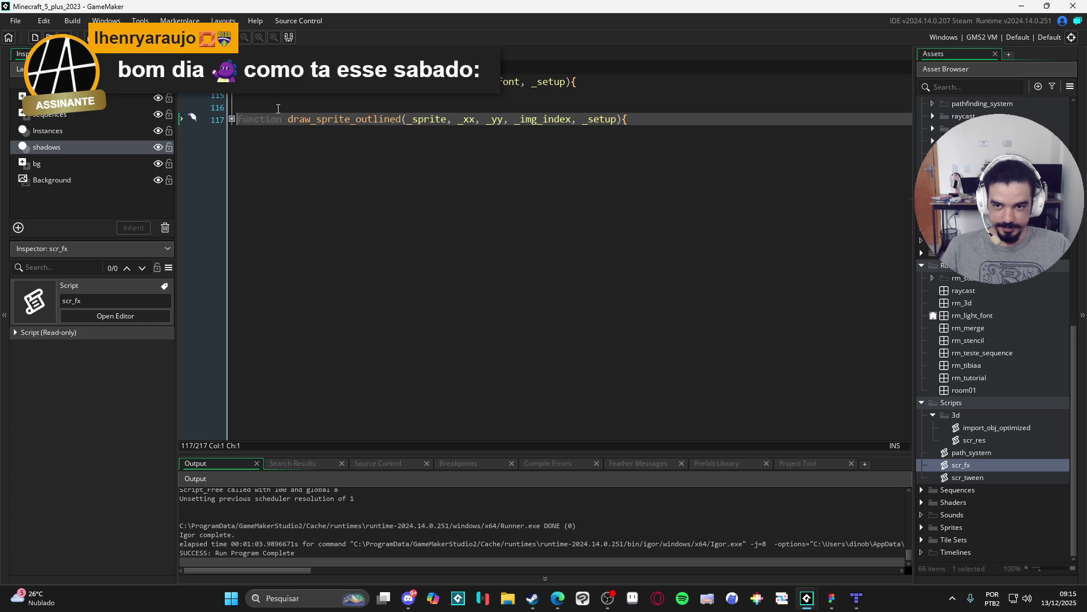
{"action": "left_click", "coordinate": [238, 82]}
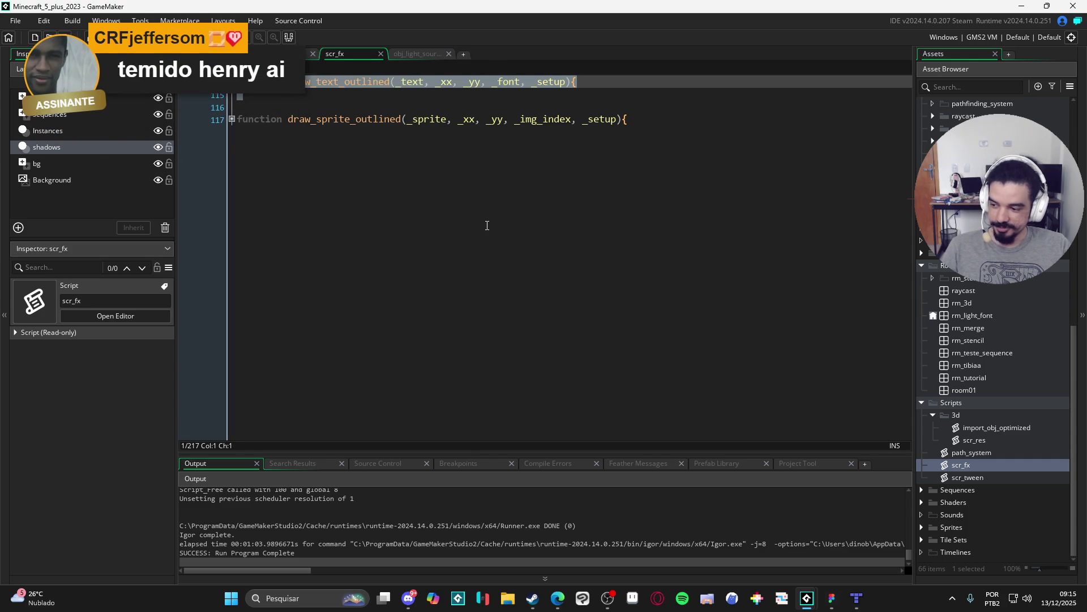
{"action": "left_click", "coordinate": [409, 598]}
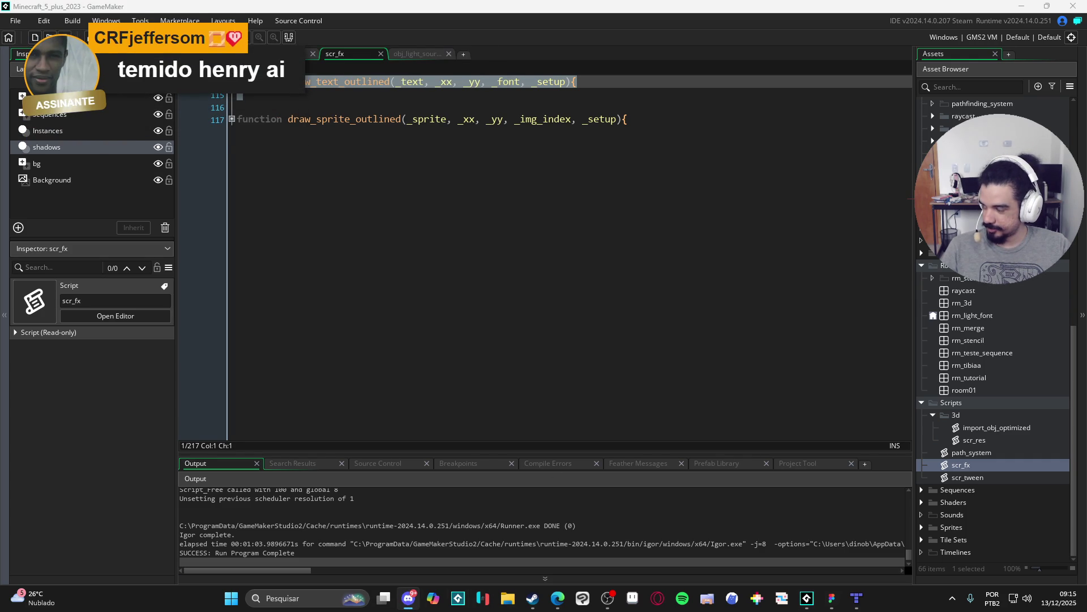
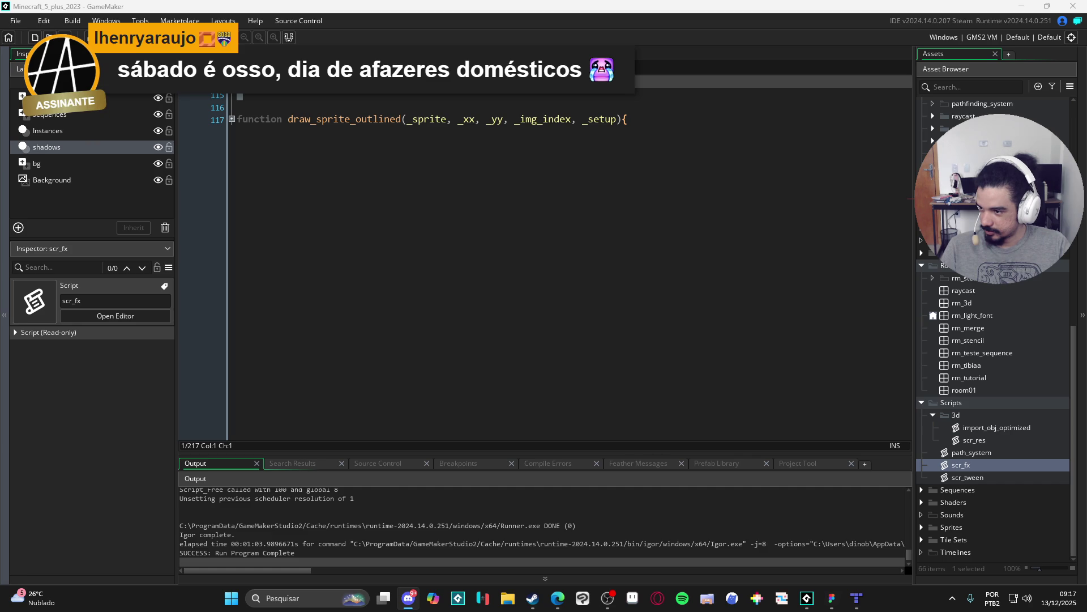
Look over the draw_text_outlined code posted in Discord's #programming channel, then return to GameMaker.
{"action": "key", "text": "alt+Tab"}
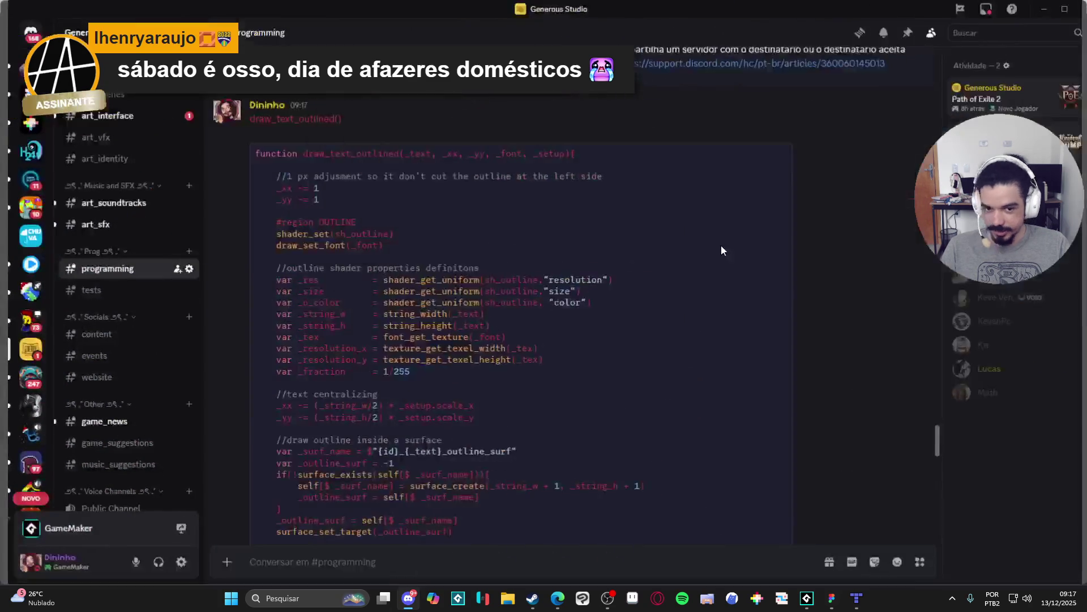
{"action": "scroll", "coordinate": [549, 320], "scroll_direction": "down", "scroll_amount": 5}
{"action": "scroll", "coordinate": [566, 317], "scroll_direction": "down", "scroll_amount": 8}
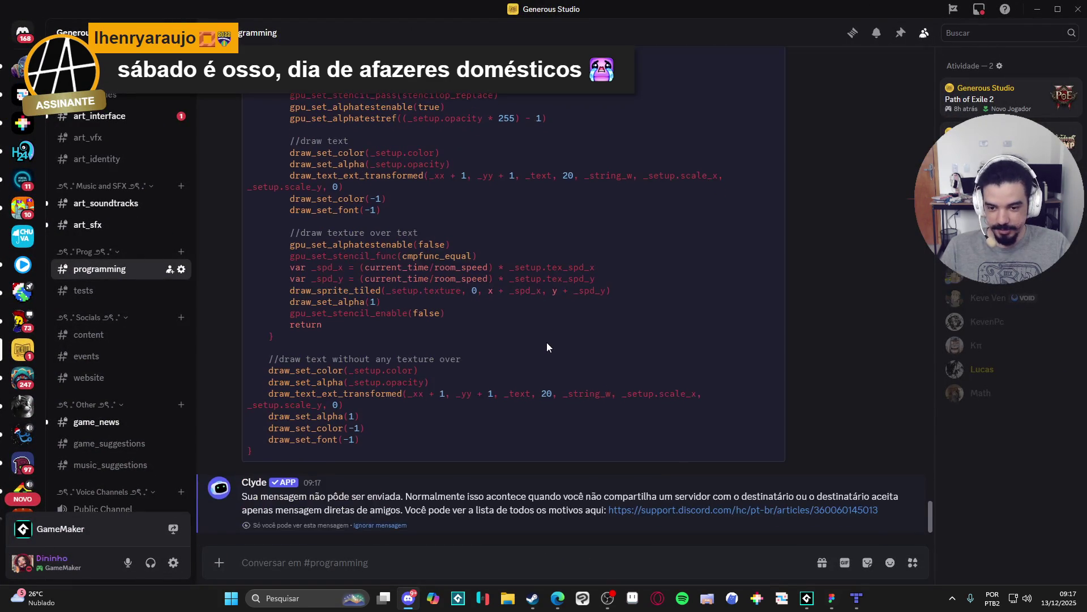
{"action": "scroll", "coordinate": [546, 344], "scroll_direction": "up", "scroll_amount": 10}
{"action": "key", "text": "alt+Tab"}
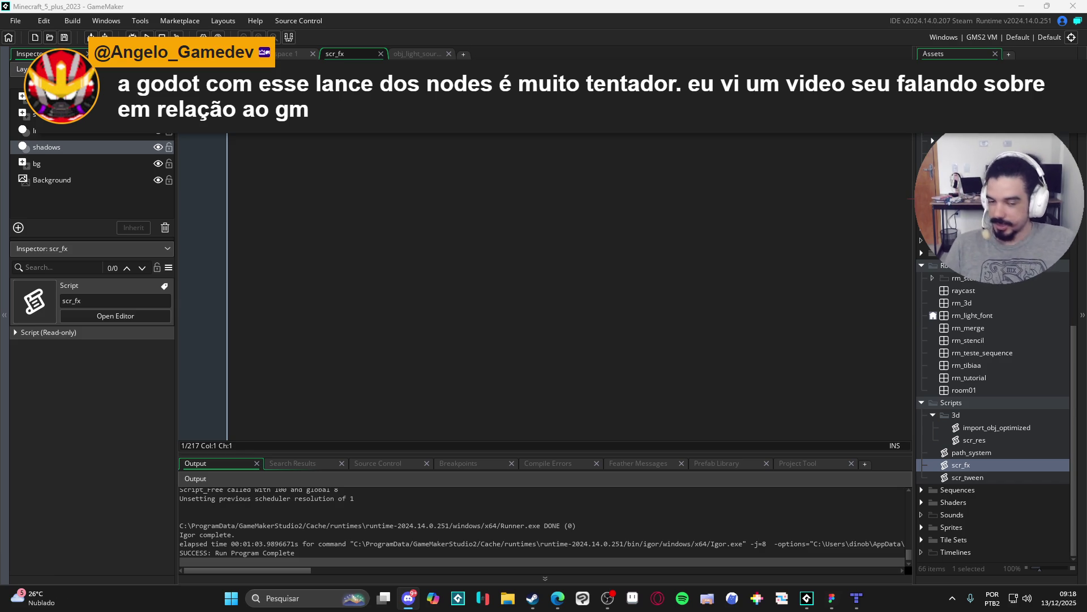
Review scr_fx down to draw_sprite_outlined, then add a blank first line above draw_text_outlined.
{"action": "left_click", "coordinate": [660, 243]}
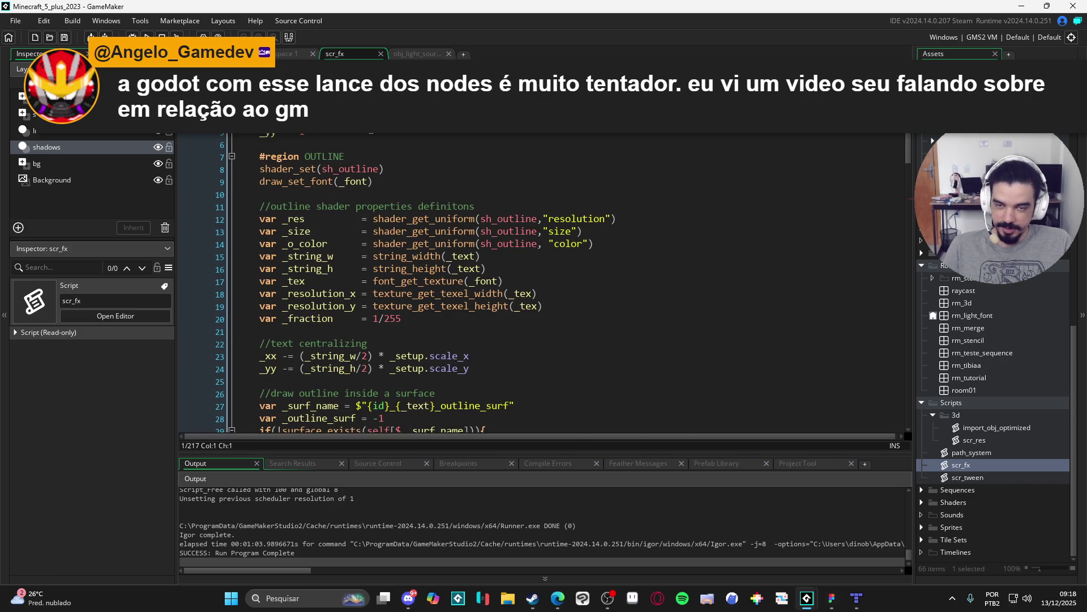
{"action": "left_click", "coordinate": [407, 157]}
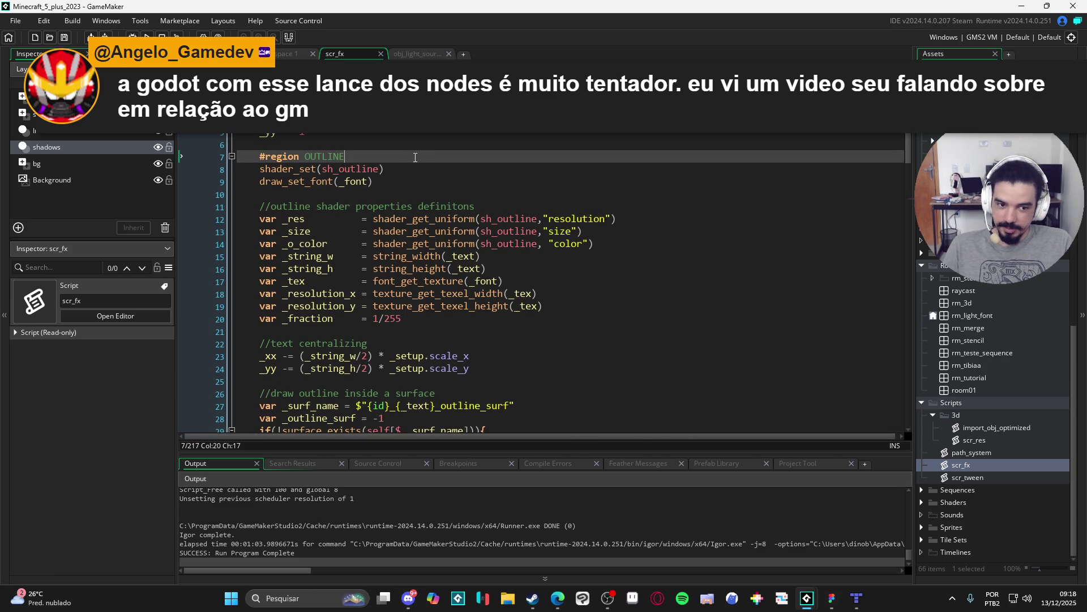
{"action": "scroll", "coordinate": [482, 150], "scroll_direction": "down", "scroll_amount": 10}
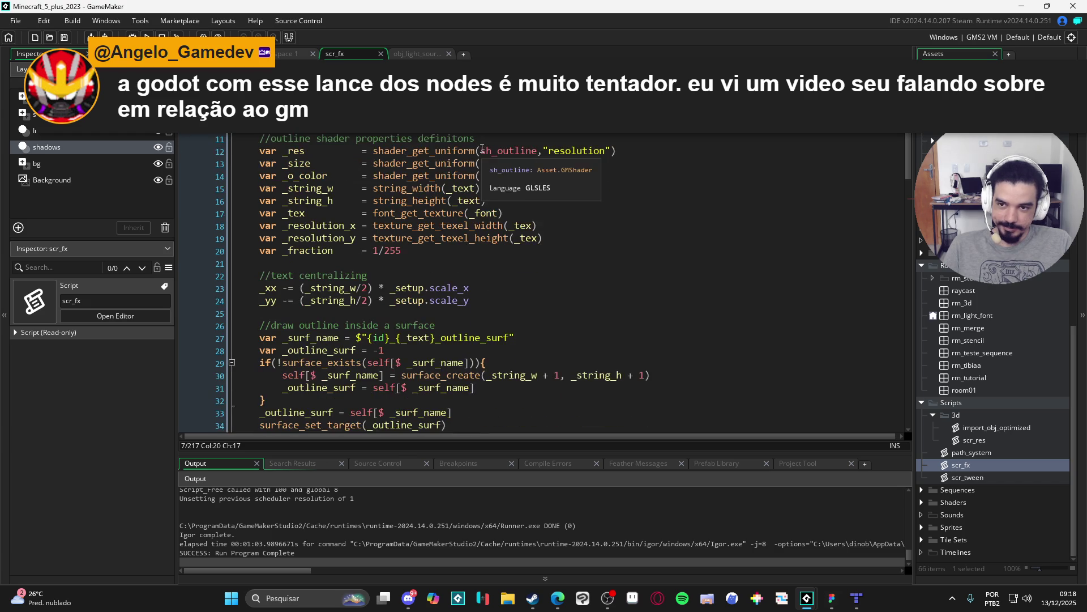
{"action": "scroll", "coordinate": [504, 144], "scroll_direction": "down", "scroll_amount": 9}
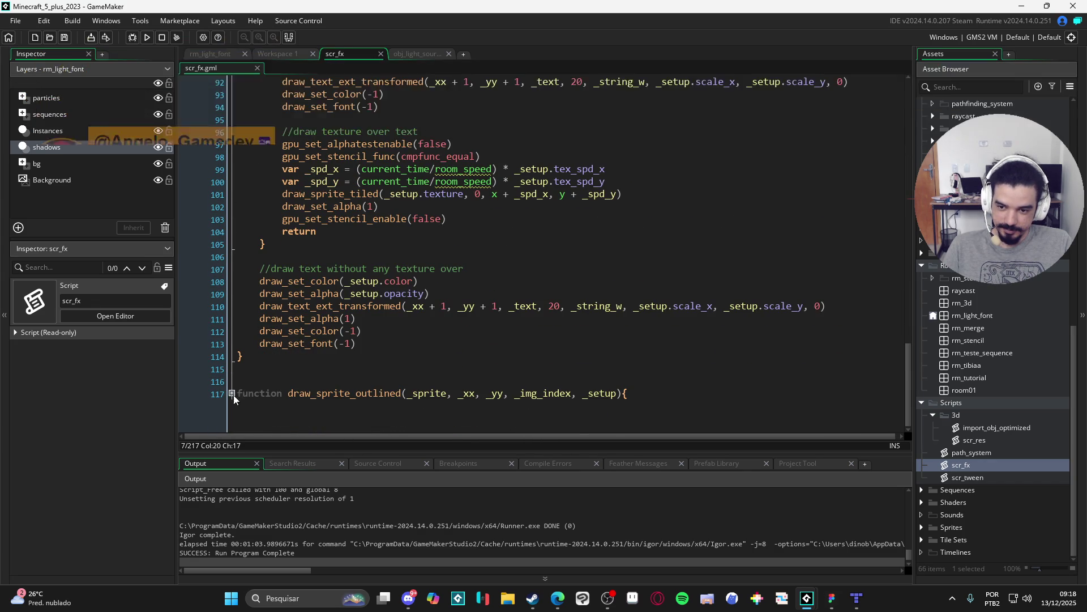
{"action": "left_click", "coordinate": [225, 396]}
{"action": "scroll", "coordinate": [377, 324], "scroll_direction": "down", "scroll_amount": 4}
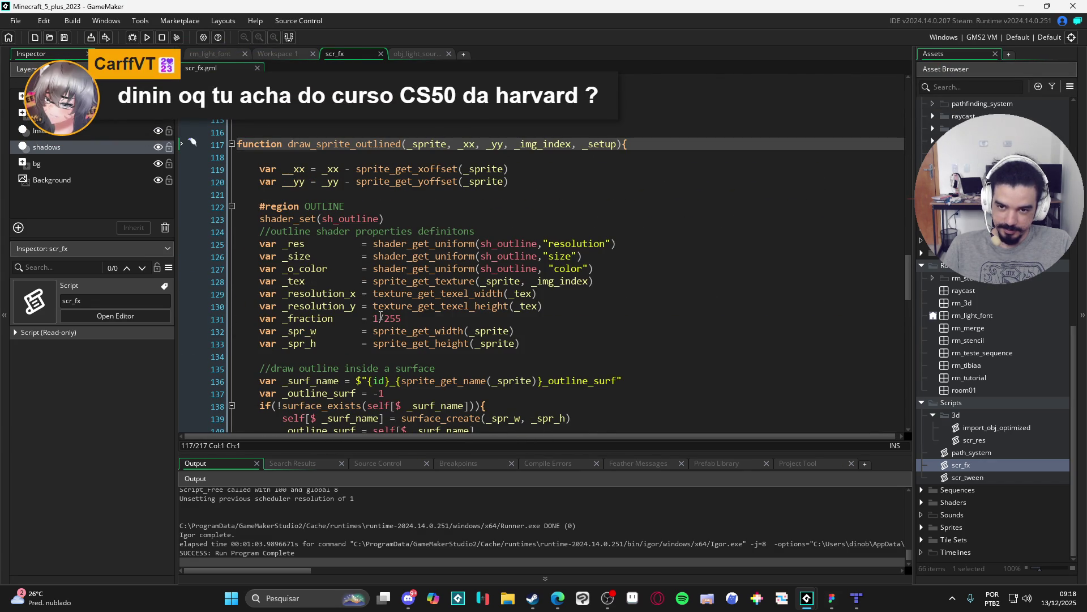
{"action": "scroll", "coordinate": [407, 314], "scroll_direction": "up", "scroll_amount": 8}
{"action": "scroll", "coordinate": [446, 301], "scroll_direction": "up", "scroll_amount": 15}
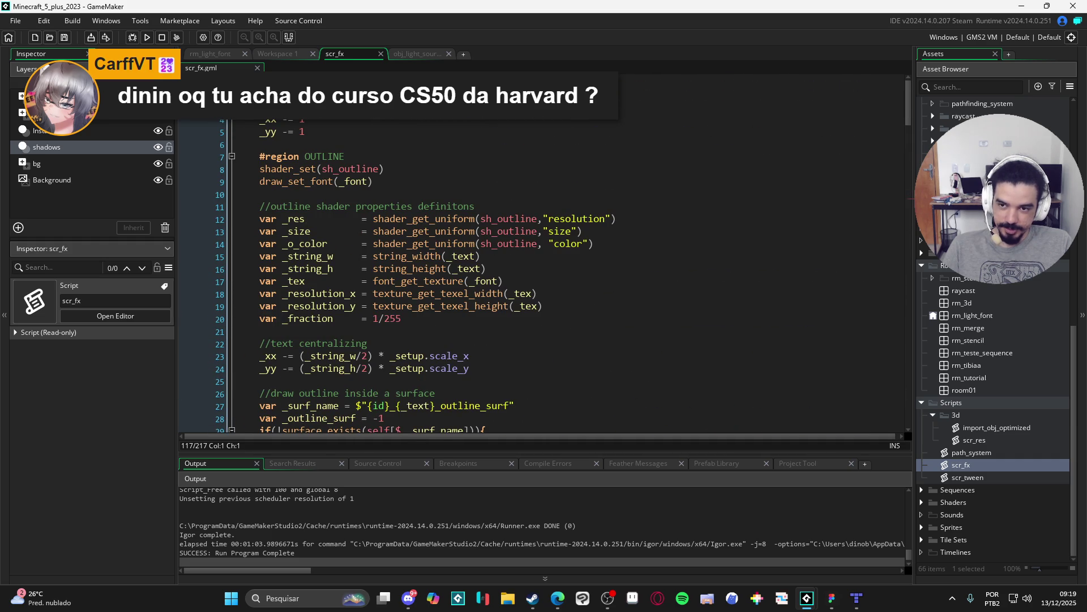
{"action": "key", "text": "ctrl+Home"}
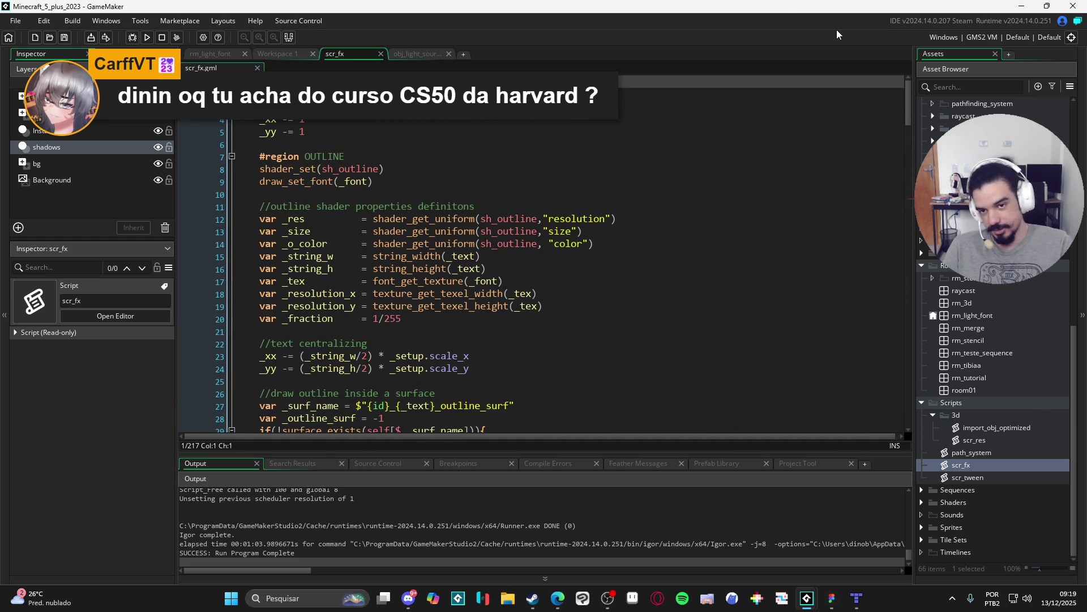
{"action": "key", "text": "Return"}
{"action": "key", "text": "Up"}
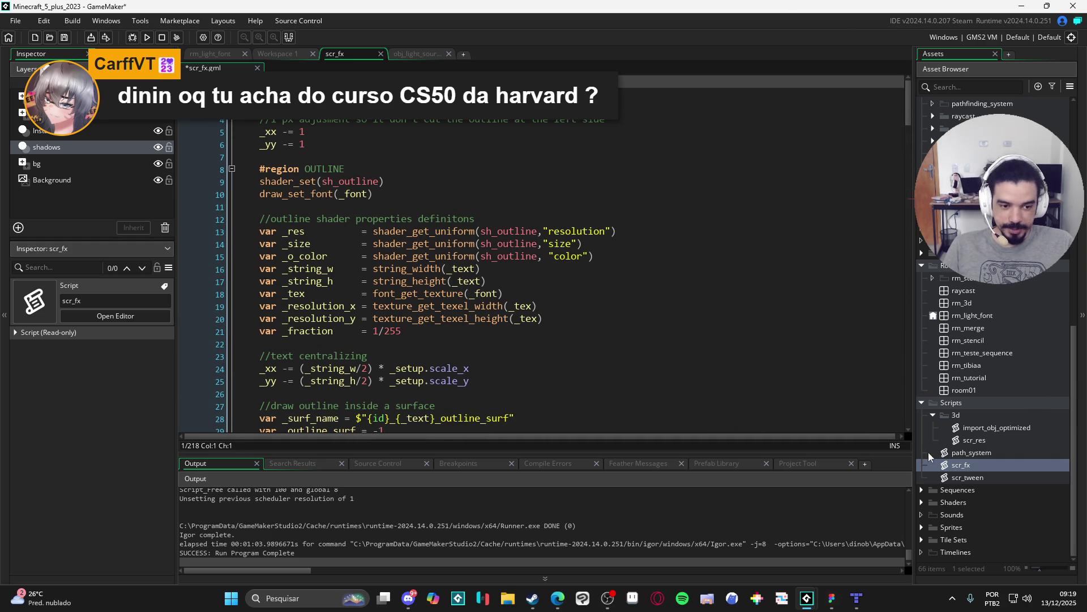
{"action": "scroll", "coordinate": [997, 383], "scroll_direction": "up", "scroll_amount": 7}
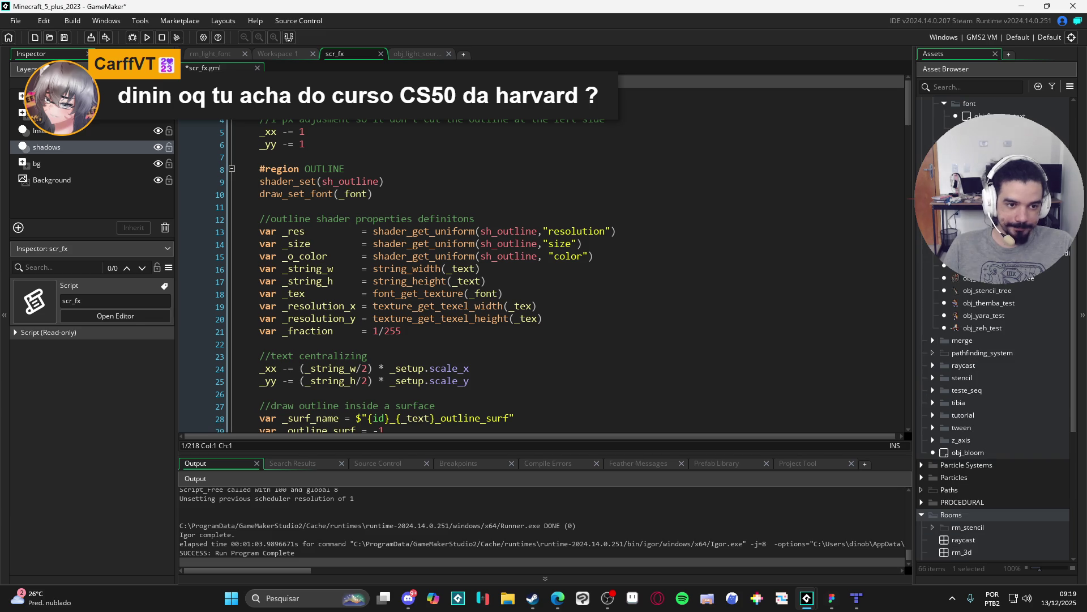
Open obj_floating_text's Draw event and select lines 1–12 of its _setup struct.
{"action": "double_click", "coordinate": [974, 240]}
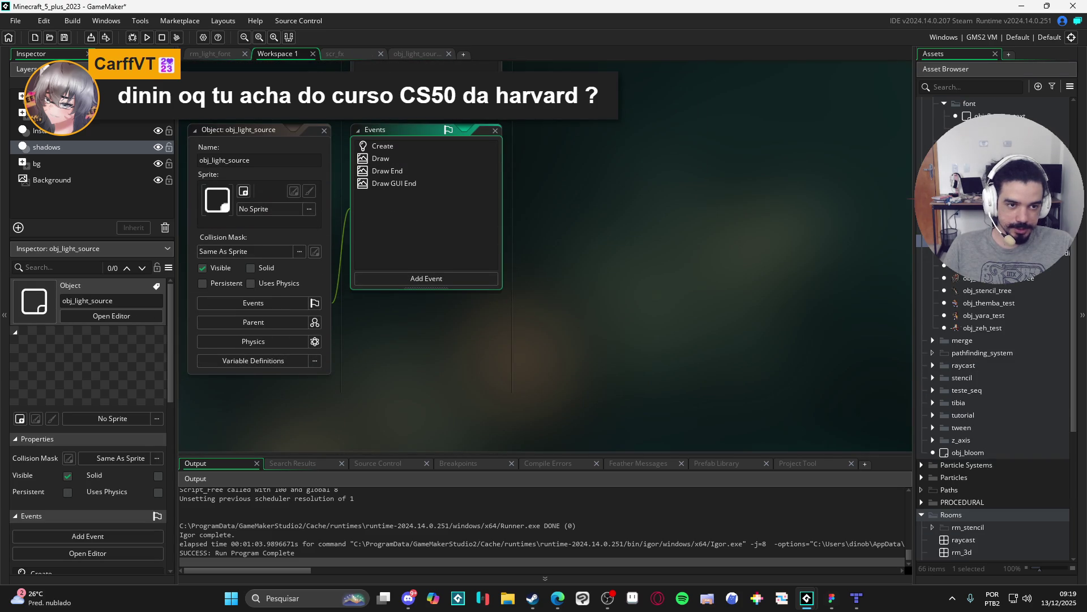
{"action": "double_click", "coordinate": [1022, 115]}
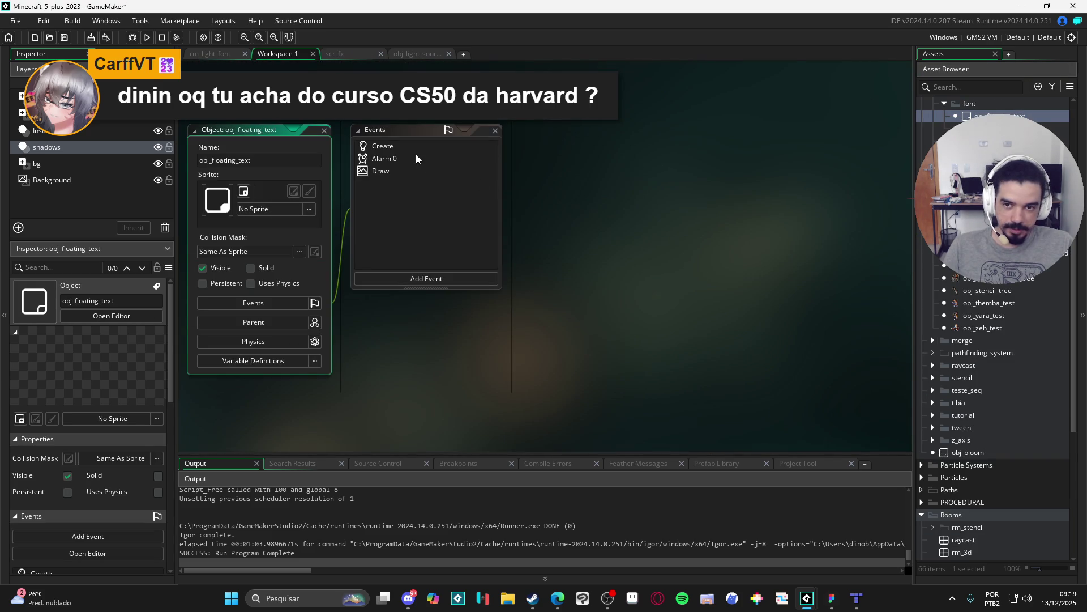
{"action": "double_click", "coordinate": [419, 146]}
{"action": "double_click", "coordinate": [424, 171]}
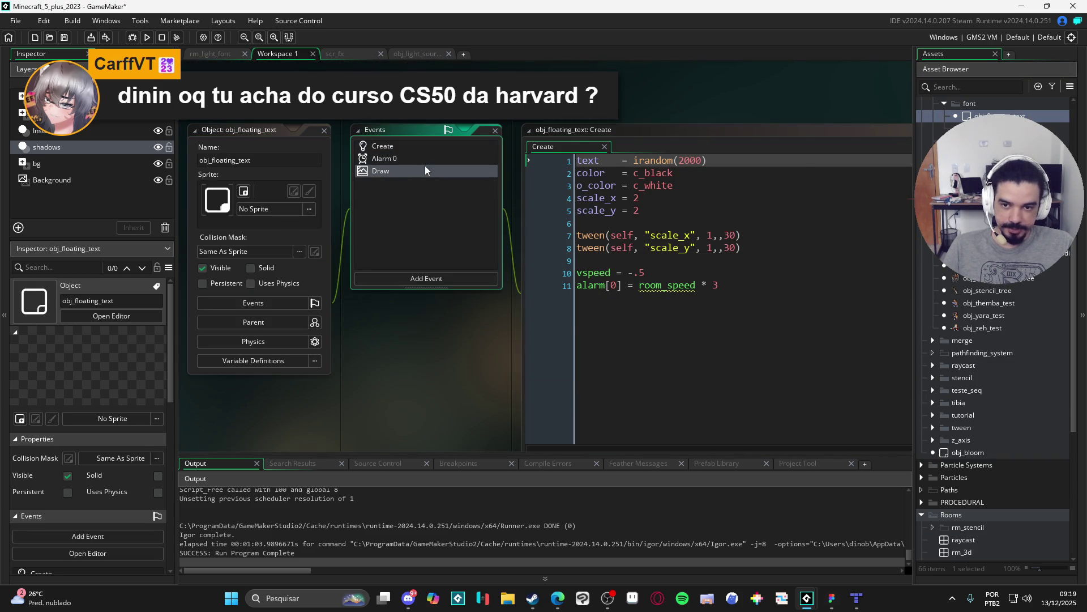
{"action": "left_click_drag", "start_coordinate": [623, 298], "coordinate": [528, 139]}
{"action": "key", "text": "ctrl+c"}
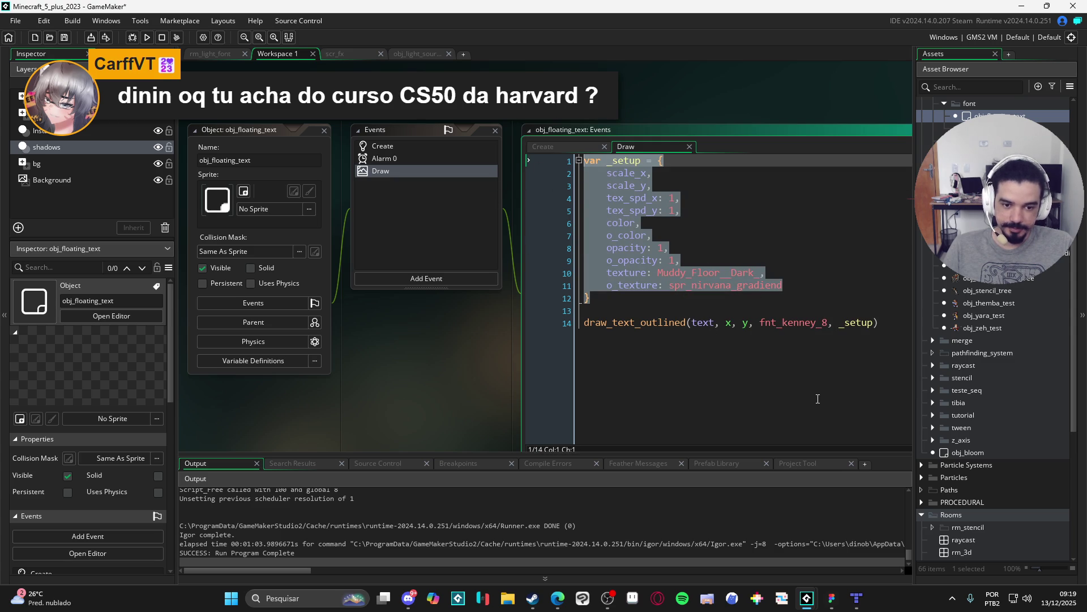
{"action": "scroll", "coordinate": [1014, 424], "scroll_direction": "down", "scroll_amount": 6}
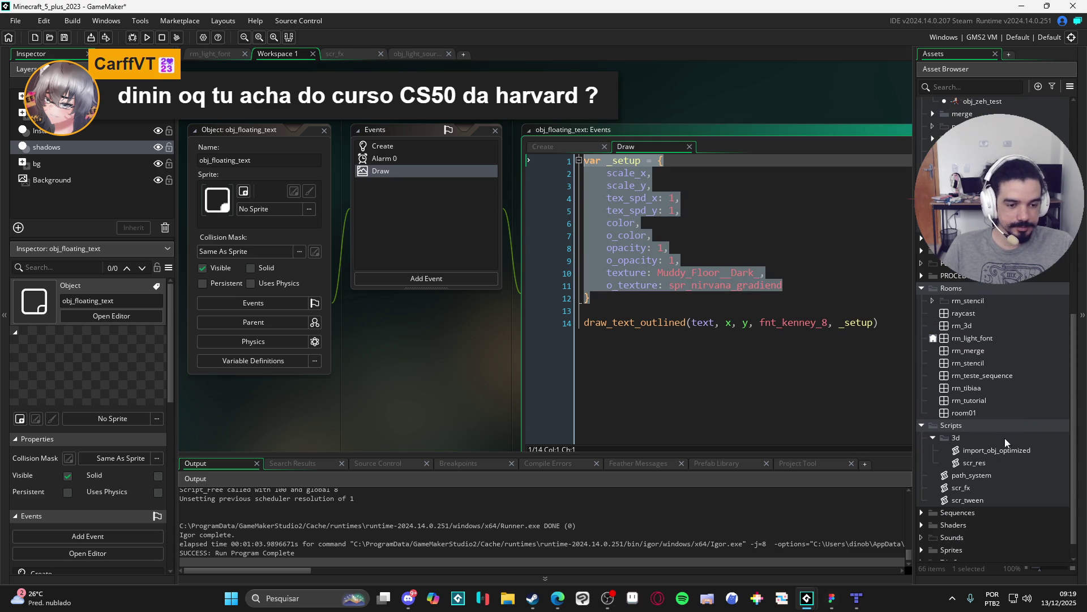
{"action": "scroll", "coordinate": [1008, 467], "scroll_direction": "down", "scroll_amount": 1}
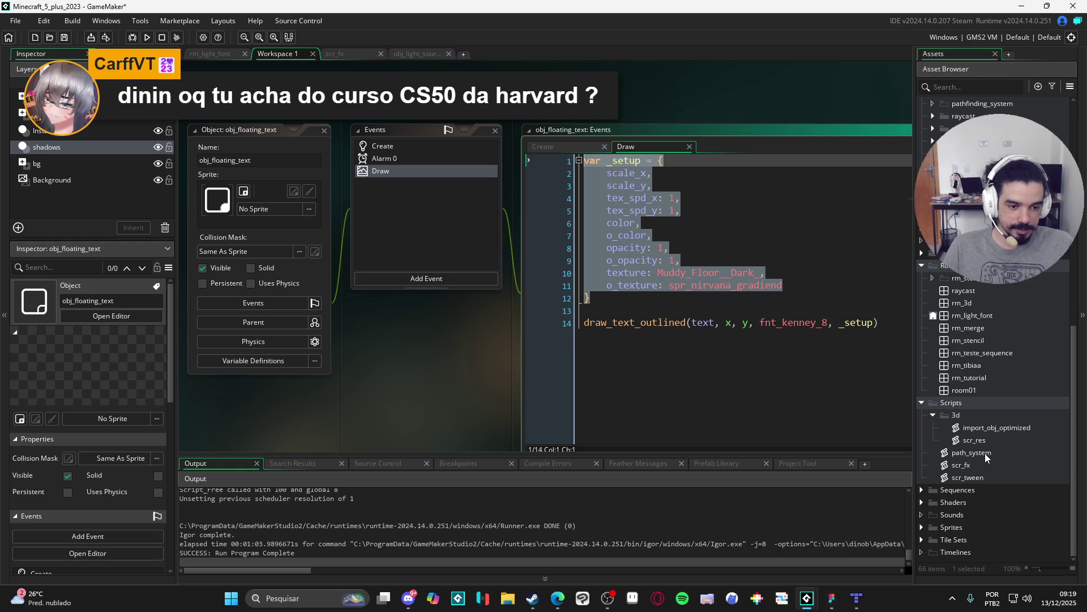
Paste the _setup struct at the top of scr_fx and comment it out with Ctrl+K.
{"action": "double_click", "coordinate": [985, 466]}
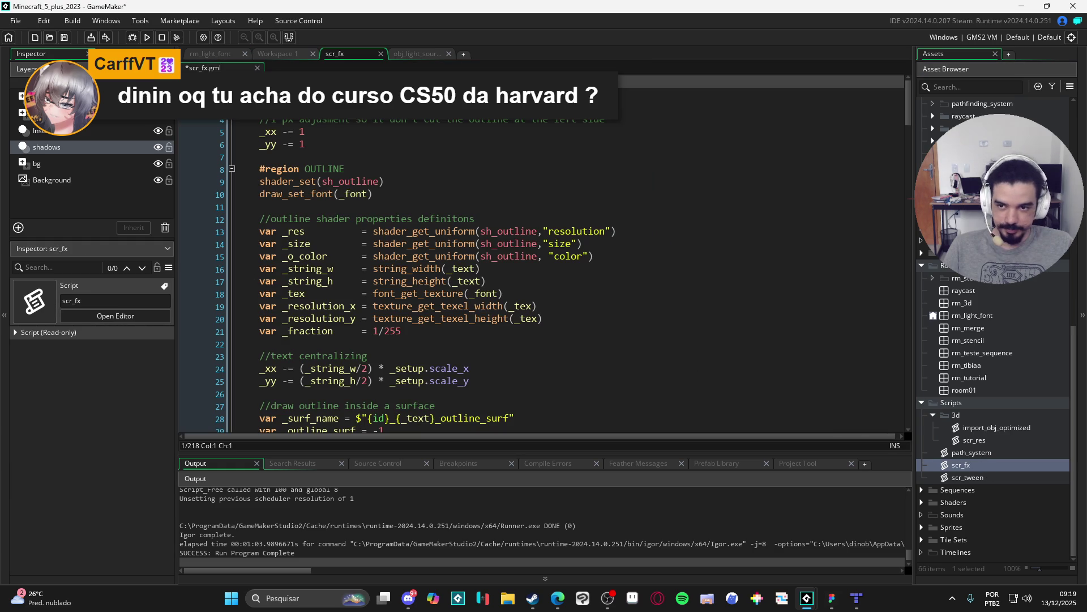
{"action": "key", "text": "ctrl+v"}
{"action": "key", "text": "ctrl+shift+Home"}
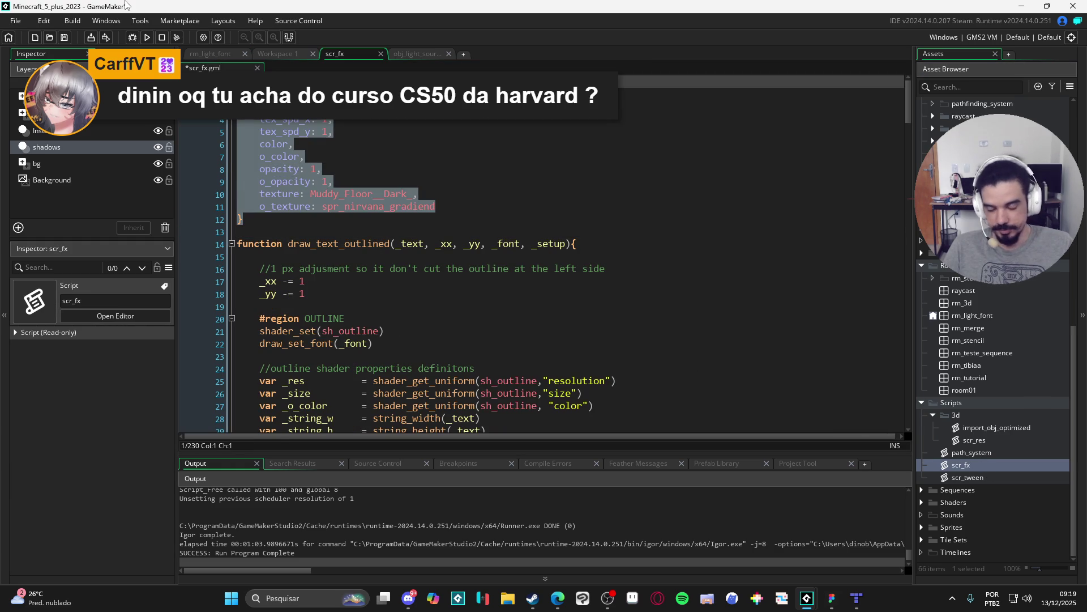
{"action": "key", "text": "ctrl+k"}
{"action": "key", "text": "ctrl+Home"}
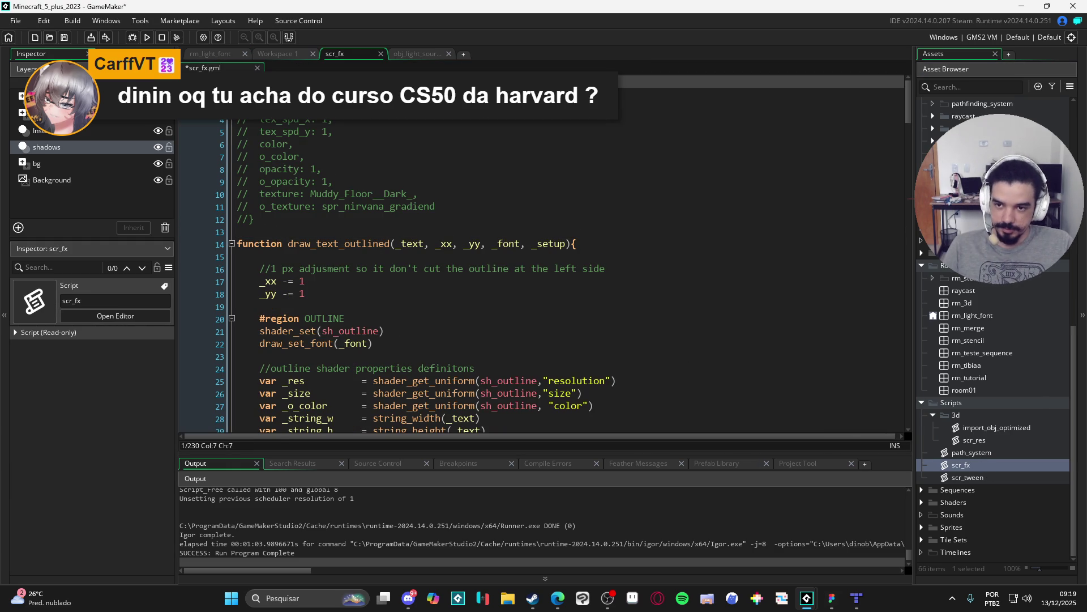
{"action": "key", "text": "Return"}
{"action": "key", "text": "Up"}
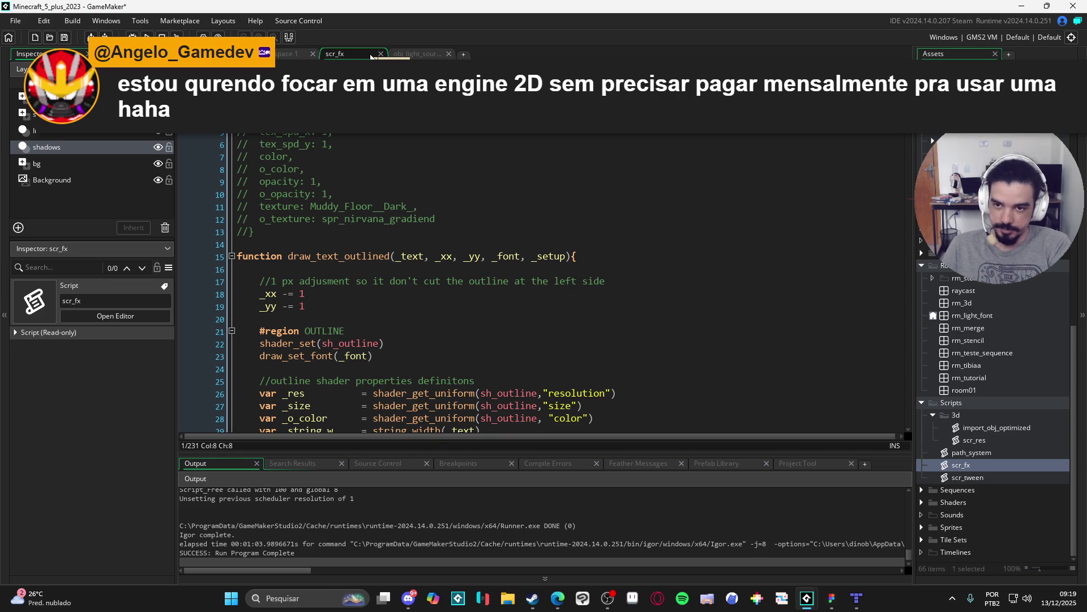
Set the sample's color to c_black and o_color to c_white.
{"action": "type", "text": "fun"}
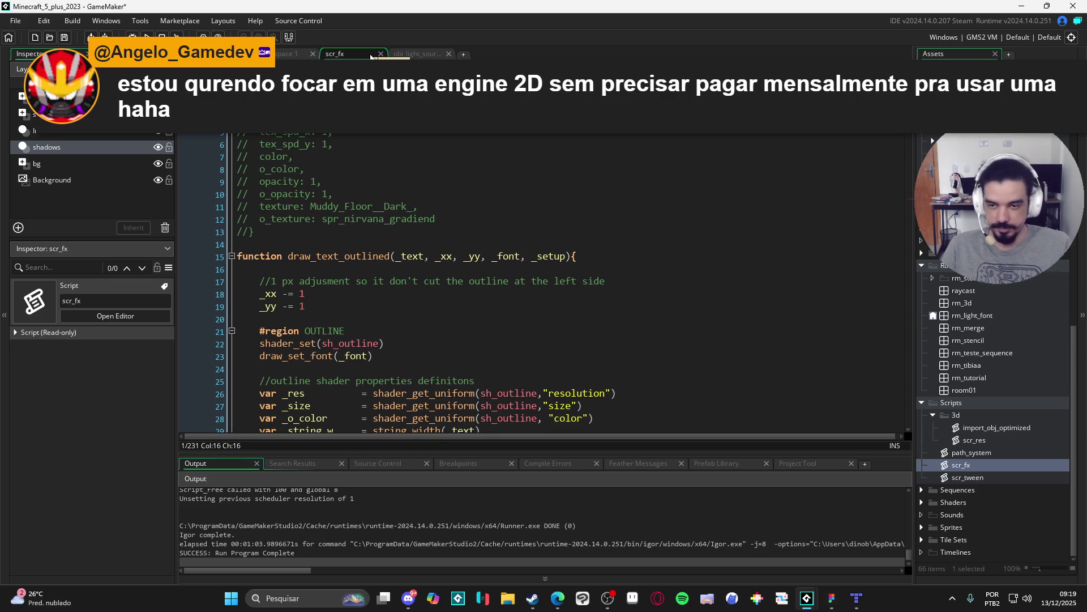
{"action": "key", "text": "Down"}
{"action": "key", "text": "Down"}
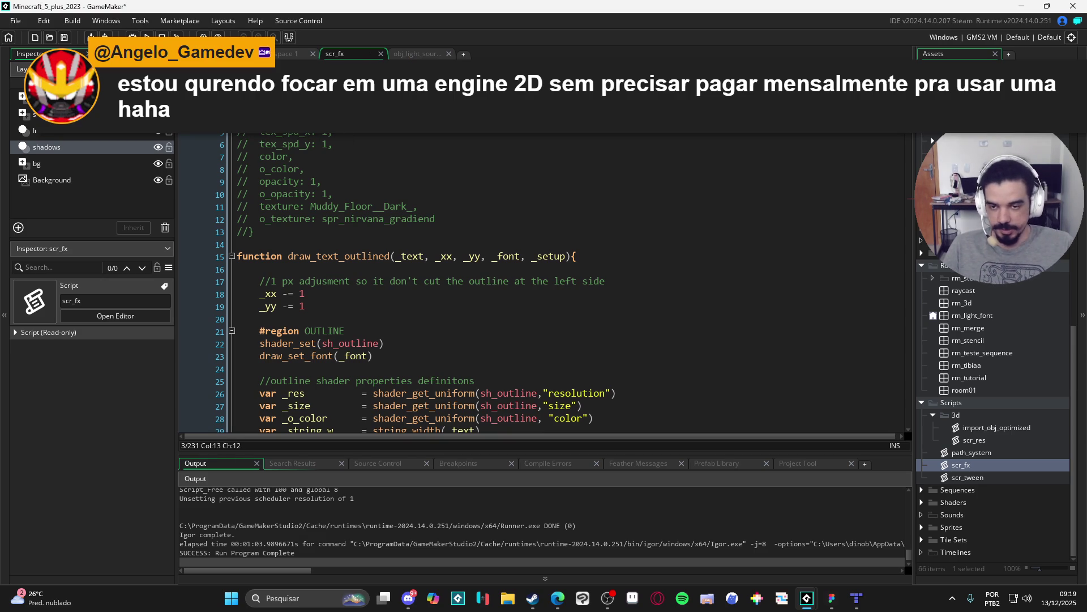
{"action": "key", "text": "Right"}
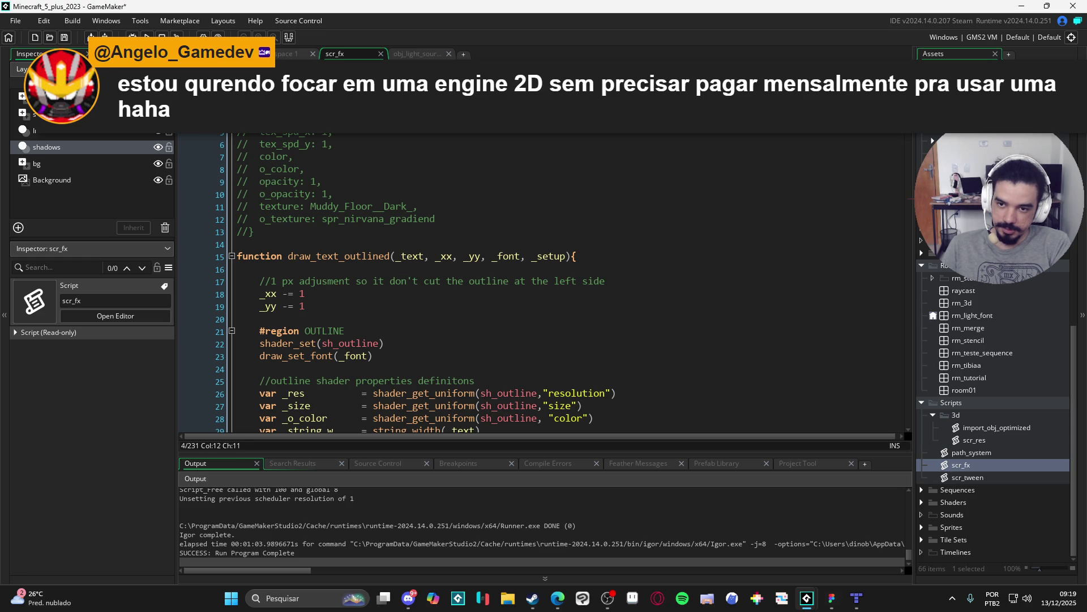
{"action": "key", "text": "Down"}
{"action": "key", "text": "Down"}
{"action": "key", "text": "Down"}
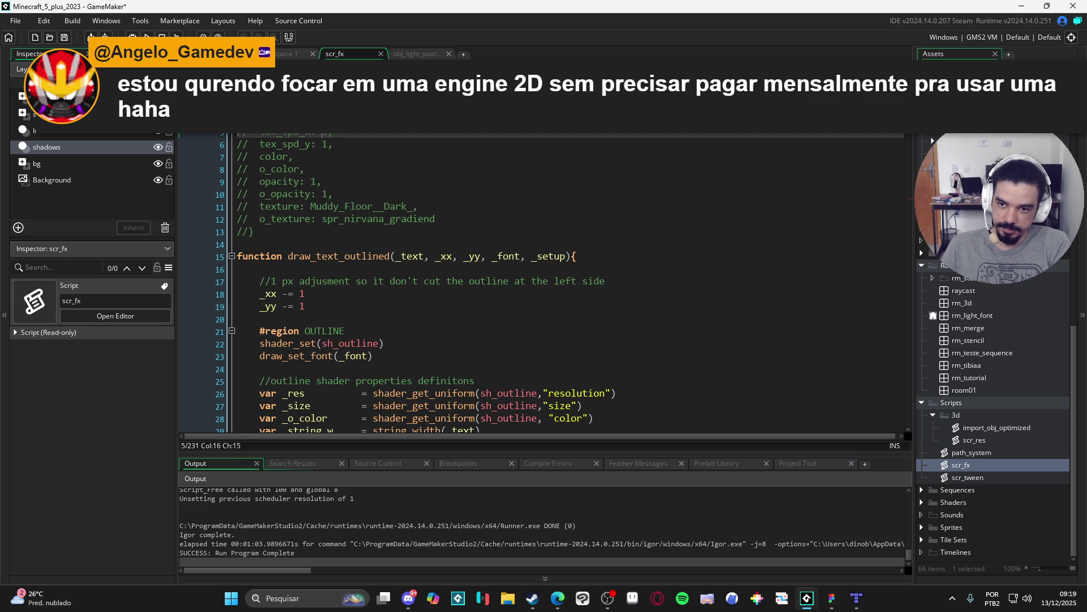
{"action": "type", "text": "c_black"}
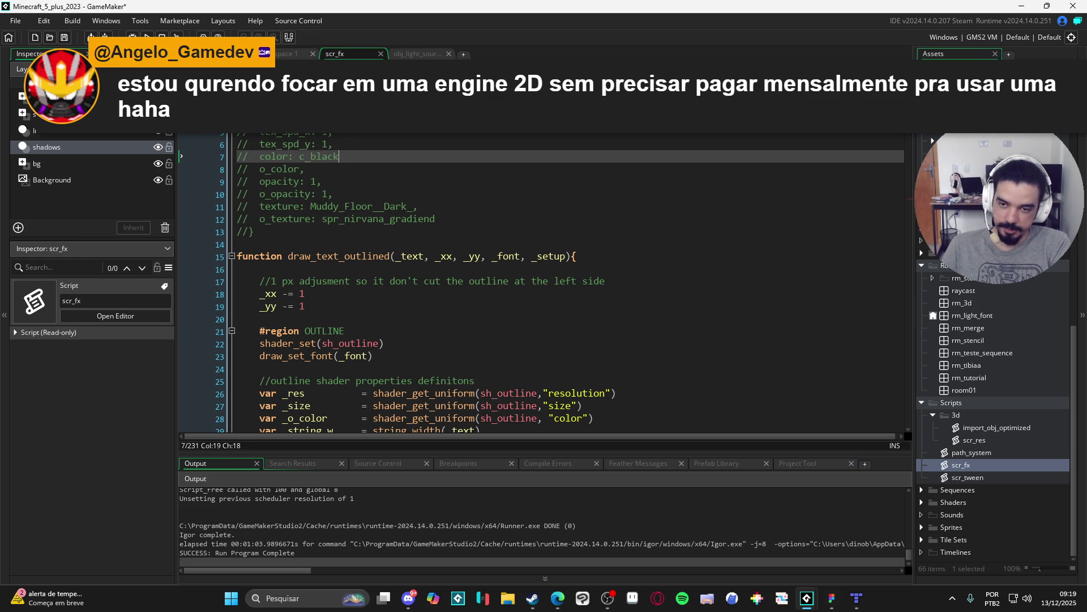
{"action": "type", "text": ","}
{"action": "key", "text": "Down"}
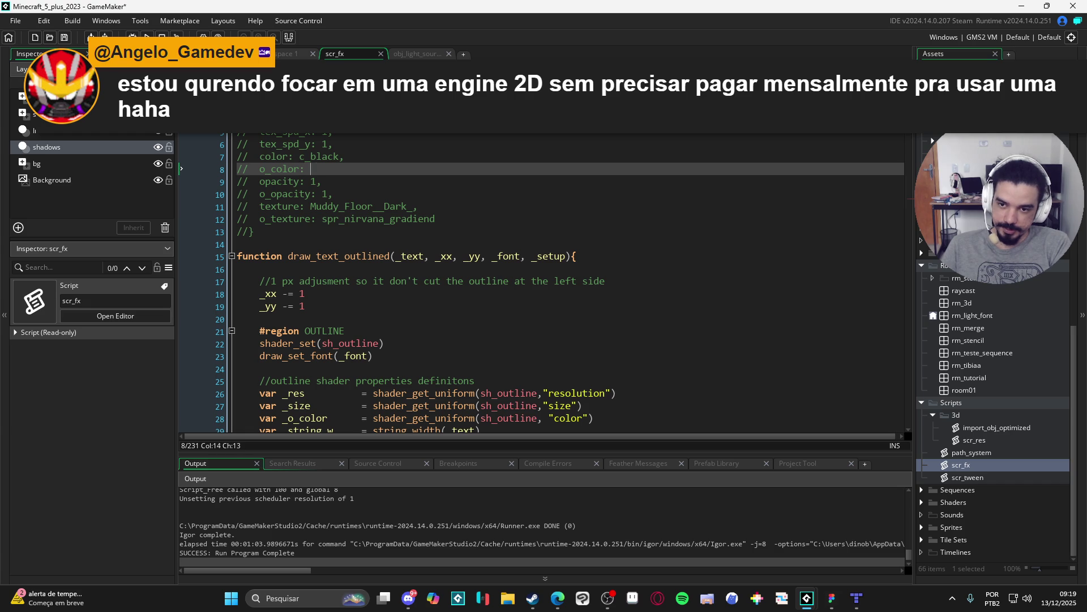
{"action": "type", "text": "c_white,"}
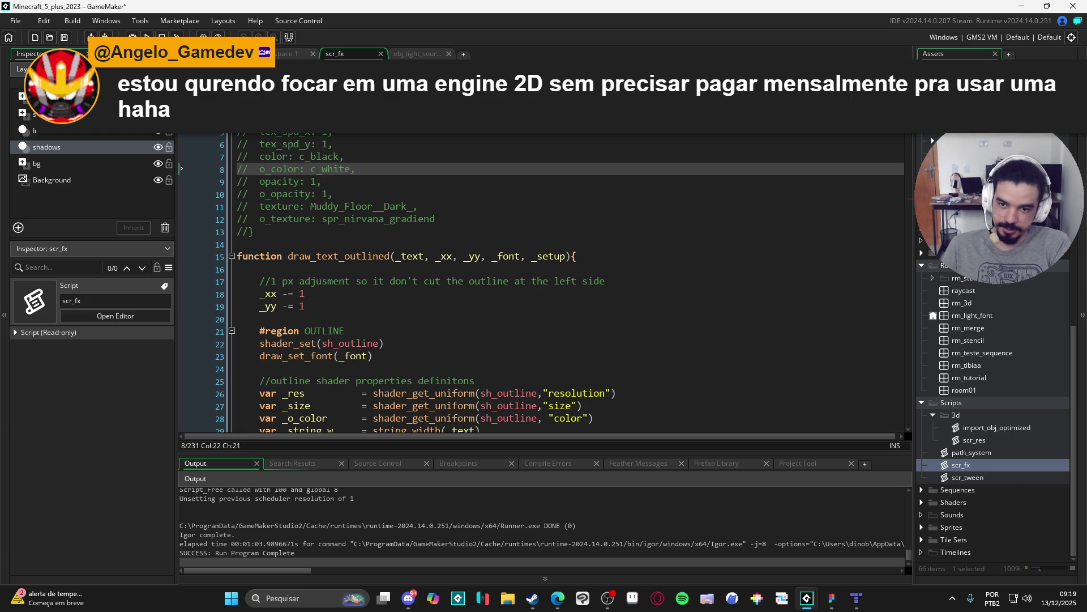
Replace the sample's texture names with spr_texture and spr_texture2.
{"action": "key", "text": "Down"}
{"action": "key", "text": "Down"}
{"action": "key", "text": "Down"}
{"action": "key", "text": "ctrl+Left"}
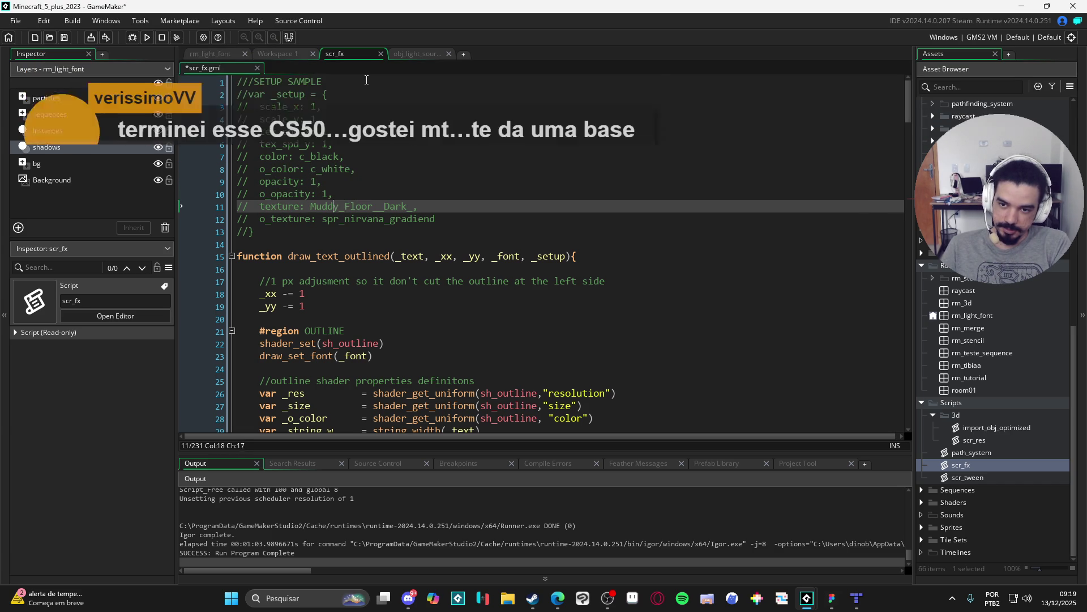
{"action": "key", "text": "ctrl+shift+Right"}
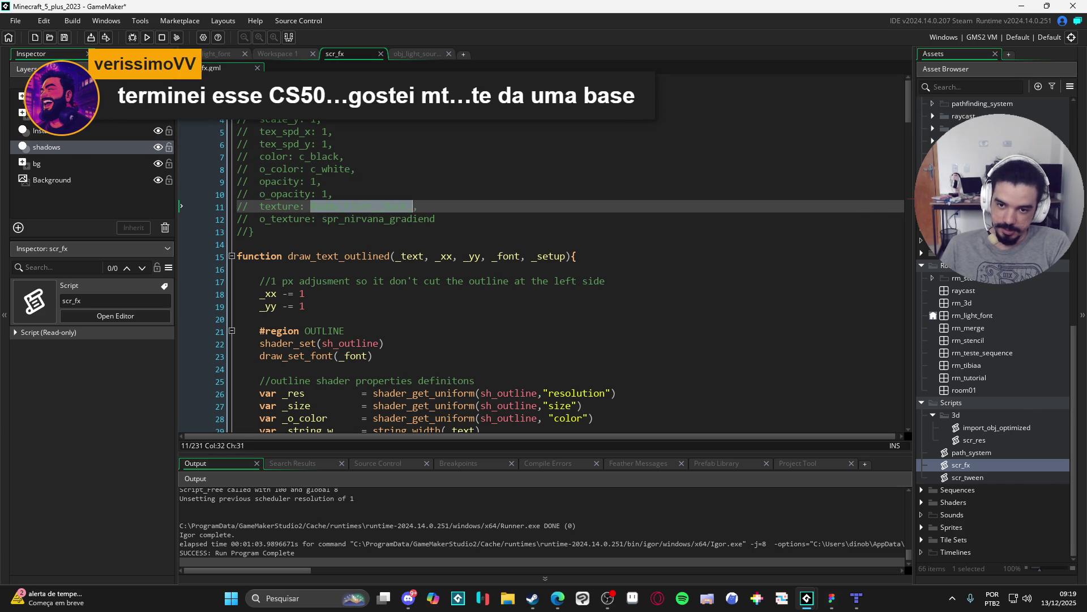
{"action": "type", "text": "spr_texture"}
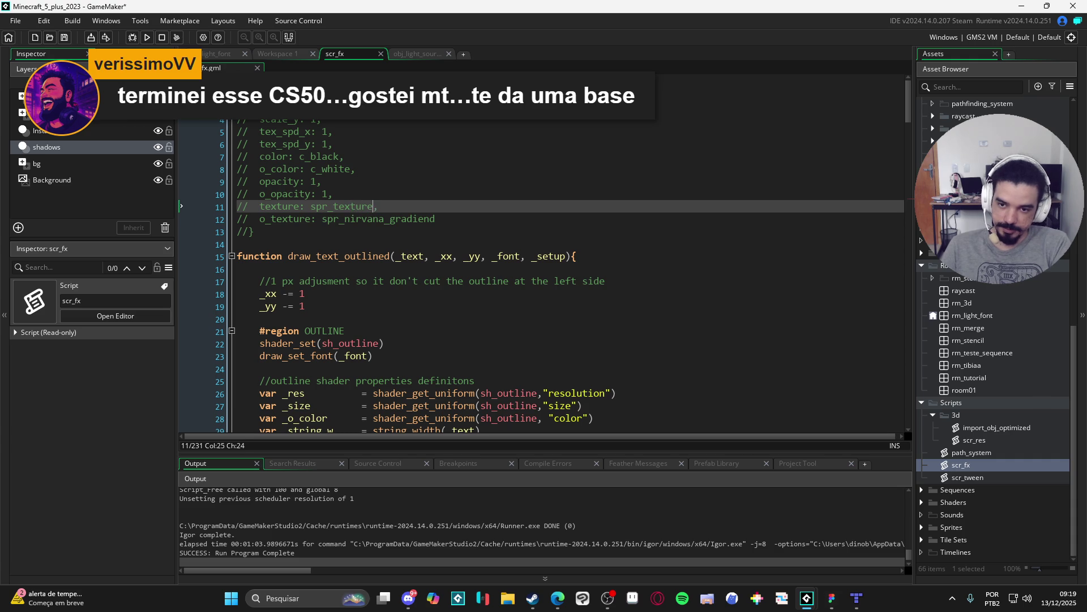
{"action": "key", "text": "Down"}
{"action": "key", "text": "ctrl+Left"}
{"action": "key", "text": "ctrl+shift+Right"}
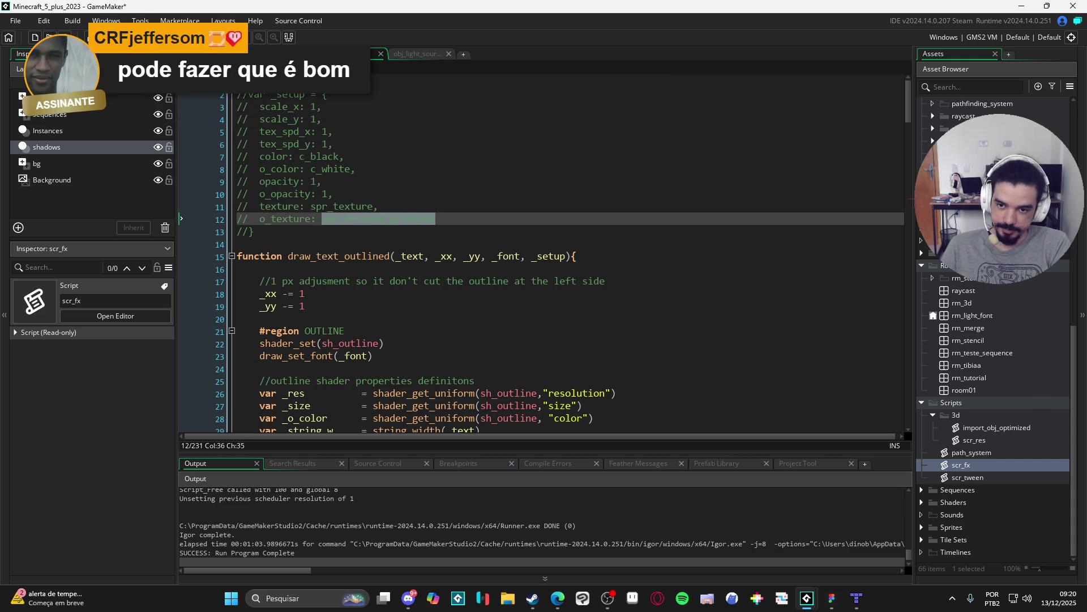
{"action": "type", "text": "spr_texture"}
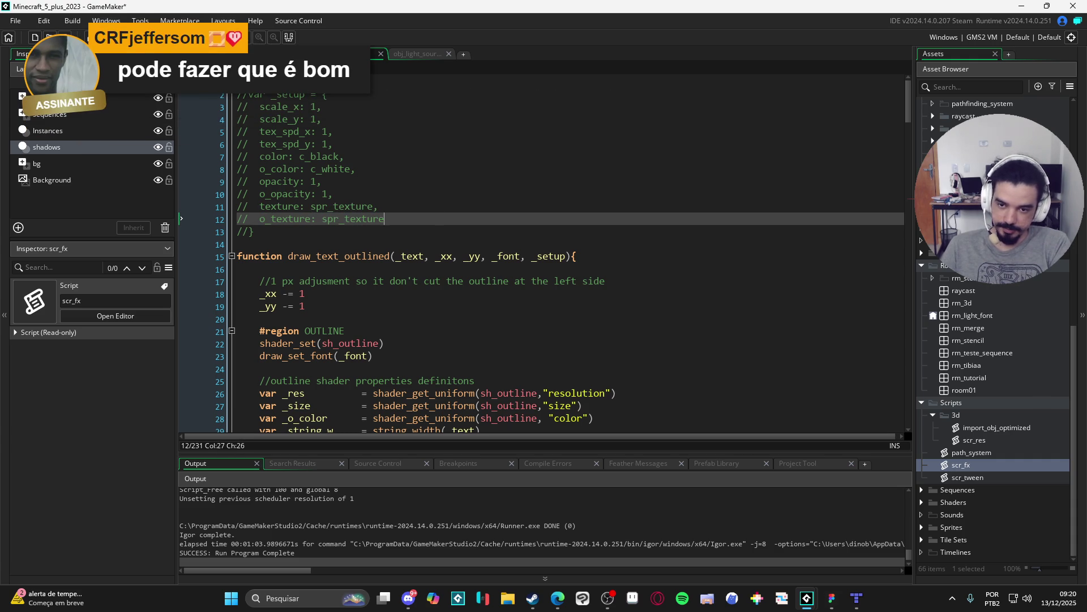
{"action": "type", "text": "2,"}
Annotate the scale lines 'escala x/y da letra' and tex_spd_x 'velocidade que a textura anda em x'.
{"action": "key", "text": "Up"}
{"action": "key", "text": "Up"}
{"action": "key", "text": "Up"}
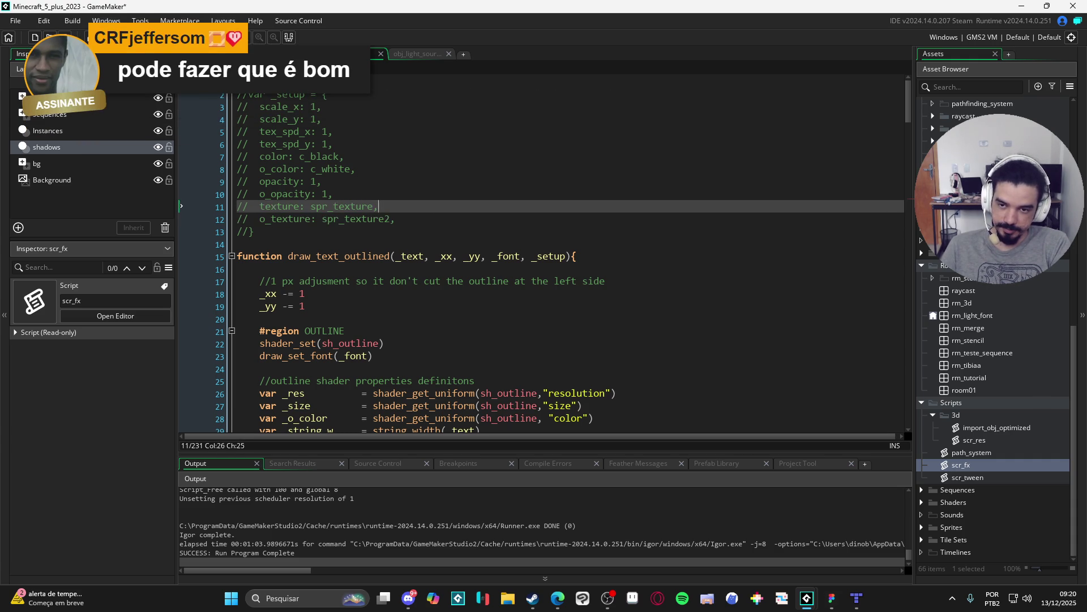
{"action": "key", "text": "Up"}
{"action": "key", "text": "Up"}
{"action": "key", "text": "Up"}
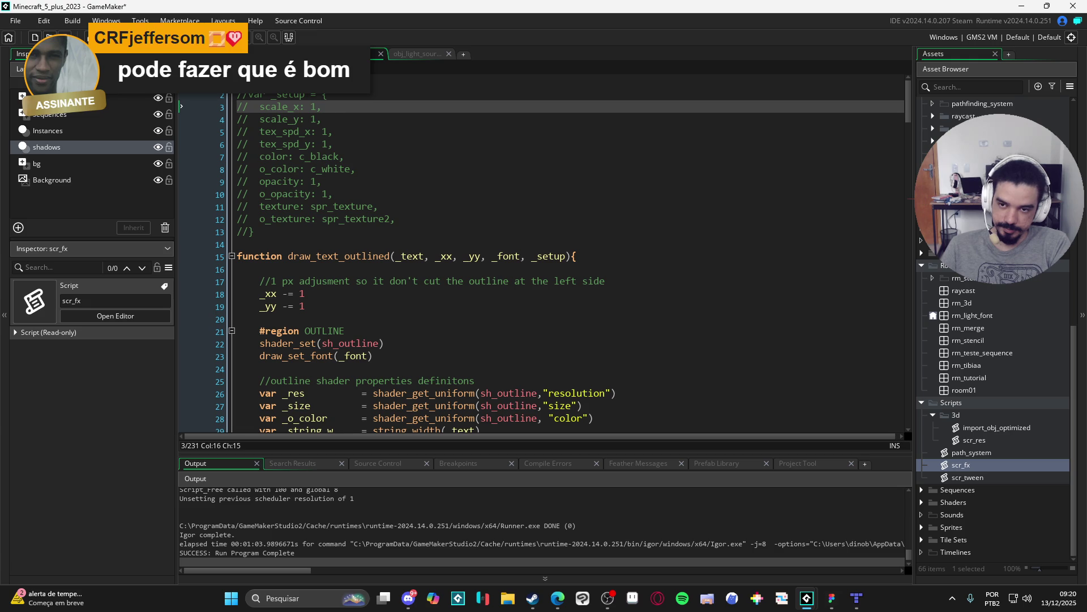
{"action": "type", "text": " -> e"}
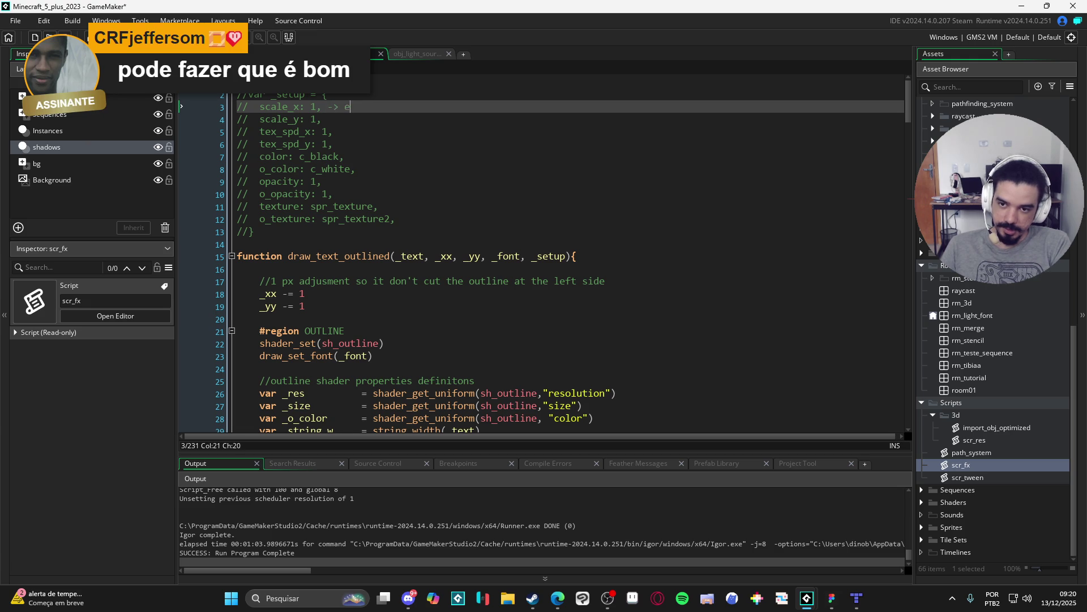
{"action": "type", "text": "scala da letra"}
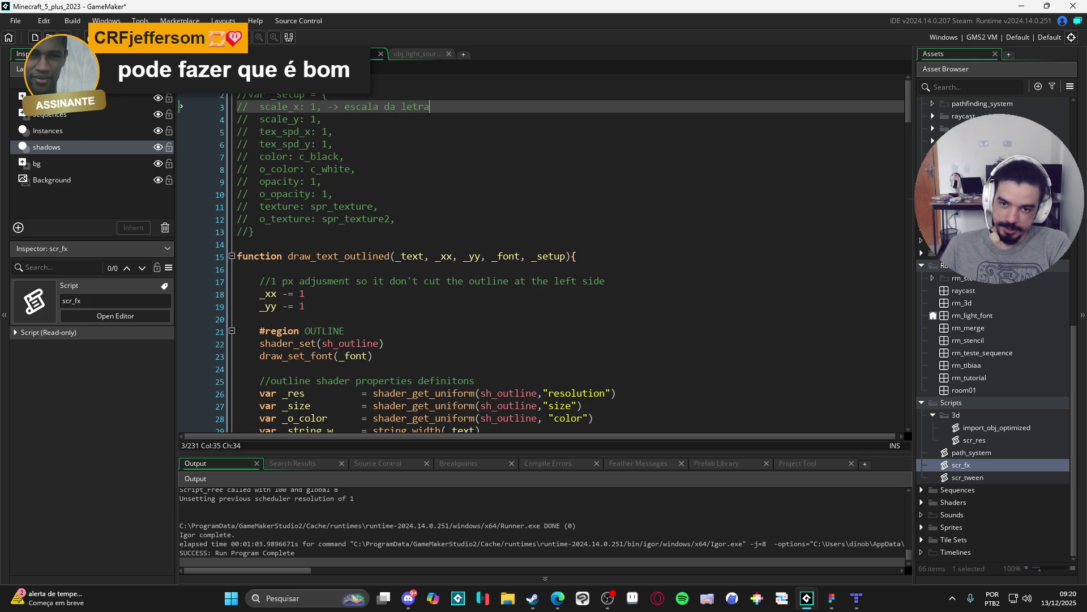
{"action": "key", "text": "Down"}
{"action": "type", "text": "->"}
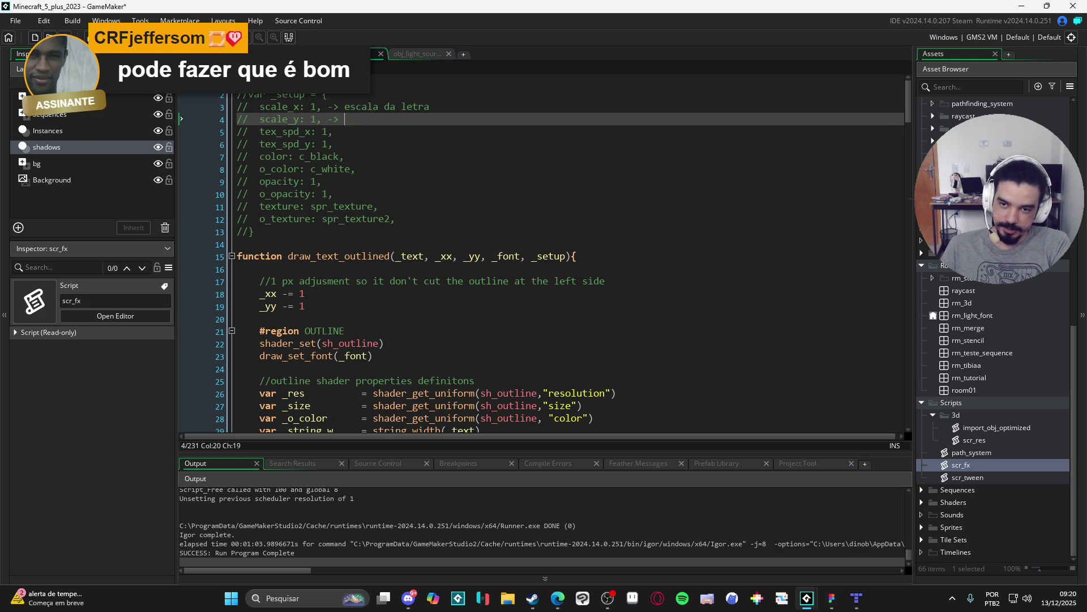
{"action": "key", "text": "Up"}
{"action": "left_click", "coordinate": [401, 107]}
{"action": "type", "text": "x"}
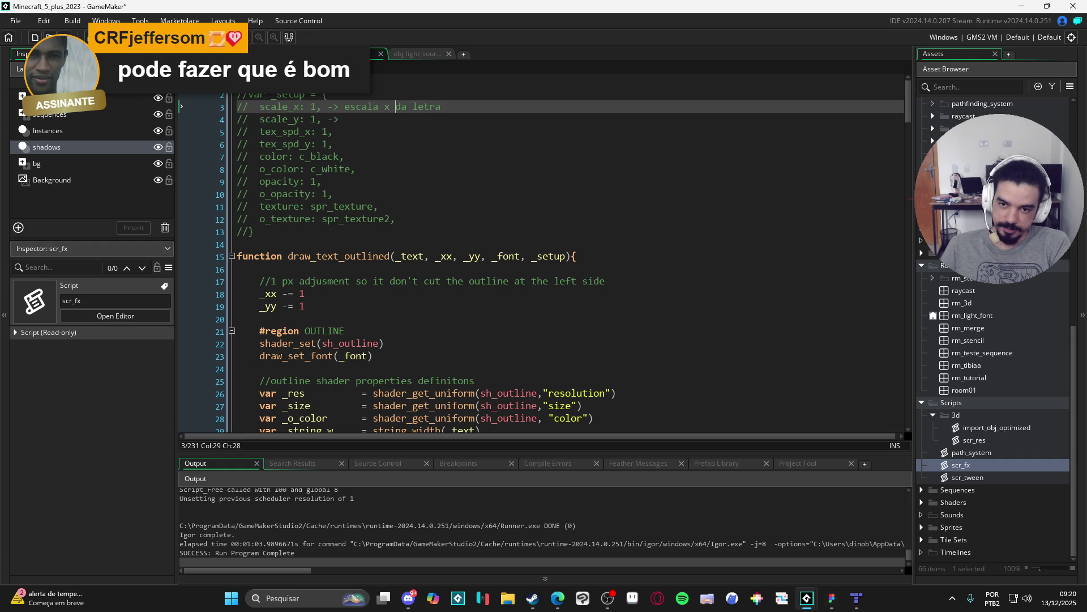
{"action": "key", "text": "Down"}
{"action": "type", "text": "escala y da letra"}
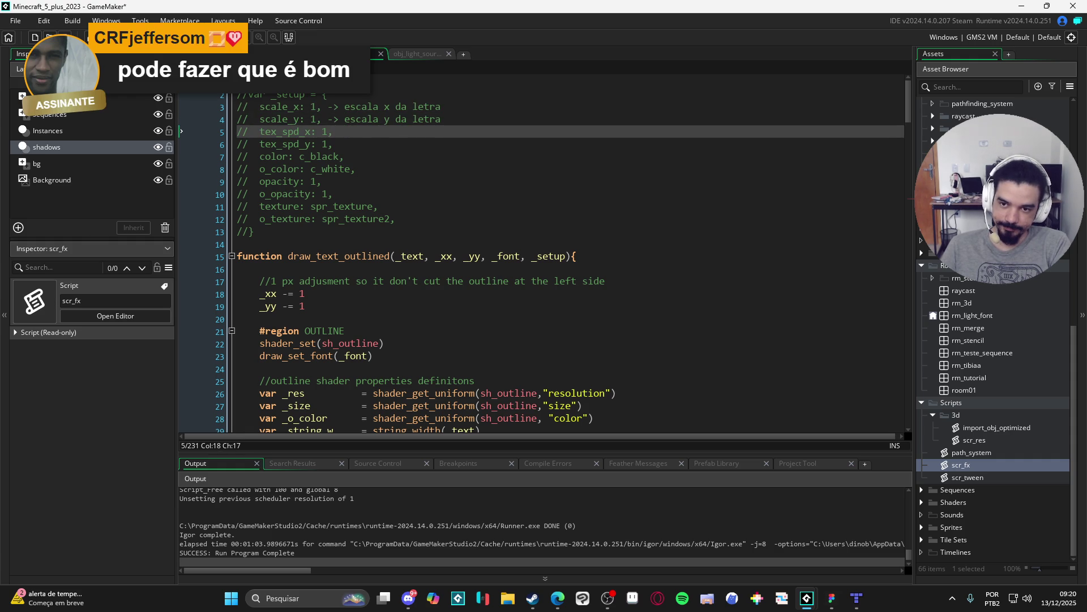
{"action": "type", "text": "-> escala"}
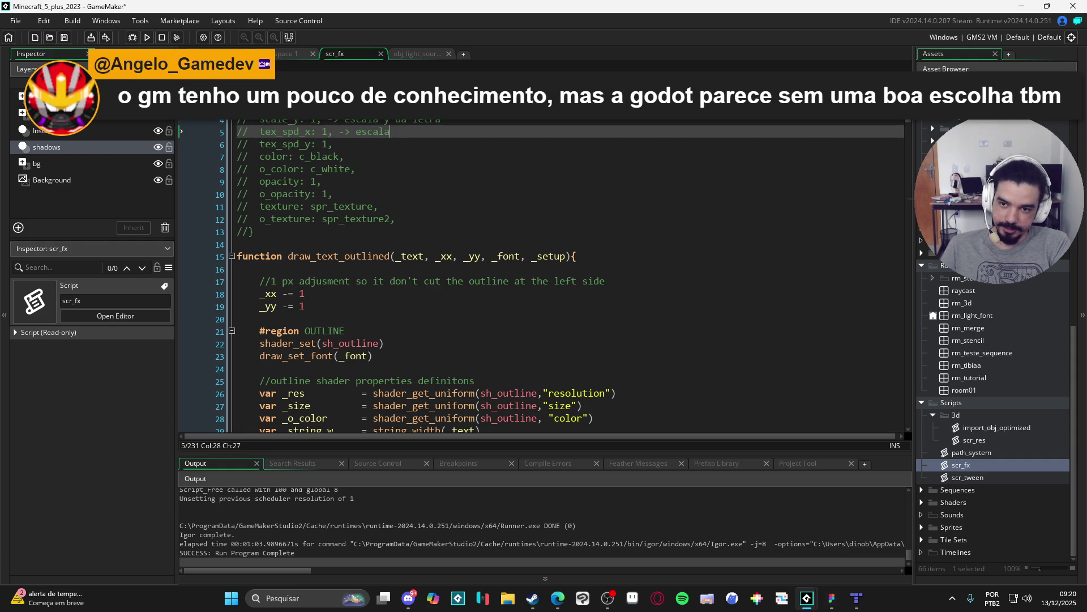
{"action": "key", "text": "ctrl+shift+Left"}
{"action": "type", "text": "veloci"}
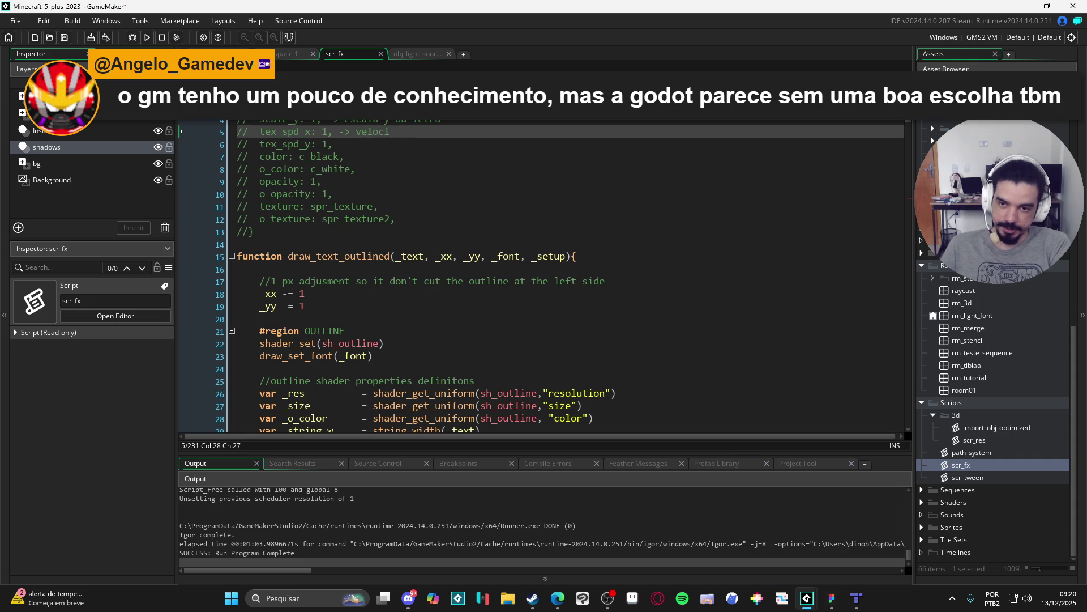
{"action": "type", "text": "dade que a "}
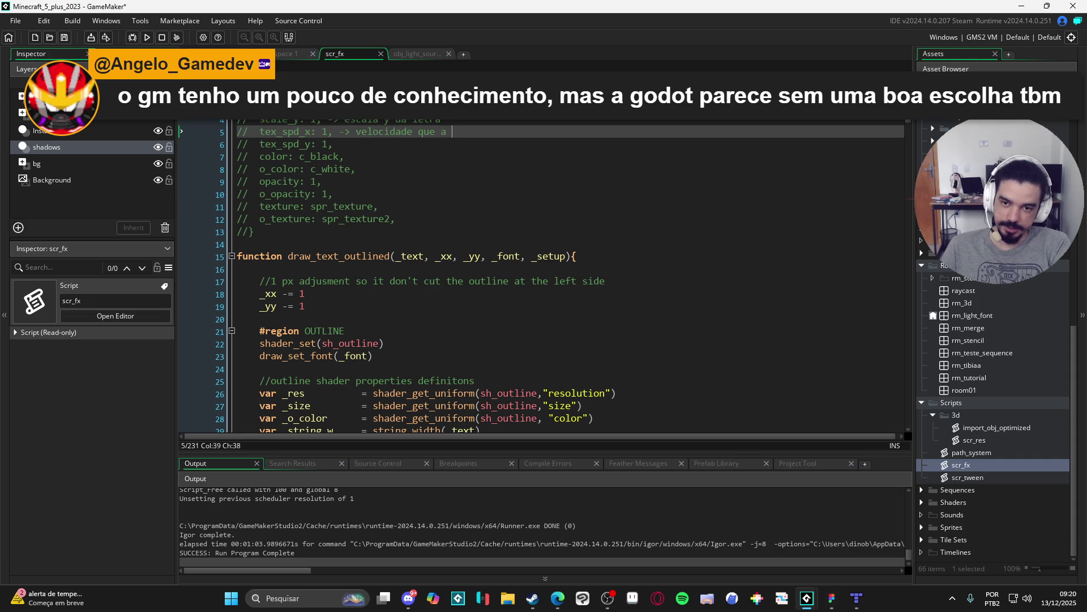
{"action": "type", "text": "textura"}
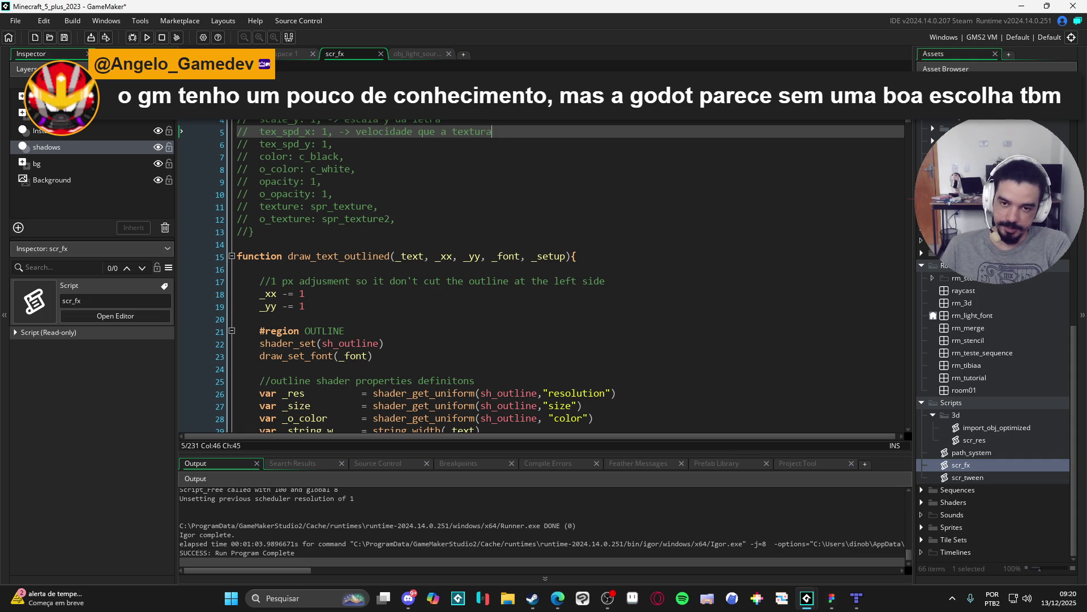
{"action": "type", "text": " anda em x"}
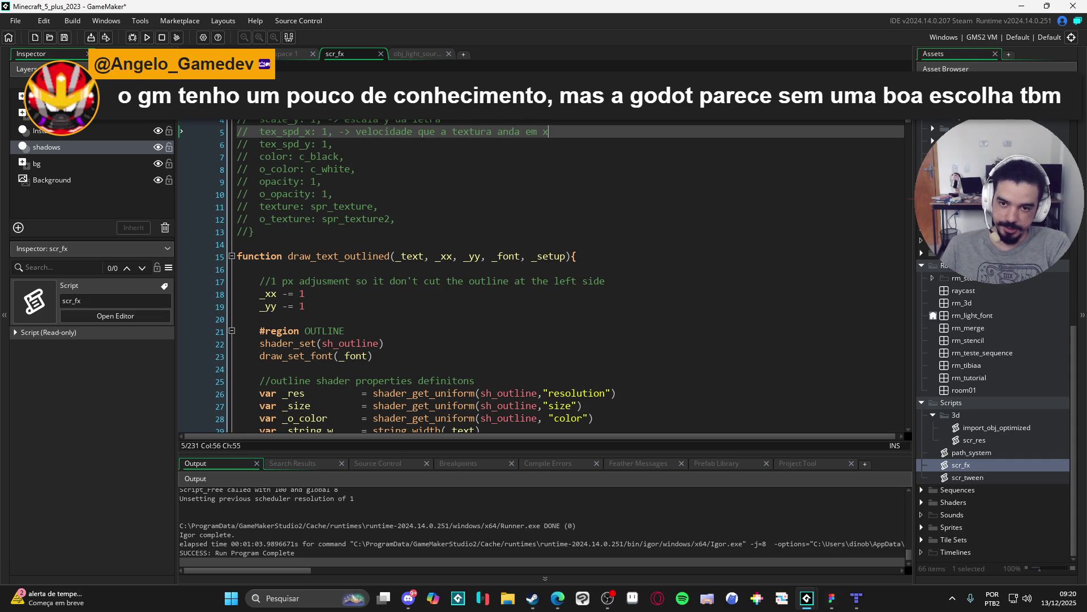
Annotate tex_spd_y, color 'cor da letra', o_color 'cor da outline', opacity 'opacidade da letra'.
{"action": "left_click", "coordinate": [333, 144]}
{"action": "type", "text": "> velocida"}
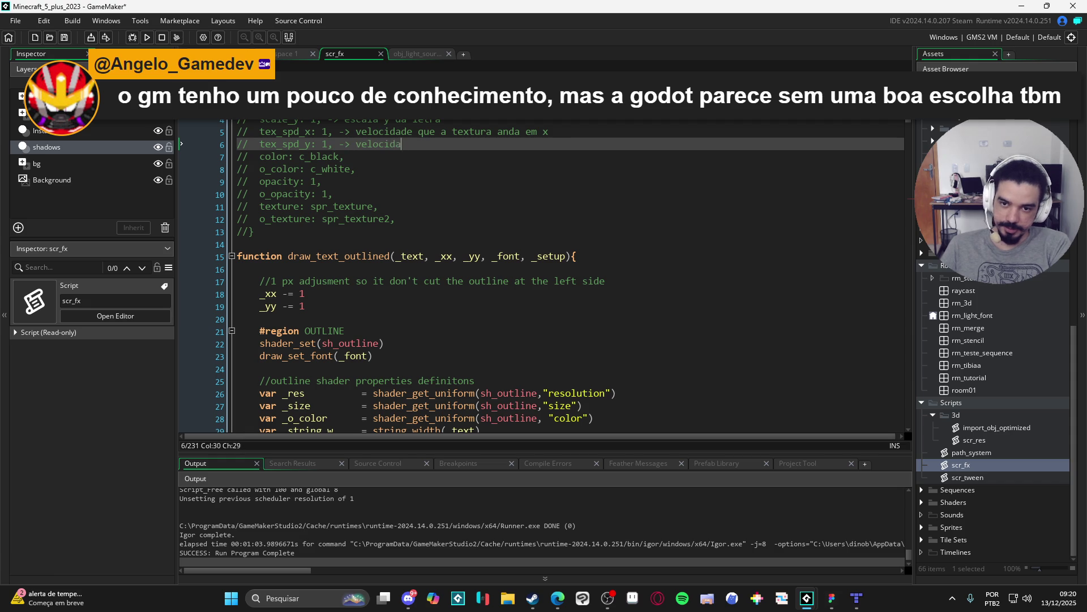
{"action": "type", "text": "de quea textura anda em y"}
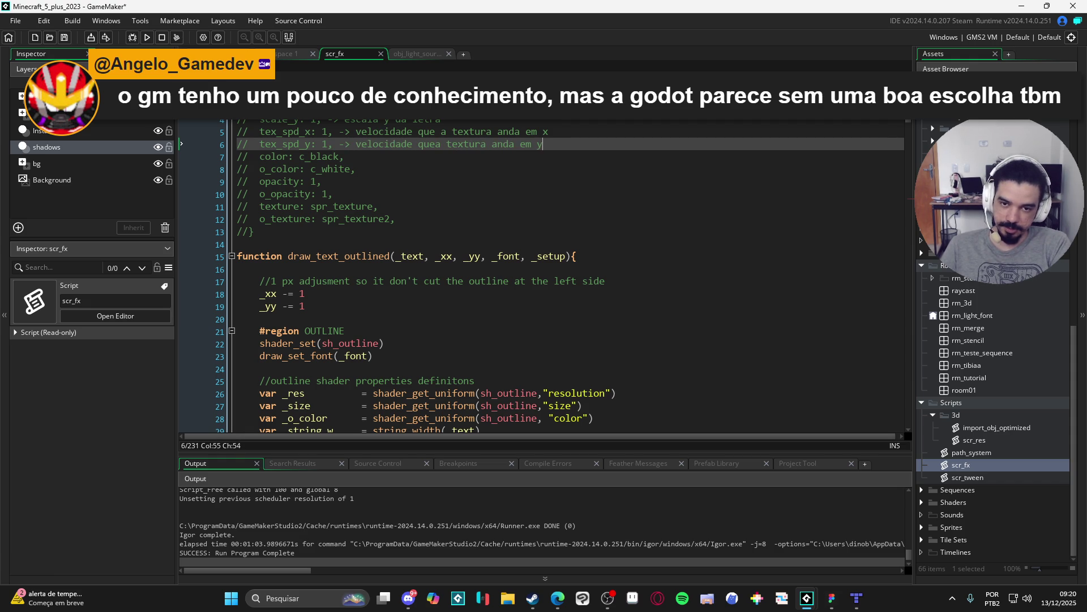
{"action": "left_click", "coordinate": [345, 156]}
{"action": "type", "text": "->"}
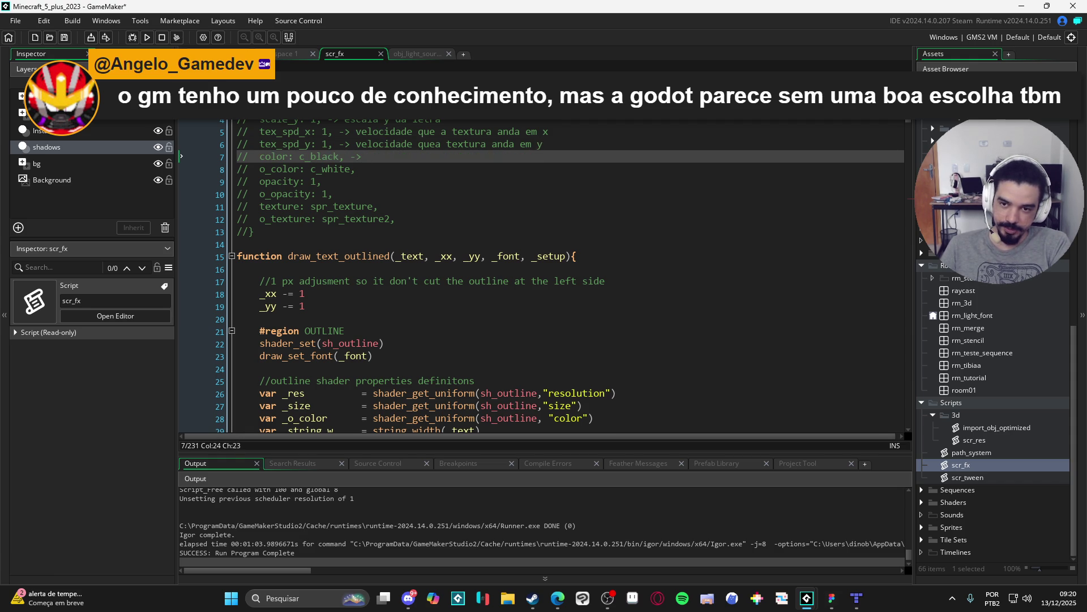
{"action": "type", "text": "cor da letra"}
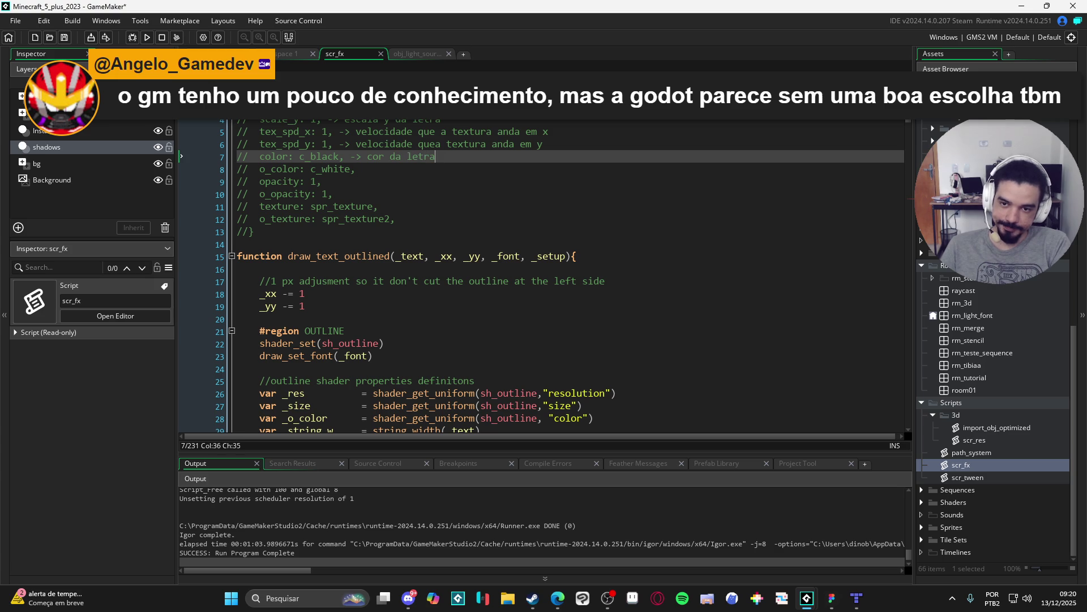
{"action": "left_click", "coordinate": [362, 168]}
{"action": "type", "text": "or da"}
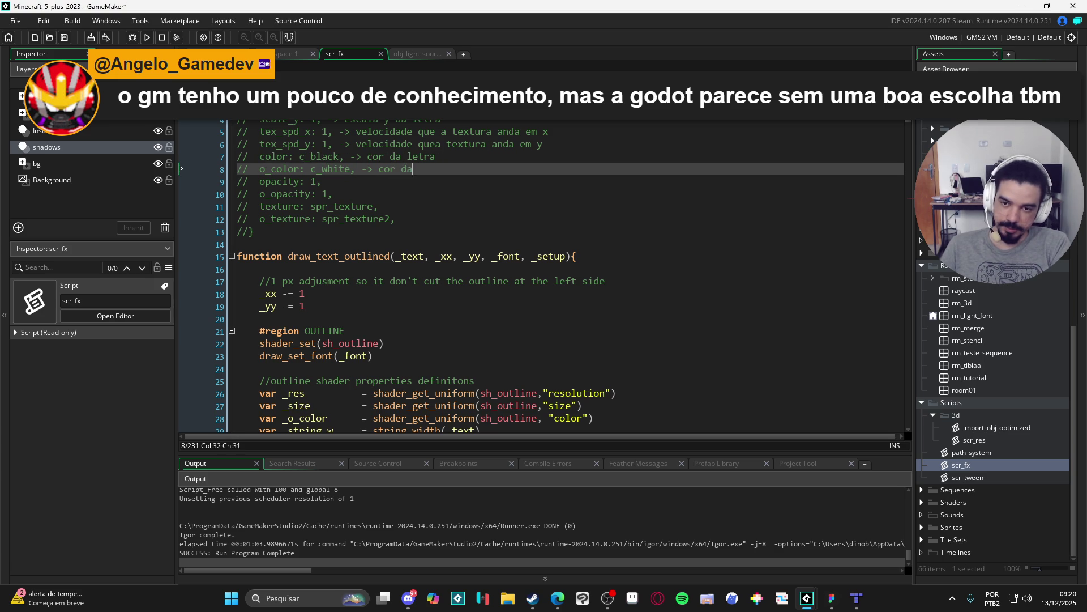
{"action": "type", "text": " outline"}
{"action": "left_click", "coordinate": [321, 181]}
{"action": "type", "text": "->"}
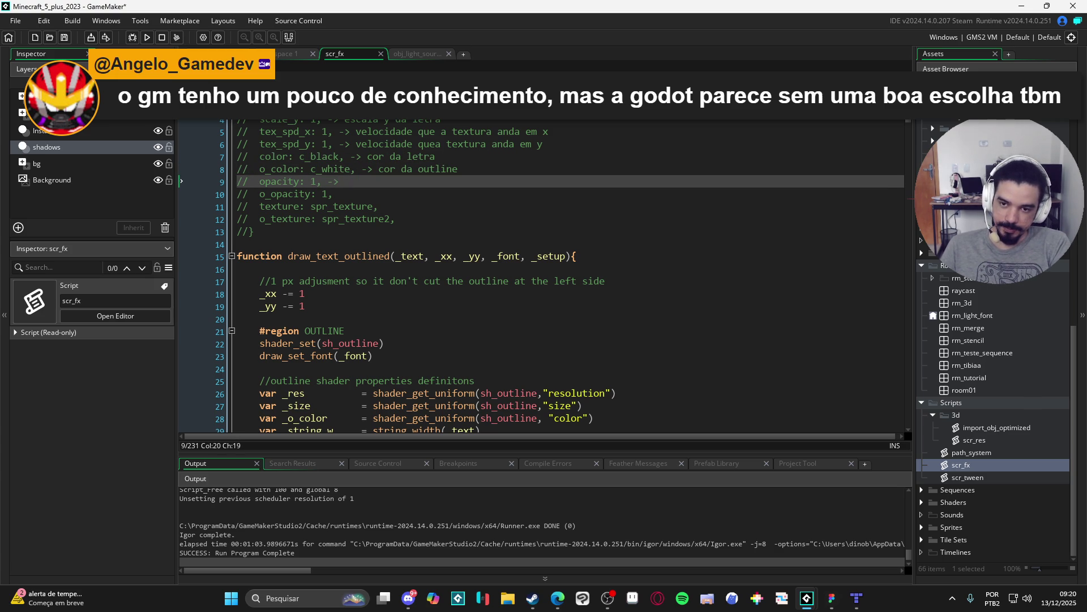
{"action": "type", "text": "opacidade da letr"}
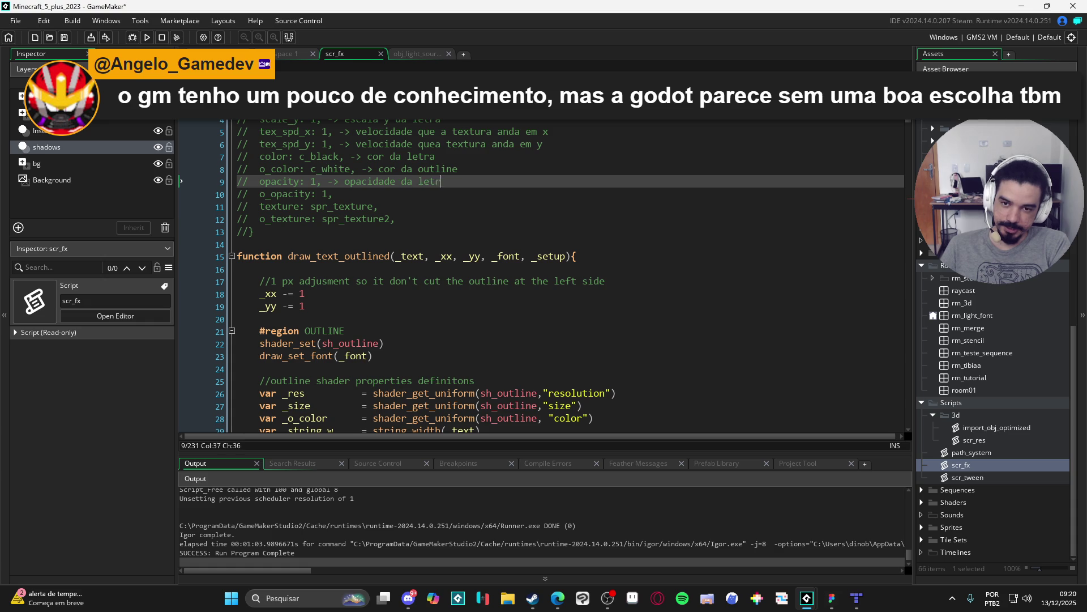
{"action": "type", "text": "a"}
Annotate o_opacity 'opacidade da outline', texture 'textura da letra', o_texture 'textura da outline'.
{"action": "key", "text": "Down"}
{"action": "type", "text": "pac"}
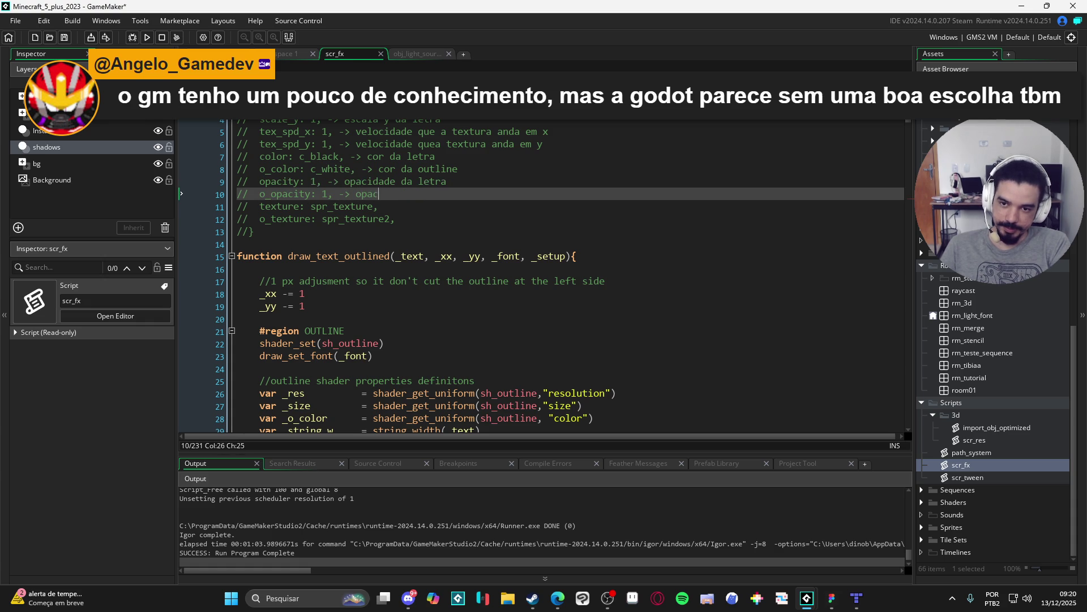
{"action": "type", "text": "idade da outline"}
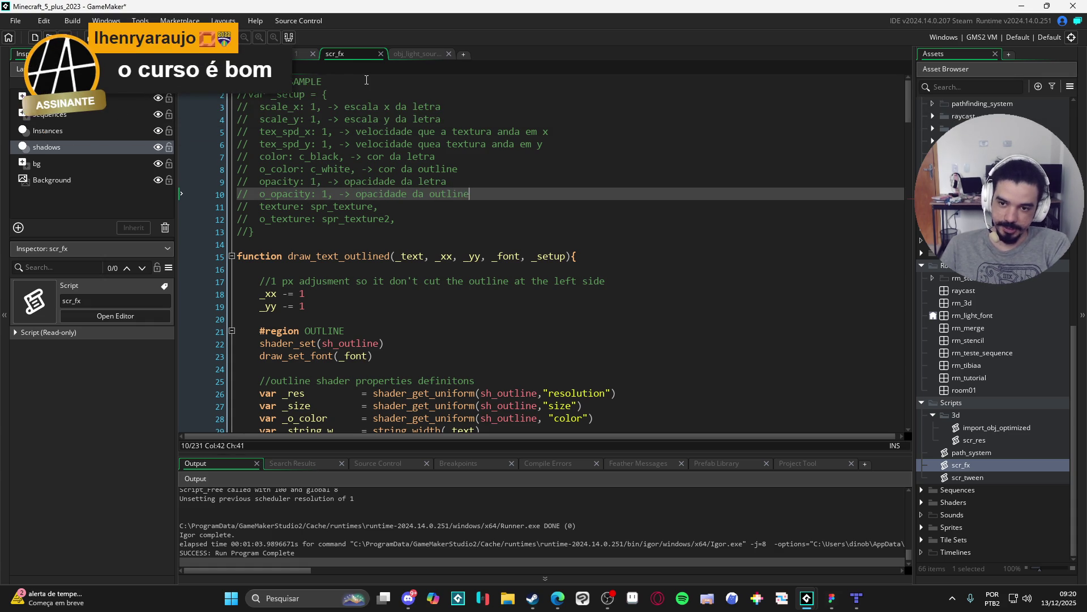
{"action": "key", "text": "Down"}
{"action": "type", "text": "->"}
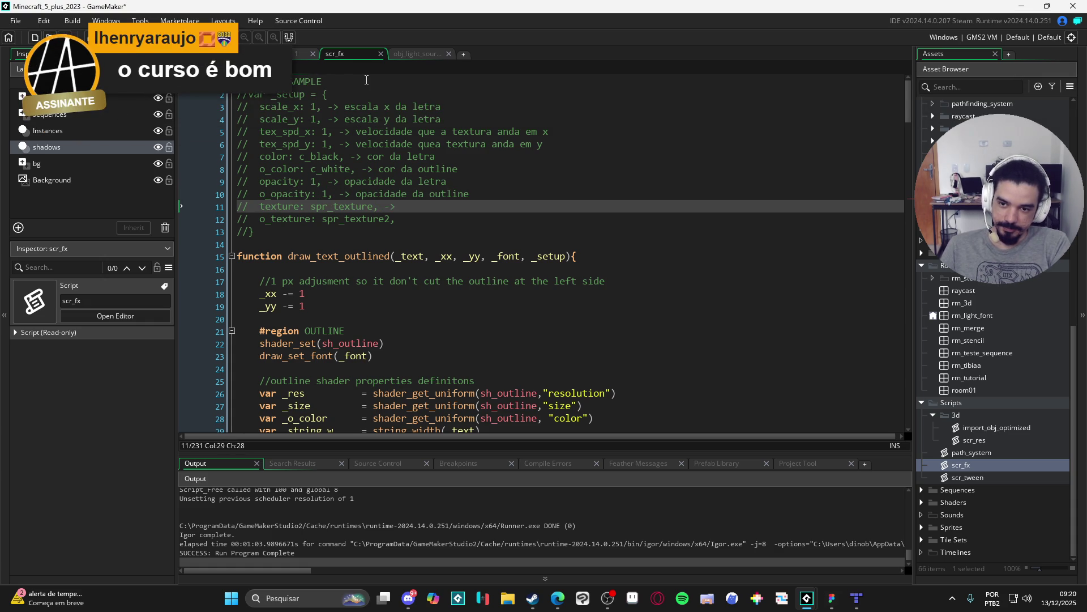
{"action": "type", "text": " textura"}
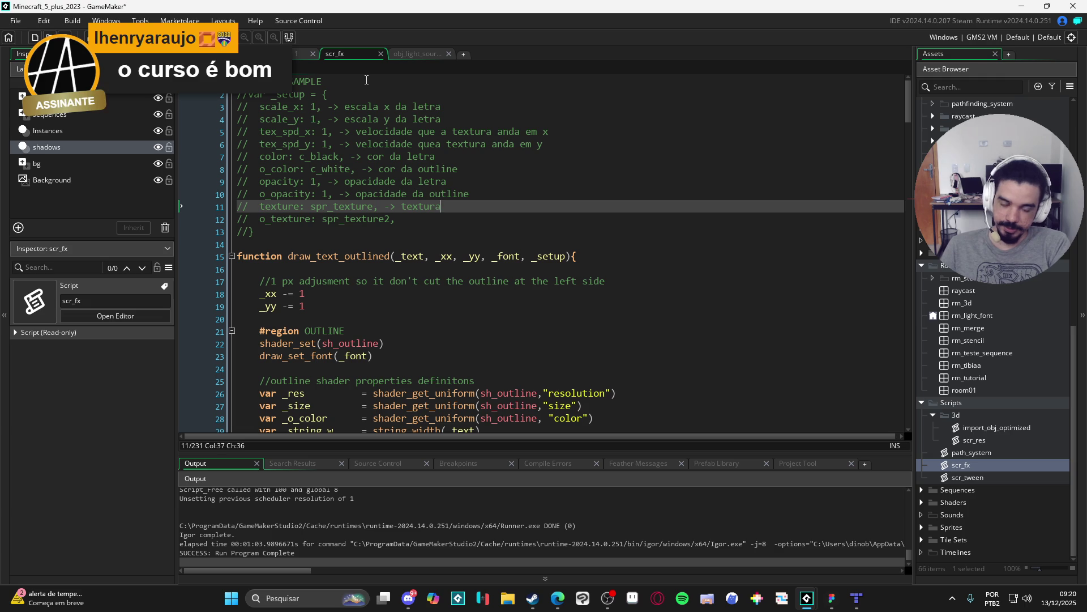
{"action": "type", "text": " da letra"}
{"action": "key", "text": "Down"}
{"action": "type", "text": "-> tex"}
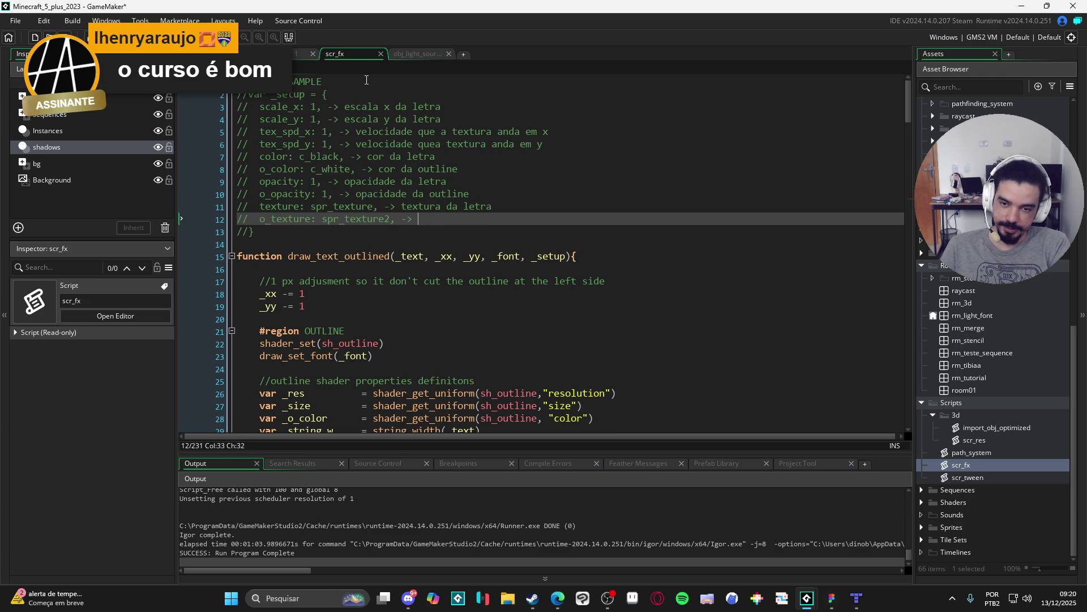
{"action": "type", "text": "tura da outline"}
Add '(usar -1 se não quiser textura)' to the texture line and paste it on the o_texture line.
{"action": "key", "text": "Up"}
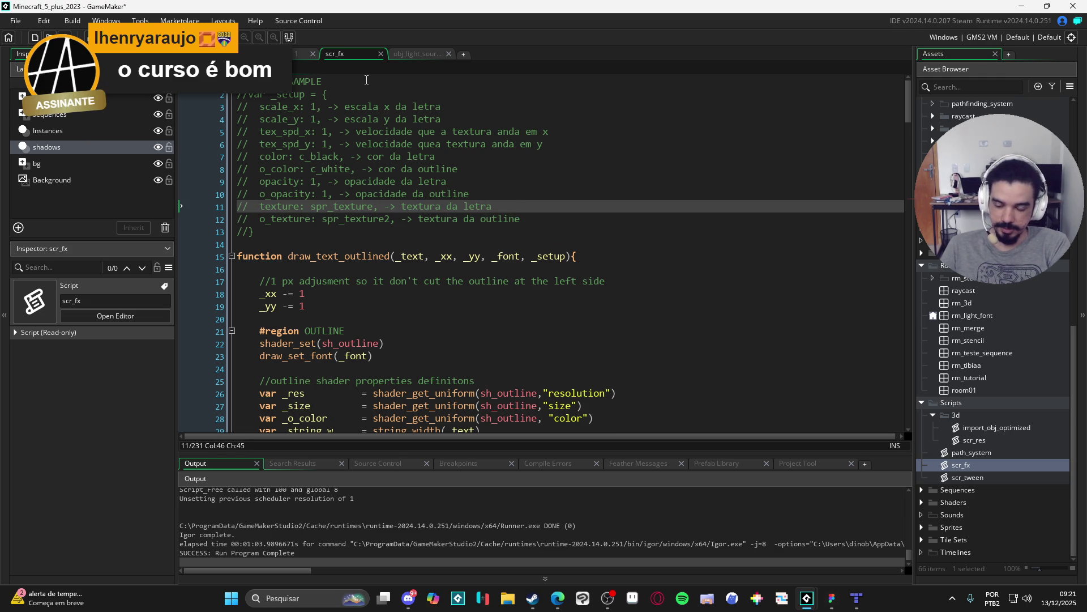
{"action": "type", "text": "()"}
{"action": "key", "text": "Left"}
{"action": "type", "text": "usar -1 s"}
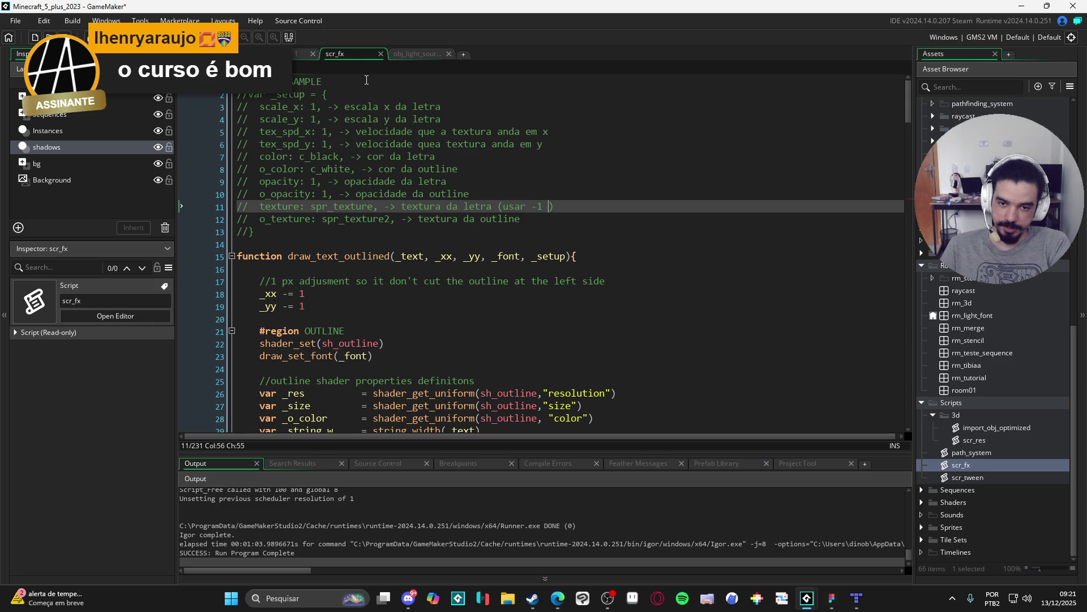
{"action": "type", "text": "e não quiser te"}
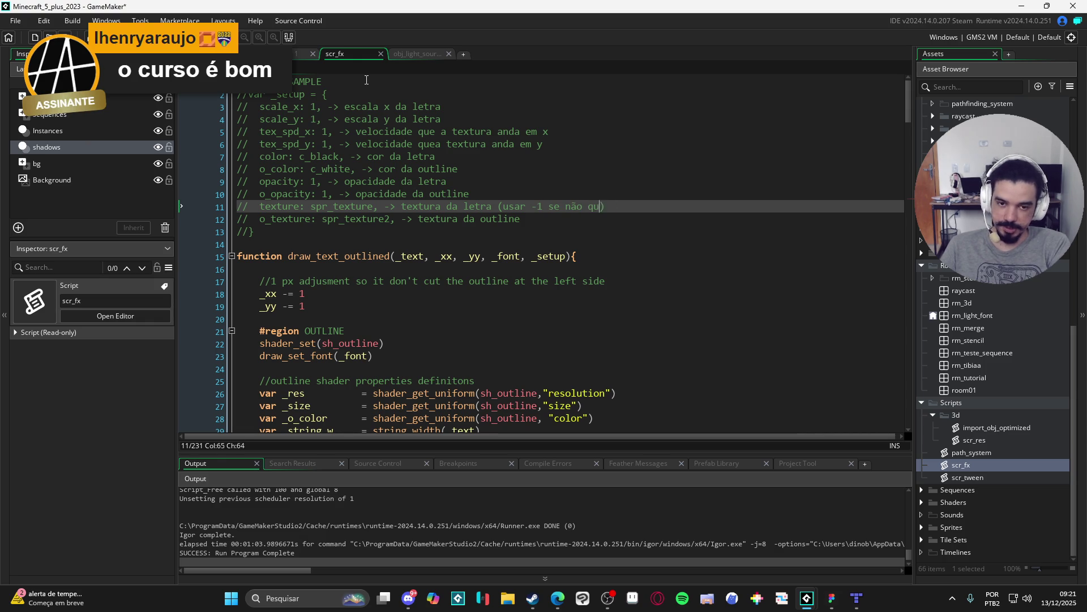
{"action": "type", "text": "xtura"}
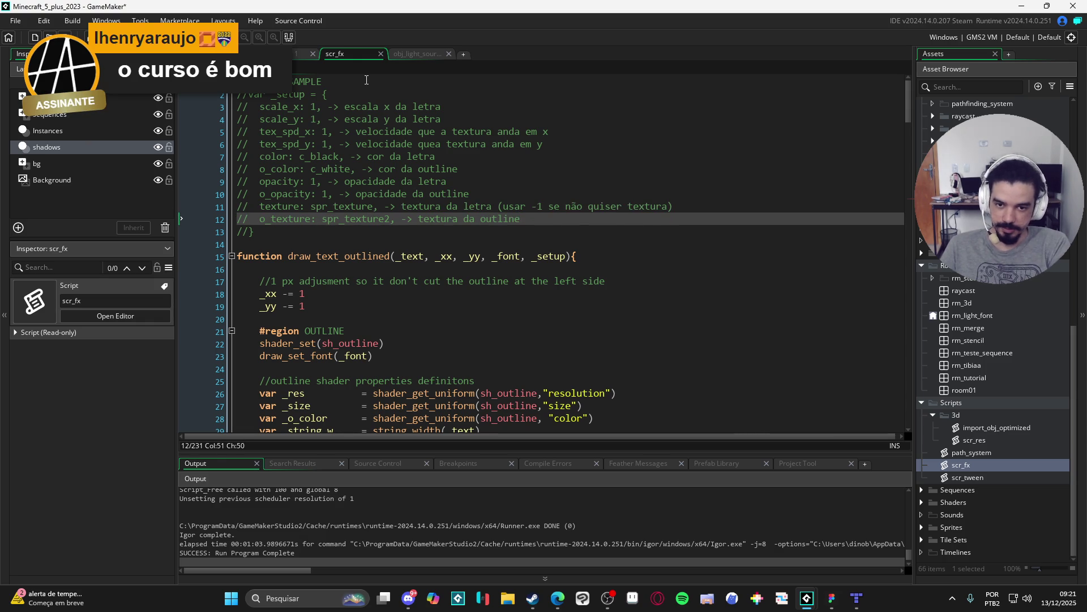
{"action": "key", "text": "Up"}
{"action": "key", "text": "Down"}
{"action": "key", "text": "ctrl+shift+Left"}
{"action": "key", "text": "ctrl+shift+Left"}
{"action": "key", "text": "ctrl+shift+Left"}
{"action": "key", "text": "ctrl+c"}
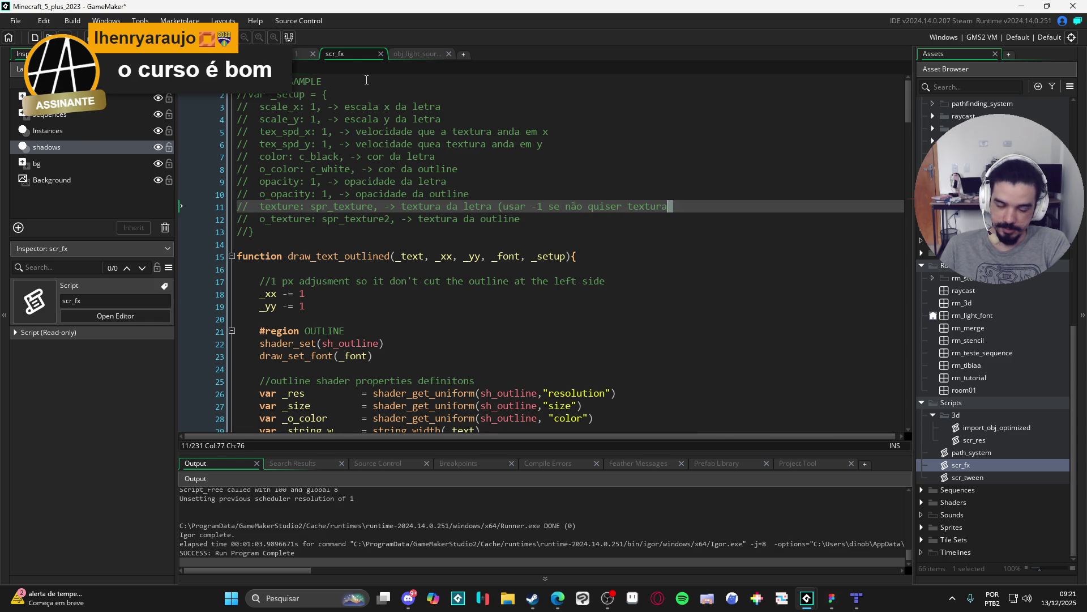
{"action": "key", "text": "Down"}
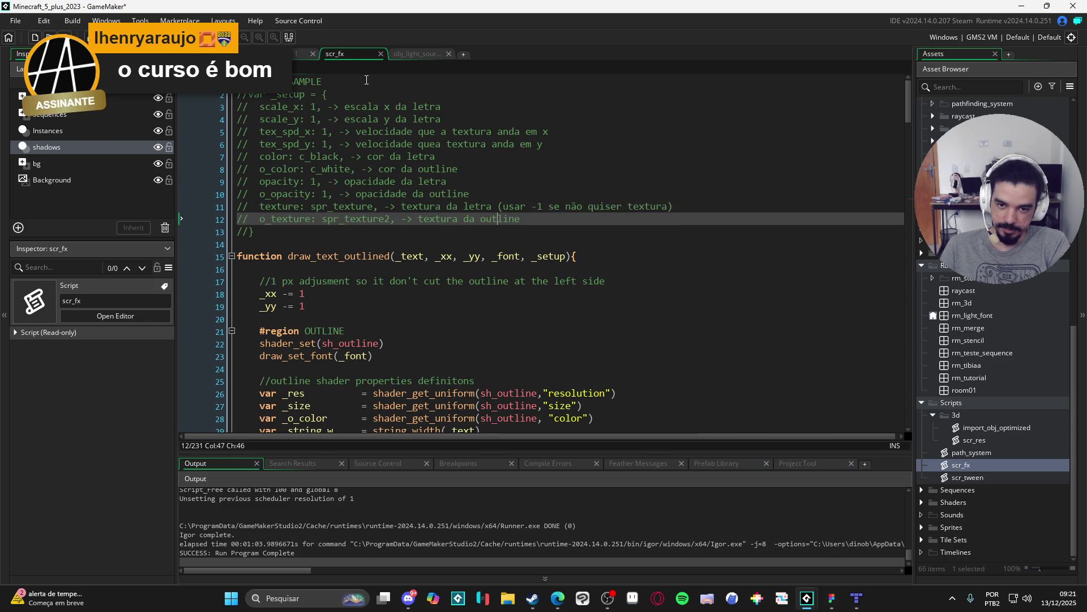
{"action": "key", "text": "ctrl+v"}
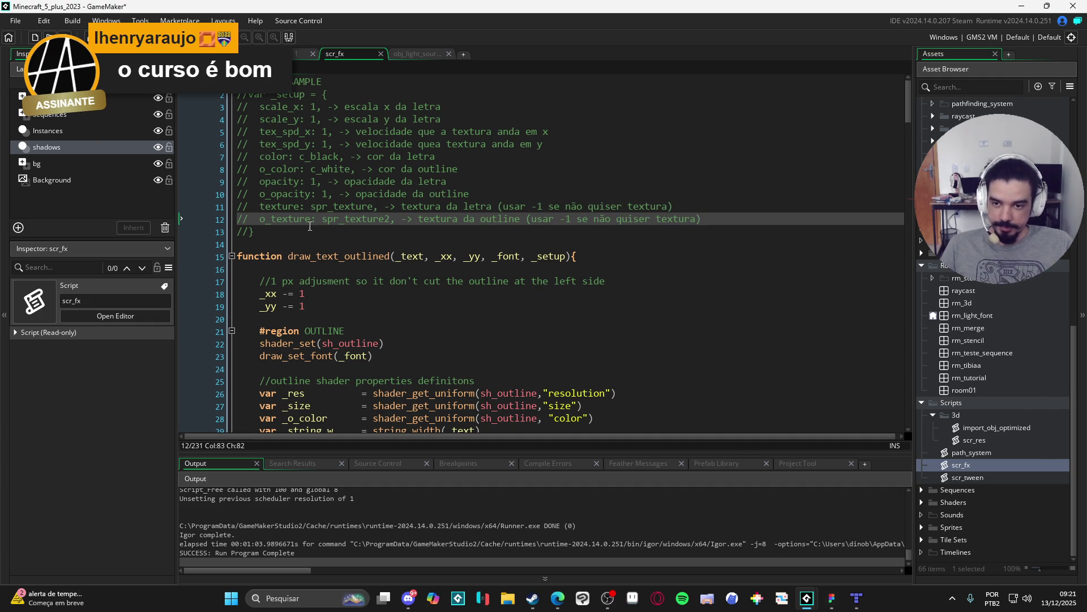
{"action": "key", "text": "Down"}
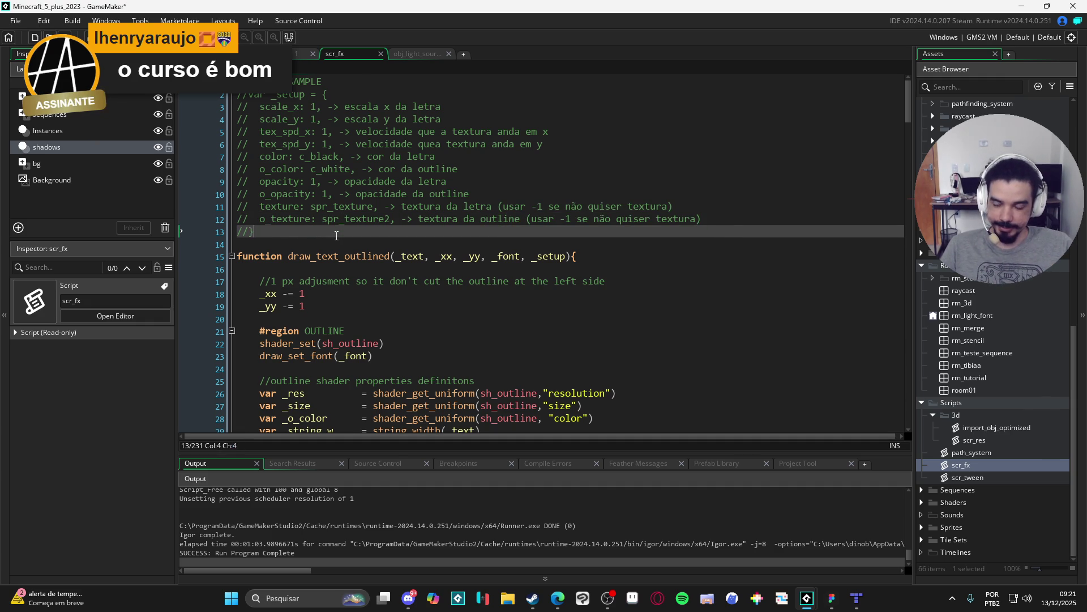
Open obj_fx_manager's Draw event and copy its _setup struct.
{"action": "left_click", "coordinate": [375, 245]}
{"action": "scroll", "coordinate": [610, 326], "scroll_direction": "down", "scroll_amount": 10}
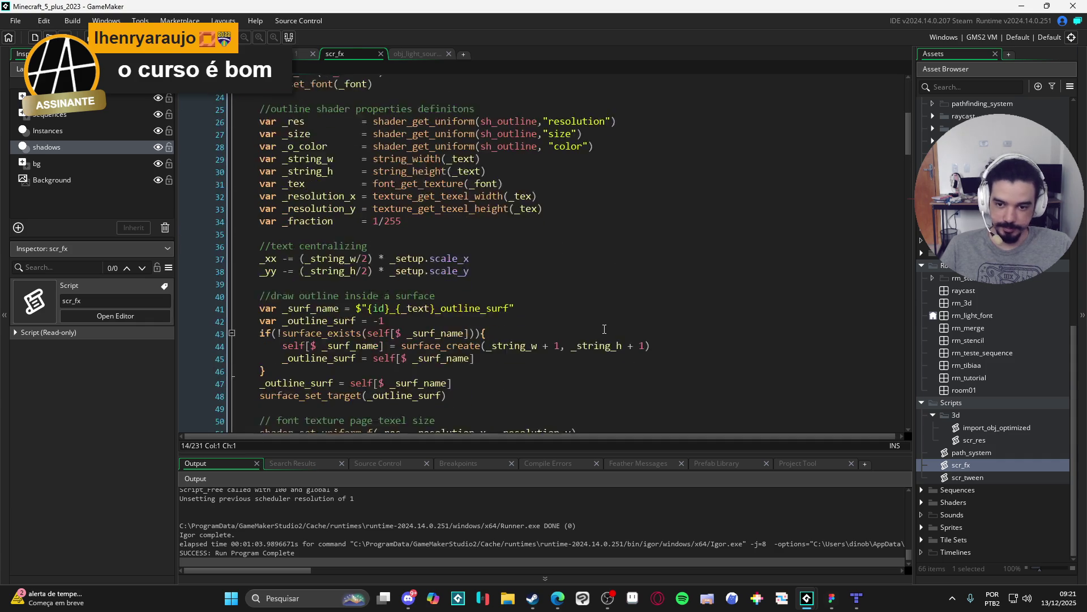
{"action": "scroll", "coordinate": [611, 326], "scroll_direction": "down", "scroll_amount": 6}
{"action": "scroll", "coordinate": [1017, 417], "scroll_direction": "up", "scroll_amount": 5}
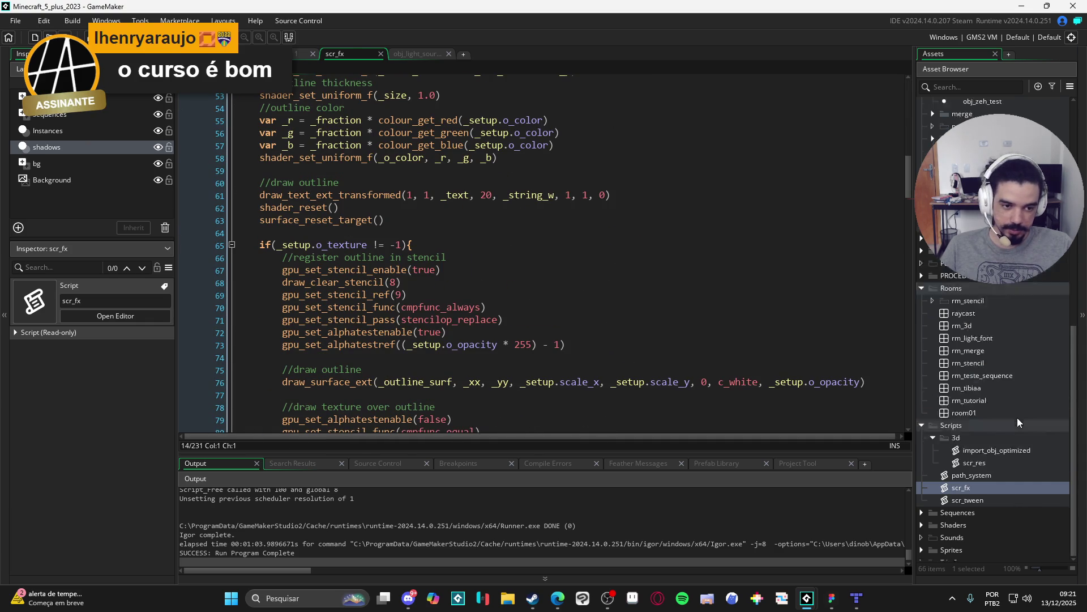
{"action": "scroll", "coordinate": [1009, 413], "scroll_direction": "up", "scroll_amount": 10}
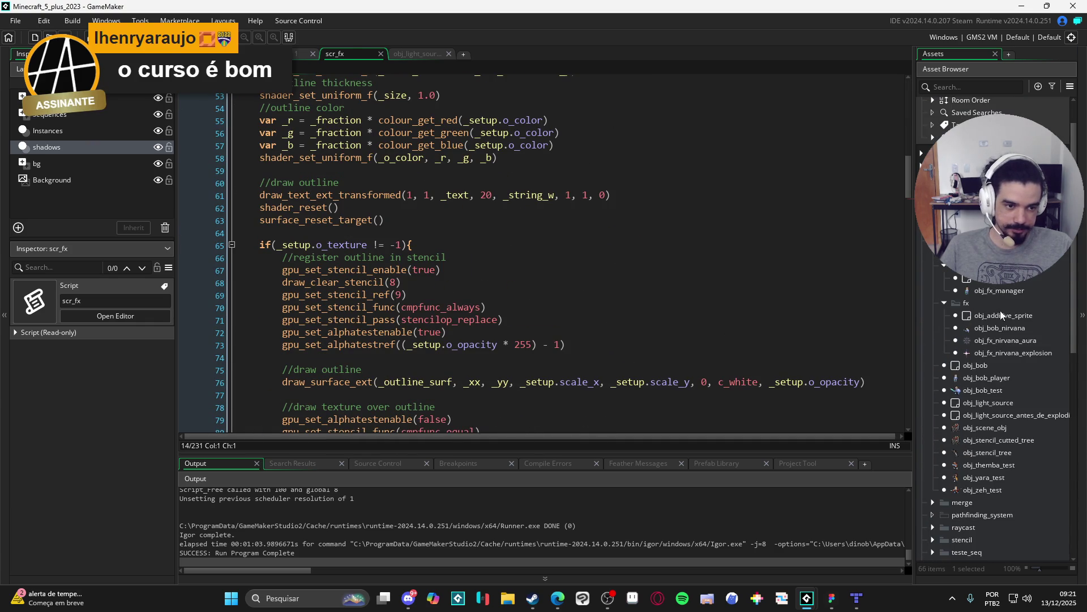
{"action": "left_click", "coordinate": [1006, 292]}
{"action": "double_click", "coordinate": [1005, 292]}
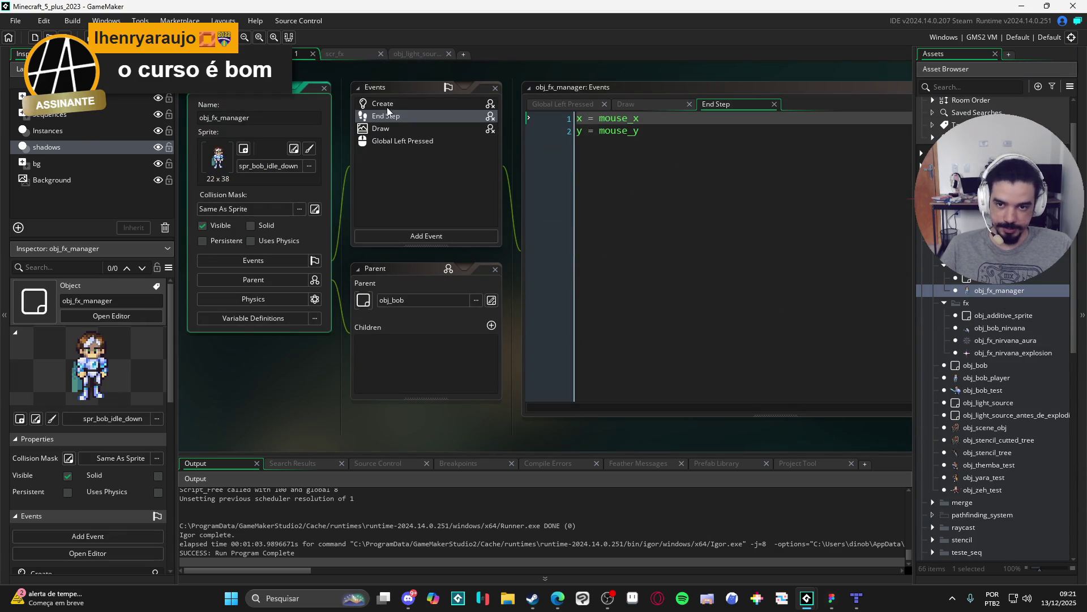
{"action": "left_click", "coordinate": [390, 117]}
{"action": "left_click", "coordinate": [391, 129]}
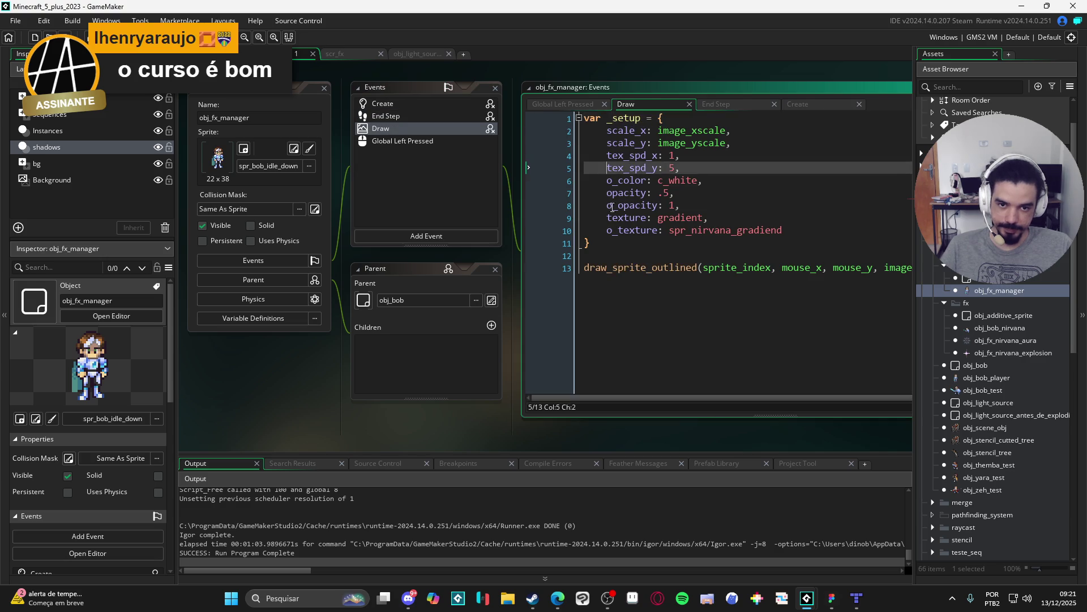
{"action": "left_click_drag", "start_coordinate": [568, 175], "coordinate": [581, 118]}
{"action": "key", "text": "ctrl+c"}
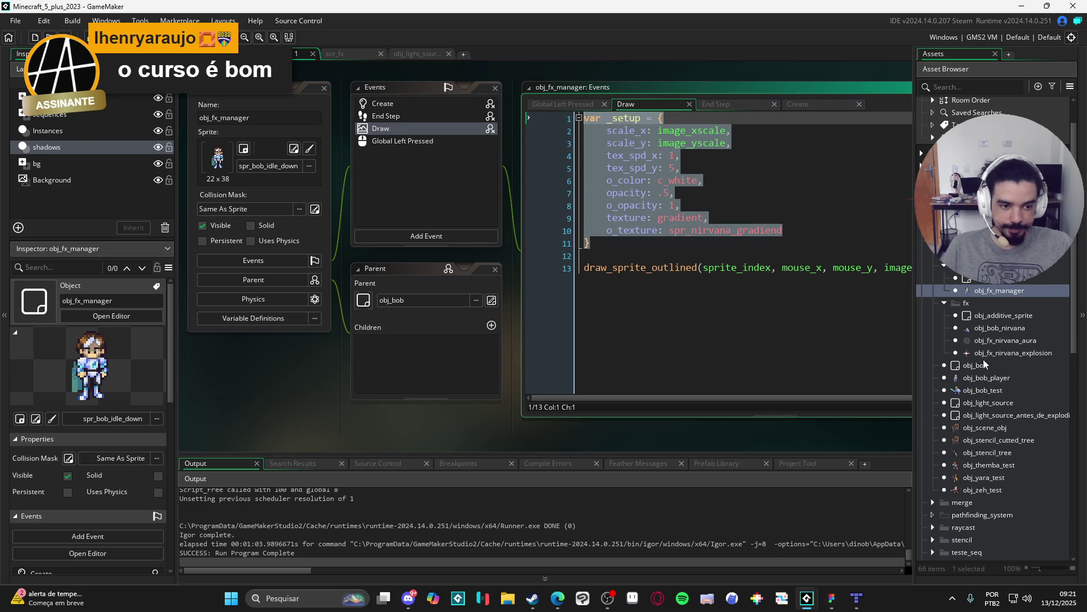
{"action": "left_click", "coordinate": [640, 230]}
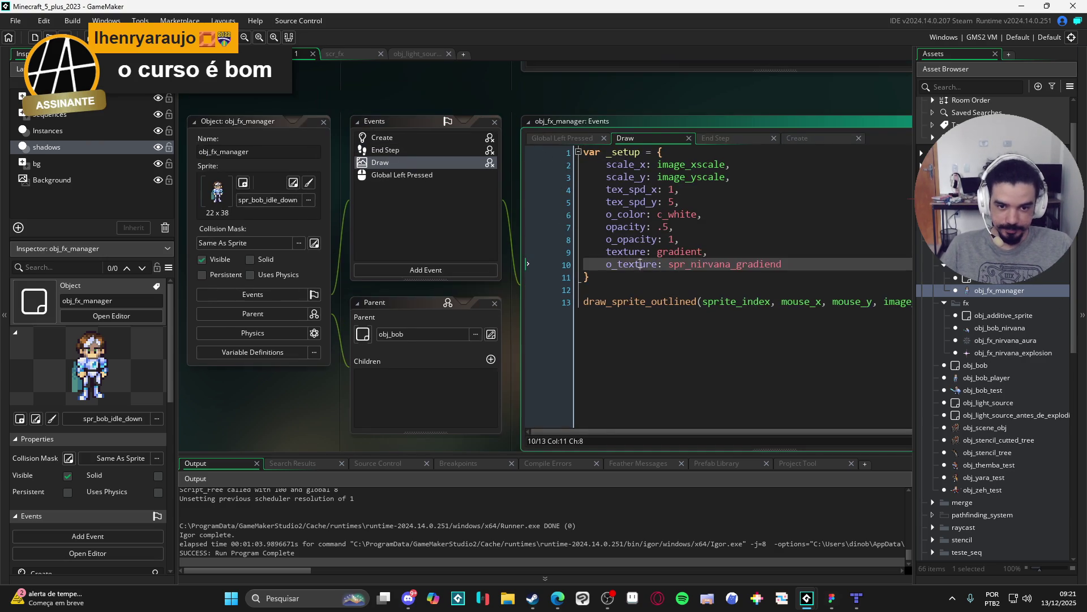
Paste the _setup struct above draw_sprite_outlined in scr_fx and comment it out with Ctrl+K.
{"action": "middle_click", "coordinate": [634, 302]}
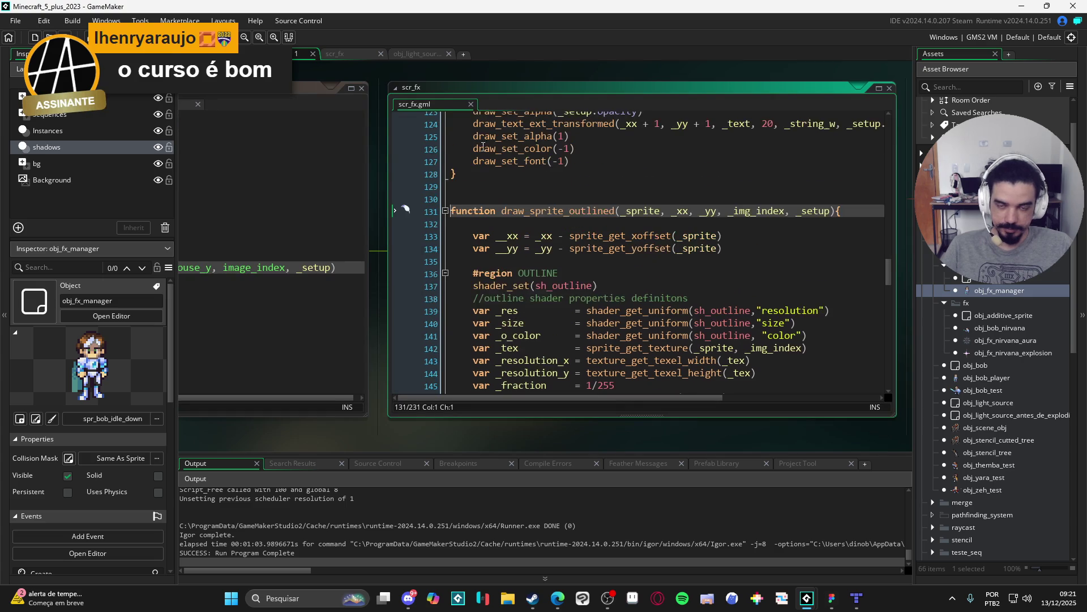
{"action": "key", "text": "ctrl+v"}
{"action": "left_click_drag", "start_coordinate": [481, 330], "coordinate": [417, 201]}
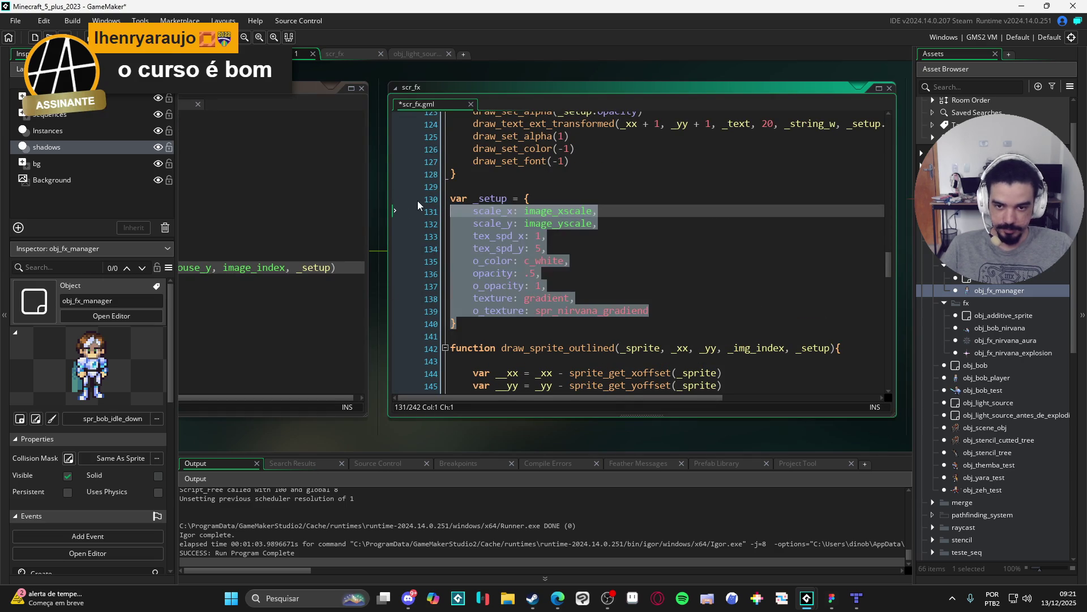
{"action": "key", "text": "ctrl+k"}
{"action": "scroll", "coordinate": [413, 197], "scroll_direction": "up", "scroll_amount": 1}
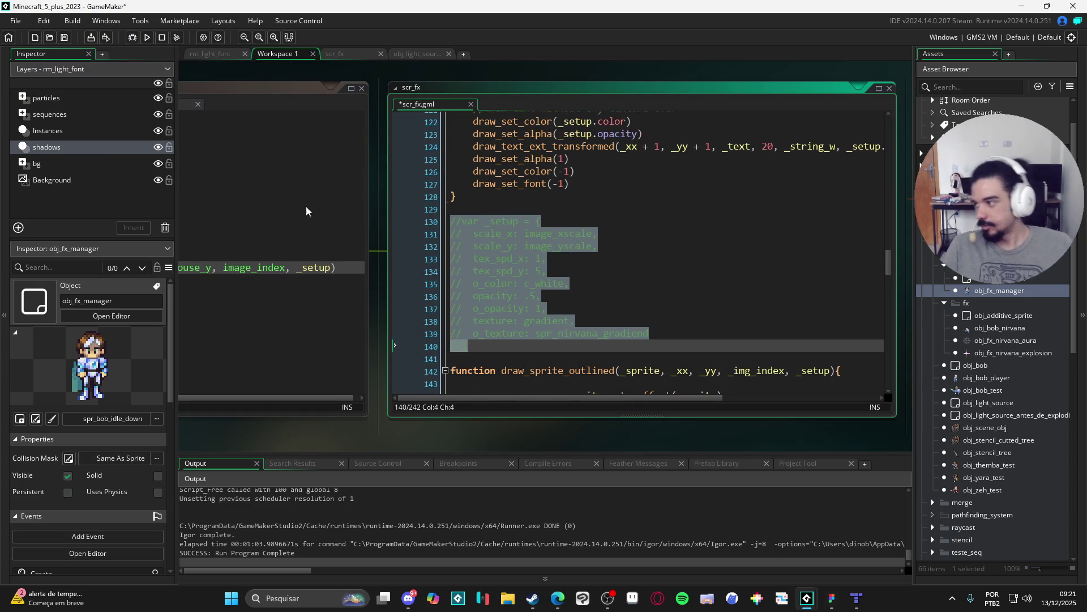